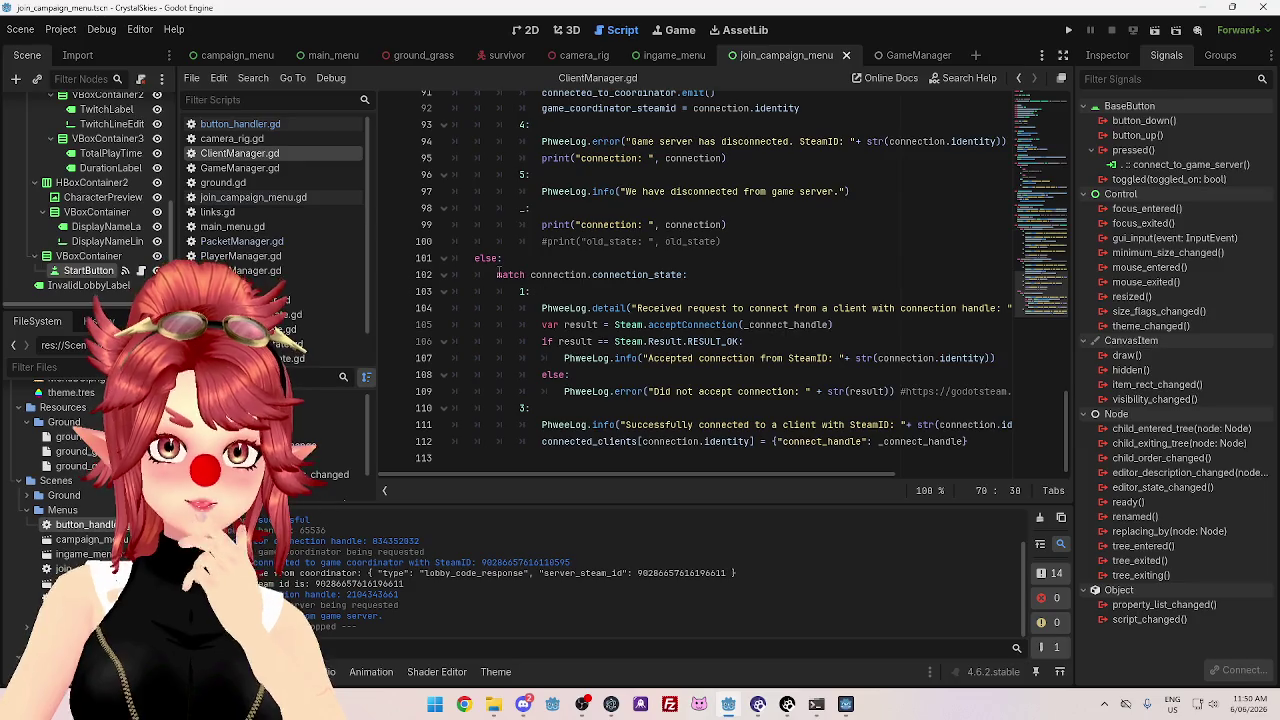
# - Select lines 102–112, the whole match connection.connection_state block, then bring up the CrystalSkiesServer window
pyautogui.moveTo(497, 274); pyautogui.dragTo(726, 282)
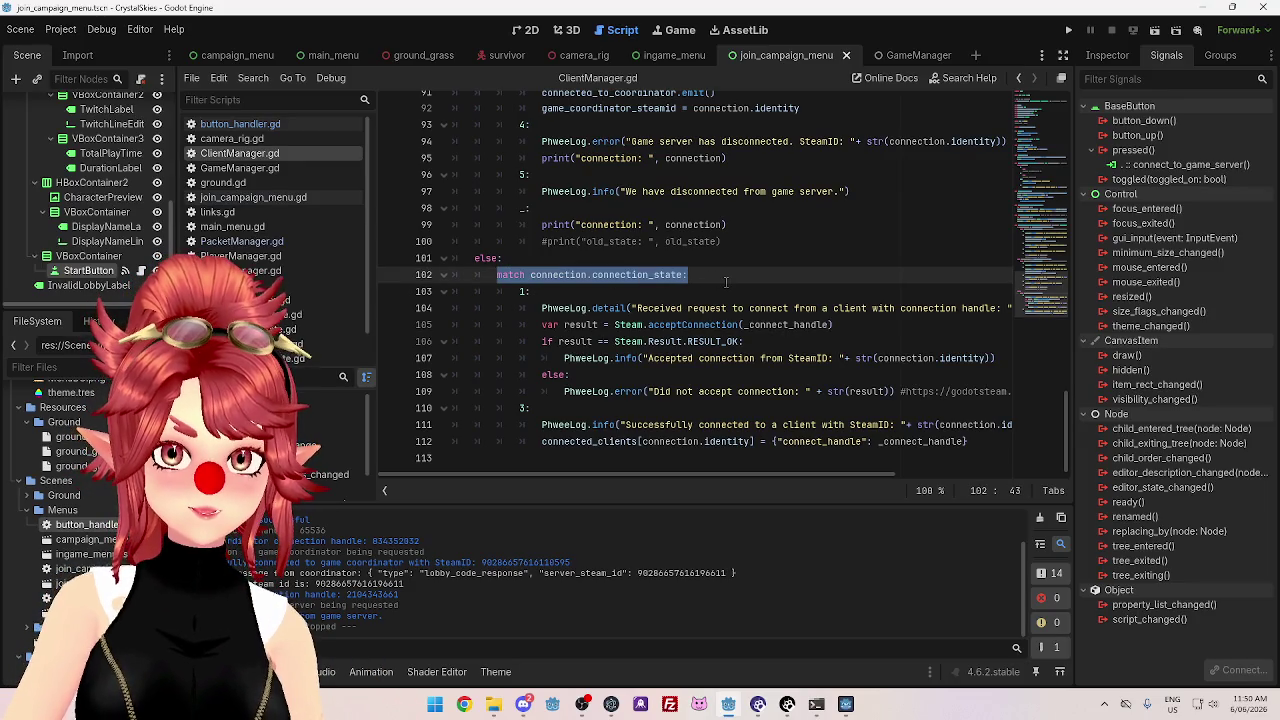
pyautogui.moveTo(728, 286)
pyautogui.mouseDown()
pyautogui.moveTo(830, 328)
pyautogui.moveTo(894, 426)
pyautogui.moveTo(987, 448)
pyautogui.mouseUp()
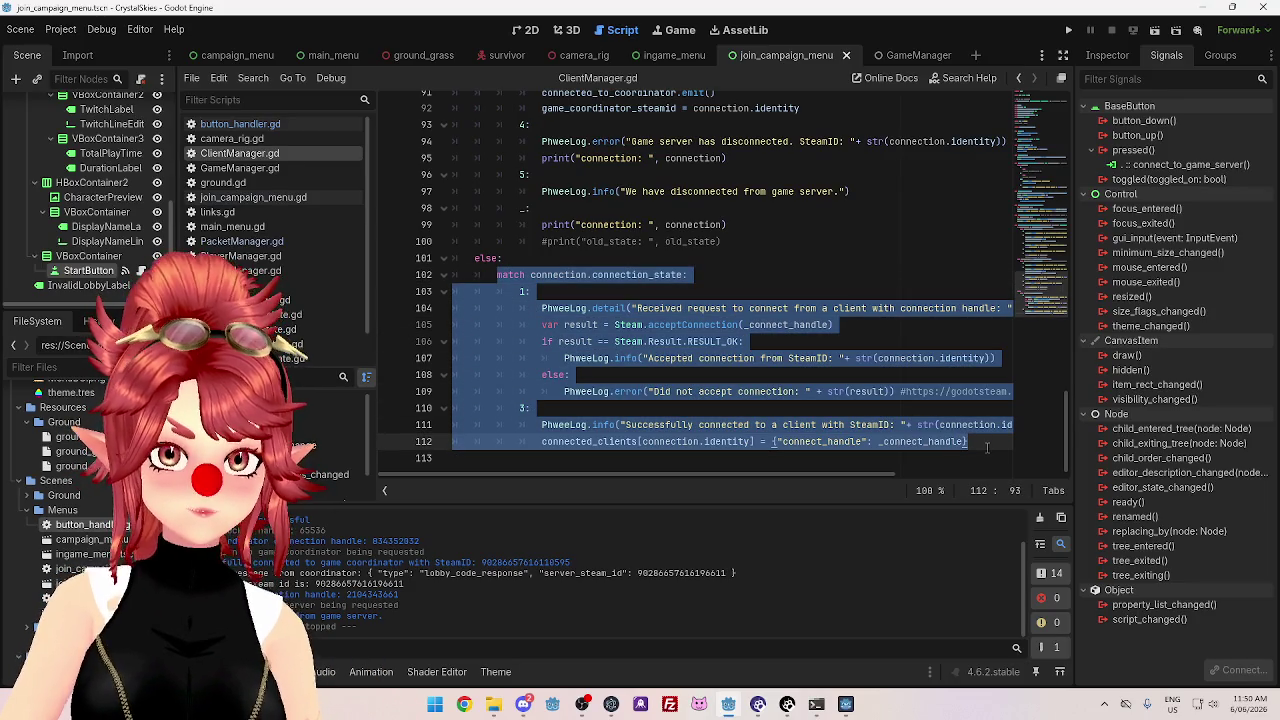
pyautogui.moveTo(740, 712)
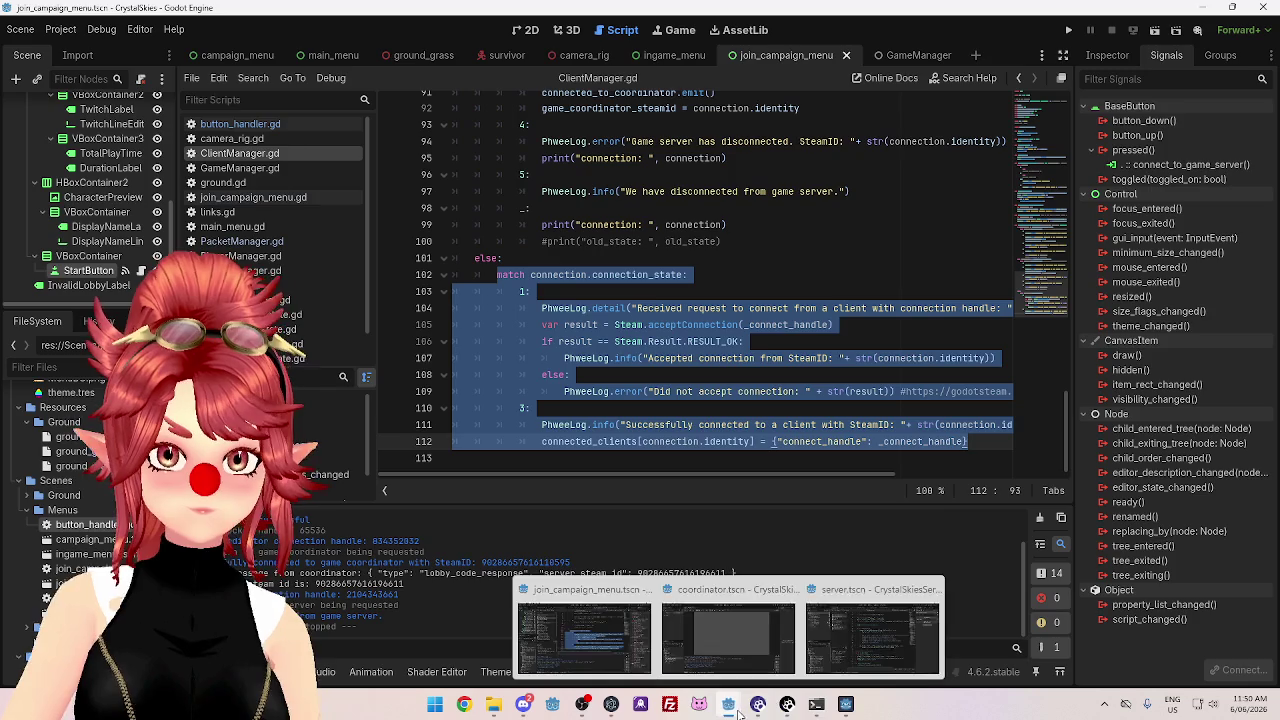
pyautogui.click(872, 635)
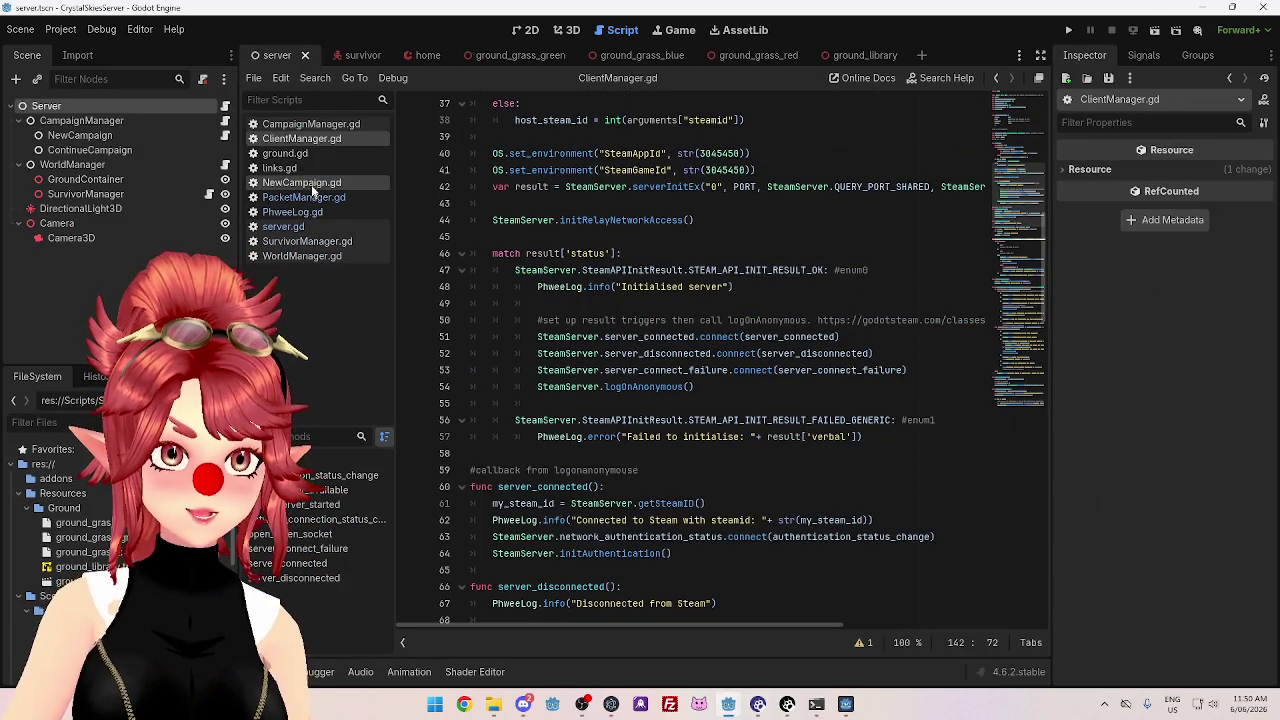
# - Paste the copied match block on a new line 142 inside the server's else branch
pyautogui.scroll(-20, 735, 410)
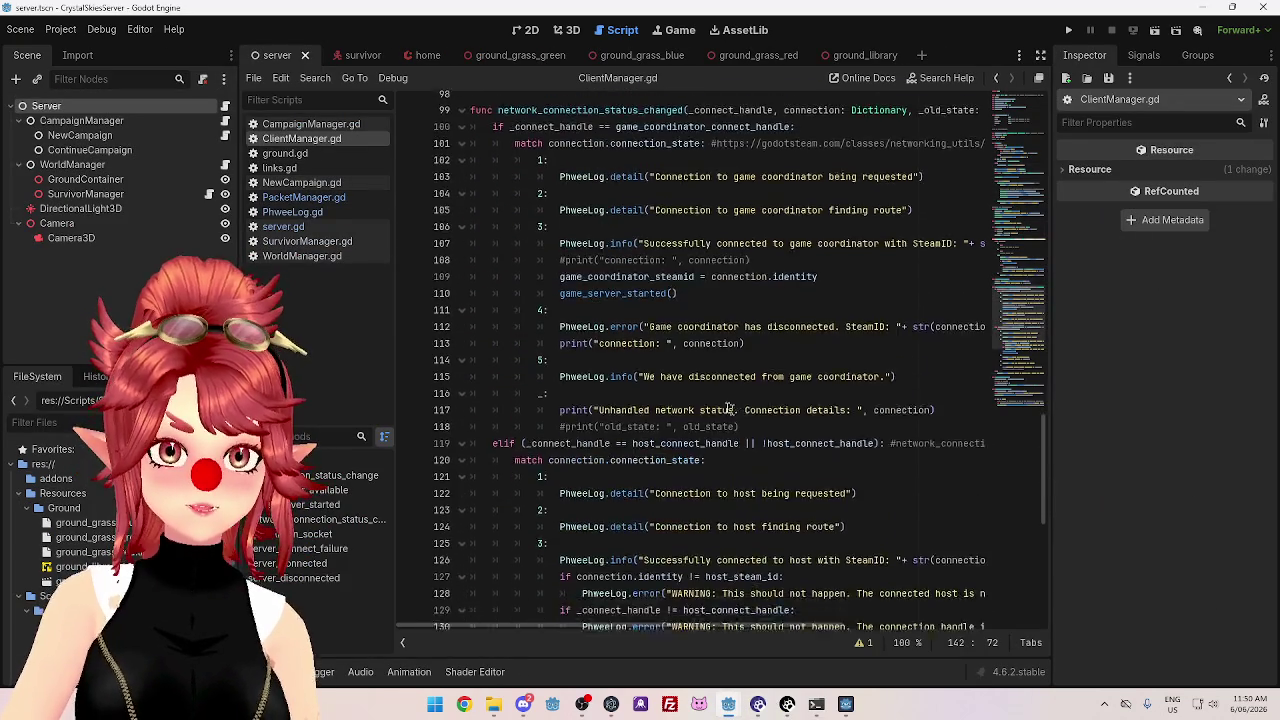
pyautogui.scroll(-9, 735, 410)
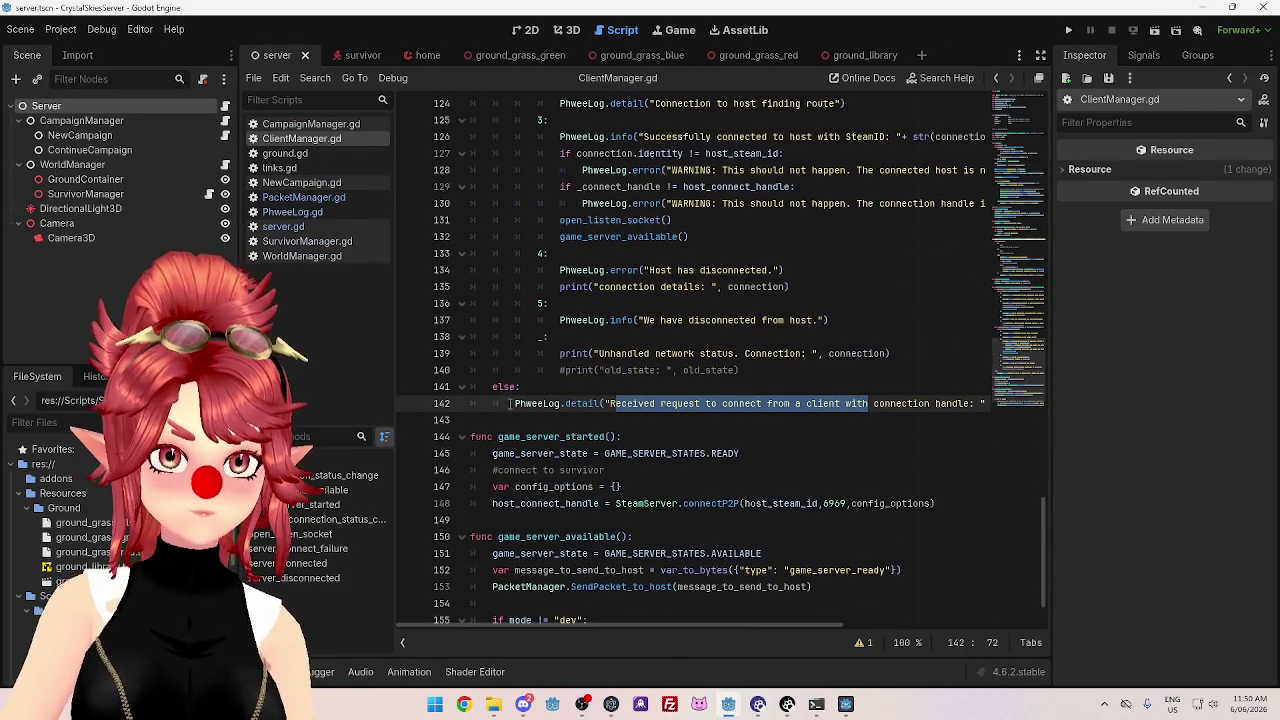
pyautogui.click(511, 403)
pyautogui.press('Return')
pyautogui.press('Up')
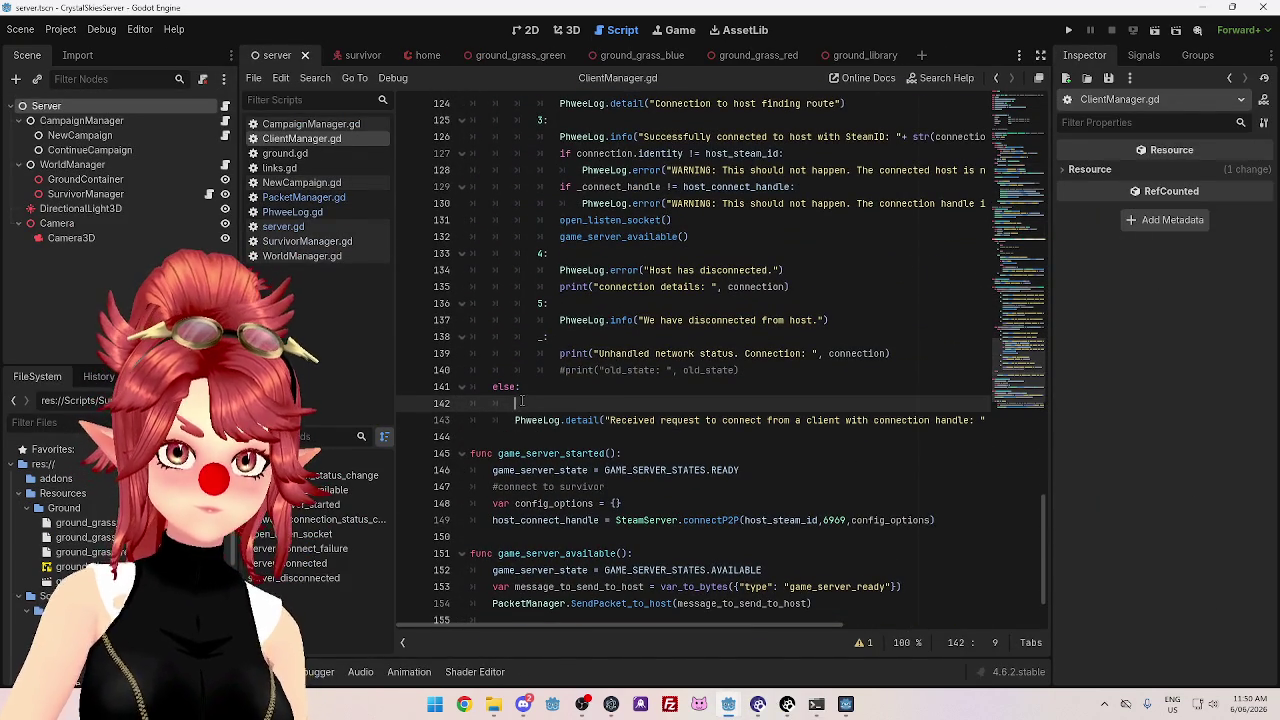
pyautogui.hotkey('ctrl', 'v')
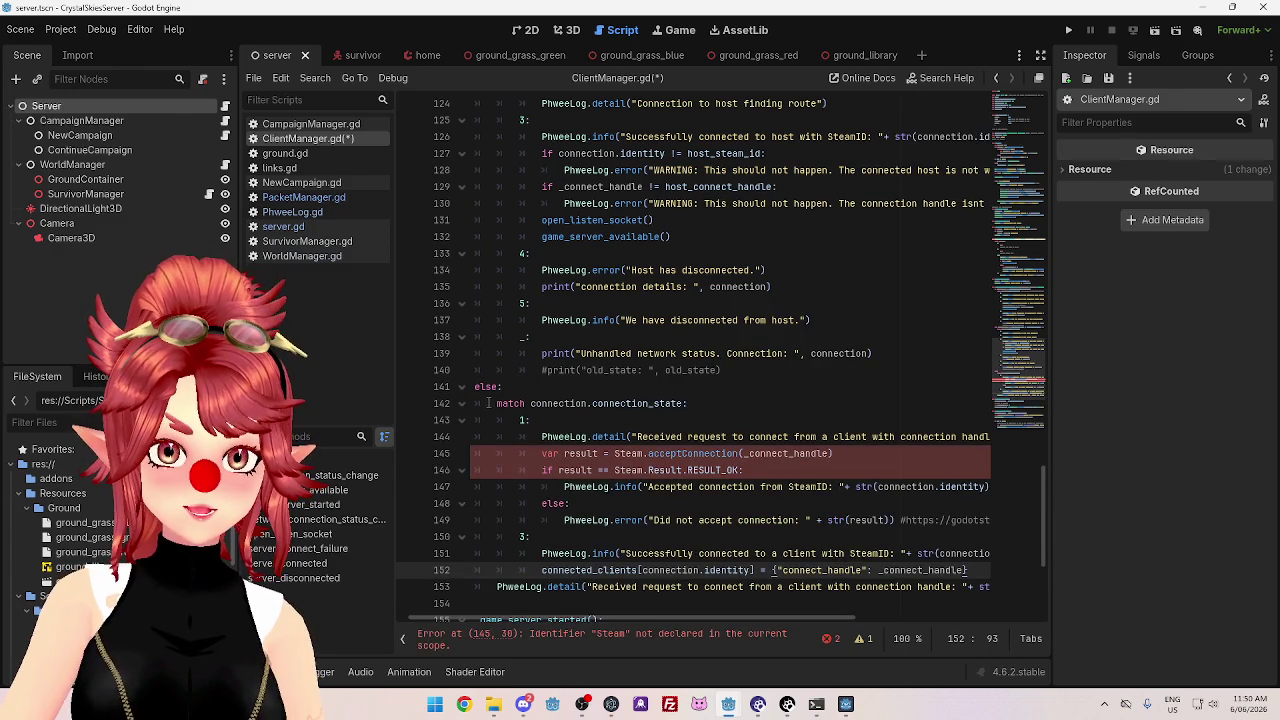
# - Delete the leftover old log line at line 153
pyautogui.scroll(-1, 662, 410)
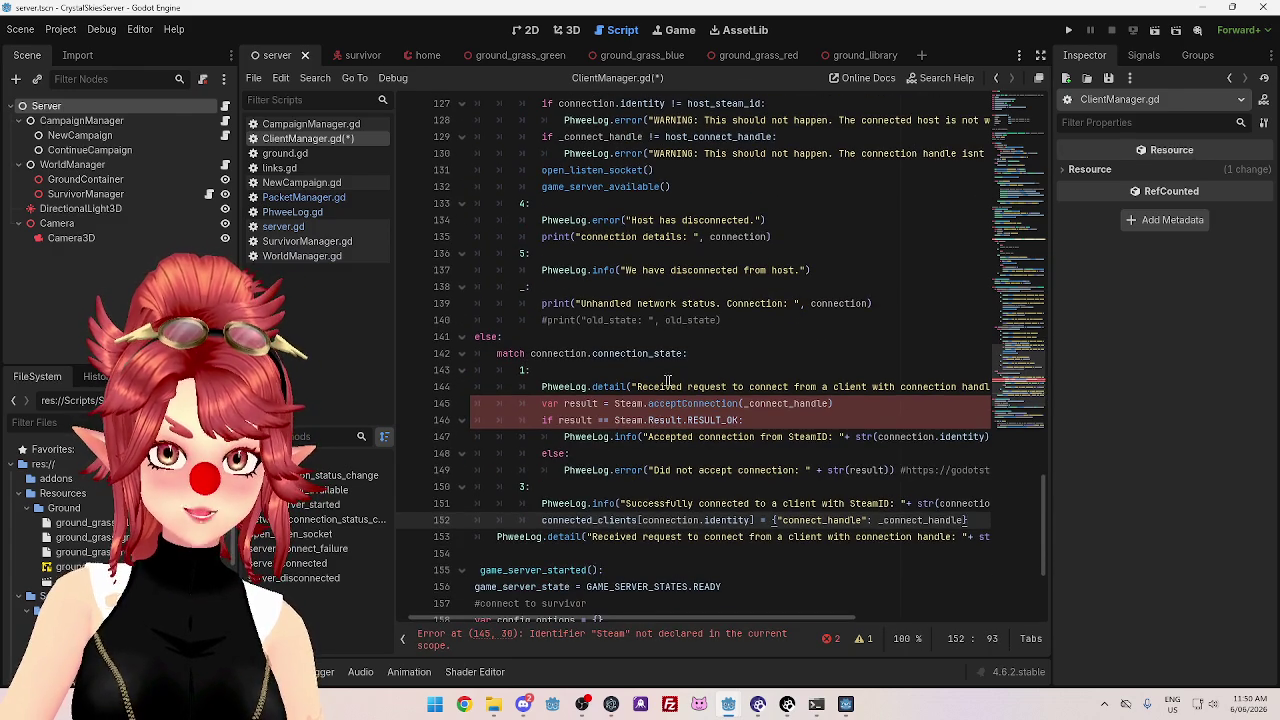
pyautogui.moveTo(780, 619)
pyautogui.mouseDown()
pyautogui.moveTo(911, 619)
pyautogui.moveTo(743, 610)
pyautogui.mouseUp()
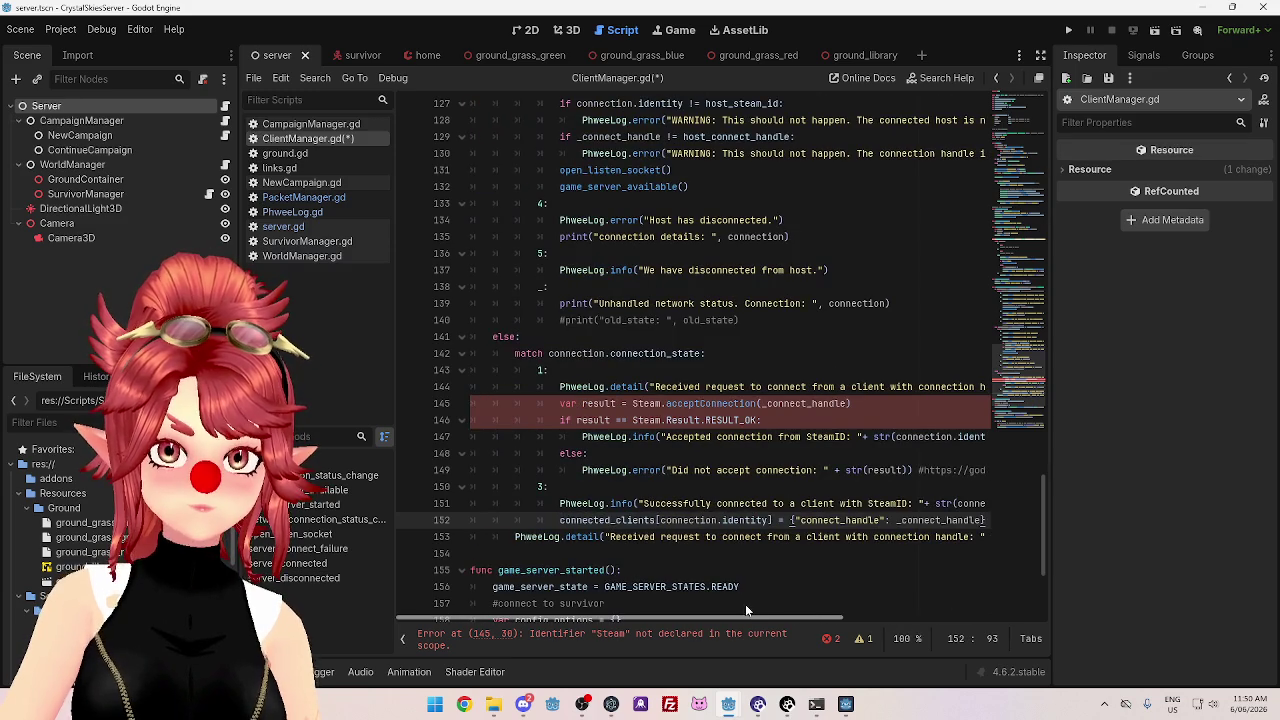
pyautogui.click(975, 537)
pyautogui.moveTo(955, 537); pyautogui.dragTo(410, 540)
pyautogui.press('BackSpace')
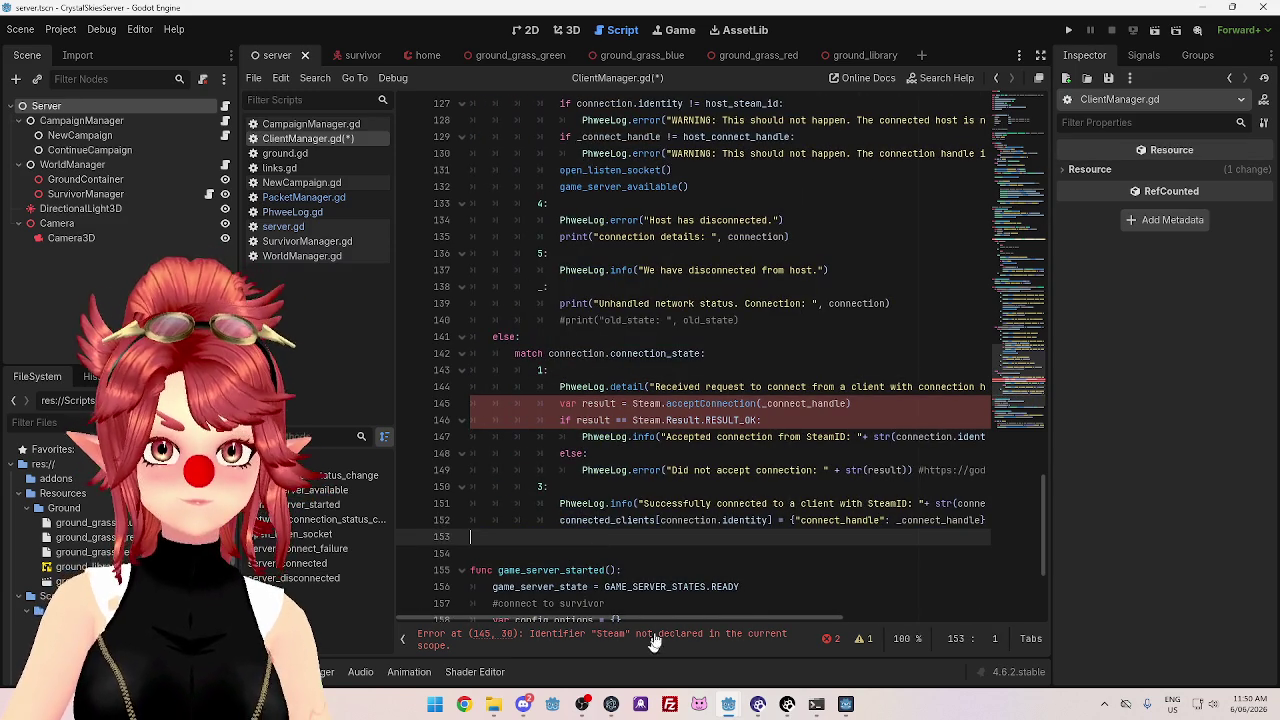
pyautogui.moveTo(660, 614)
pyautogui.mouseDown()
pyautogui.moveTo(692, 611)
pyautogui.moveTo(655, 612)
pyautogui.mouseUp()
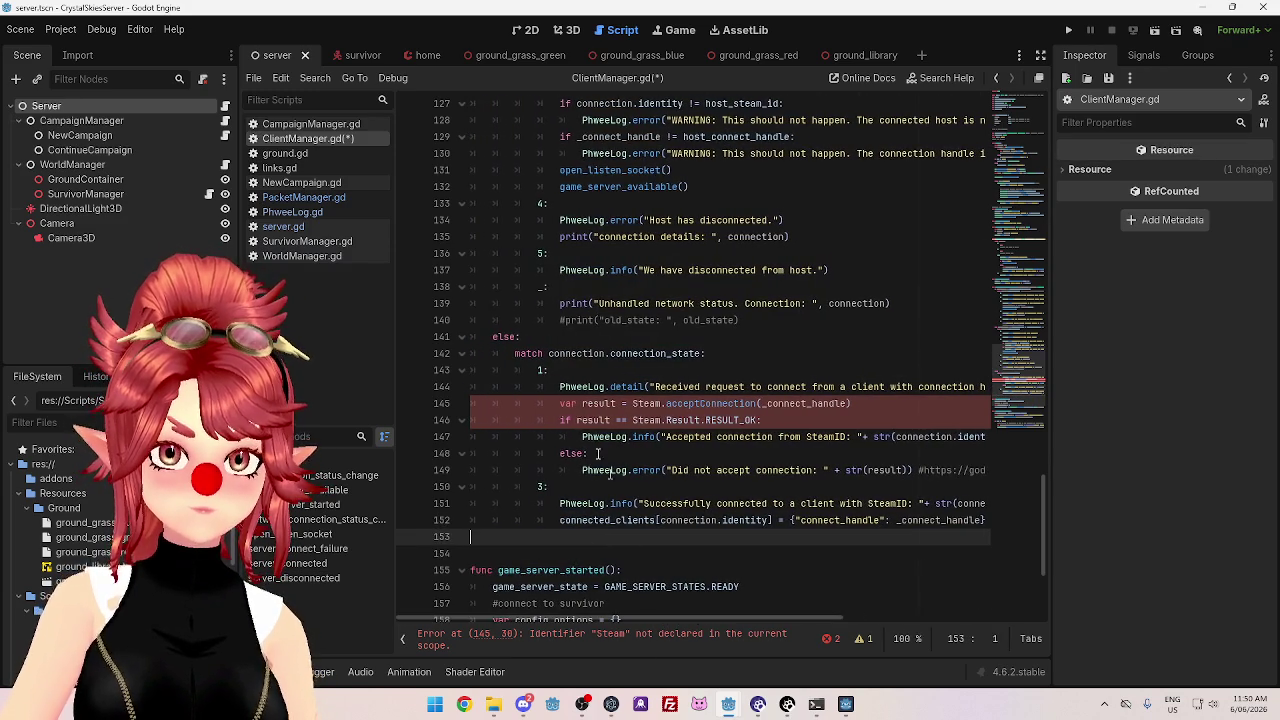
# - Change Steam to SteamServer on lines 145 and 146
pyautogui.click(664, 403)
pyautogui.write('Server')
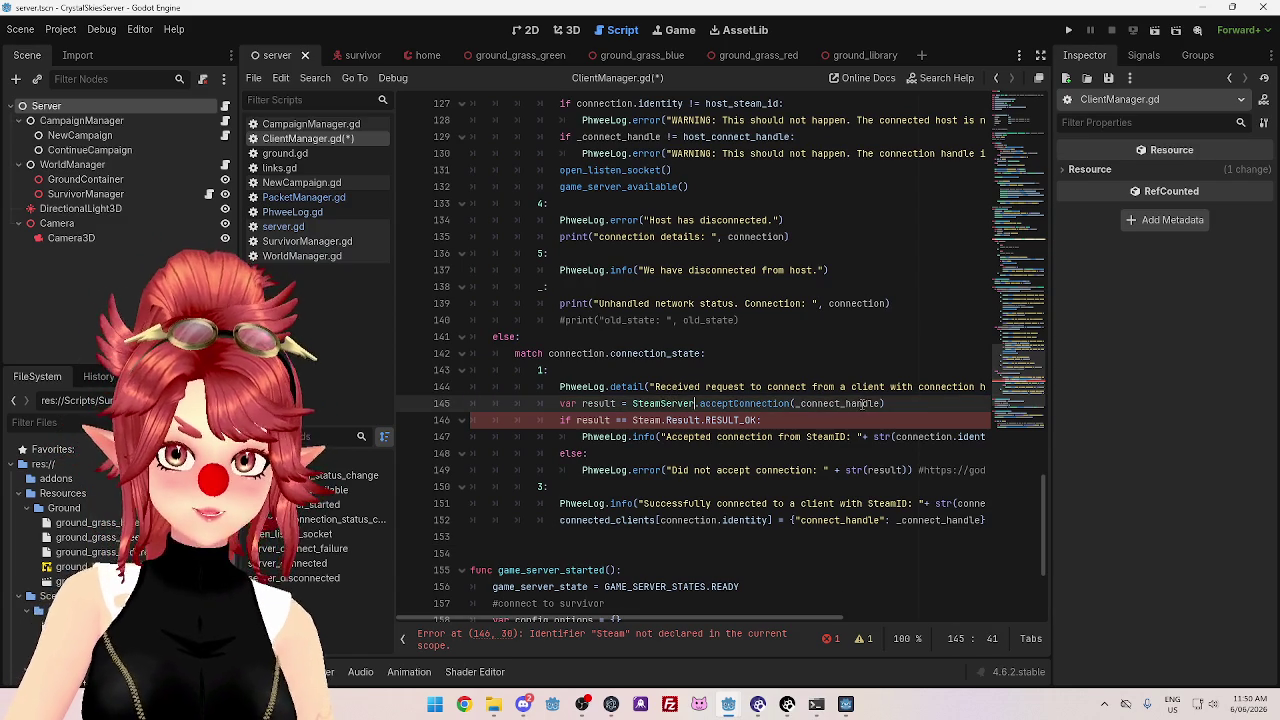
pyautogui.click(700, 537)
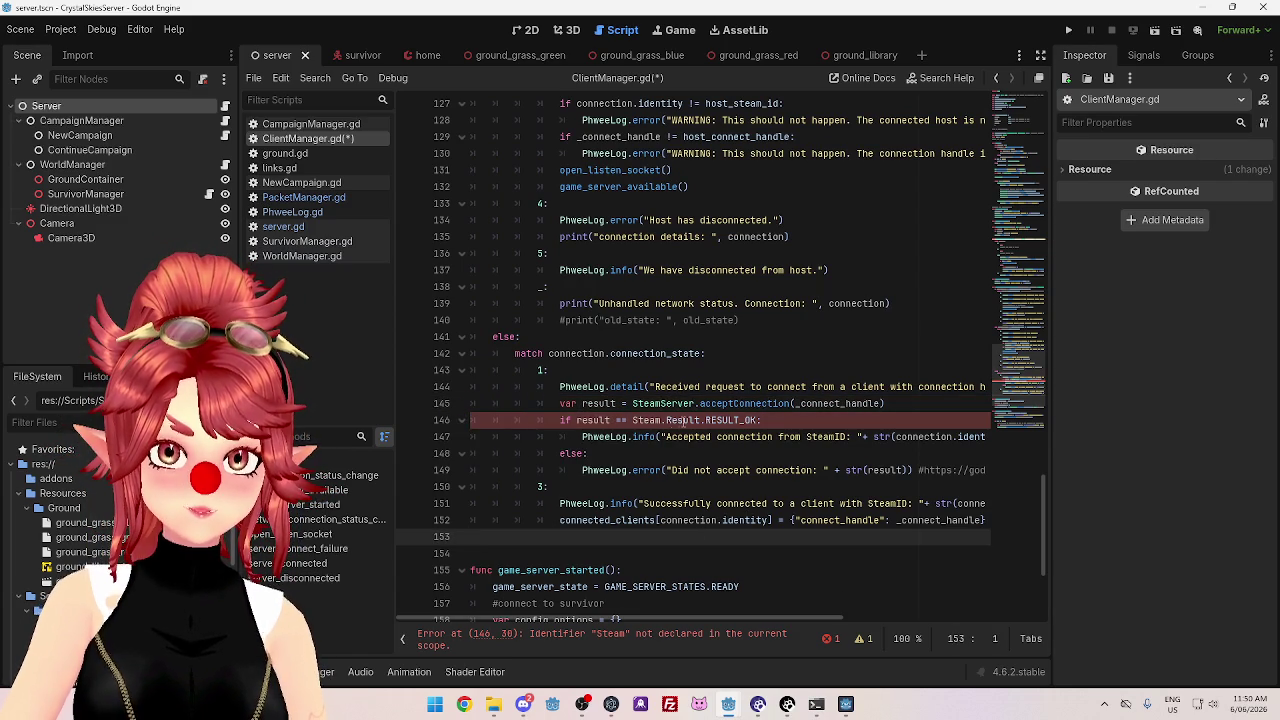
pyautogui.click(663, 420)
pyautogui.write('Server')
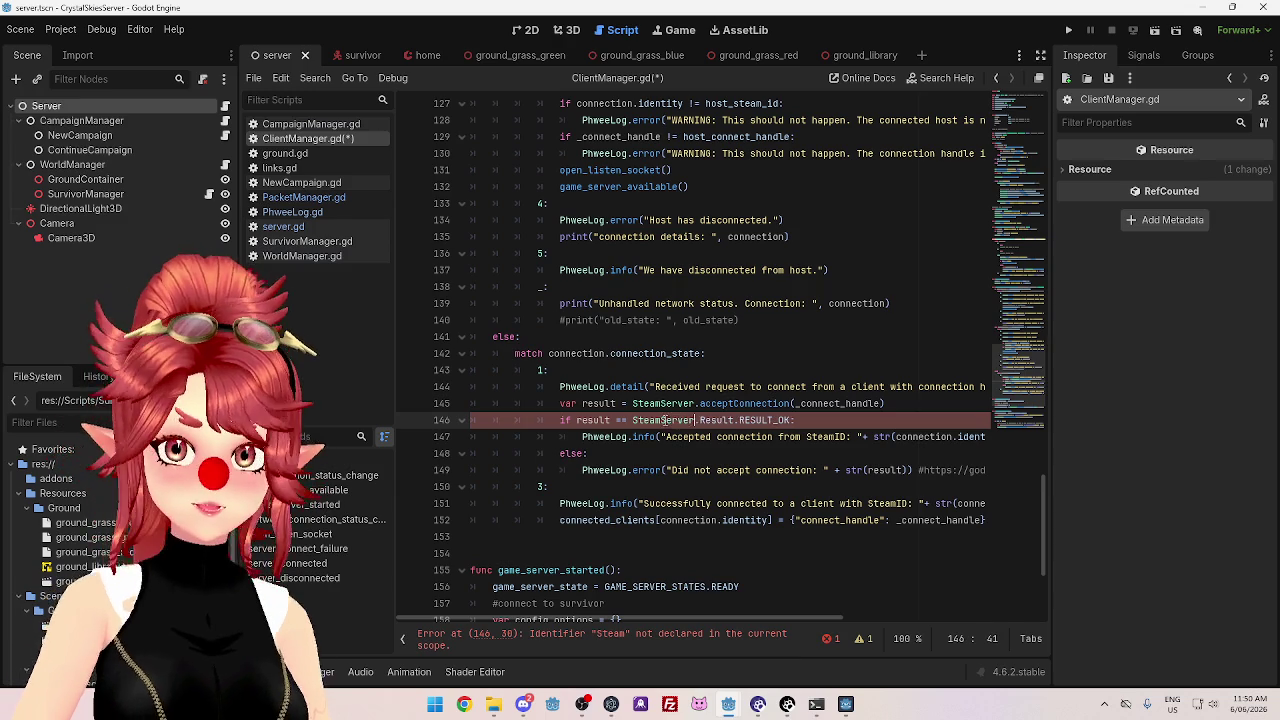
pyautogui.moveTo(769, 625)
pyautogui.mouseDown()
pyautogui.moveTo(849, 625)
pyautogui.moveTo(772, 625)
pyautogui.moveTo(839, 630)
pyautogui.moveTo(786, 640)
pyautogui.mouseUp()
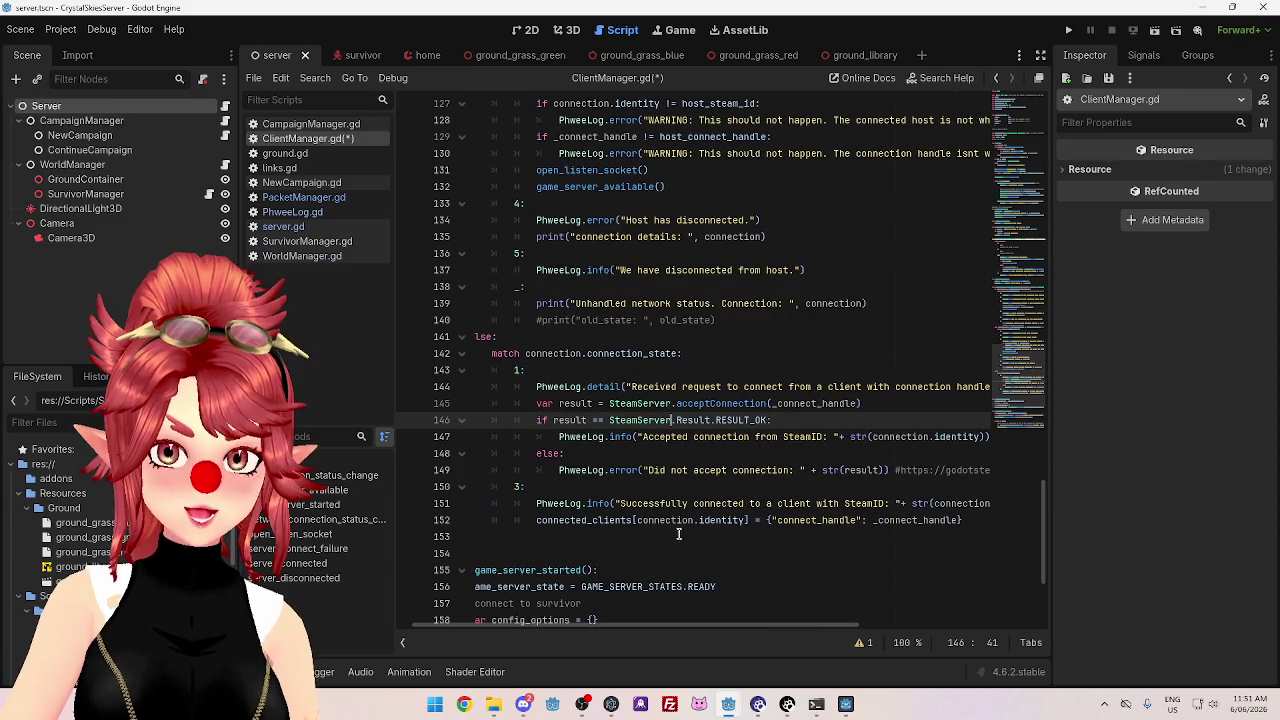
# - Add an indented blank line 153 below the connected_clients assignment on line 152
pyautogui.moveTo(603, 520)
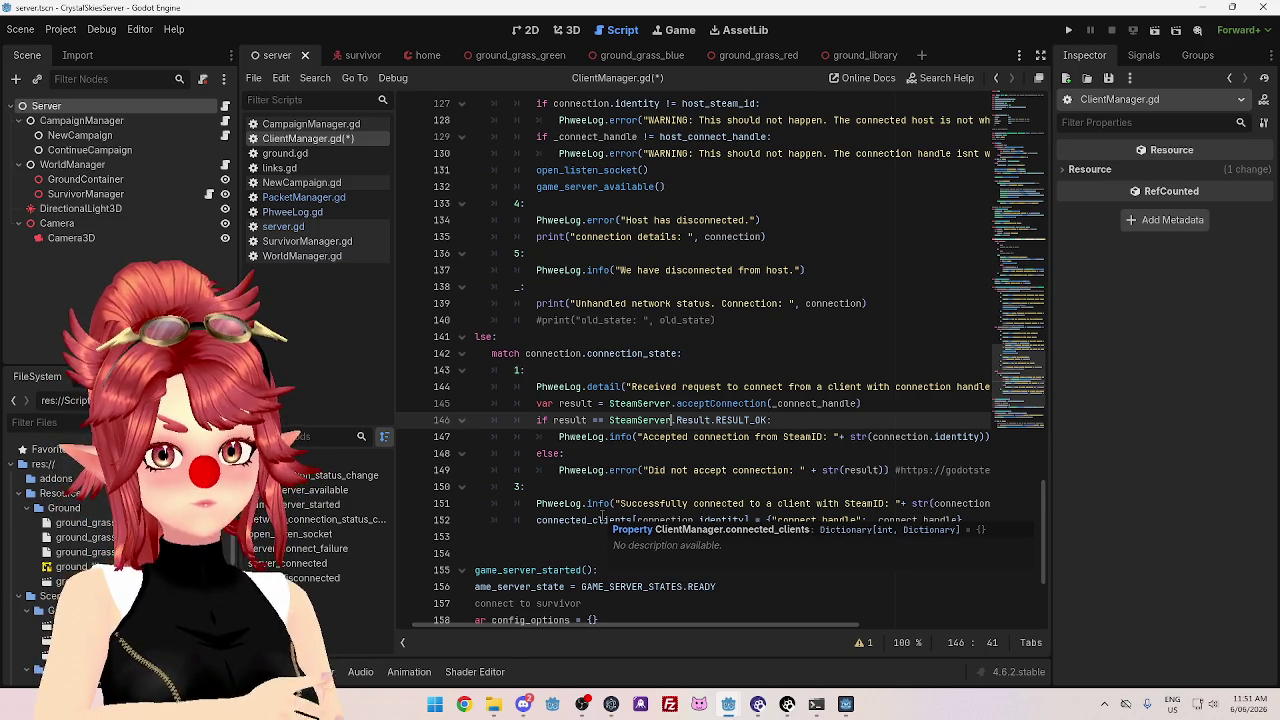
pyautogui.scroll(-2, 975, 430)
pyautogui.click(975, 420)
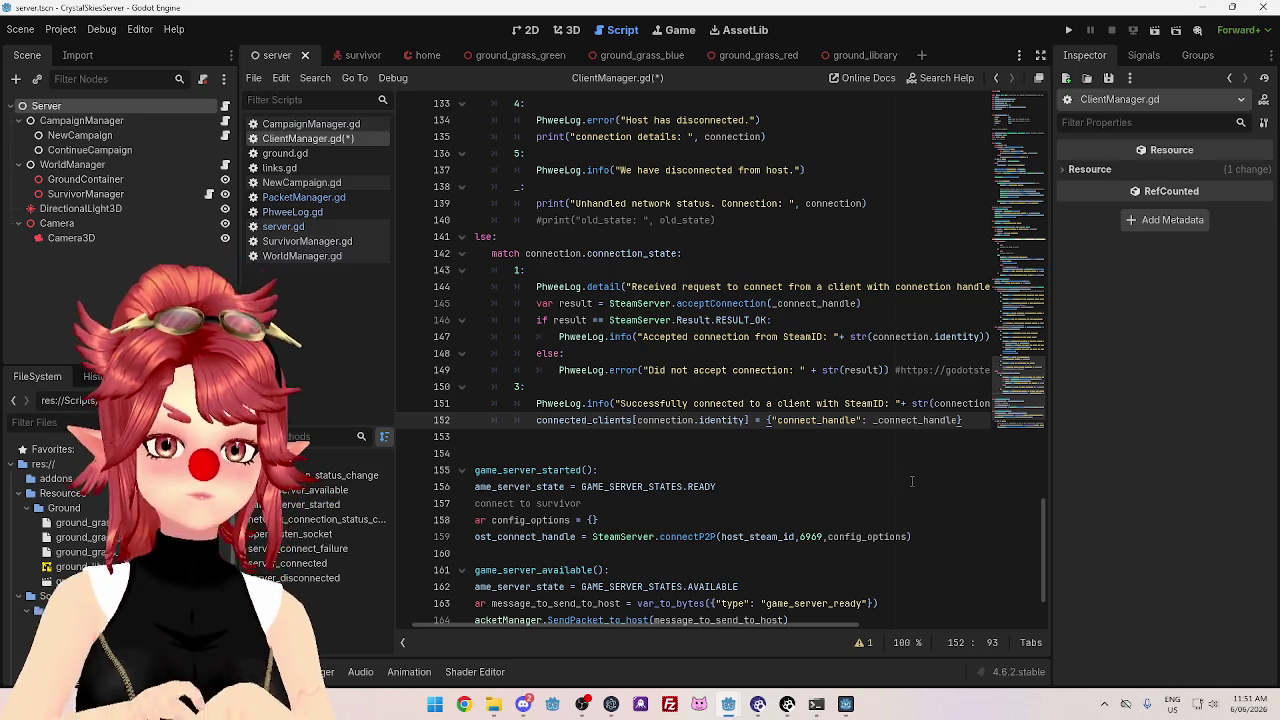
pyautogui.hscroll(-2, 712, 625)
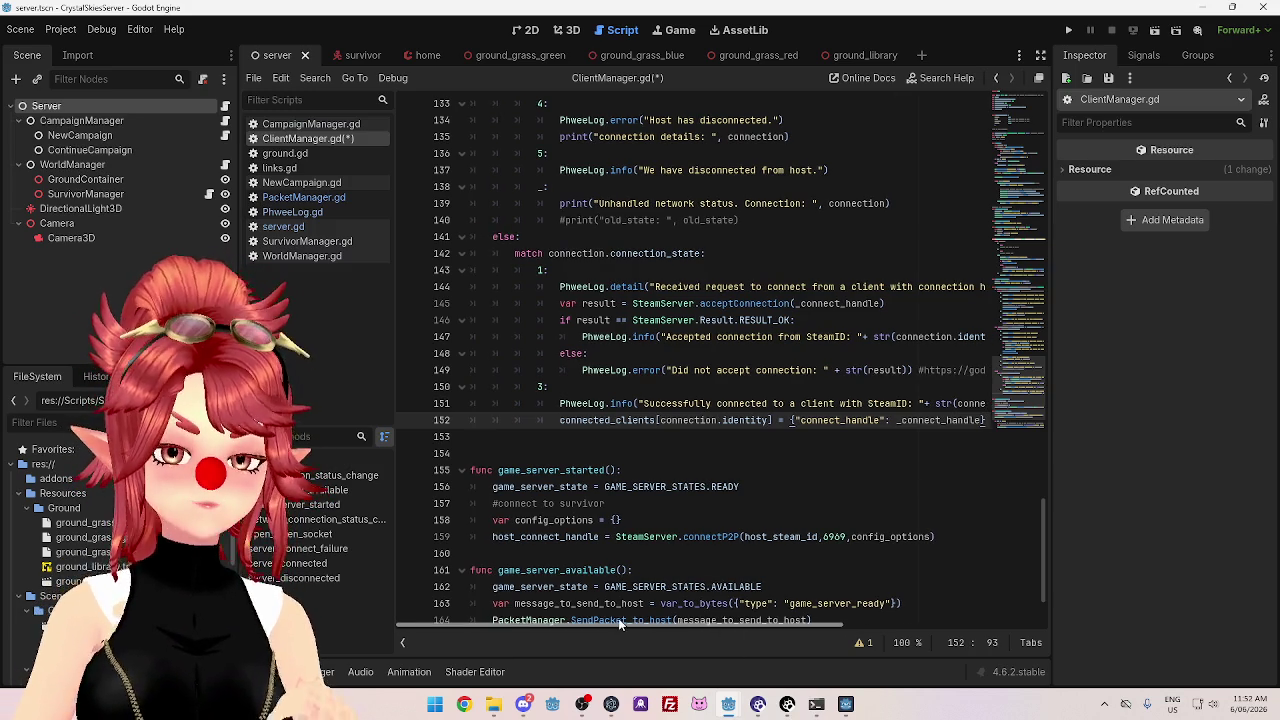
pyautogui.press('Return')
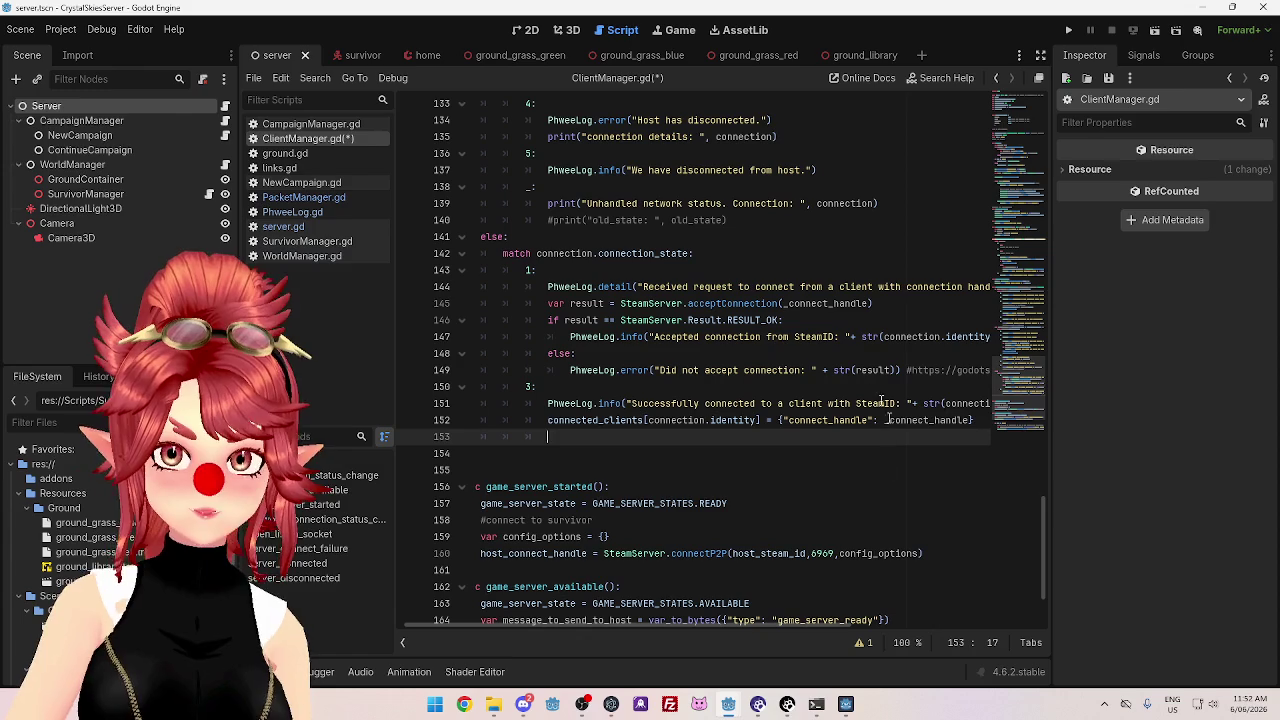
pyautogui.hscroll(-1, 652, 627)
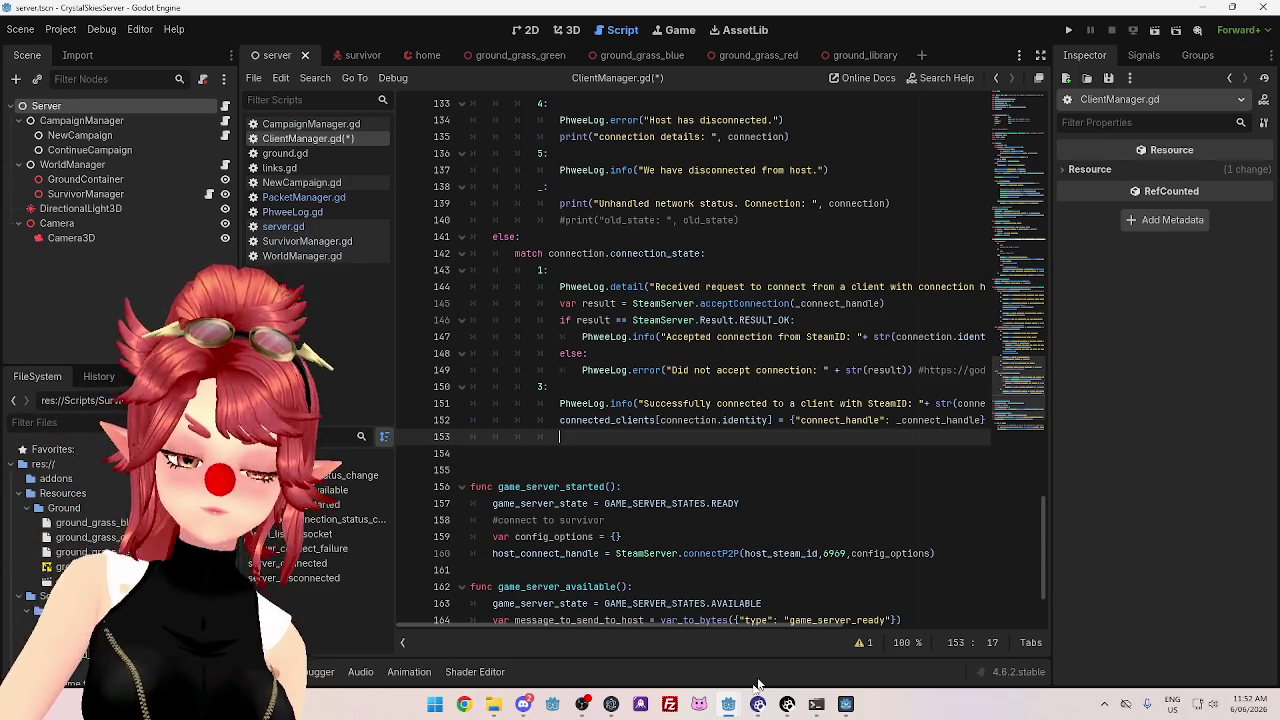
# - Return to the CrystalSkies client window and clear the ClientManager.gd block selection
pyautogui.moveTo(730, 700)
pyautogui.click(530, 624)
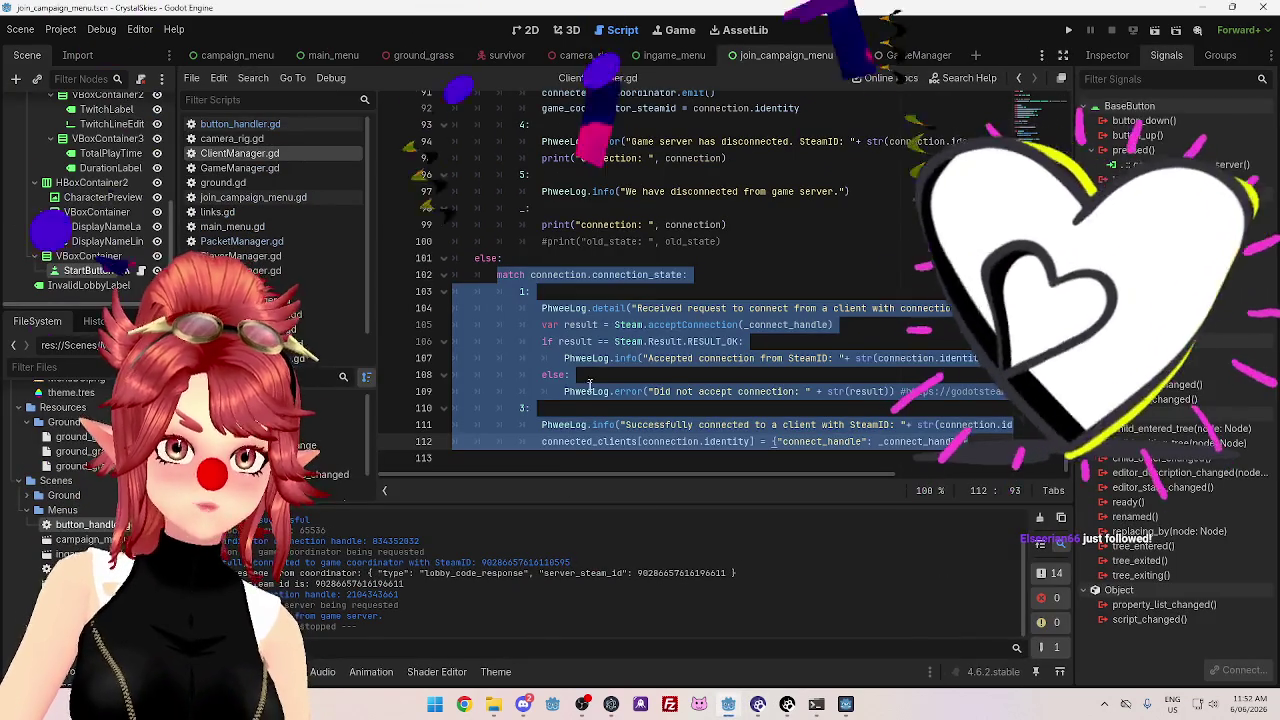
pyautogui.click(572, 374)
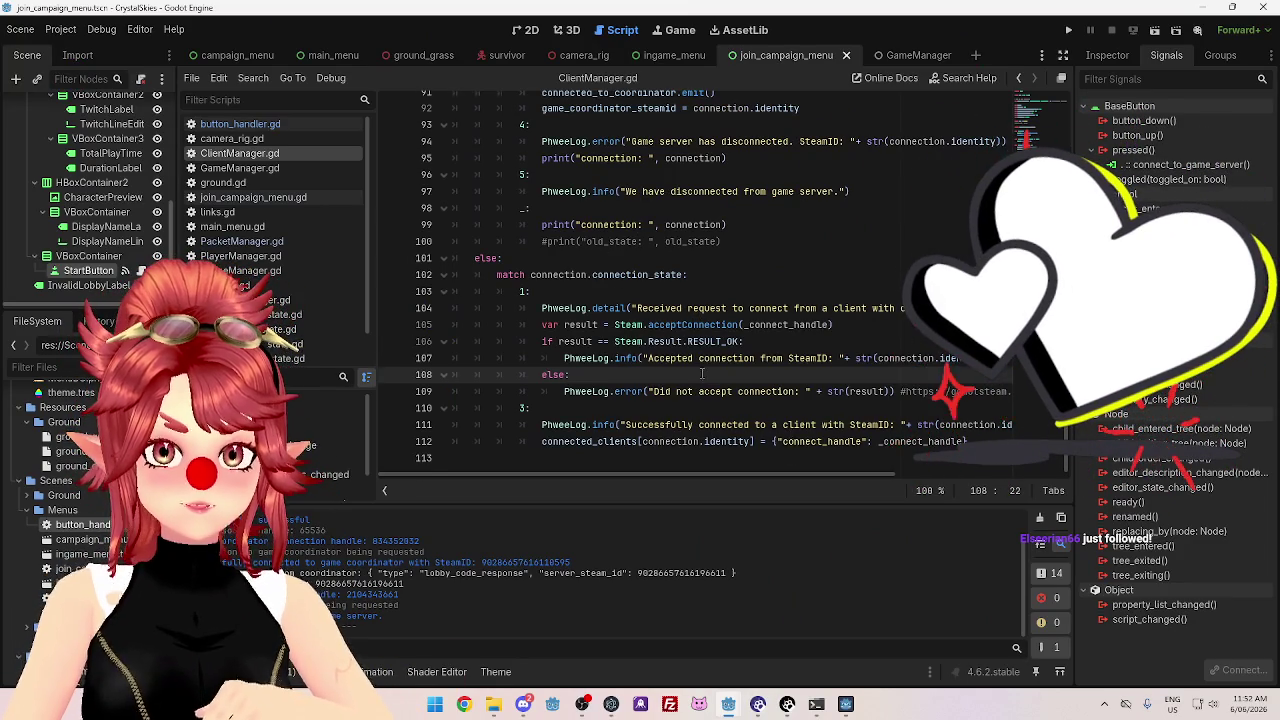
pyautogui.scroll(5, 700, 370)
pyautogui.scroll(-2, 655, 350)
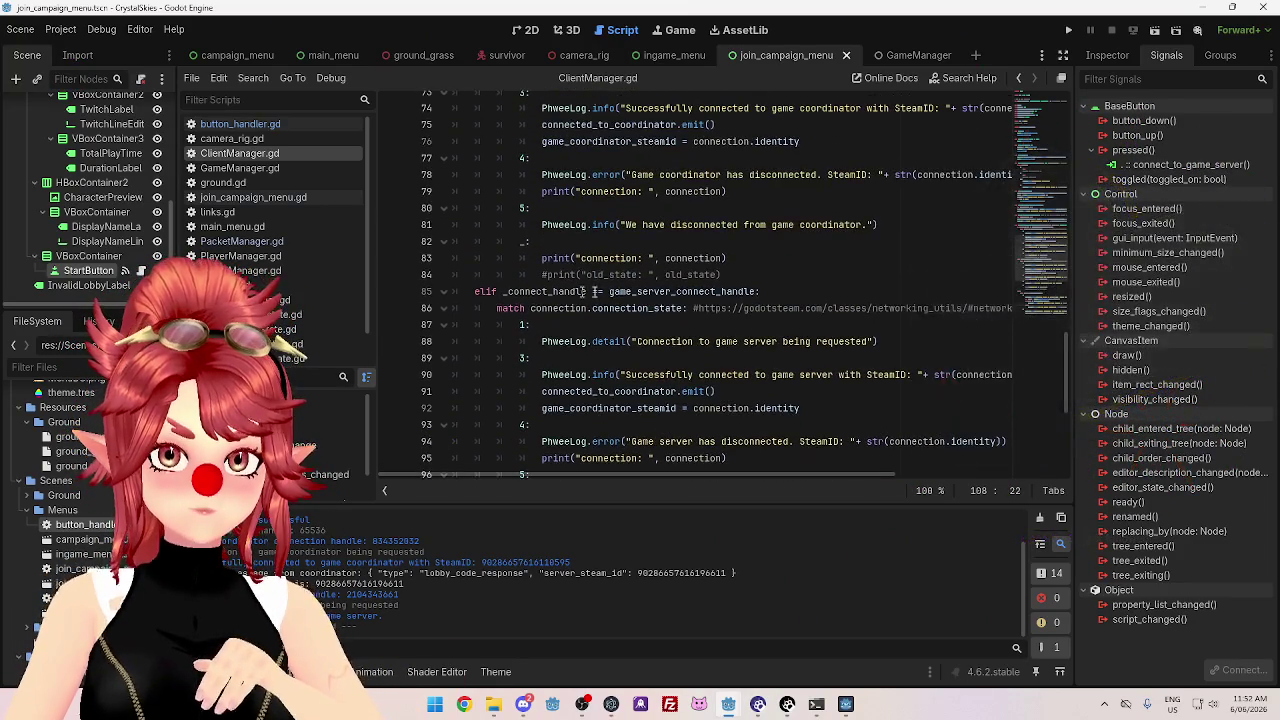
# - Look over the game server connection message on line 91, then open join_campaign_menu.gd
pyautogui.moveTo(665, 225); pyautogui.dragTo(880, 226)
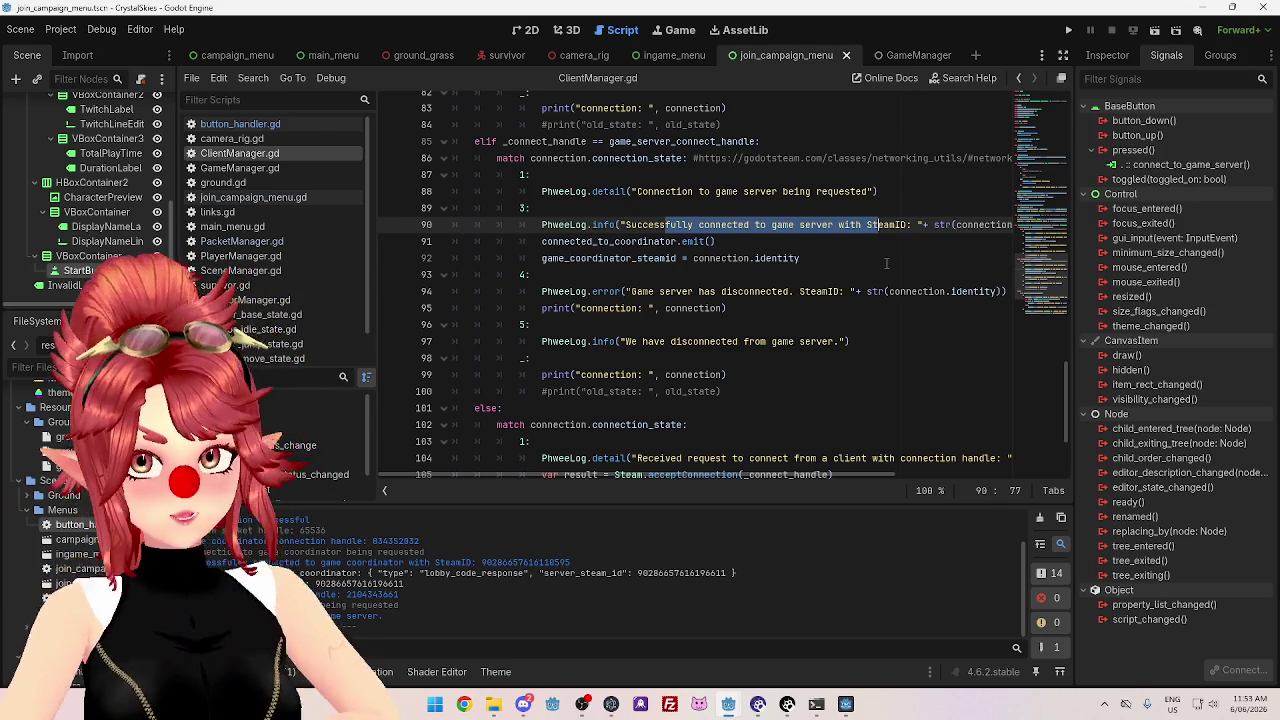
pyautogui.click(807, 236)
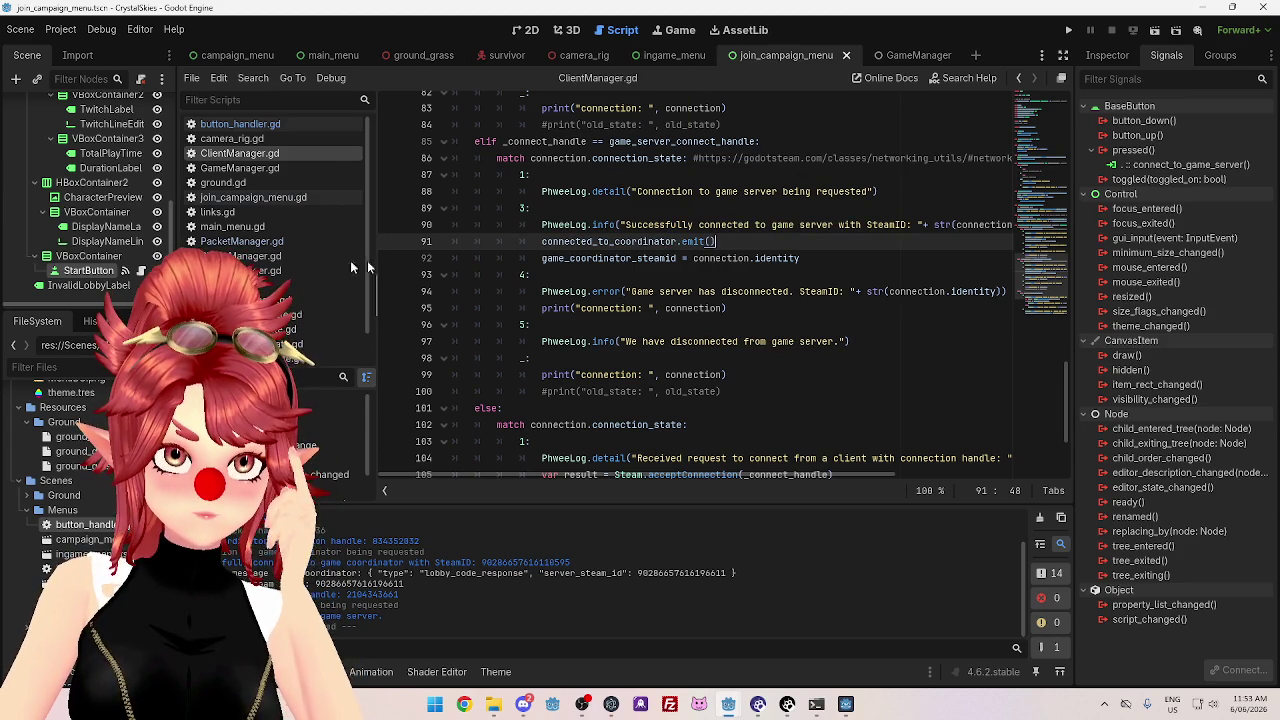
pyautogui.click(250, 196)
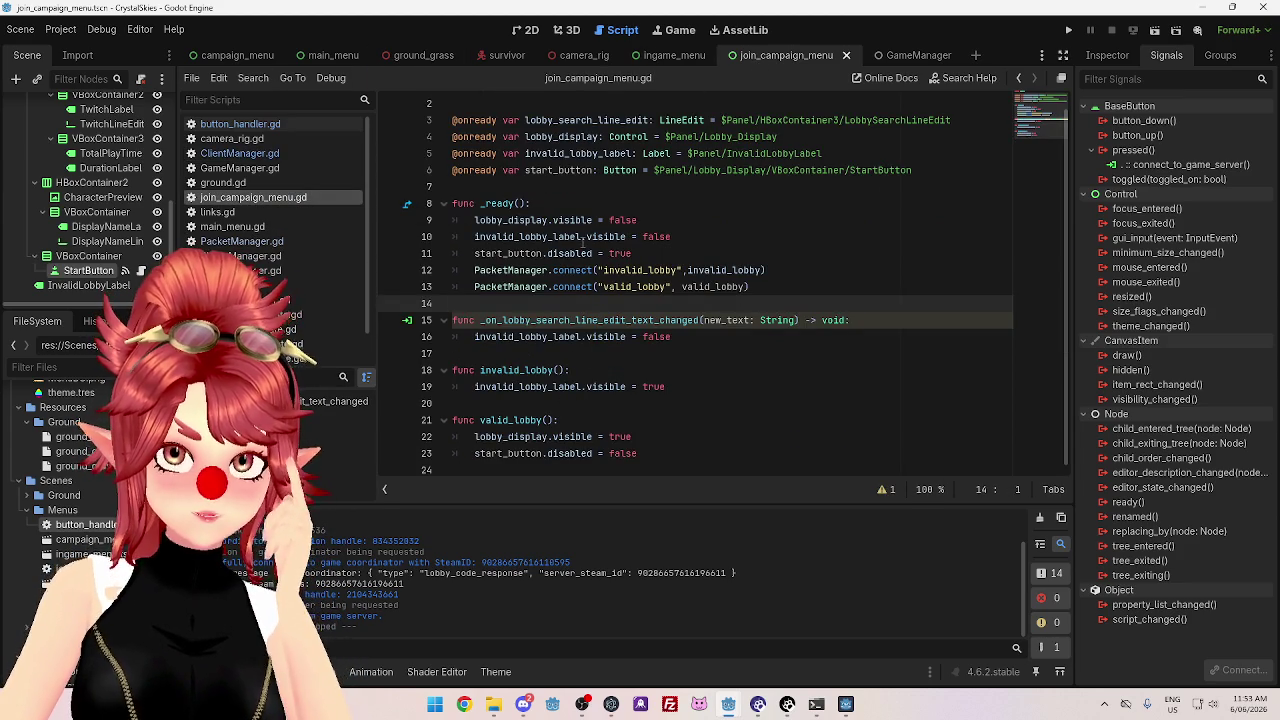
# - Select the start_button.disabled = false line and switch to the 2D scene view
pyautogui.moveTo(583, 241)
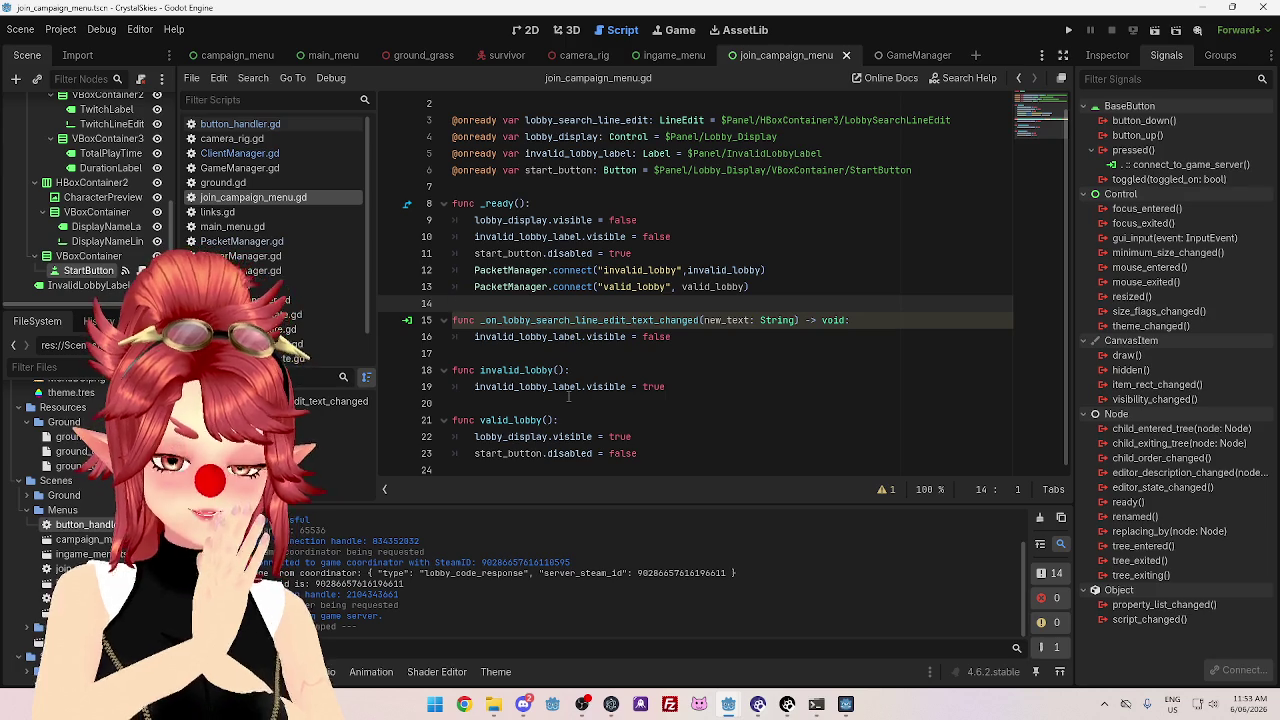
pyautogui.moveTo(650, 455); pyautogui.dragTo(430, 455)
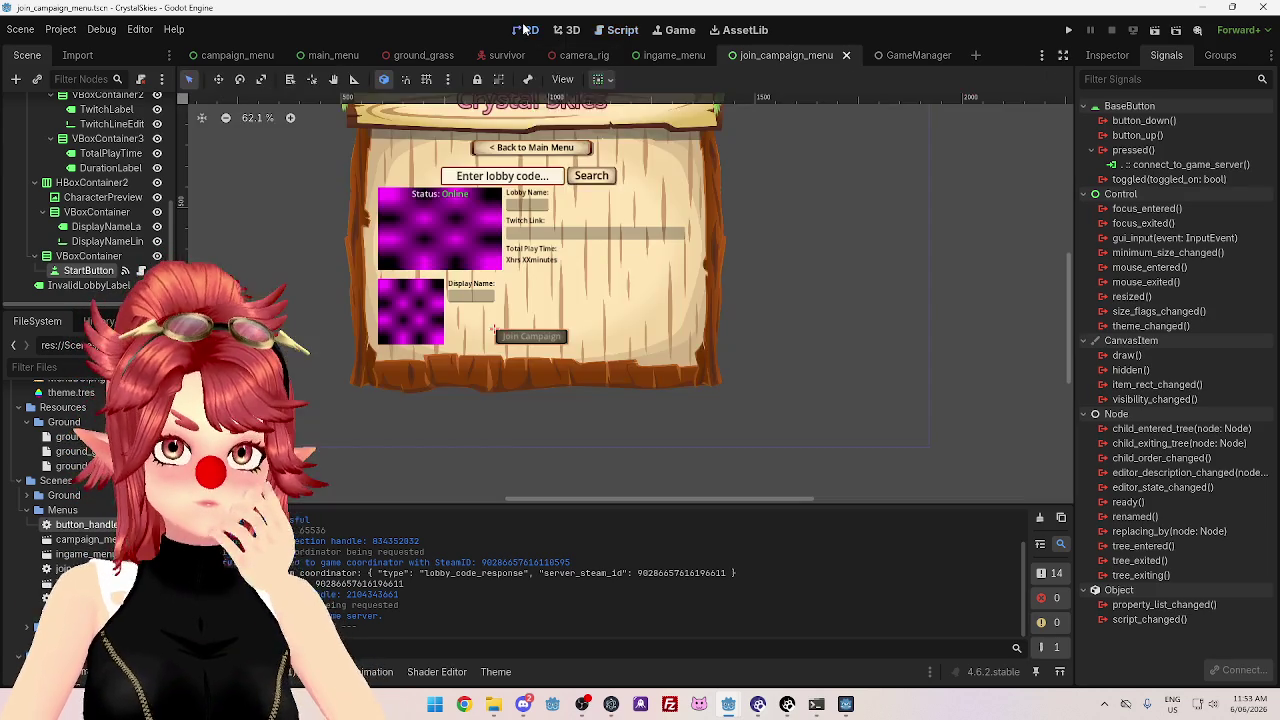
pyautogui.click(526, 30)
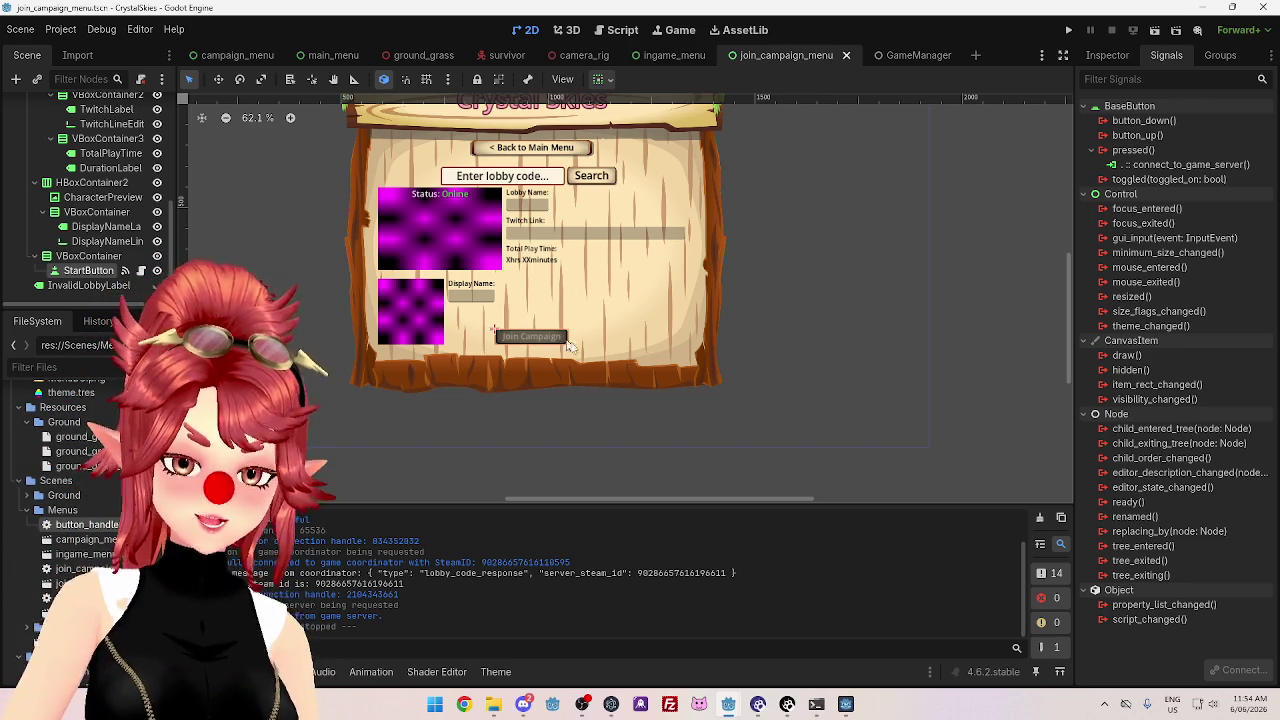
# - Delete line 23 'start_button.disabled = false' from join_campaign_menu.gd and return to 2D
pyautogui.click(612, 33)
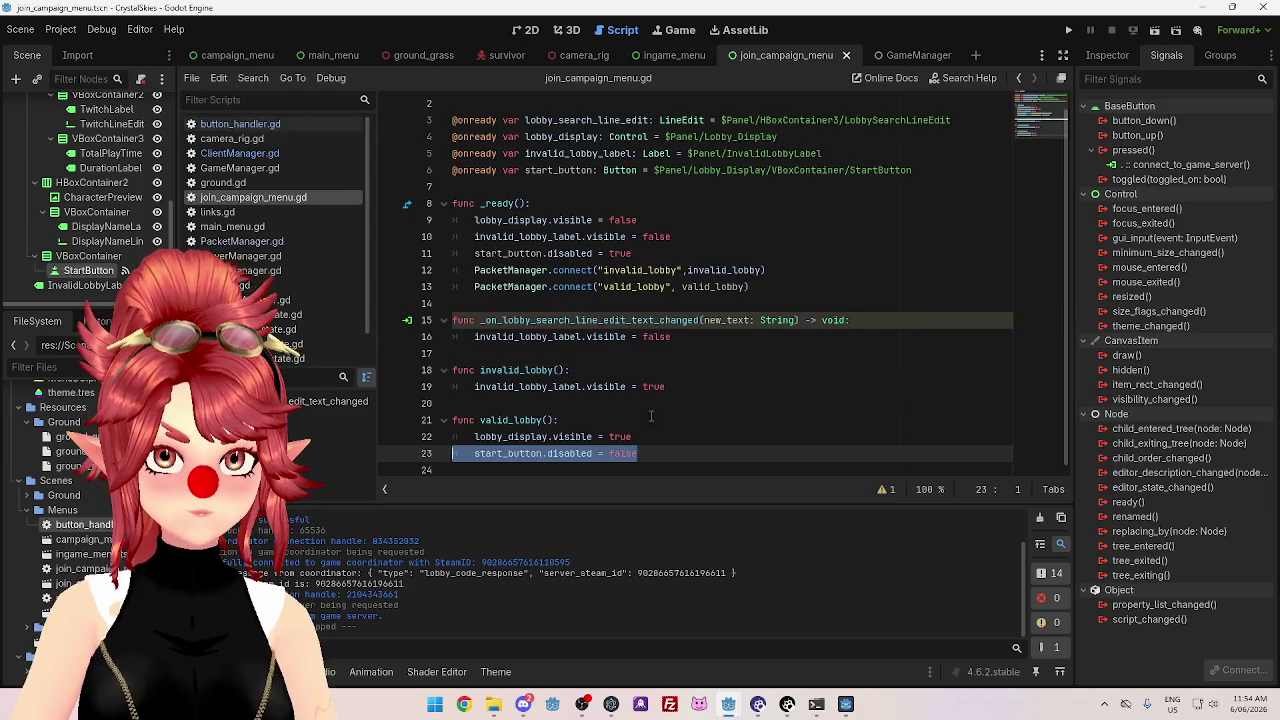
pyautogui.click(440, 467)
pyautogui.moveTo(440, 467); pyautogui.dragTo(434, 449)
pyautogui.press('BackSpace')
pyautogui.click(532, 32)
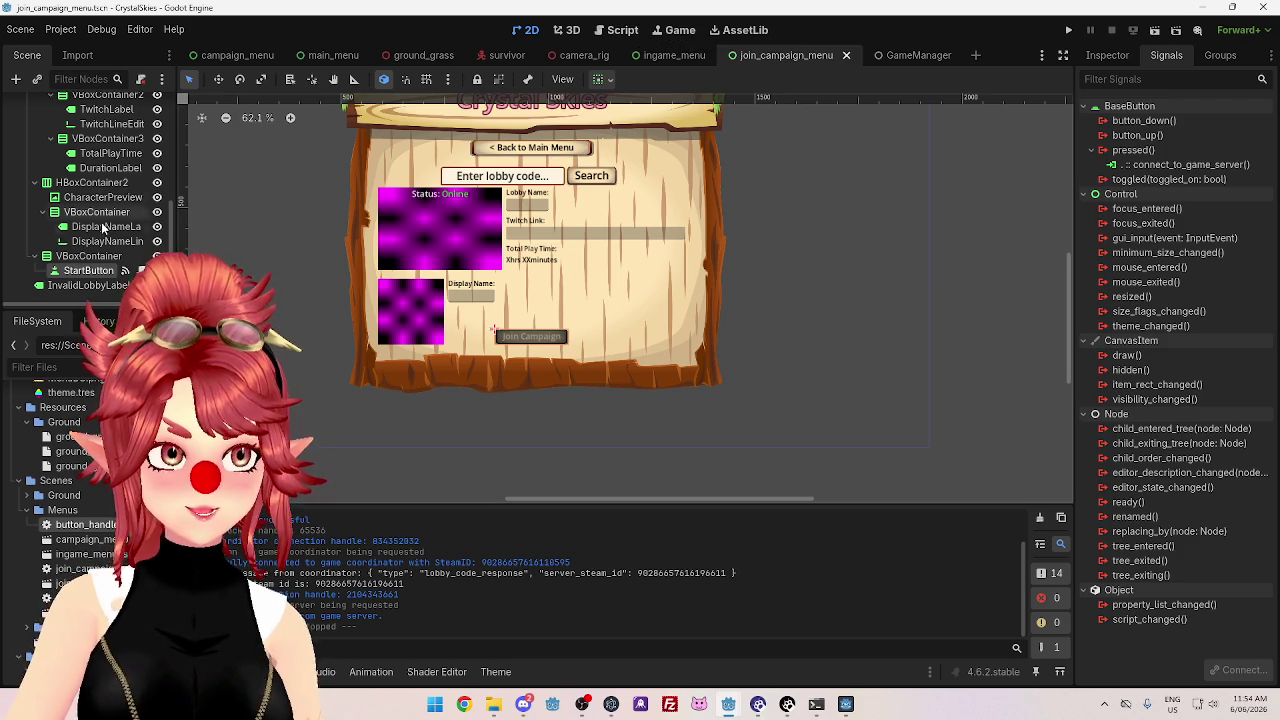
# - Inspect the invalid lobby message label, the map preview image and the menu panel
pyautogui.click(92, 288)
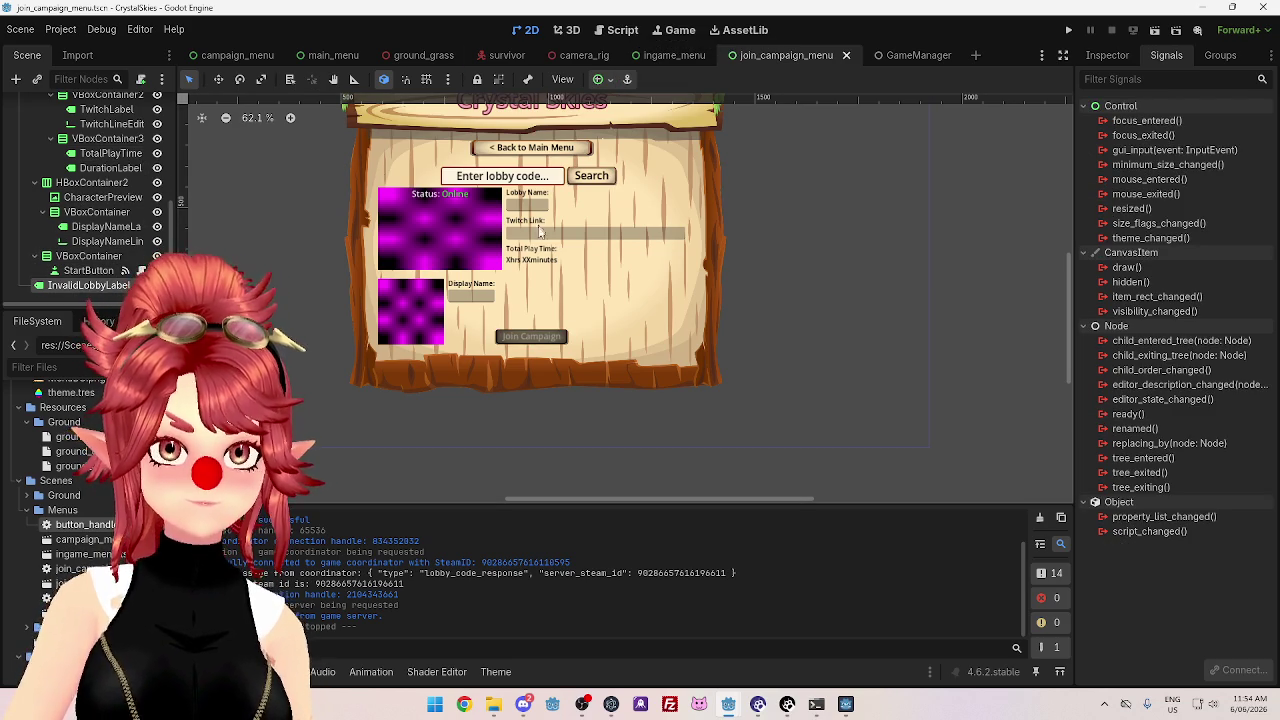
pyautogui.moveTo(590, 499); pyautogui.dragTo(583, 500)
pyautogui.scroll(2, 580, 488)
pyautogui.moveTo(1067, 362)
pyautogui.mouseDown()
pyautogui.moveTo(1062, 319)
pyautogui.moveTo(1057, 348)
pyautogui.mouseUp()
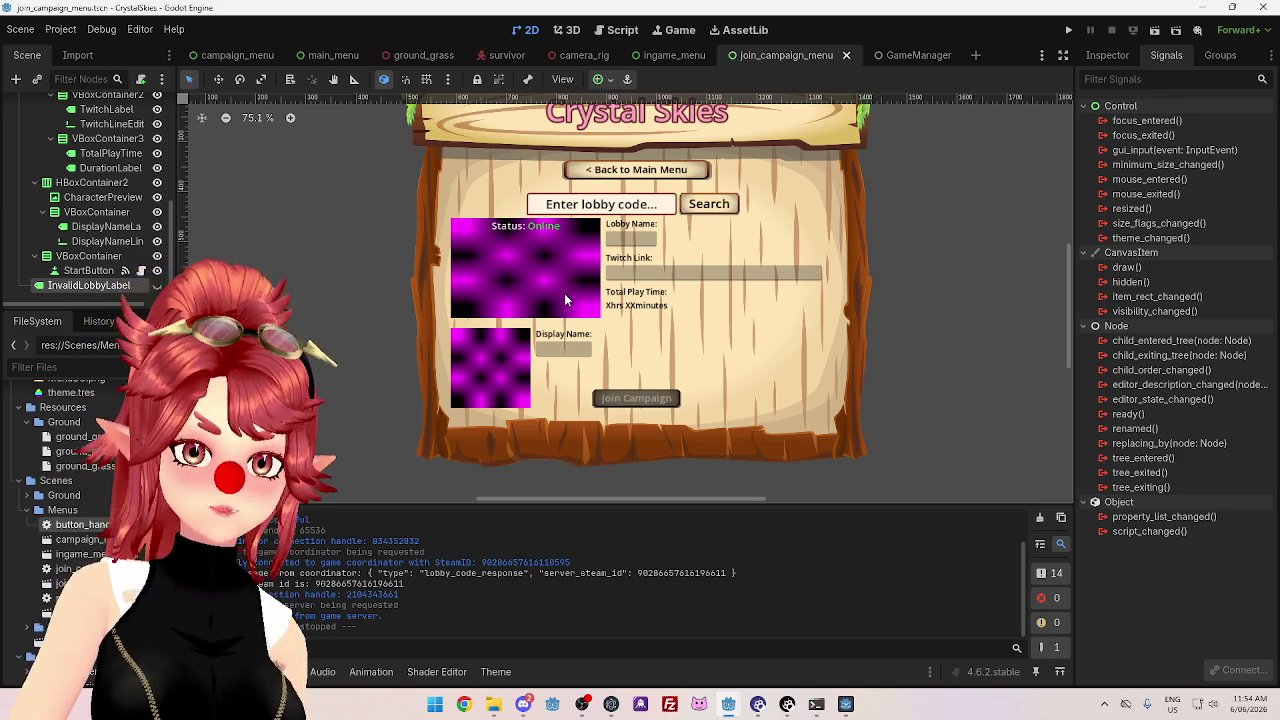
pyautogui.click(564, 293)
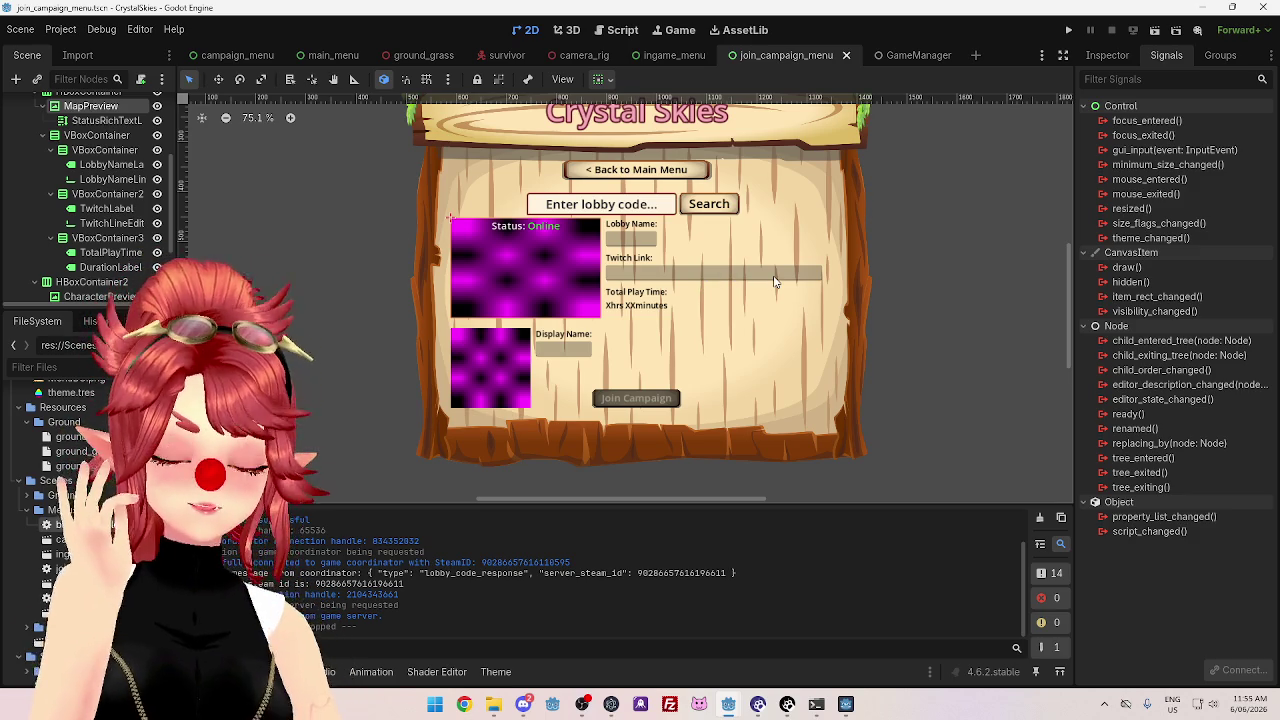
pyautogui.click(797, 351)
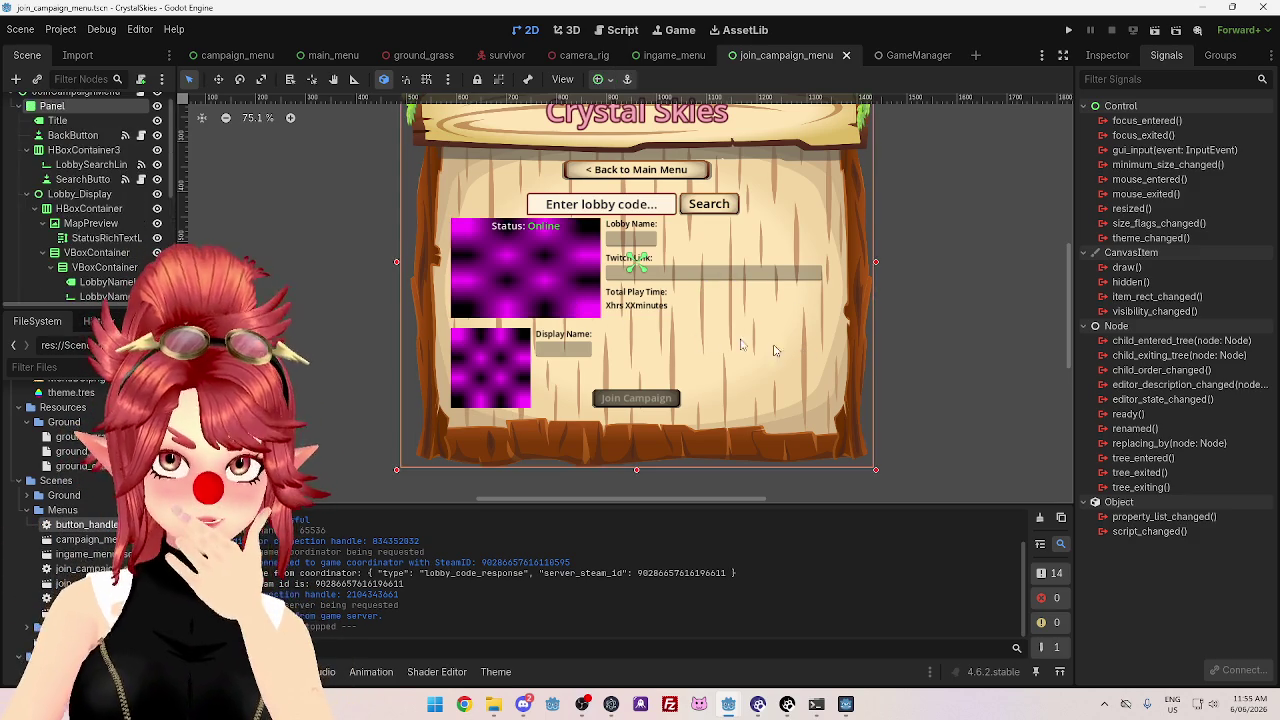
# - Move StatusRichTextLabel out of the map preview into the HBoxContainer lobby row
pyautogui.click(535, 294)
pyautogui.press('Delete')
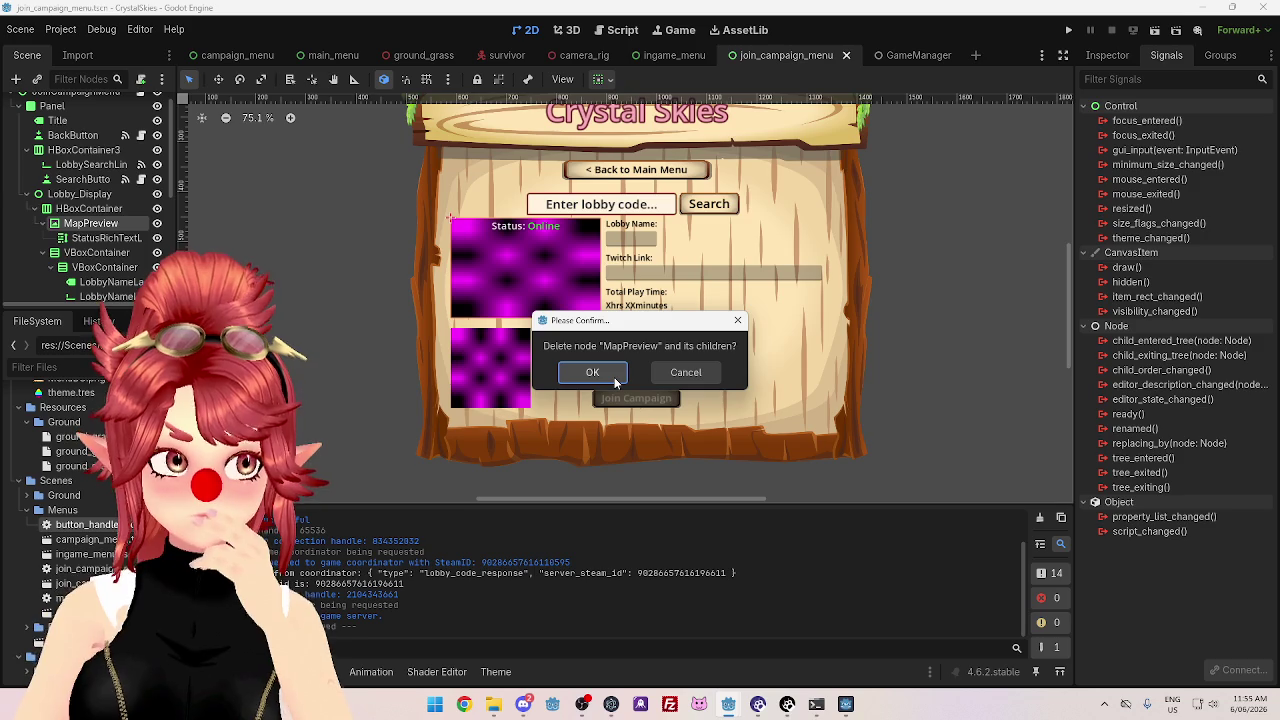
pyautogui.click(686, 372)
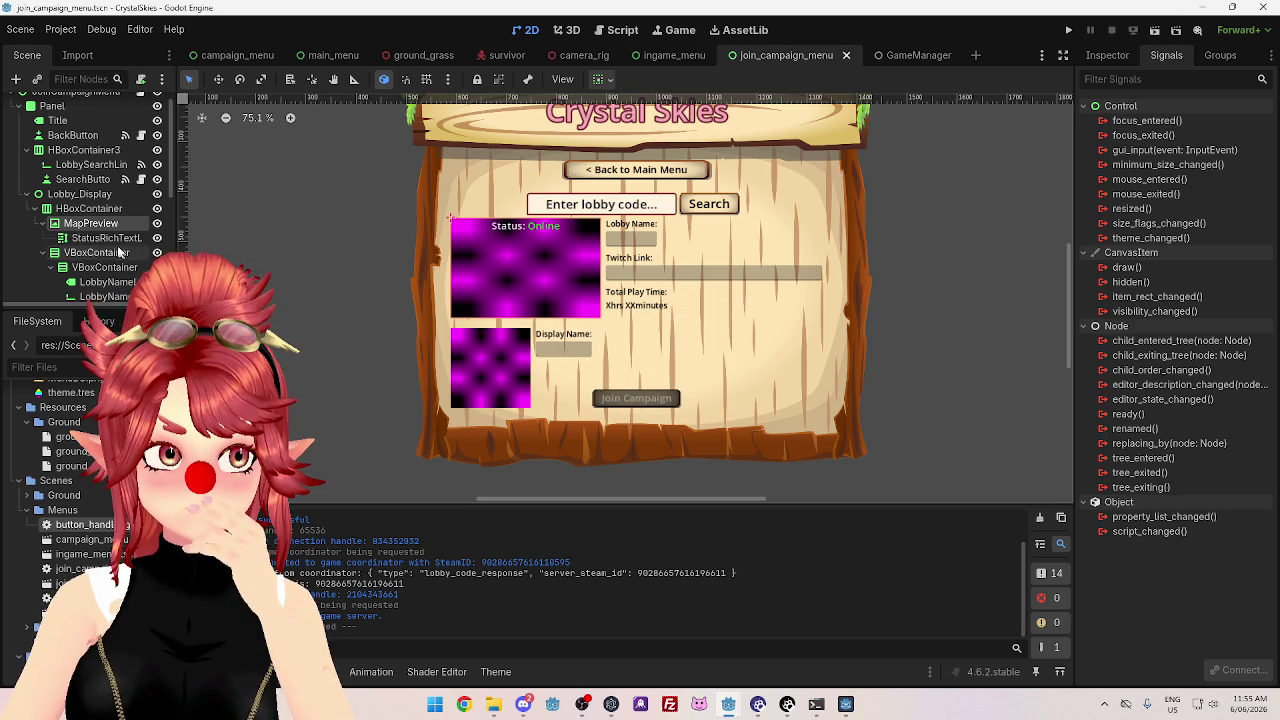
pyautogui.click(107, 238)
pyautogui.moveTo(92, 244); pyautogui.dragTo(88, 213)
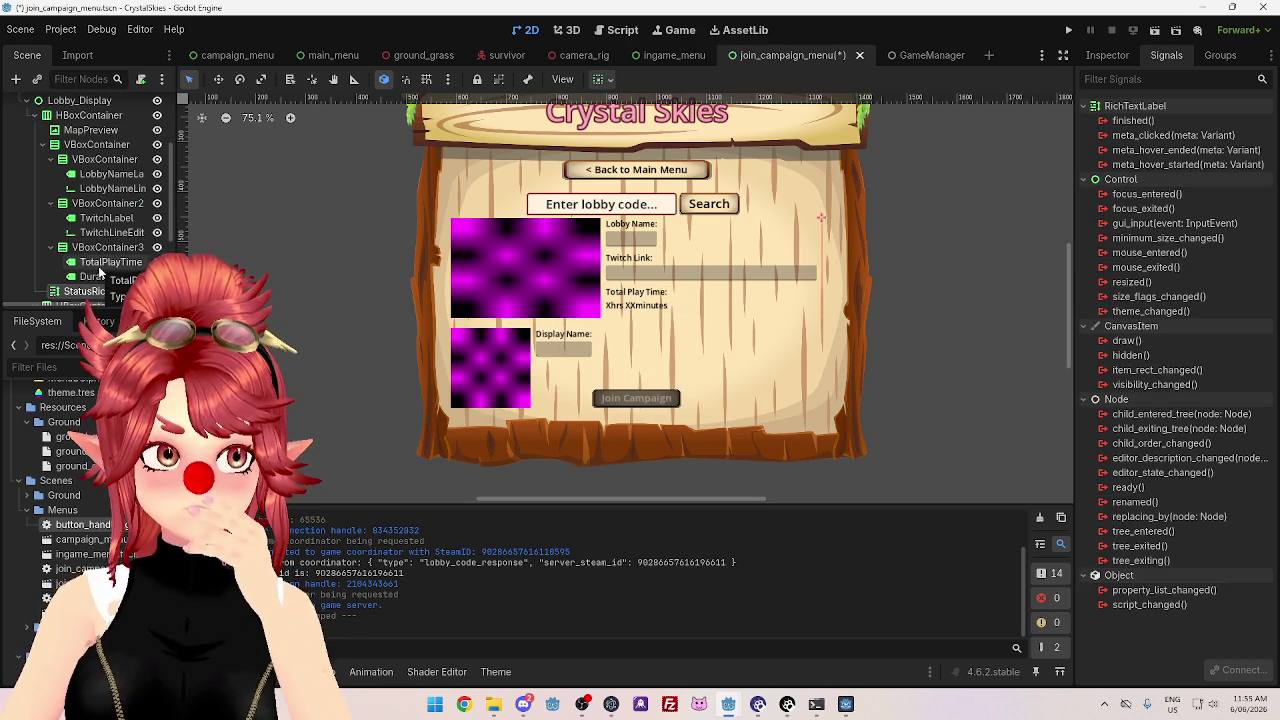
# - Delete the MapPreview image node, confirming with OK
pyautogui.scroll(1, 100, 260)
pyautogui.click(86, 156)
pyautogui.press('Delete')
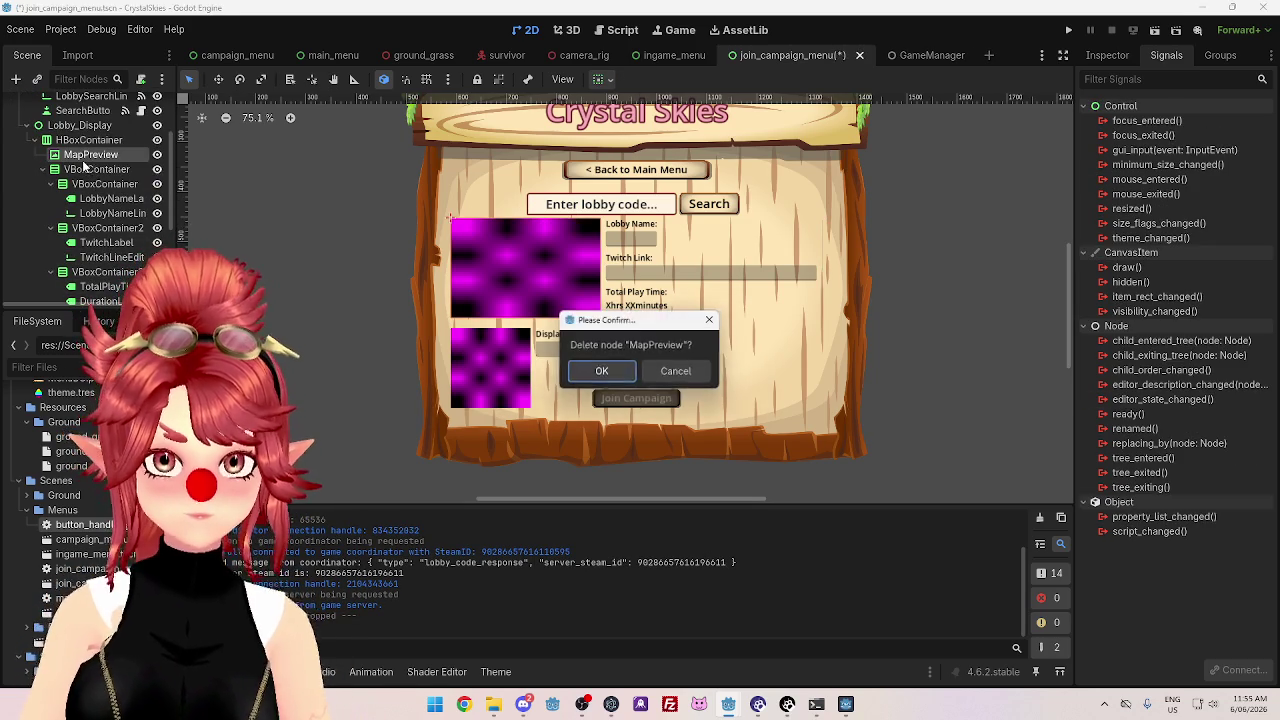
pyautogui.click(627, 374)
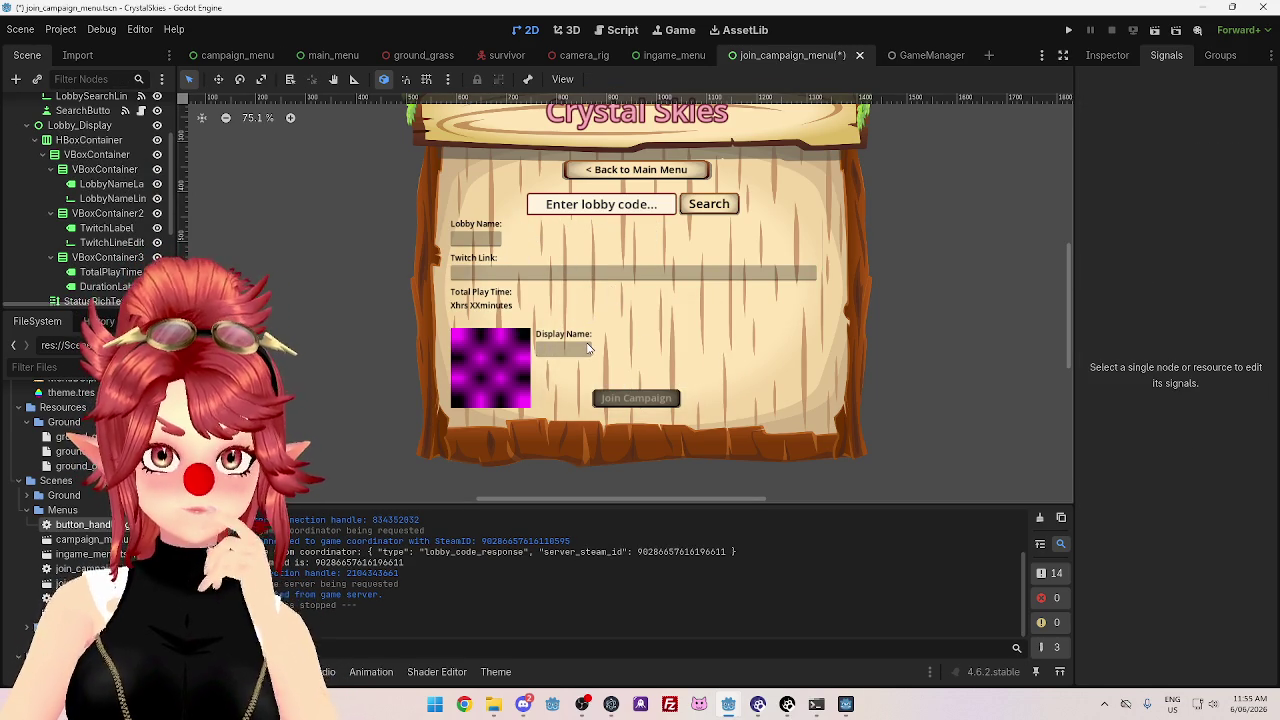
# - Select the Lobby Name label and examine its text in the Inspector
pyautogui.scroll(-3, 100, 230)
pyautogui.scroll(-2, 117, 271)
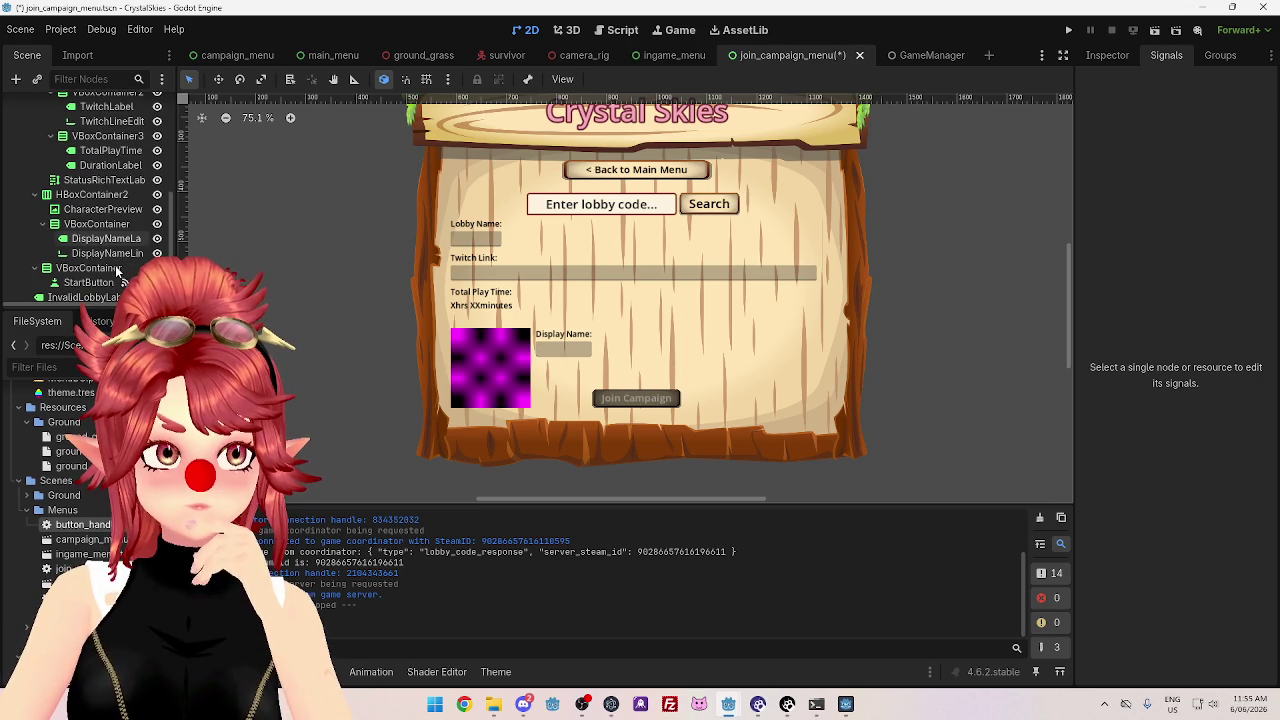
pyautogui.click(486, 241)
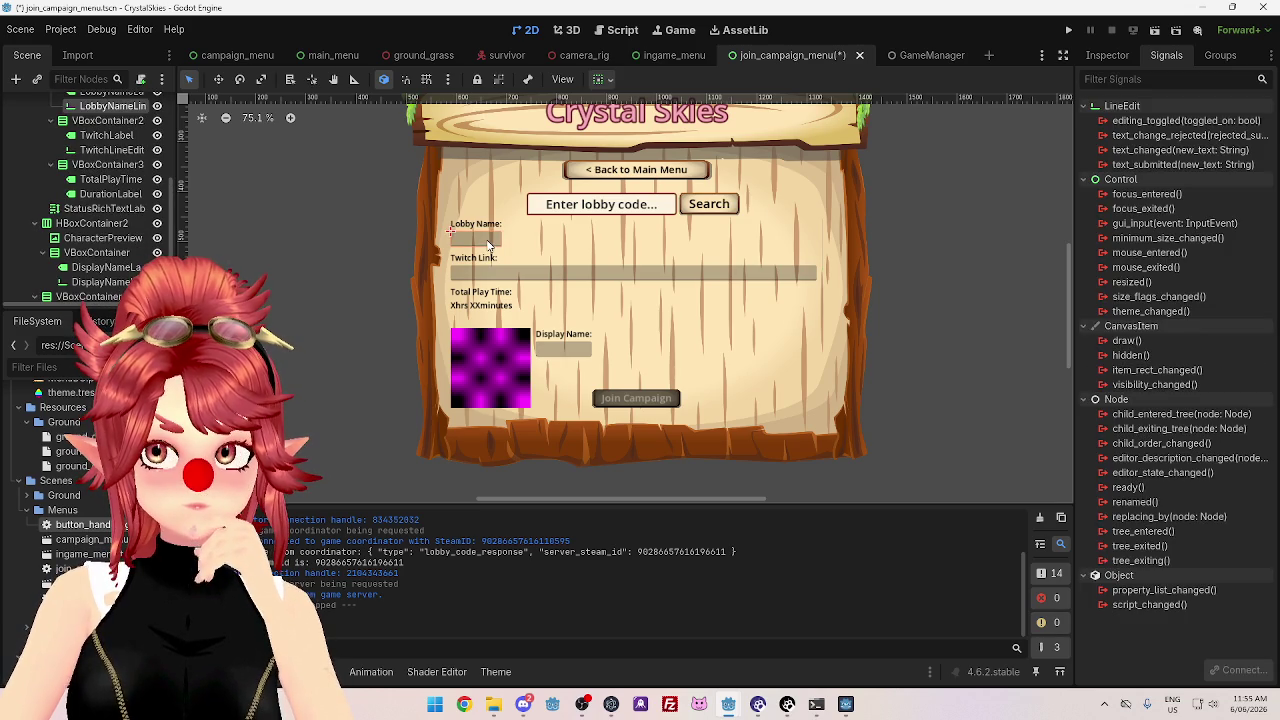
pyautogui.click(480, 224)
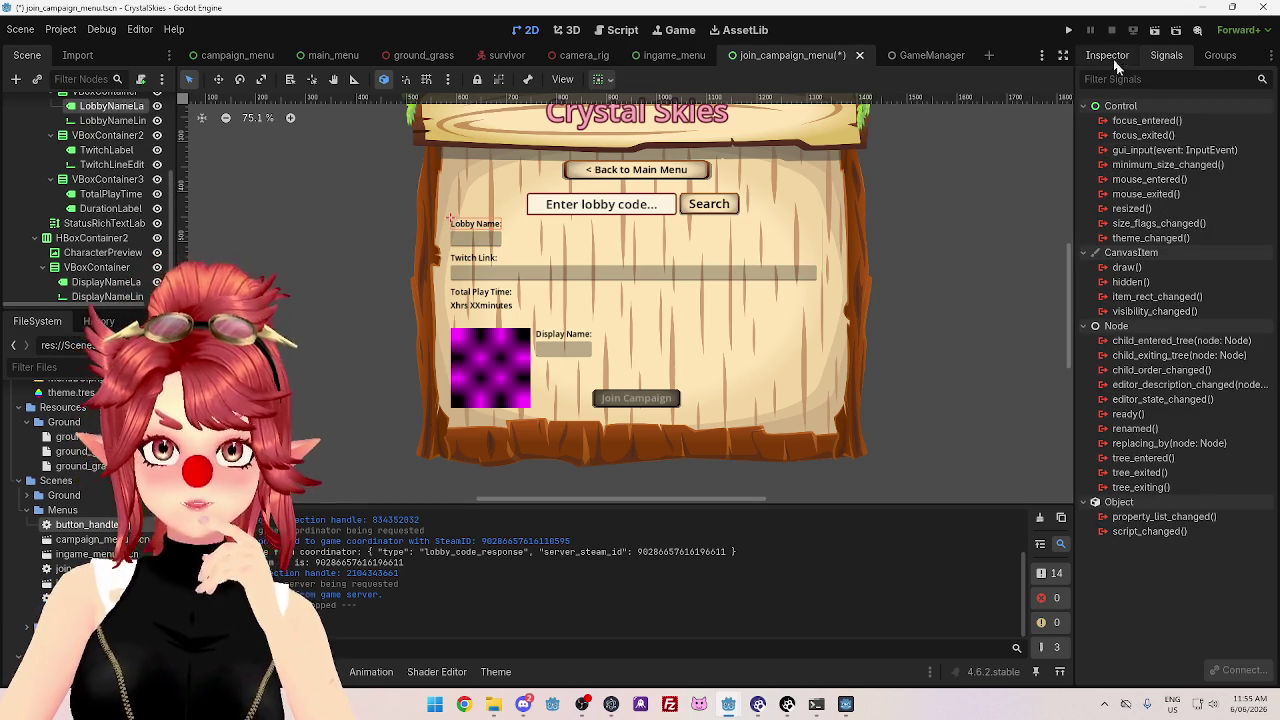
pyautogui.click(1107, 55)
pyautogui.moveTo(1115, 194); pyautogui.dragTo(1142, 194)
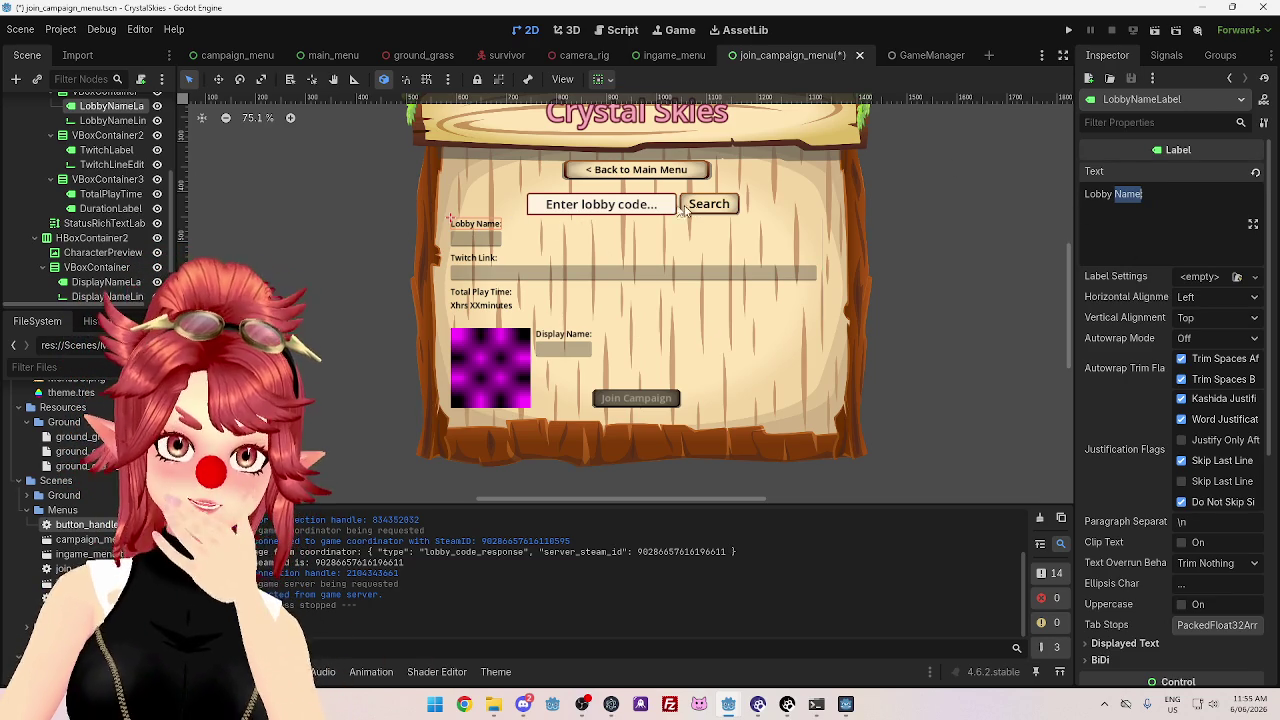
# - Select LobbyNameLineEdit, collapse Theme and expand Layout > Transform in the Inspector
pyautogui.click(506, 245)
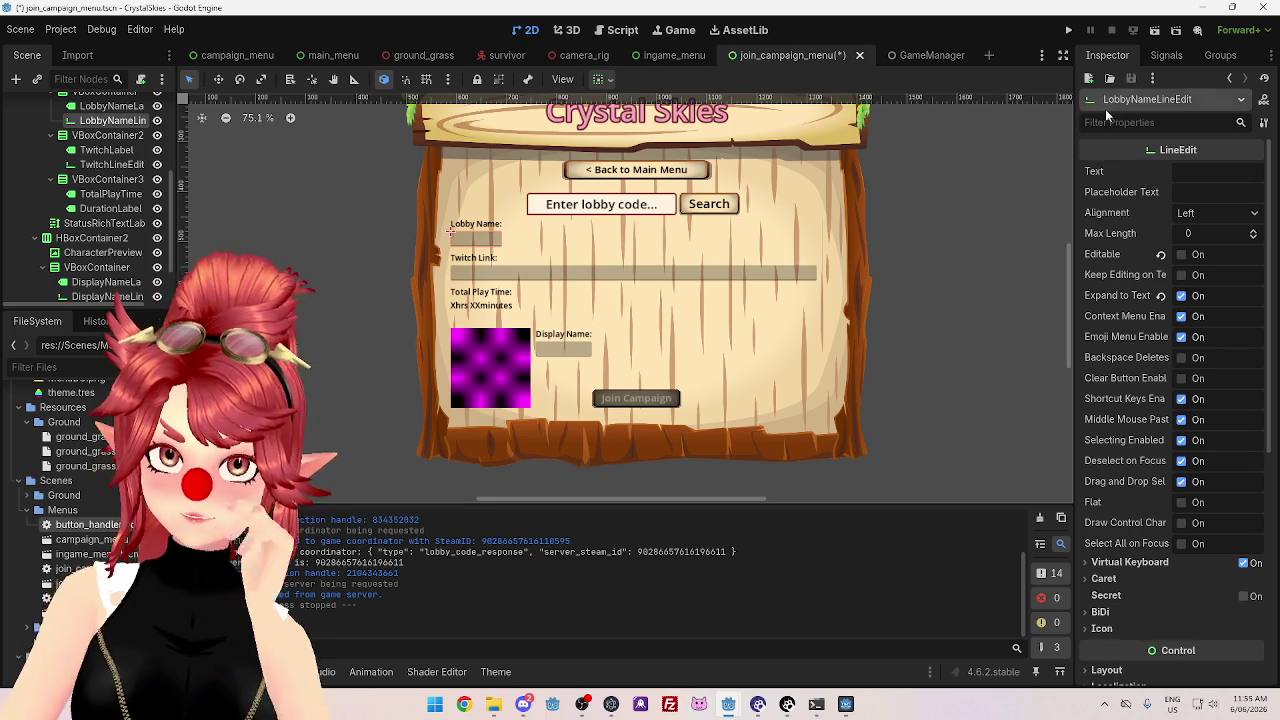
pyautogui.scroll(-2, 1150, 573)
pyautogui.scroll(-6, 1149, 566)
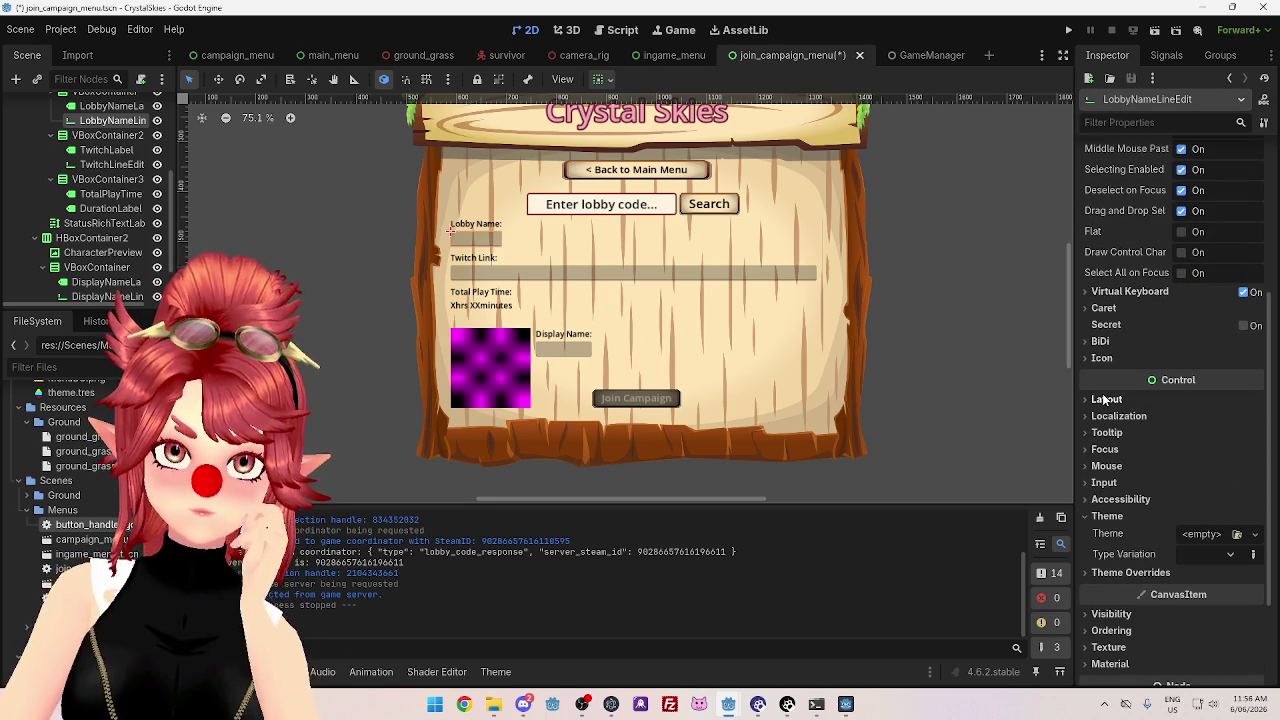
pyautogui.scroll(-2, 1125, 468)
pyautogui.scroll(-2, 1125, 468)
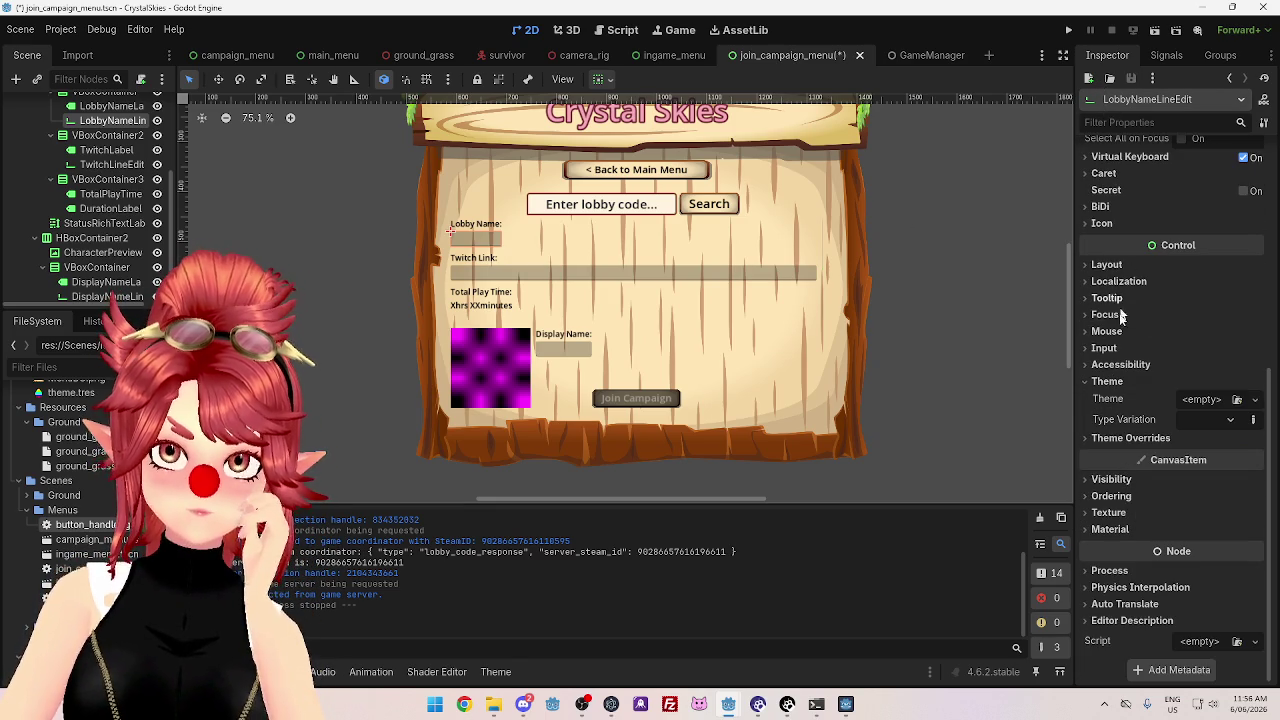
pyautogui.click(1095, 381)
pyautogui.click(1100, 305)
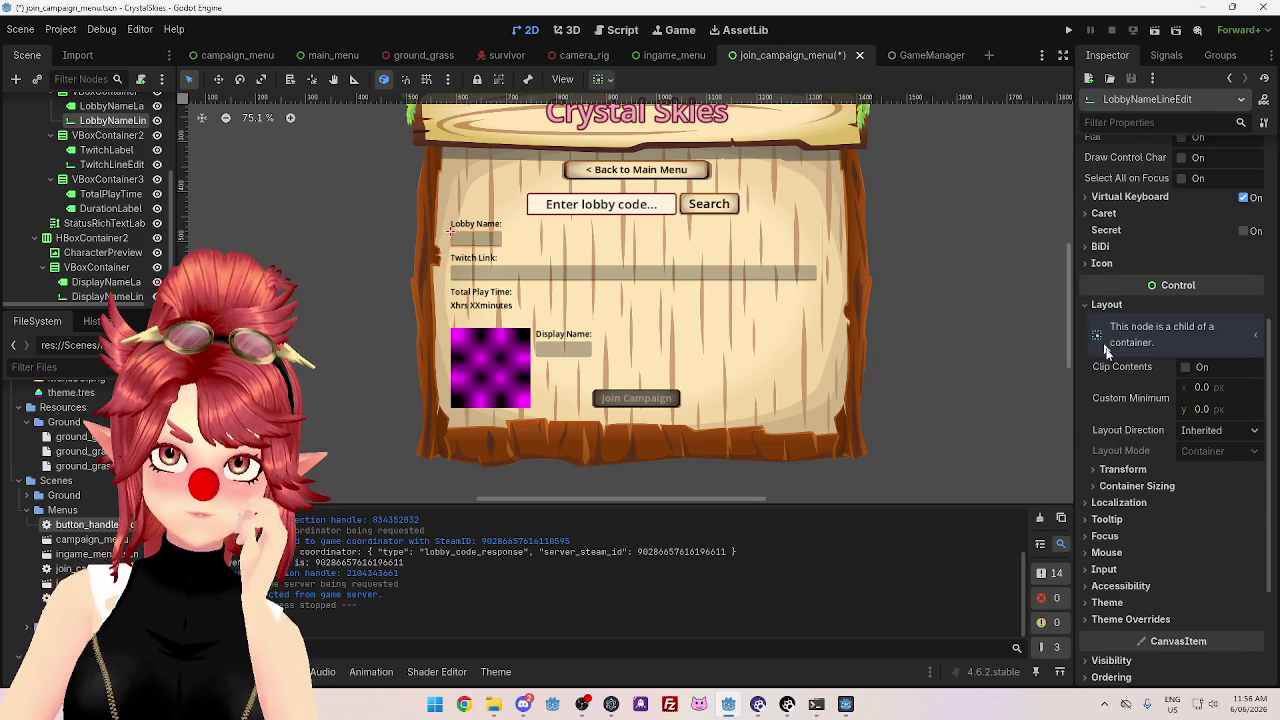
pyautogui.click(1097, 470)
# - Review the field's Transform values, then select the lobby name column container
pyautogui.scroll(-6, 1150, 420)
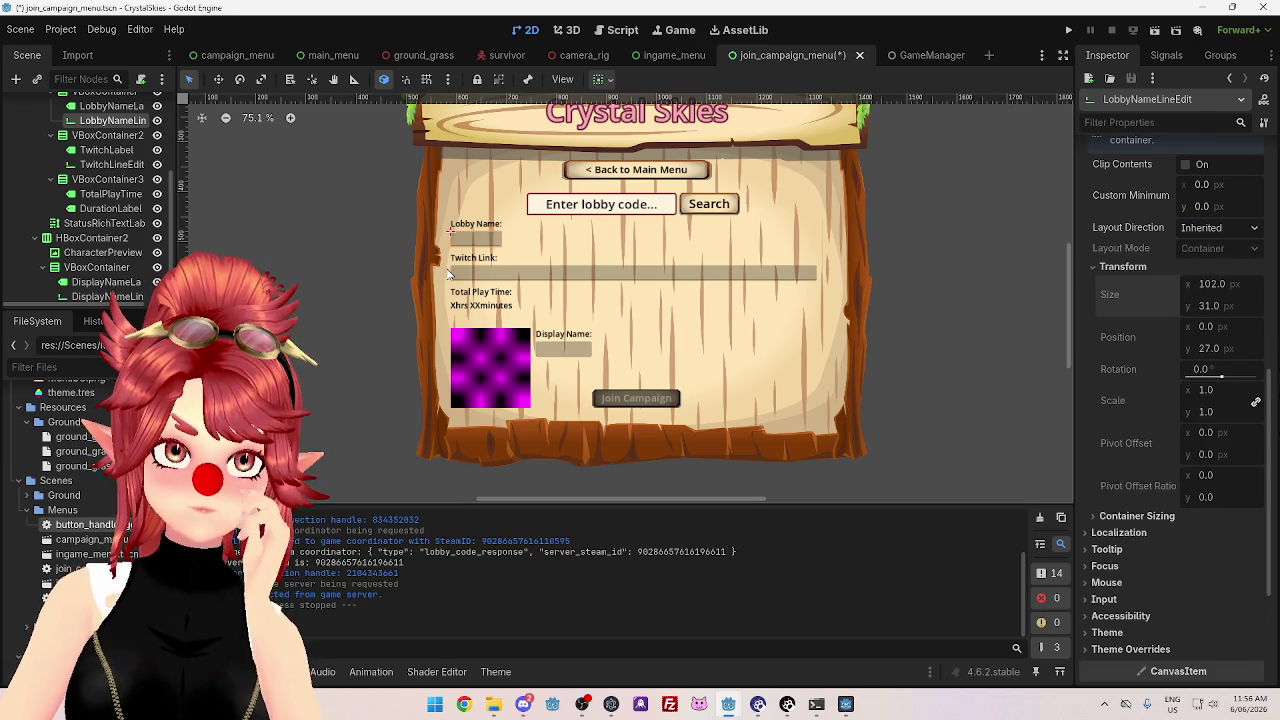
pyautogui.scroll(2, 1235, 408)
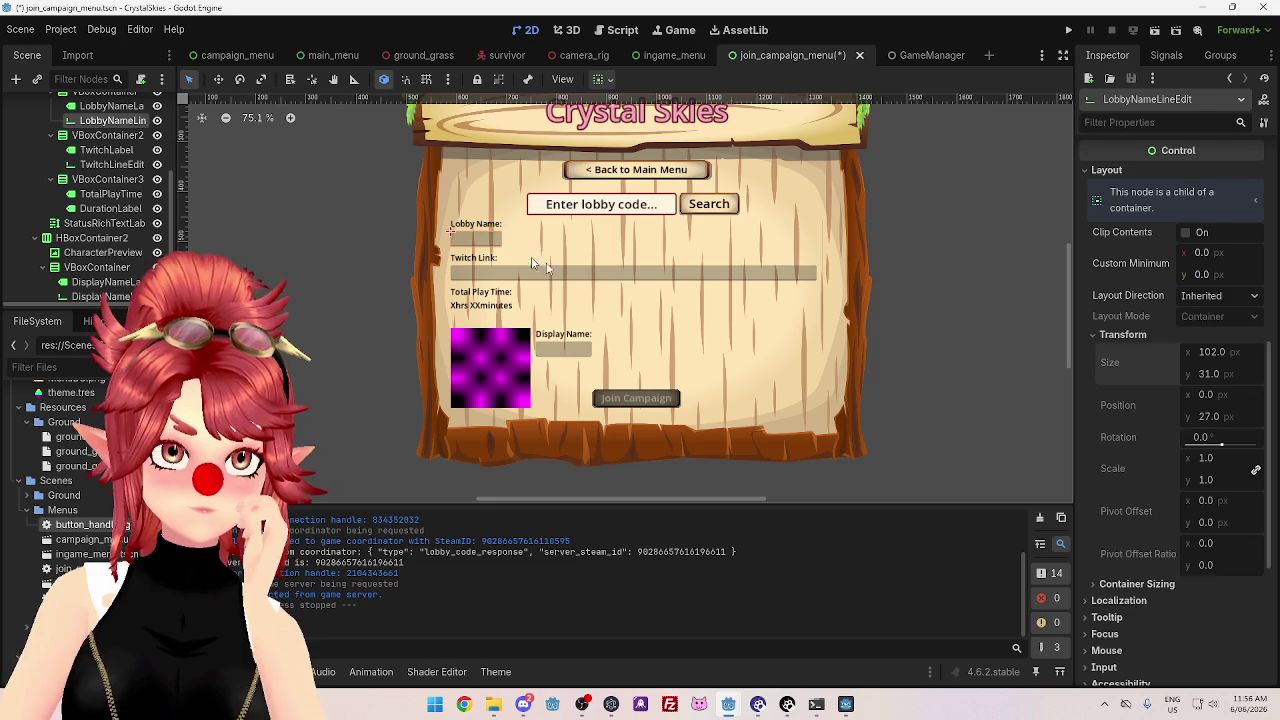
pyautogui.scroll(5, 1216, 420)
pyautogui.scroll(-5, 1210, 420)
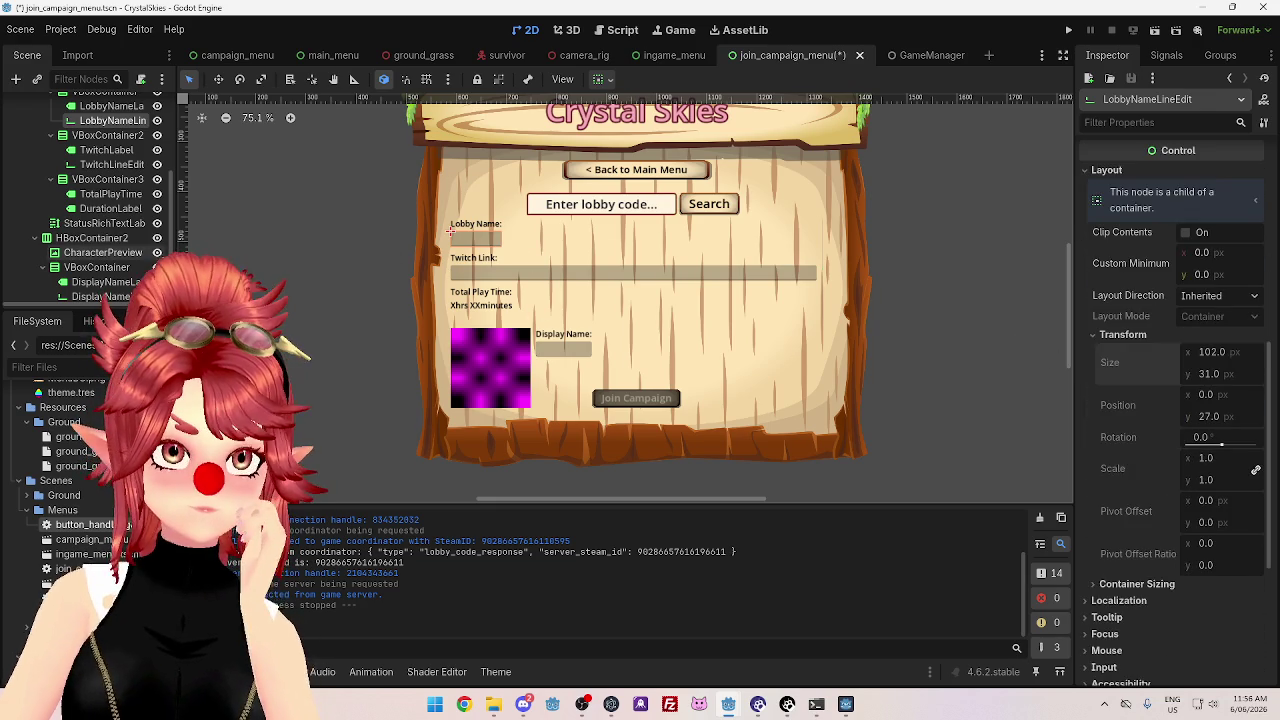
pyautogui.scroll(2, 101, 190)
pyautogui.click(99, 140)
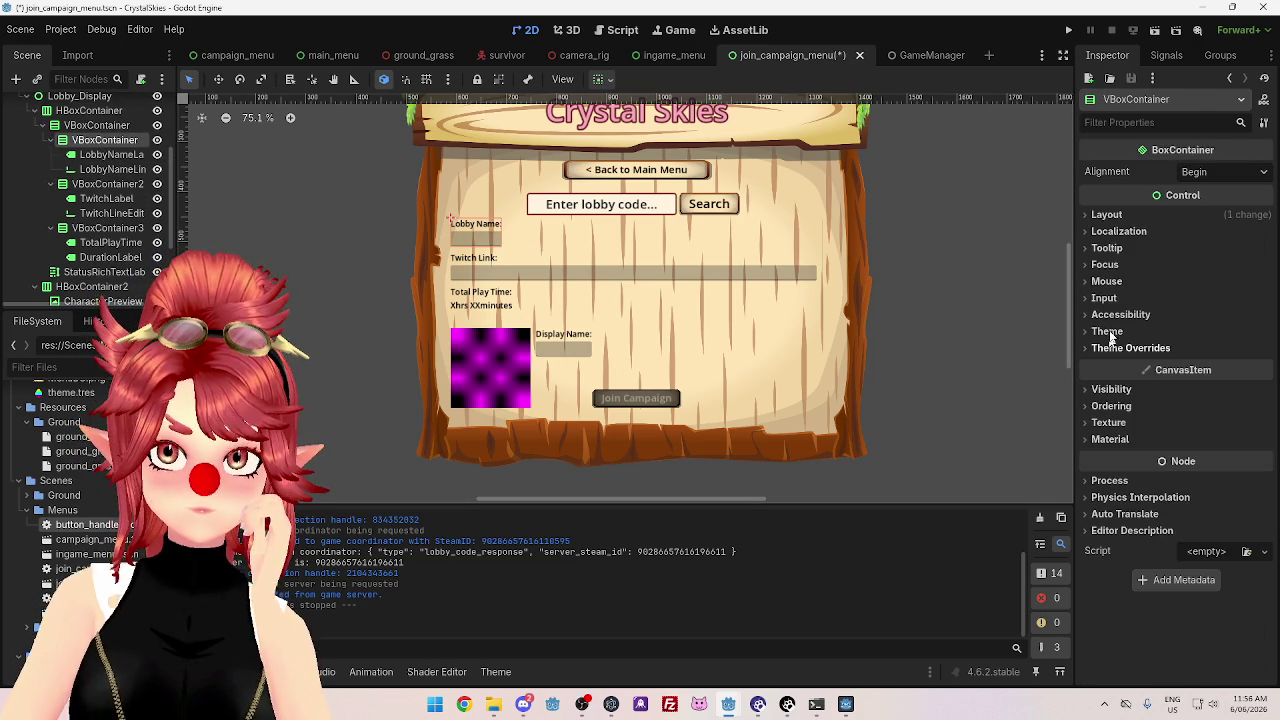
pyautogui.click(1106, 215)
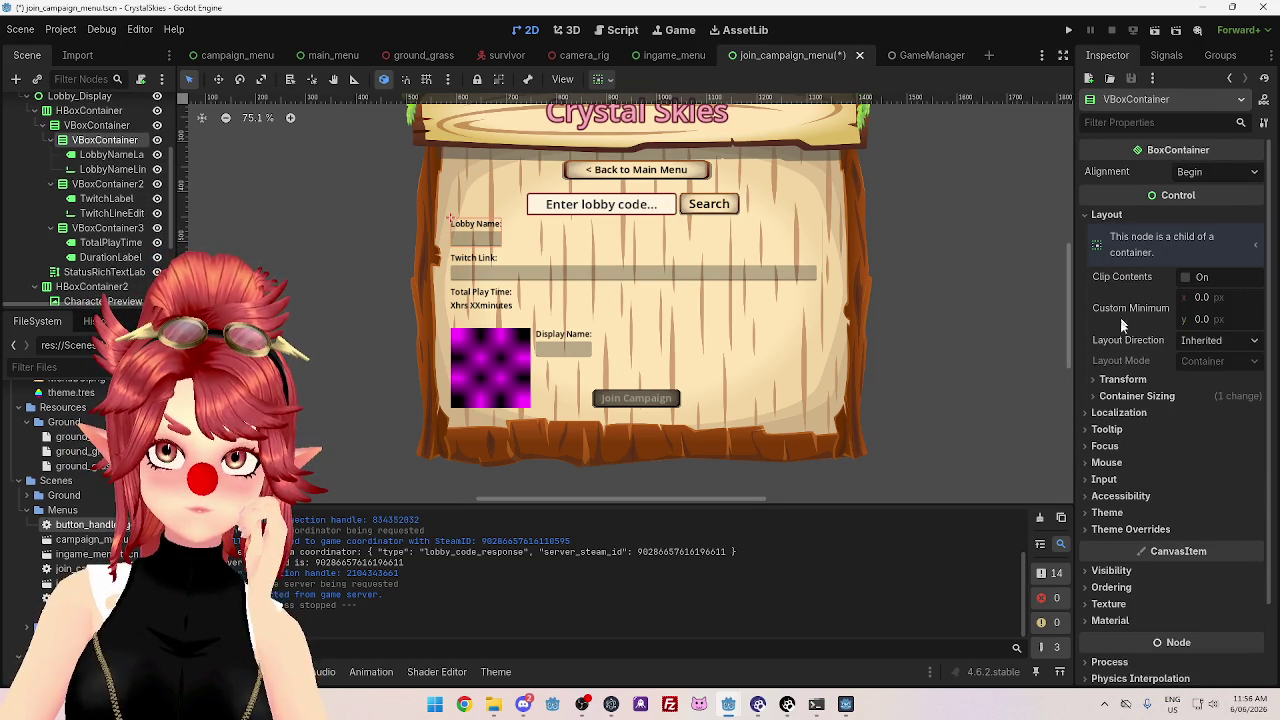
pyautogui.click(1110, 379)
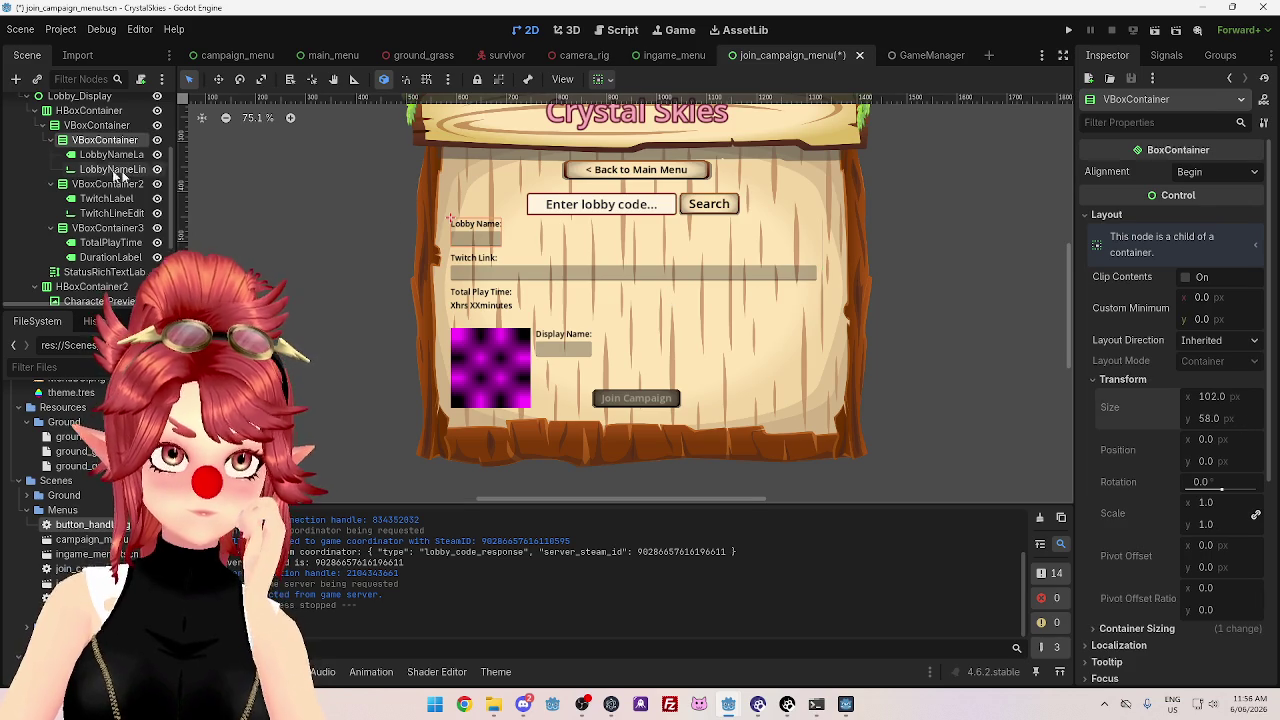
pyautogui.click(79, 127)
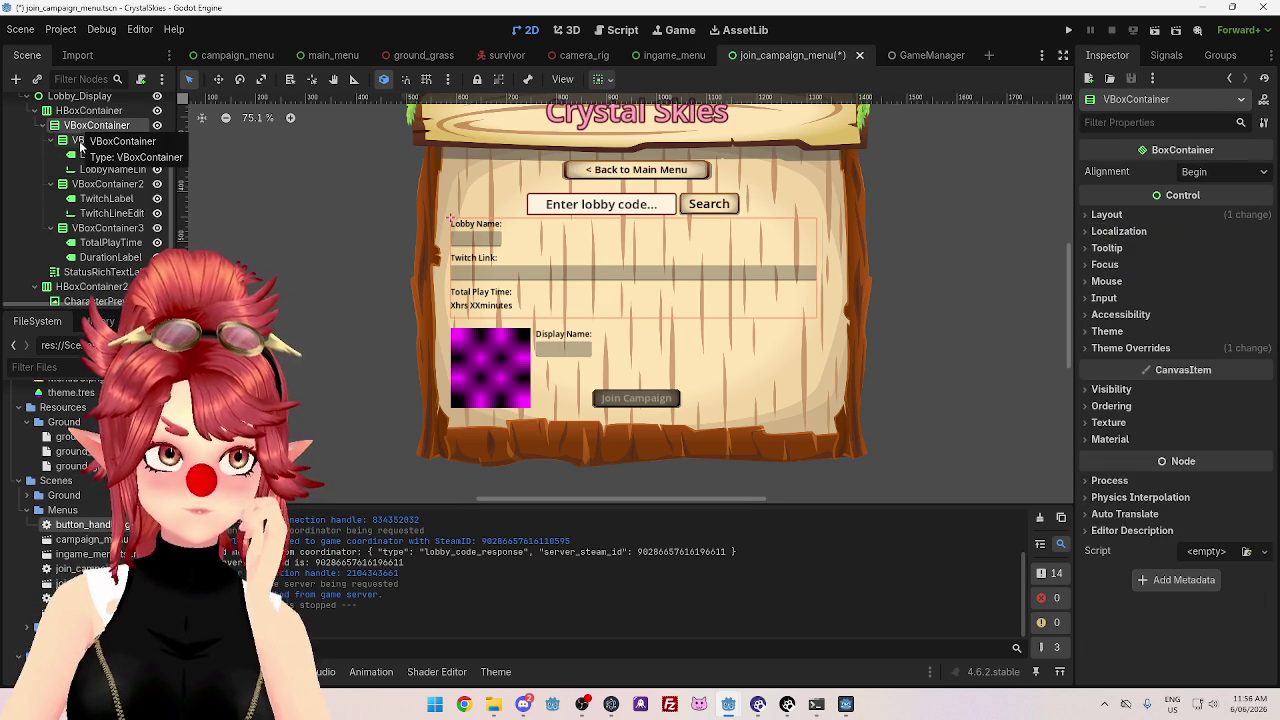
pyautogui.click(82, 141)
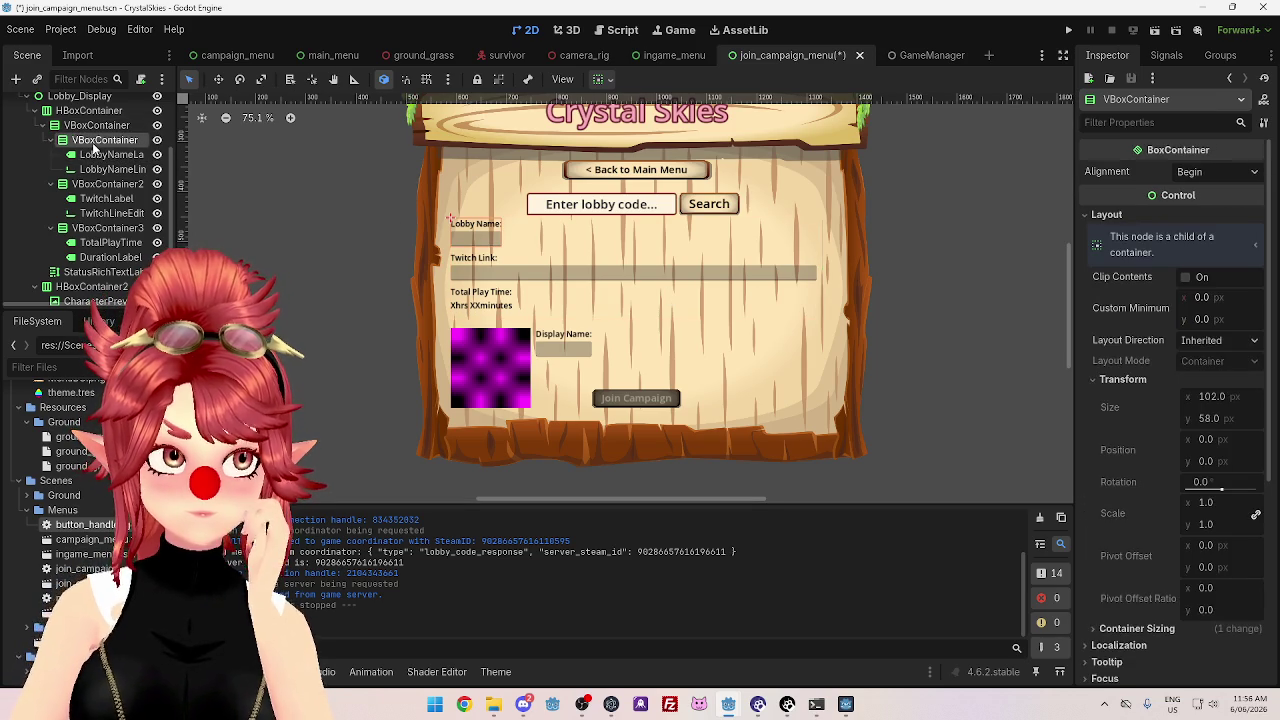
pyautogui.click(84, 185)
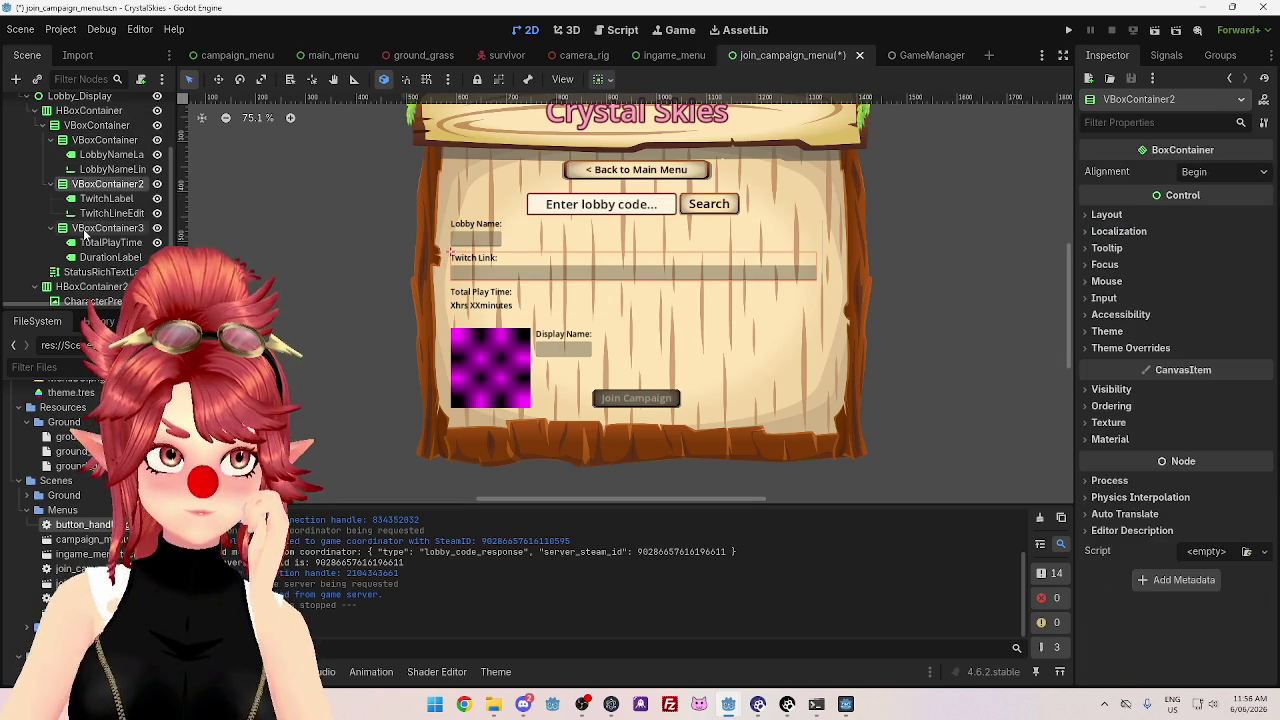
pyautogui.click(86, 229)
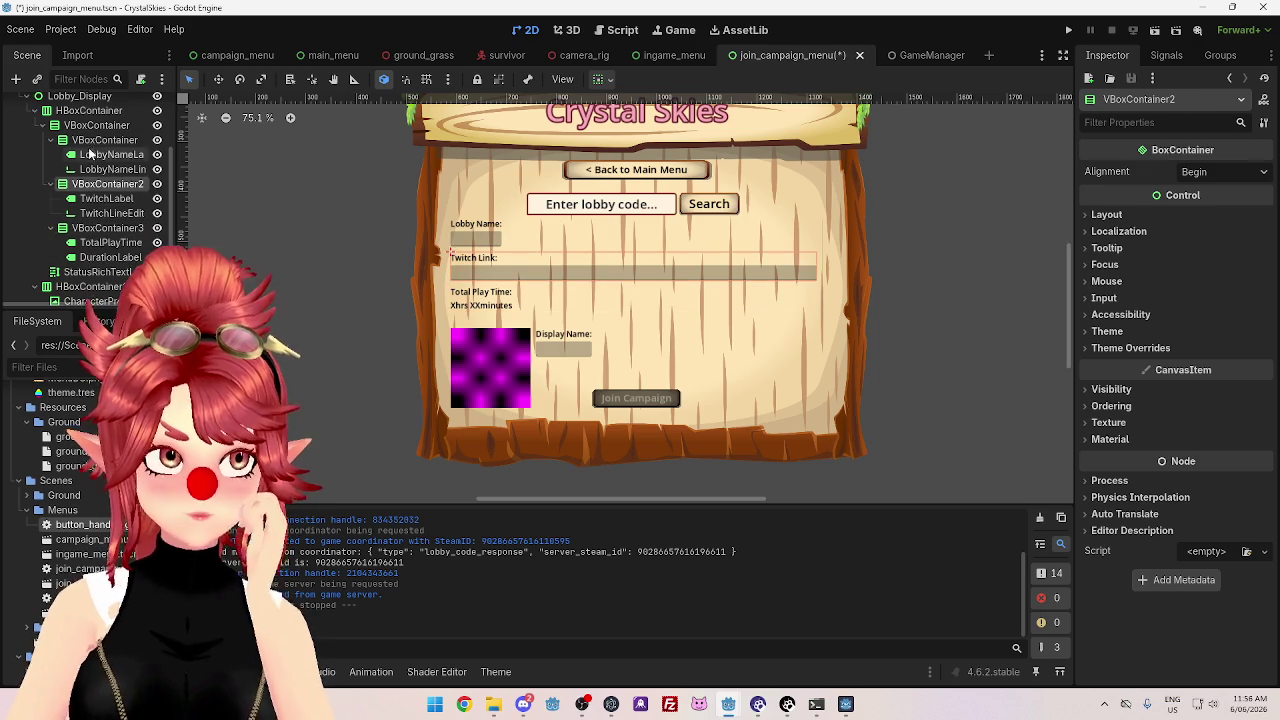
pyautogui.click(90, 141)
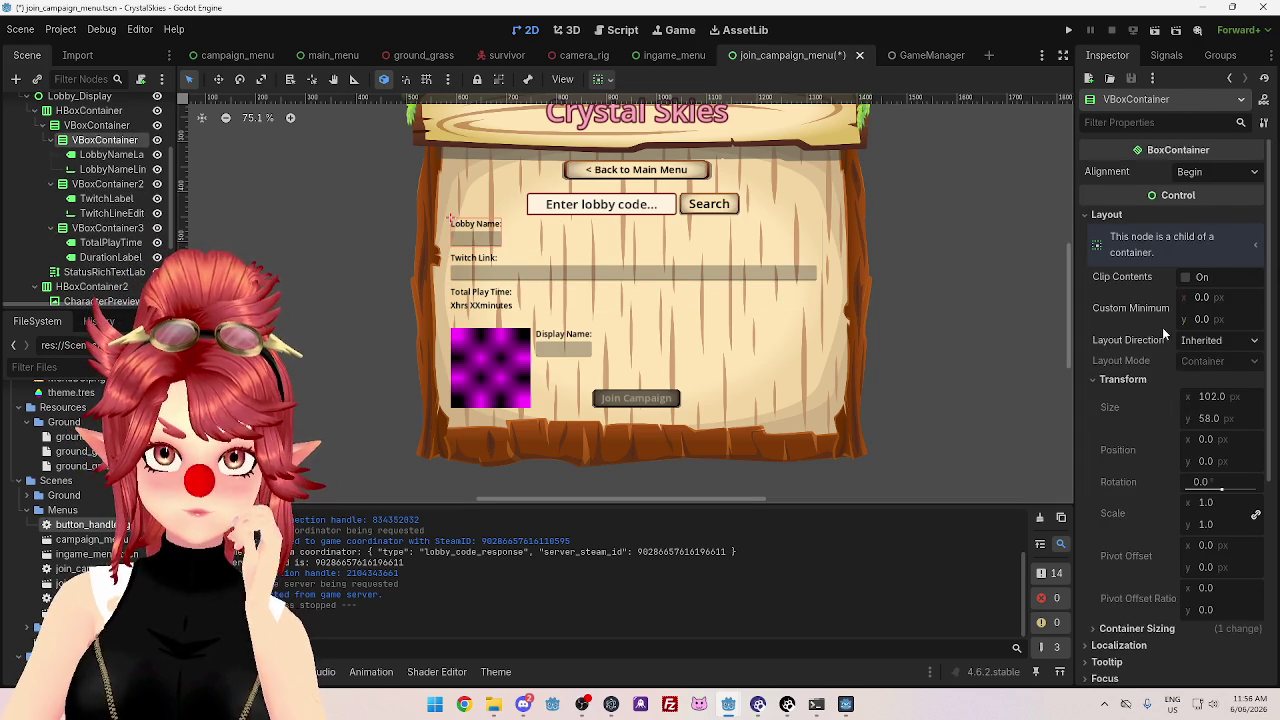
pyautogui.scroll(-4, 1165, 420)
pyautogui.click(1135, 427)
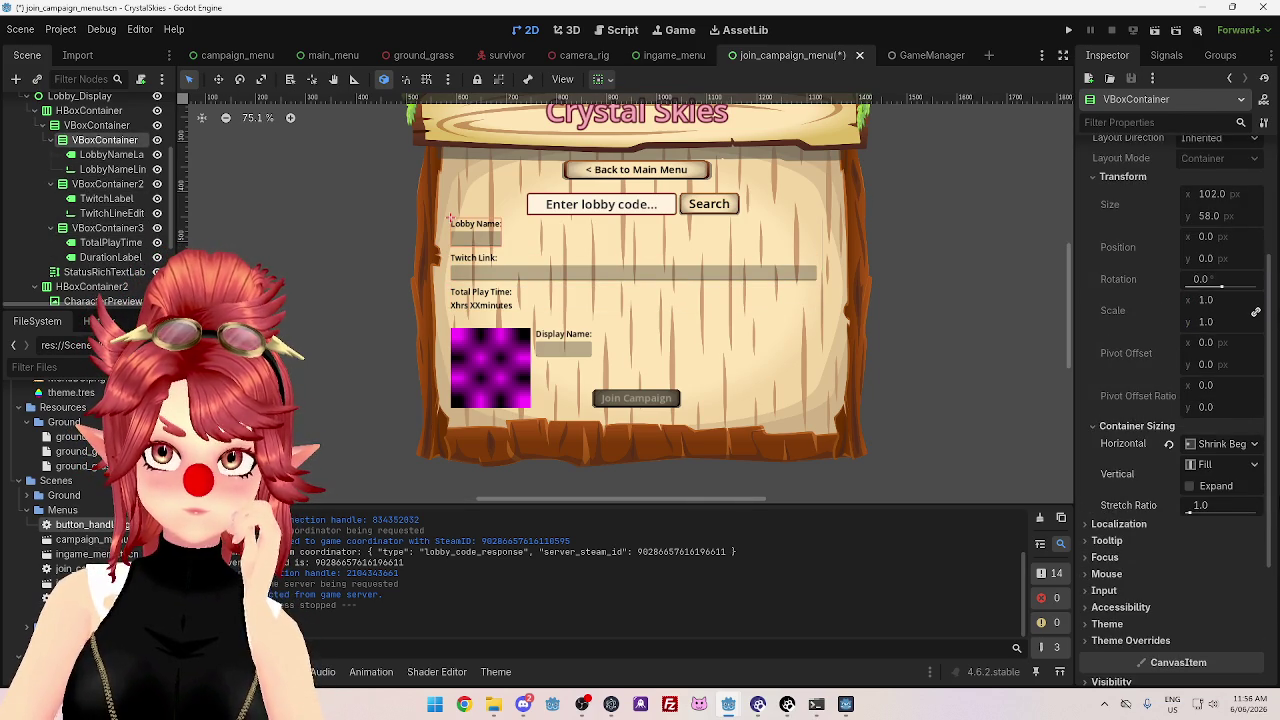
pyautogui.click(1190, 486)
pyautogui.click(1190, 486)
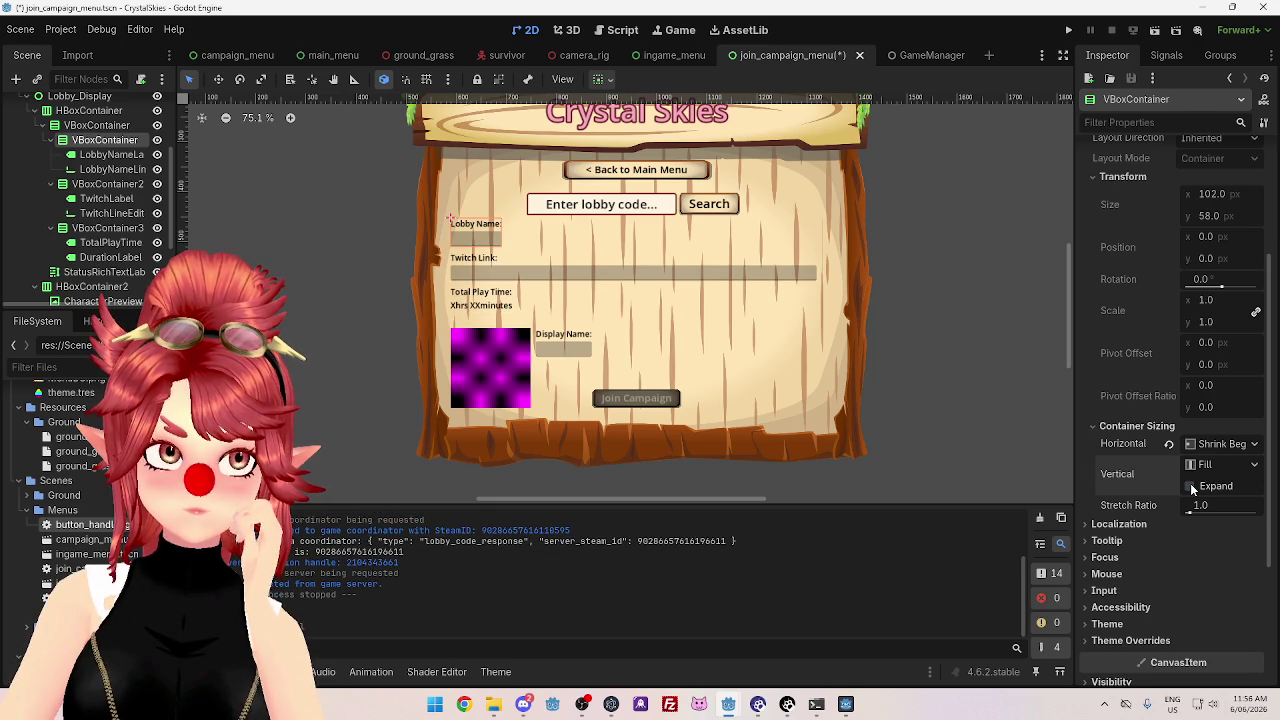
pyautogui.click(1108, 428)
pyautogui.scroll(4, 1120, 424)
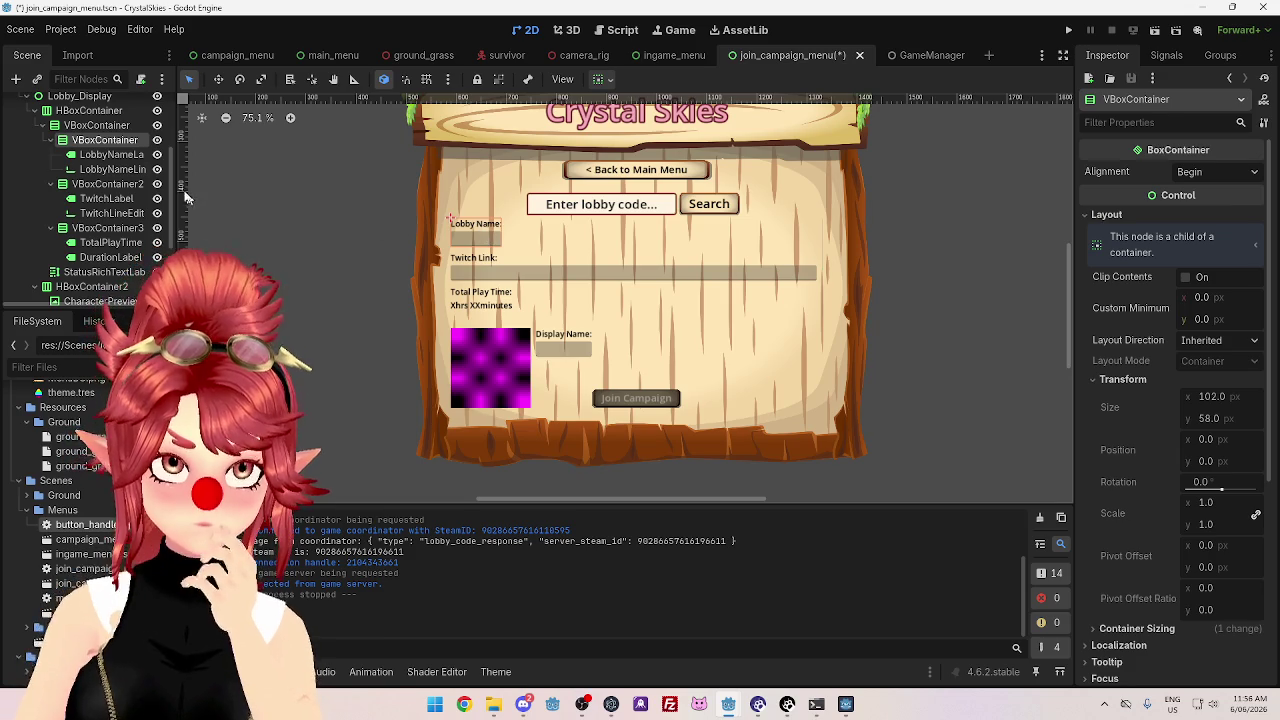
pyautogui.click(110, 154)
pyautogui.click(106, 140)
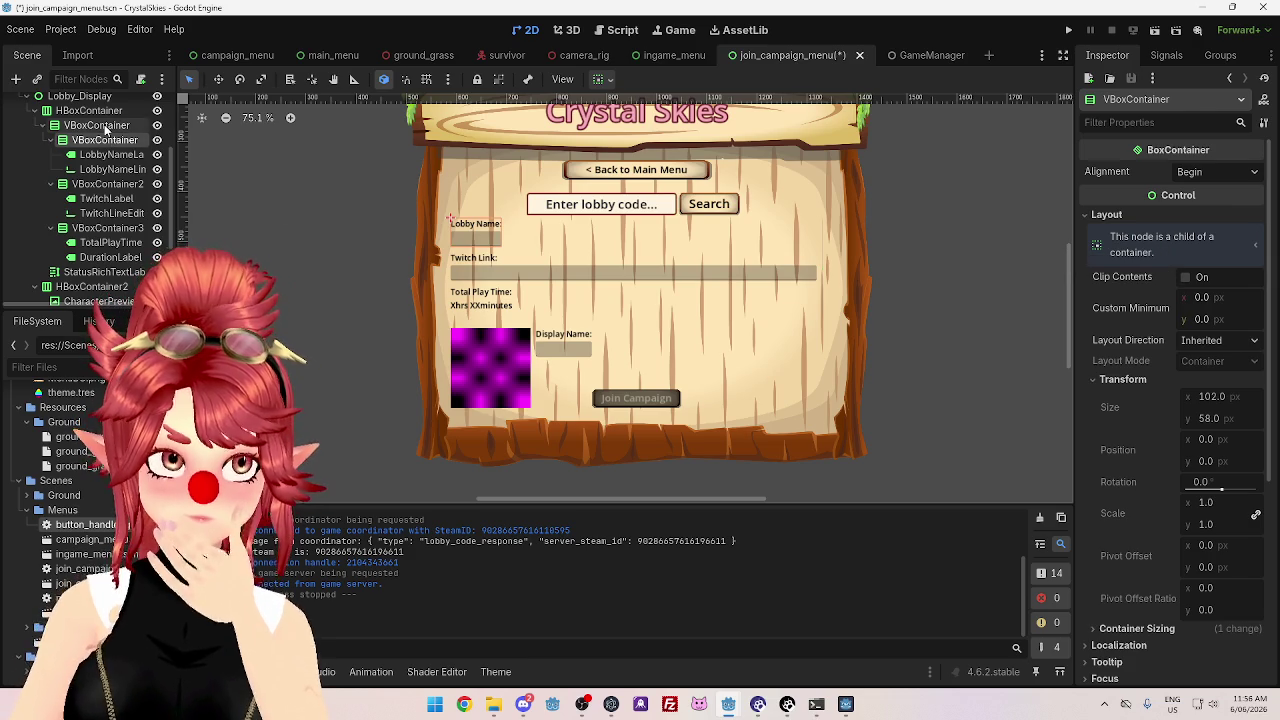
pyautogui.click(97, 125)
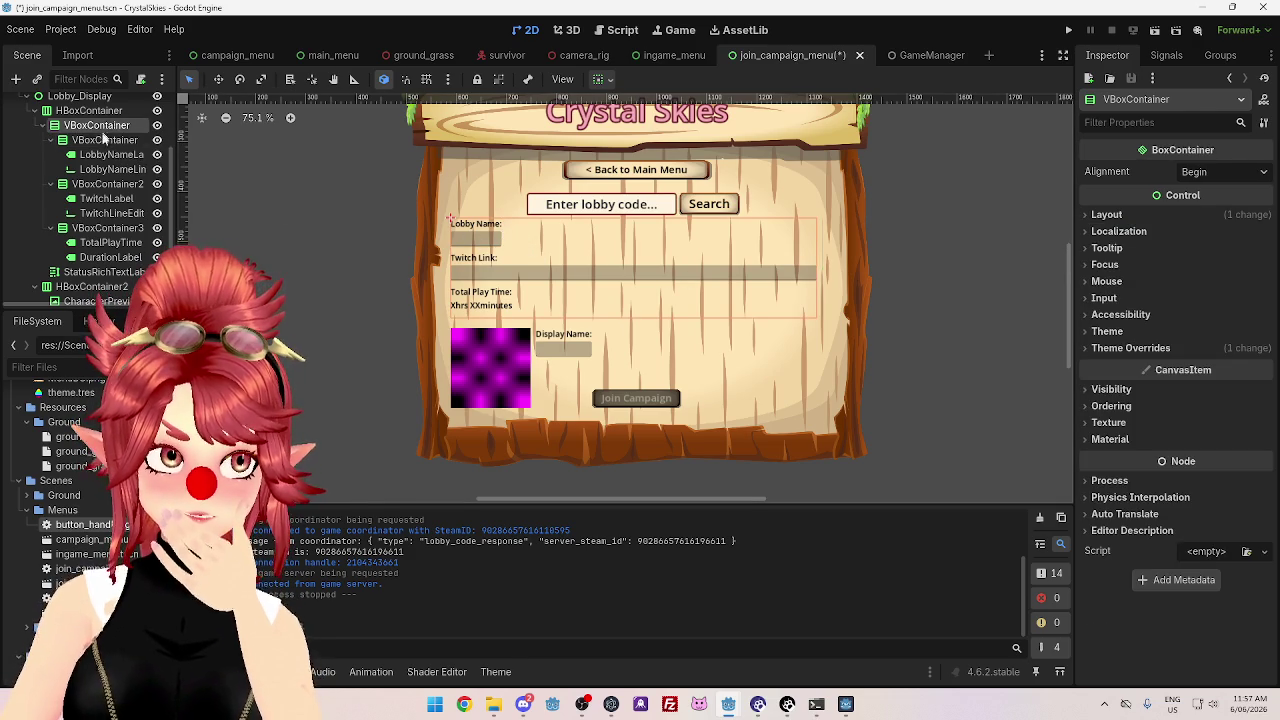
pyautogui.click(104, 140)
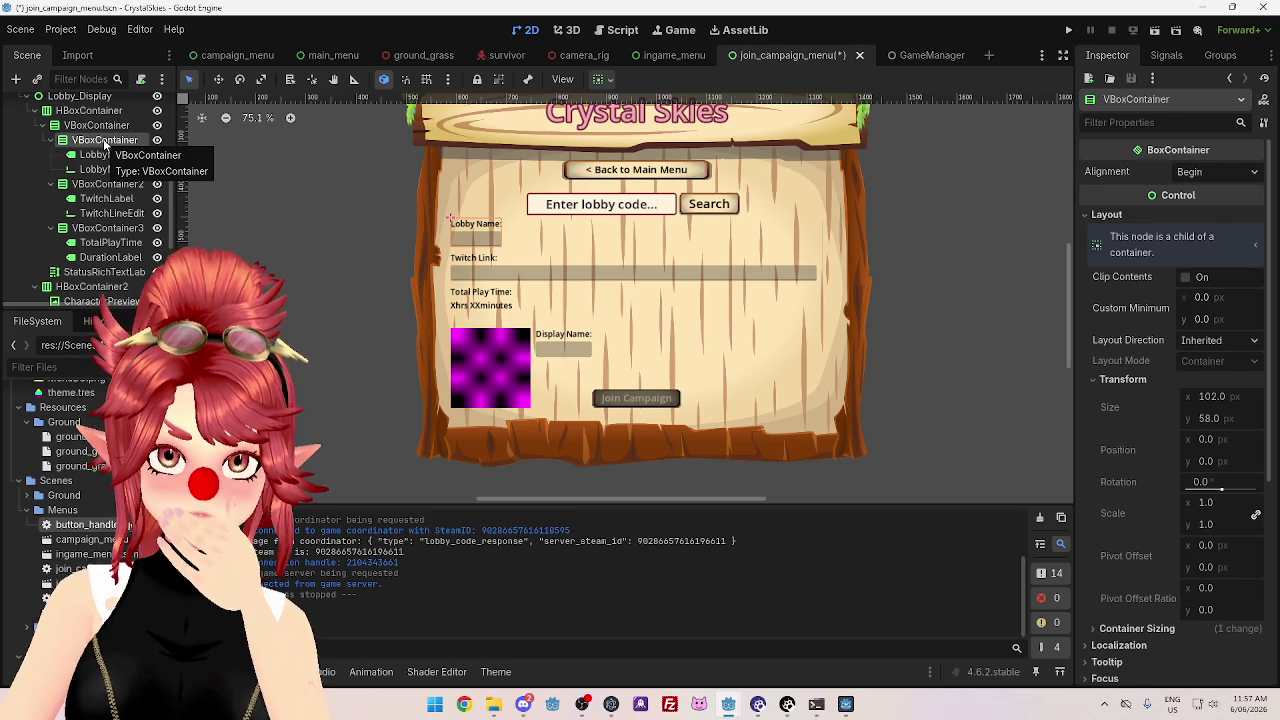
pyautogui.click(96, 272)
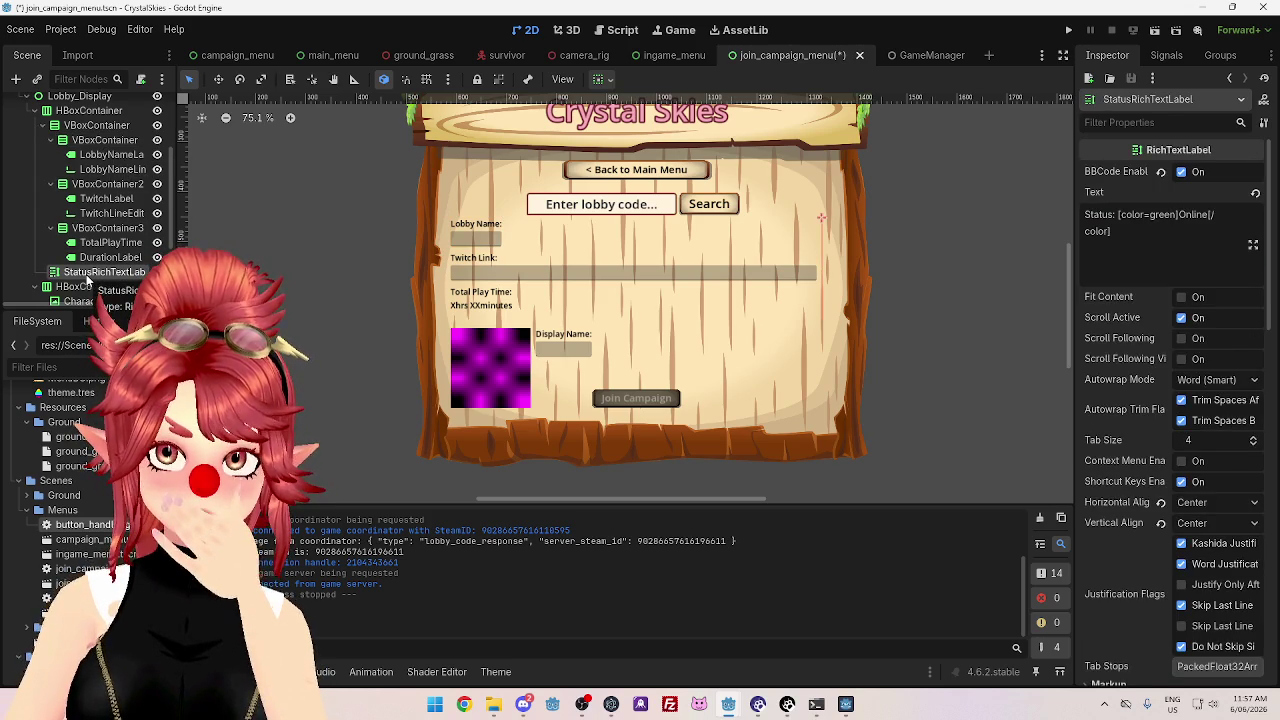
# - Turn on Horizontal Expand under Container Sizing for StatusRichTextLabel
pyautogui.scroll(-5, 1180, 445)
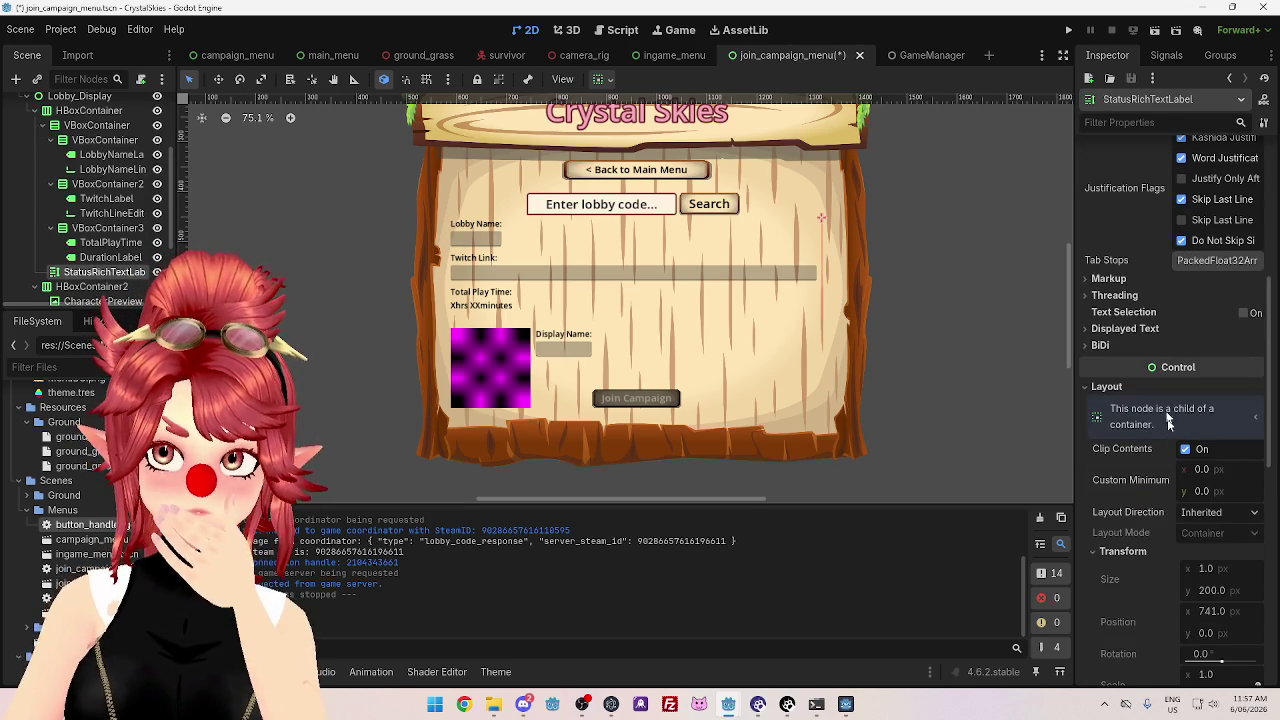
pyautogui.scroll(-3, 1175, 460)
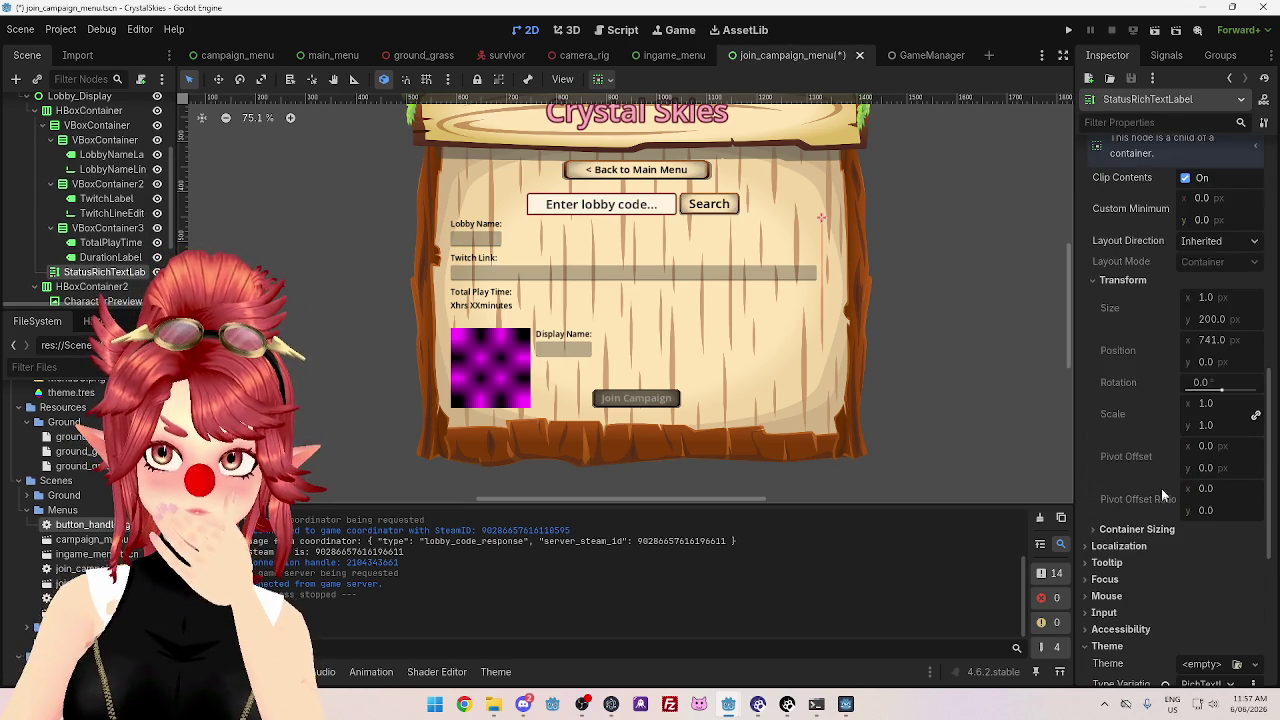
pyautogui.click(1121, 529)
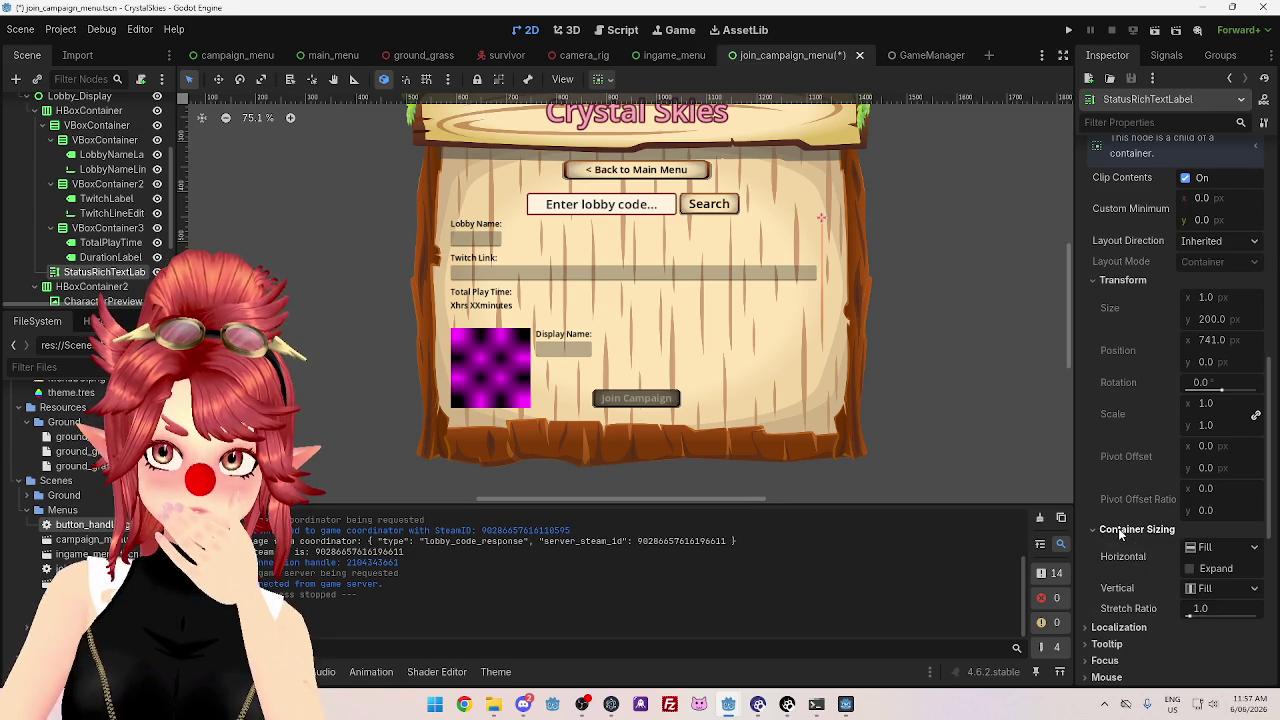
pyautogui.click(1190, 569)
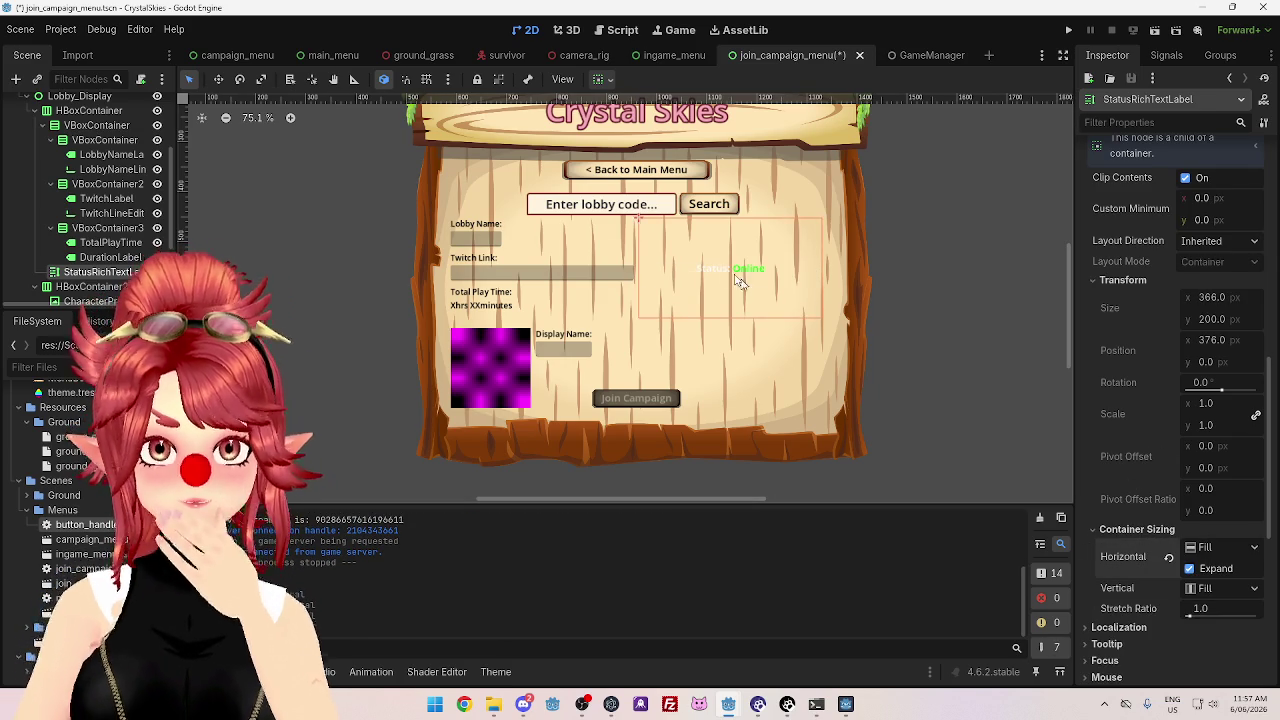
# - Collapse the three VBoxContainer field groups in the Scene tree and select the first
pyautogui.click(51, 228)
pyautogui.click(51, 184)
pyautogui.click(51, 140)
pyautogui.click(90, 140)
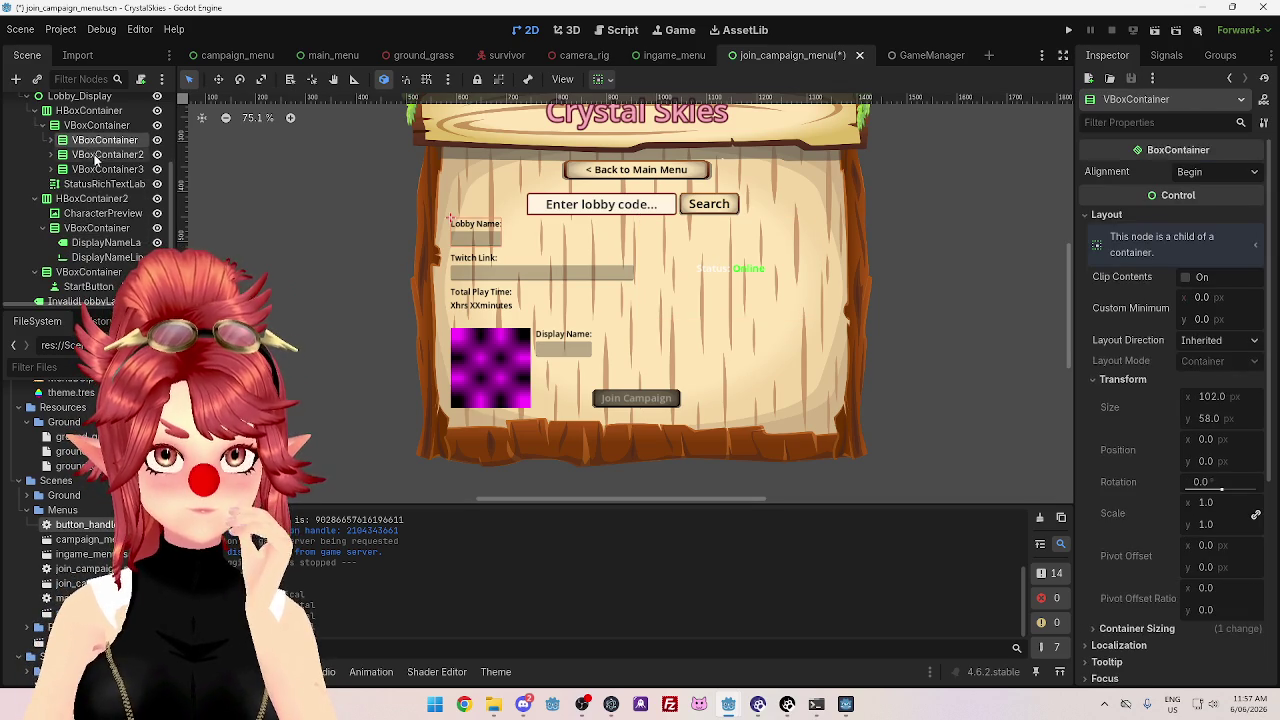
# - Move StatusRichTextLabel into VBoxContainer as its first child, above the lobby name field
pyautogui.click(95, 155)
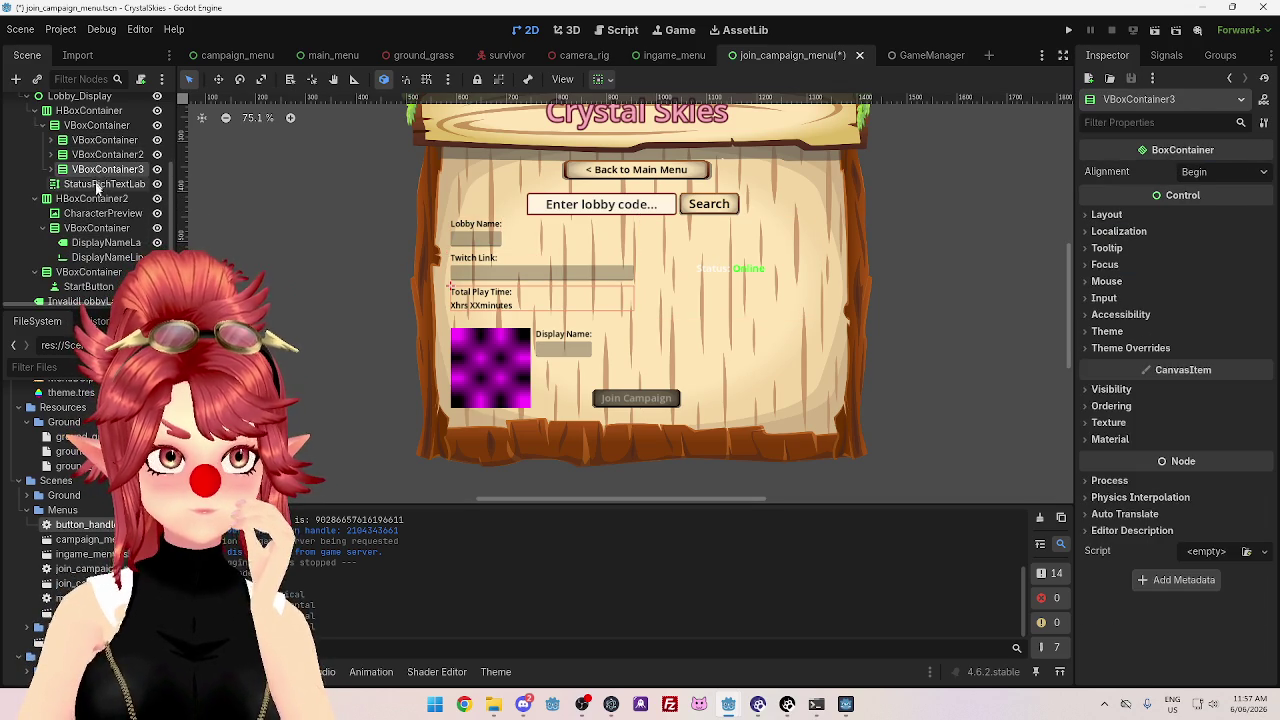
pyautogui.click(97, 184)
pyautogui.scroll(1, 97, 184)
pyautogui.moveTo(83, 215); pyautogui.dragTo(83, 164)
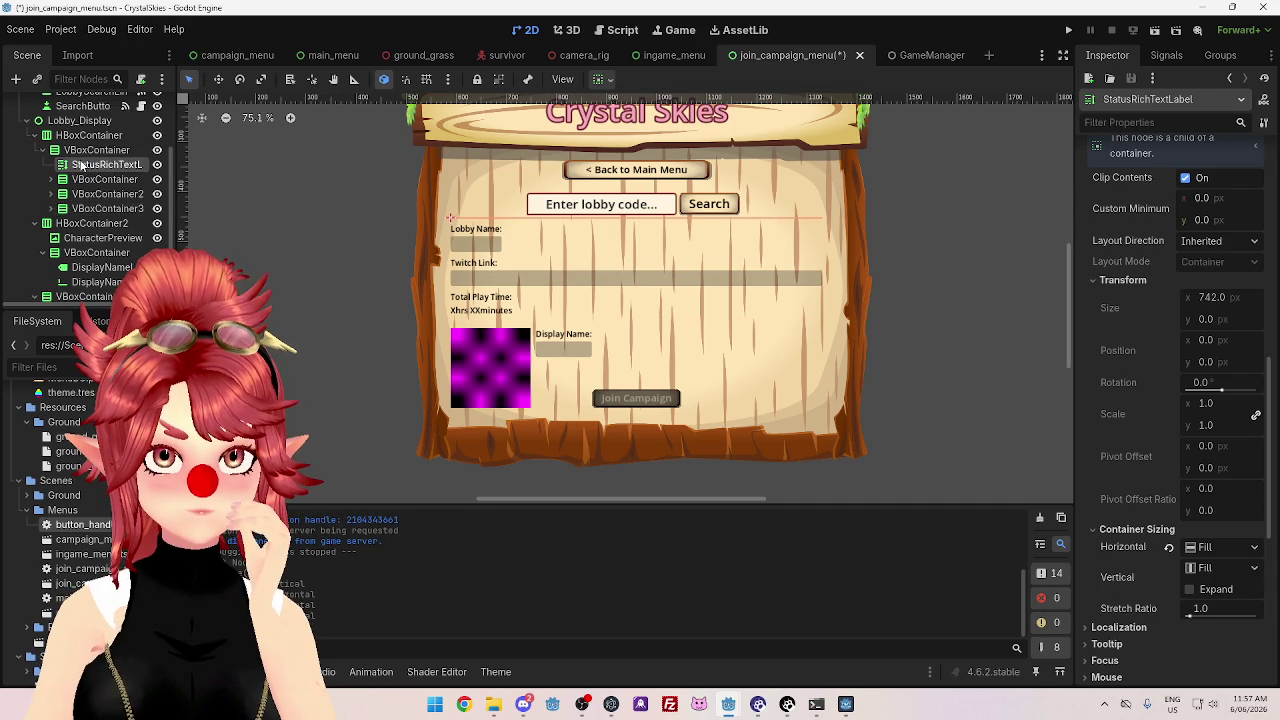
pyautogui.click(85, 180)
pyautogui.click(85, 168)
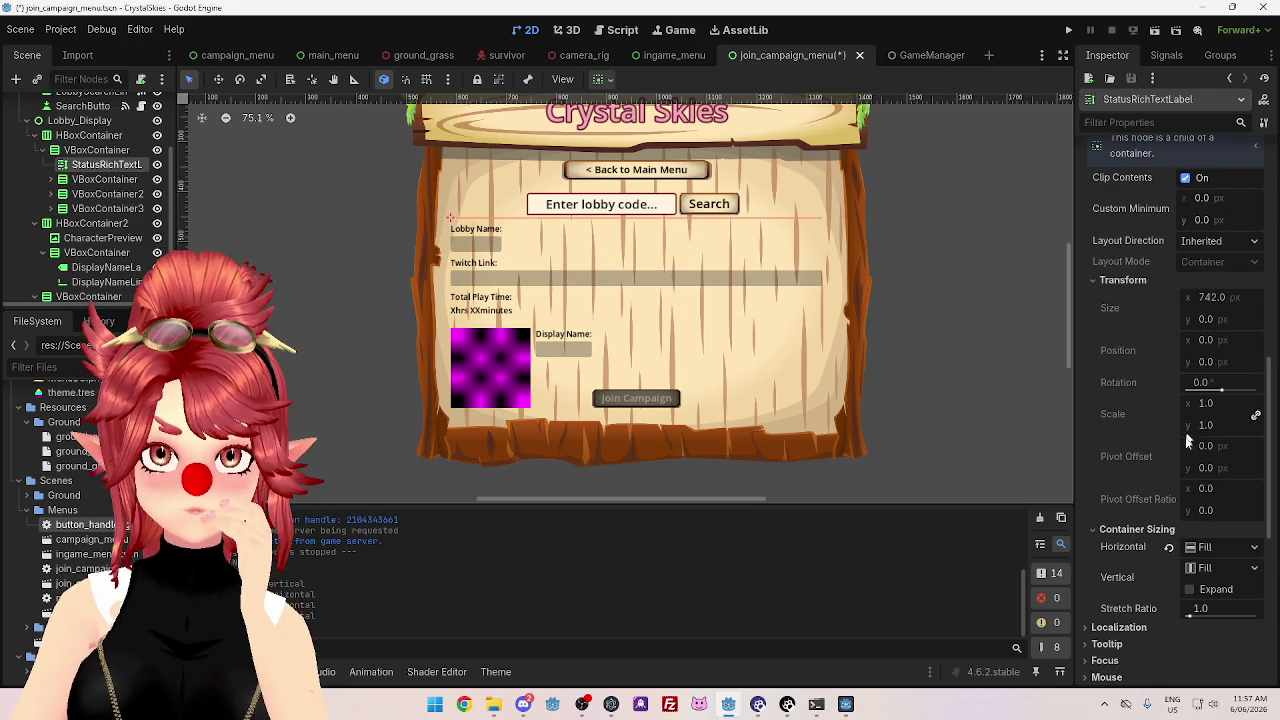
# - Try Vertical Expand and Layout Direction, leaving expansion off and direction Inherited
pyautogui.scroll(-2, 1186, 426)
pyautogui.click(1190, 522)
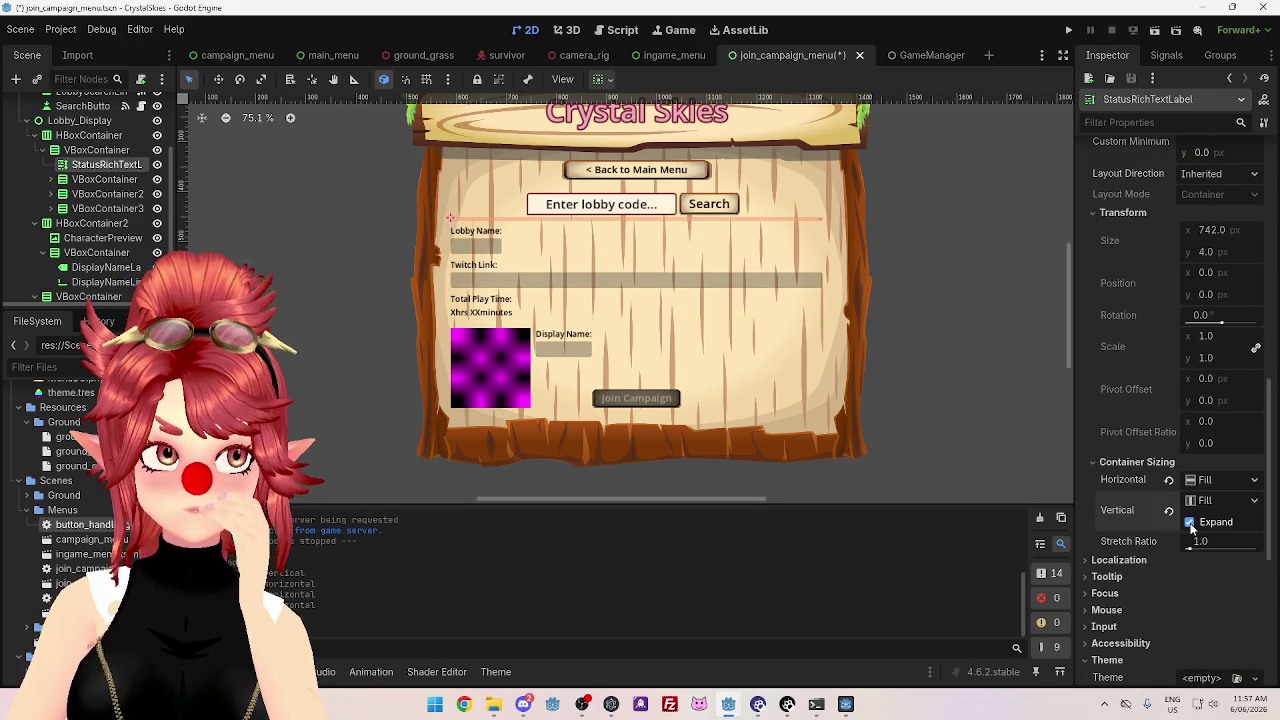
pyautogui.click(1190, 522)
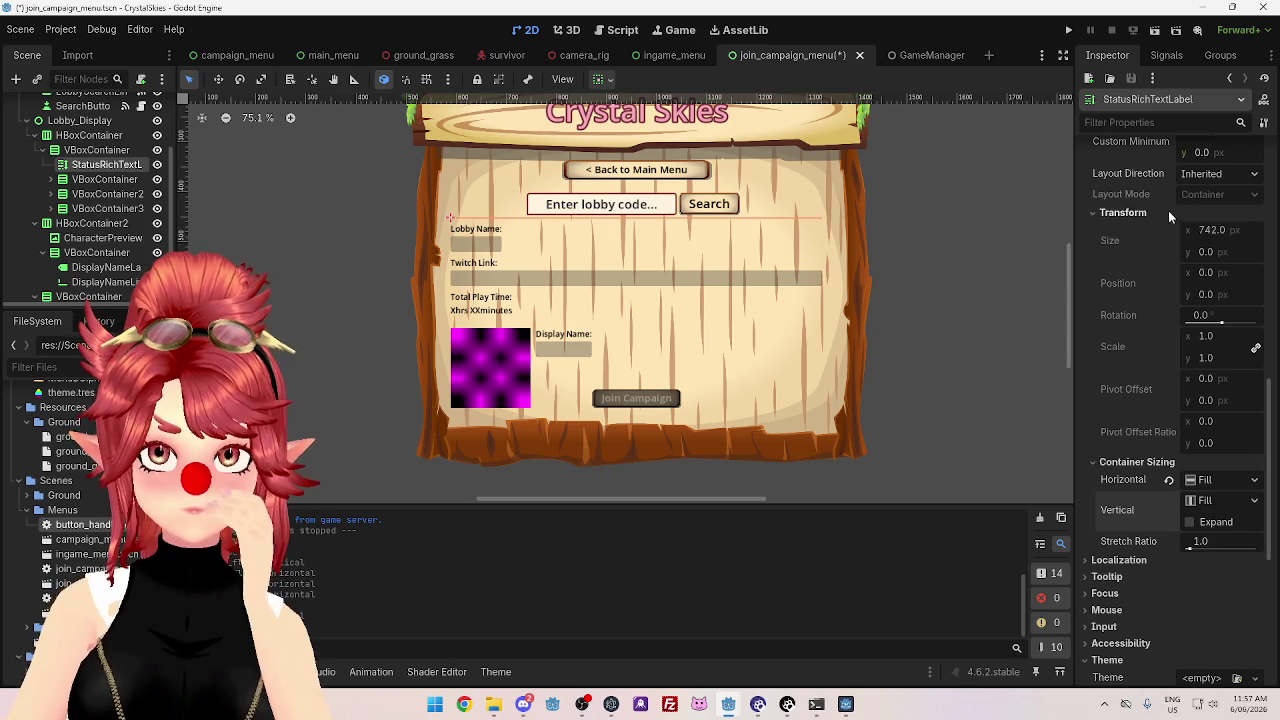
pyautogui.scroll(4, 1174, 282)
pyautogui.click(1224, 312)
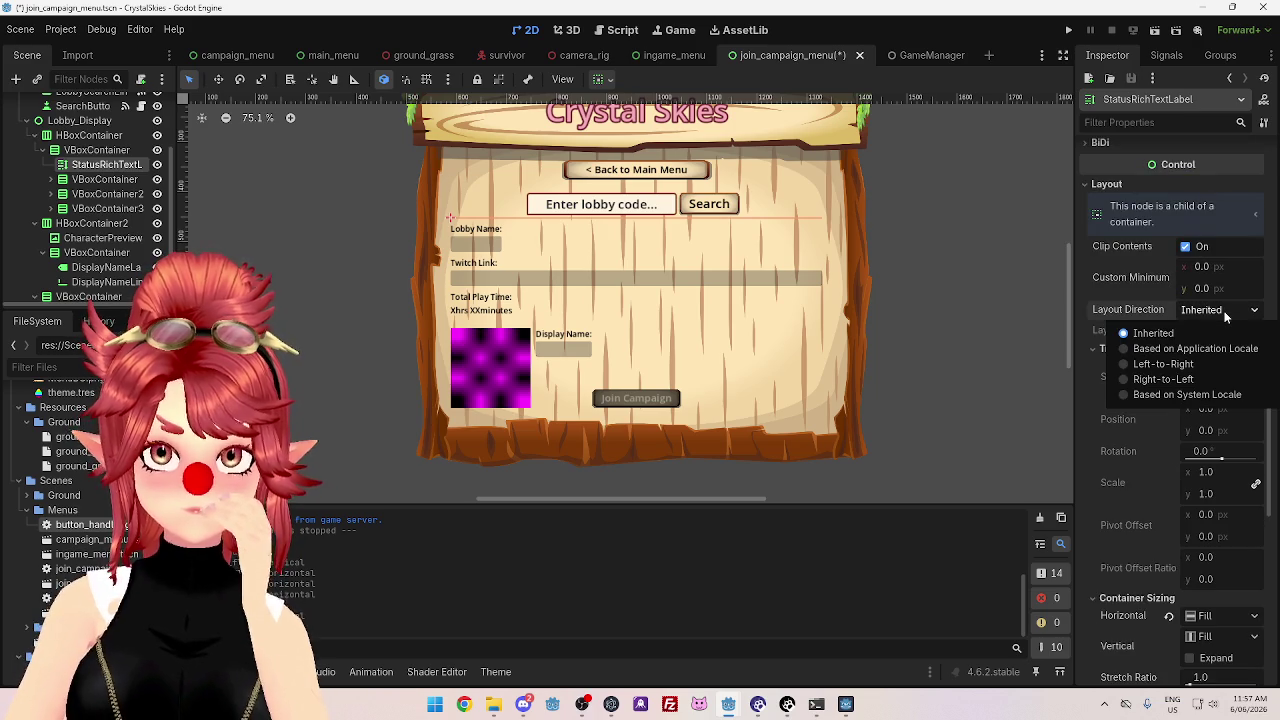
pyautogui.click(1226, 315)
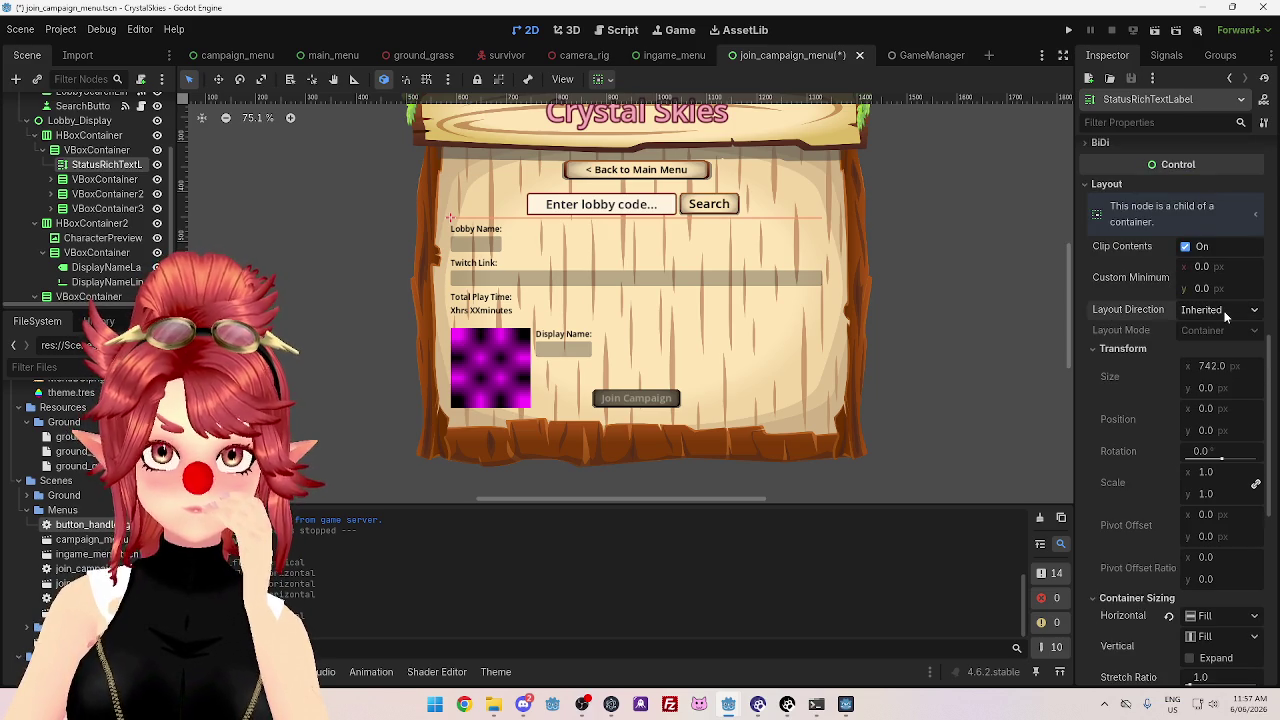
# - Raise the status label's Custom Minimum Size Y to about 34.11 px
pyautogui.moveTo(1205, 288); pyautogui.dragTo(1256, 288)
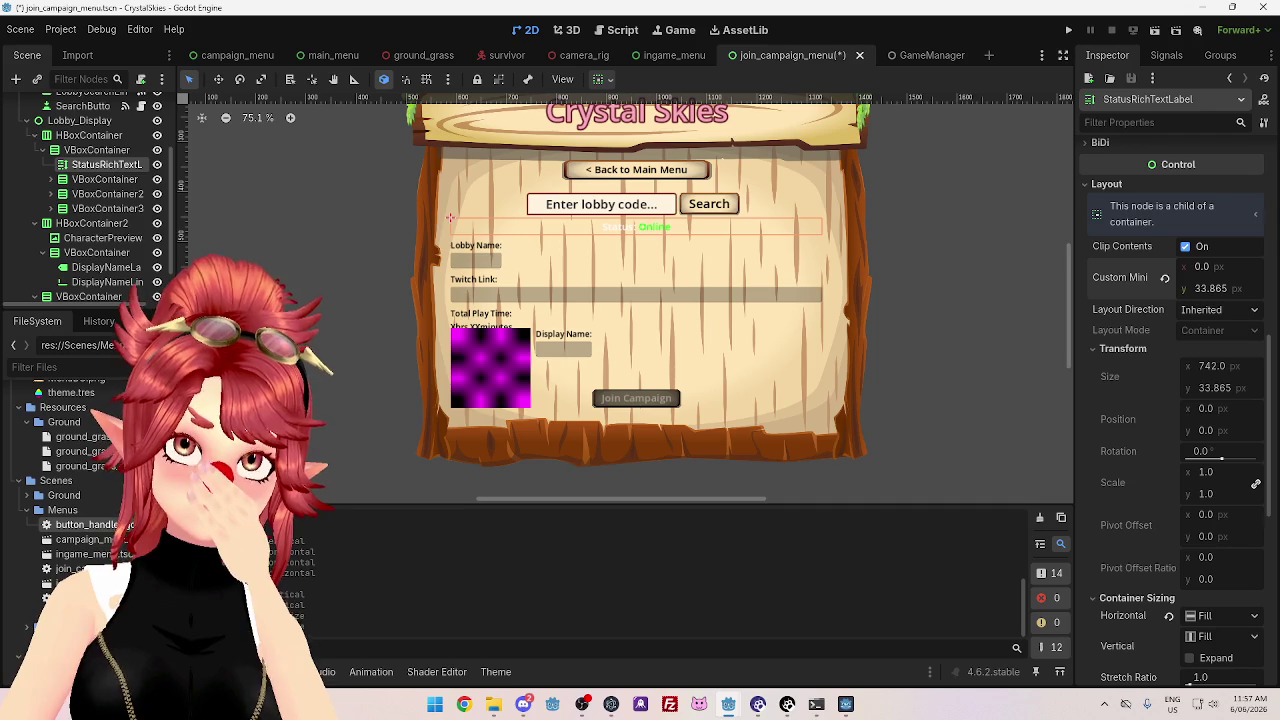
pyautogui.moveTo(1256, 288); pyautogui.dragTo(1262, 288)
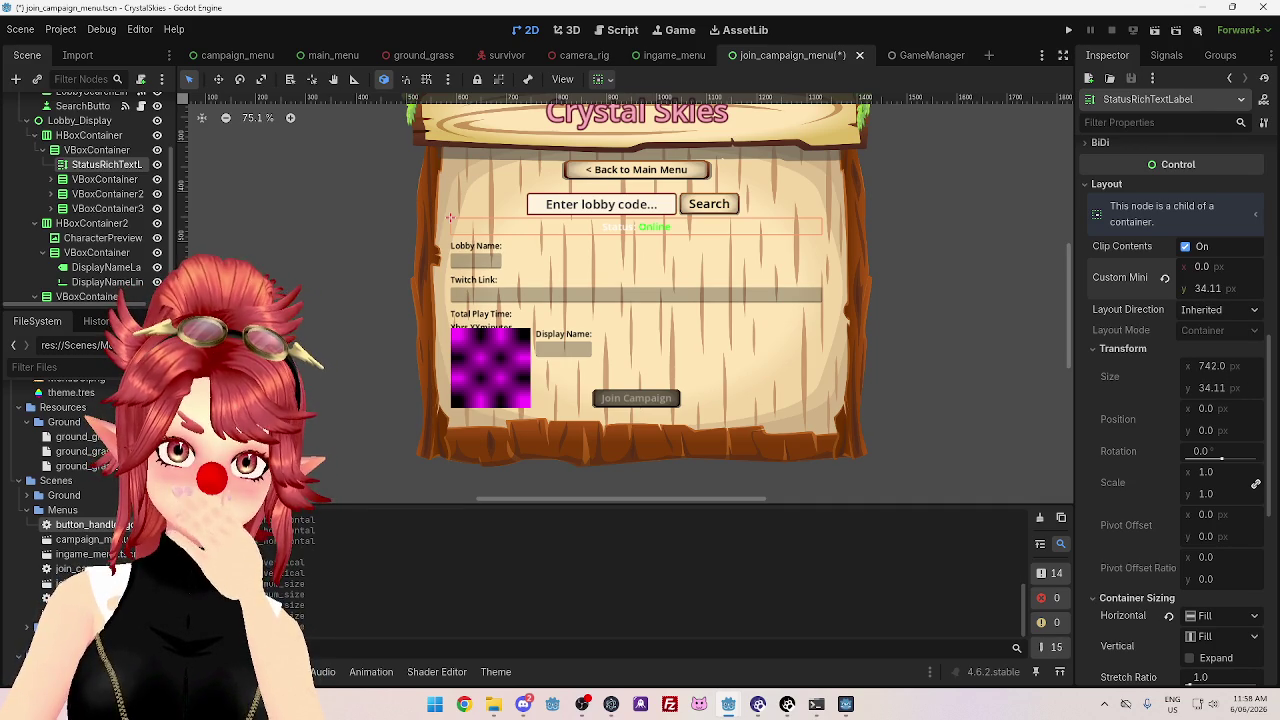
pyautogui.scroll(-5, 1185, 370)
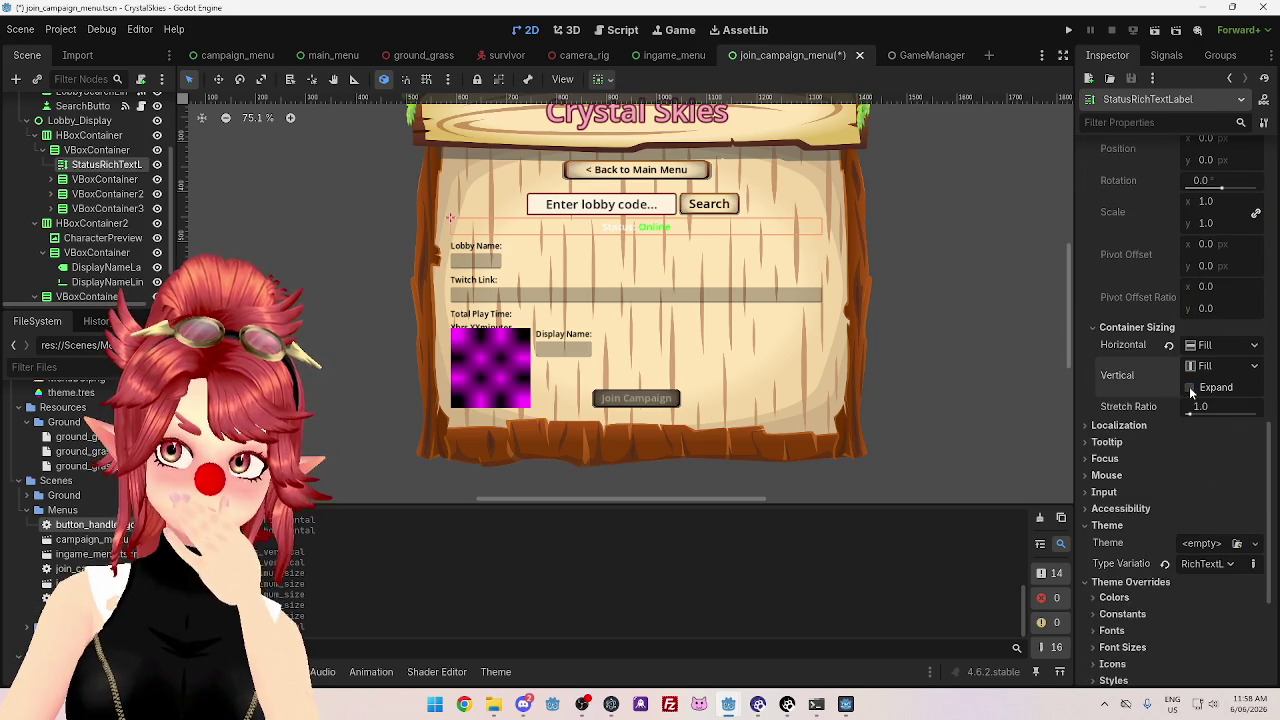
# - Try Shrink Center for the status label's horizontal sizing, then set it back to Fill
pyautogui.click(1208, 345)
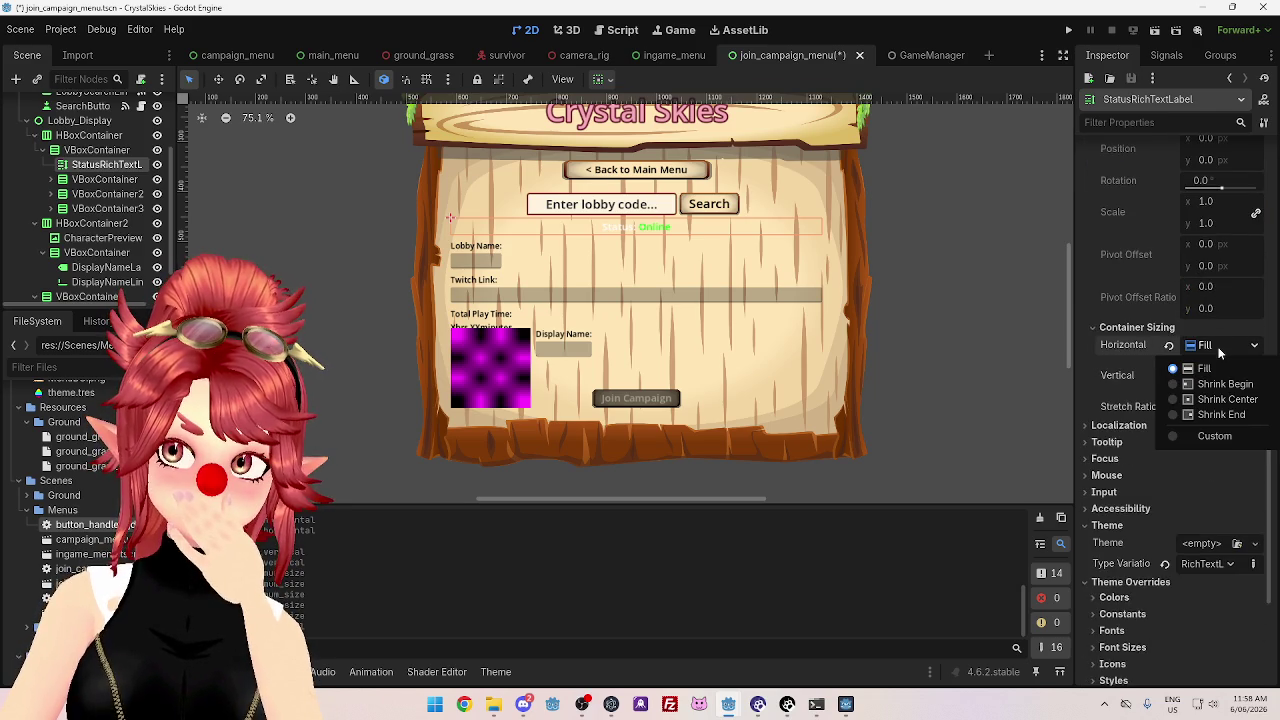
pyautogui.click(1211, 400)
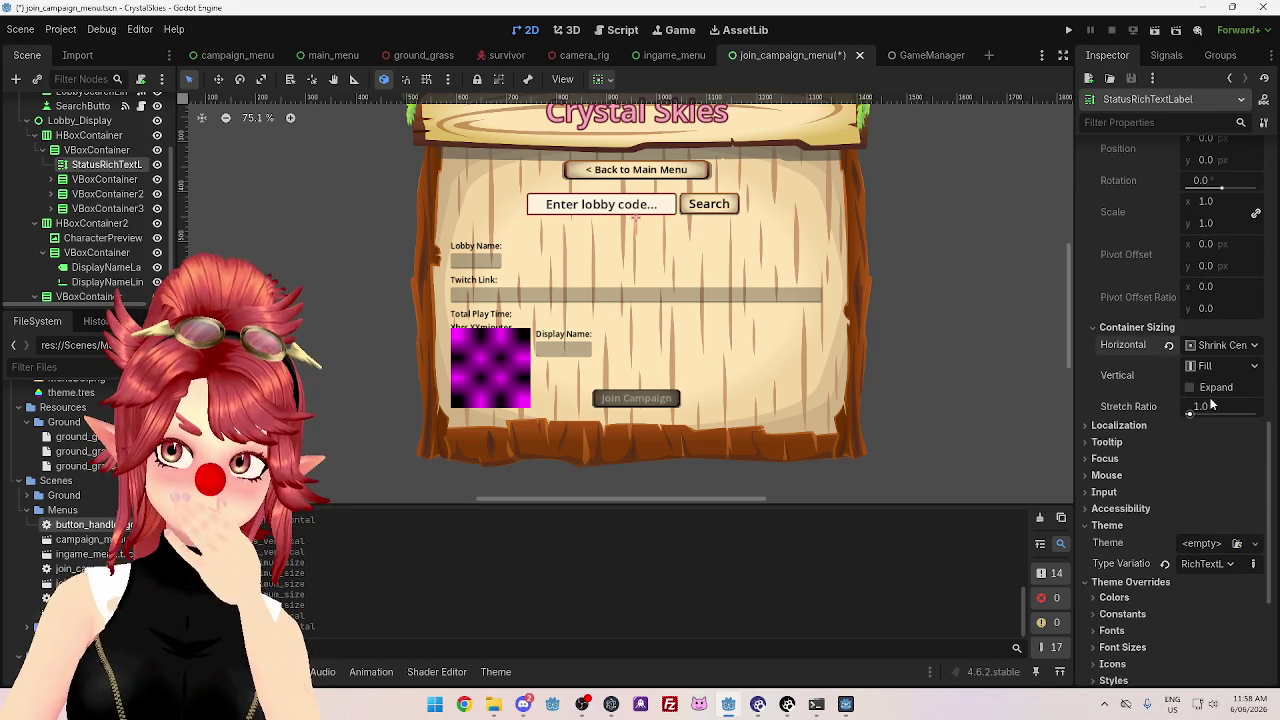
pyautogui.click(1228, 345)
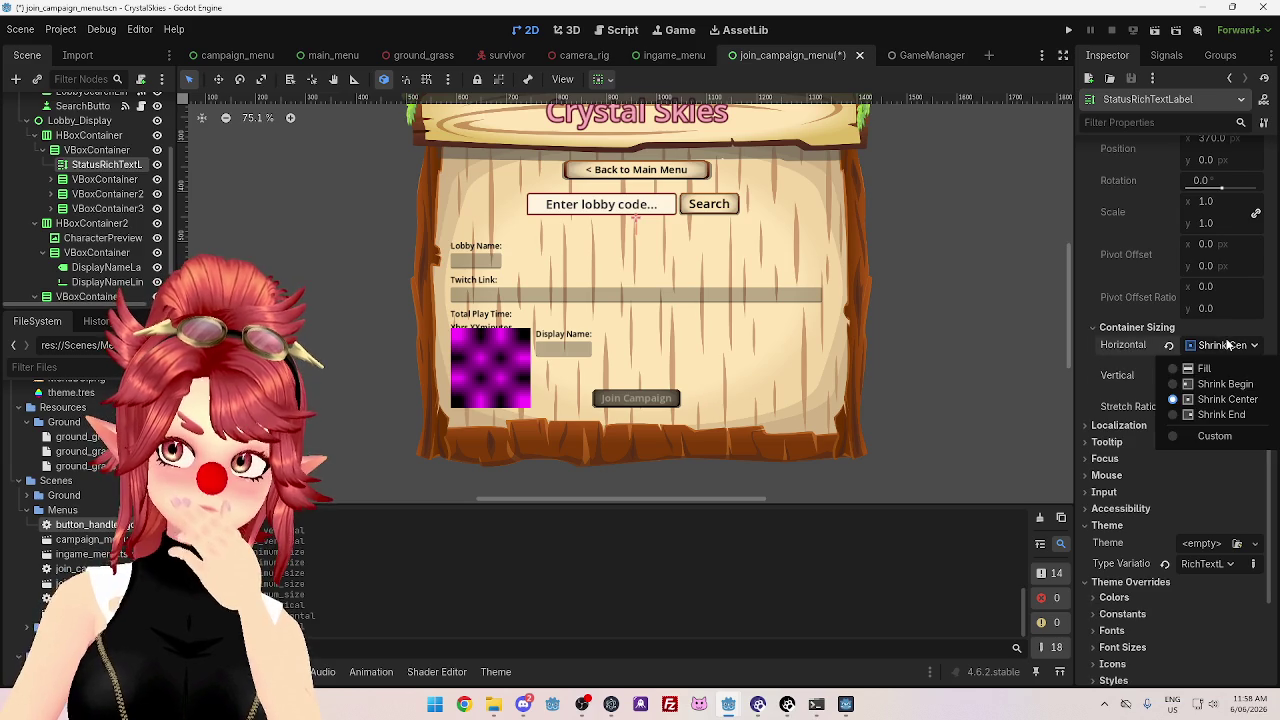
pyautogui.click(1221, 368)
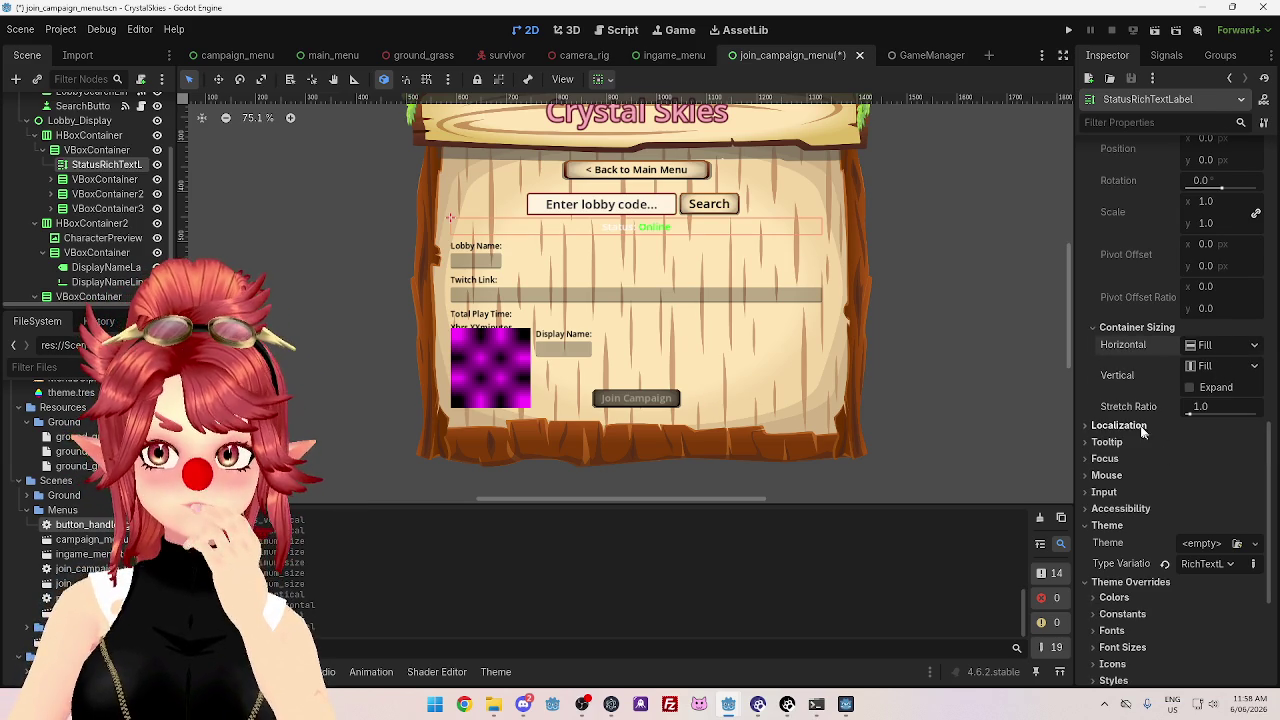
pyautogui.scroll(3, 1155, 476)
pyautogui.moveTo(1146, 368)
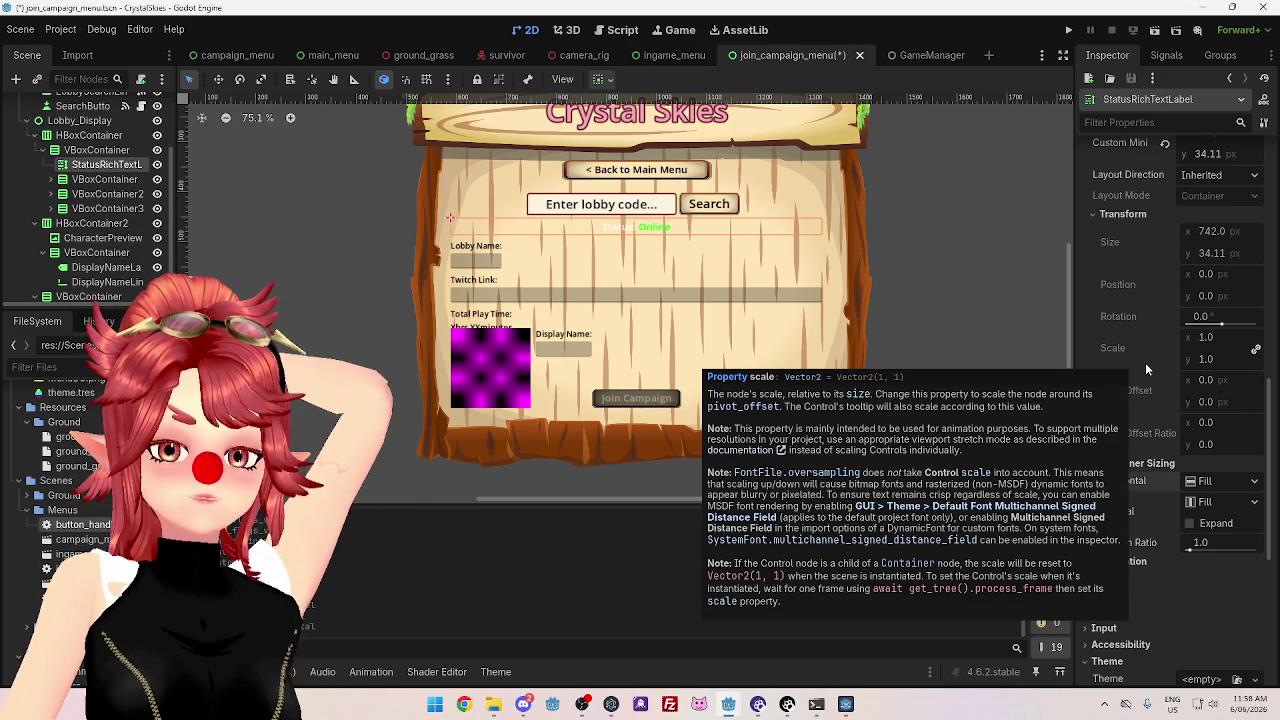
pyautogui.scroll(8, 1211, 336)
pyautogui.scroll(5, 1211, 336)
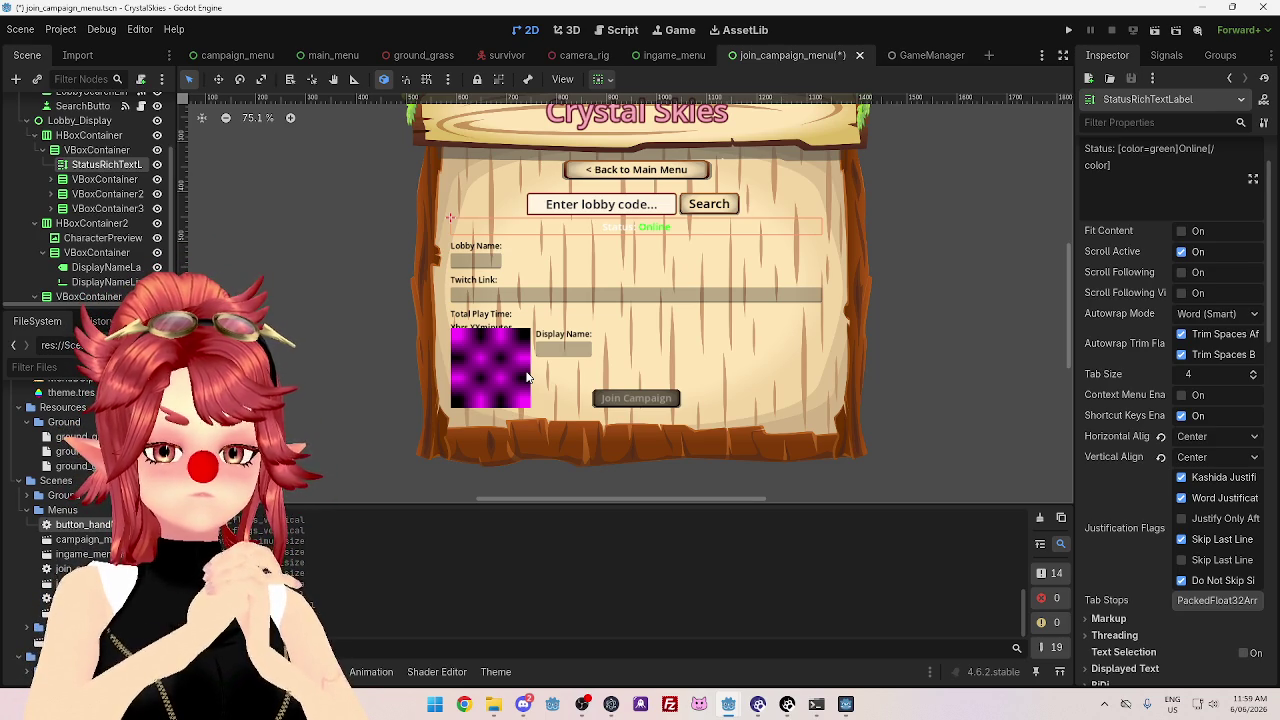
# - For the Lobby Name VBoxContainer, try vertical Shrink Center, then leave vertical sizing at Fill
pyautogui.click(100, 179)
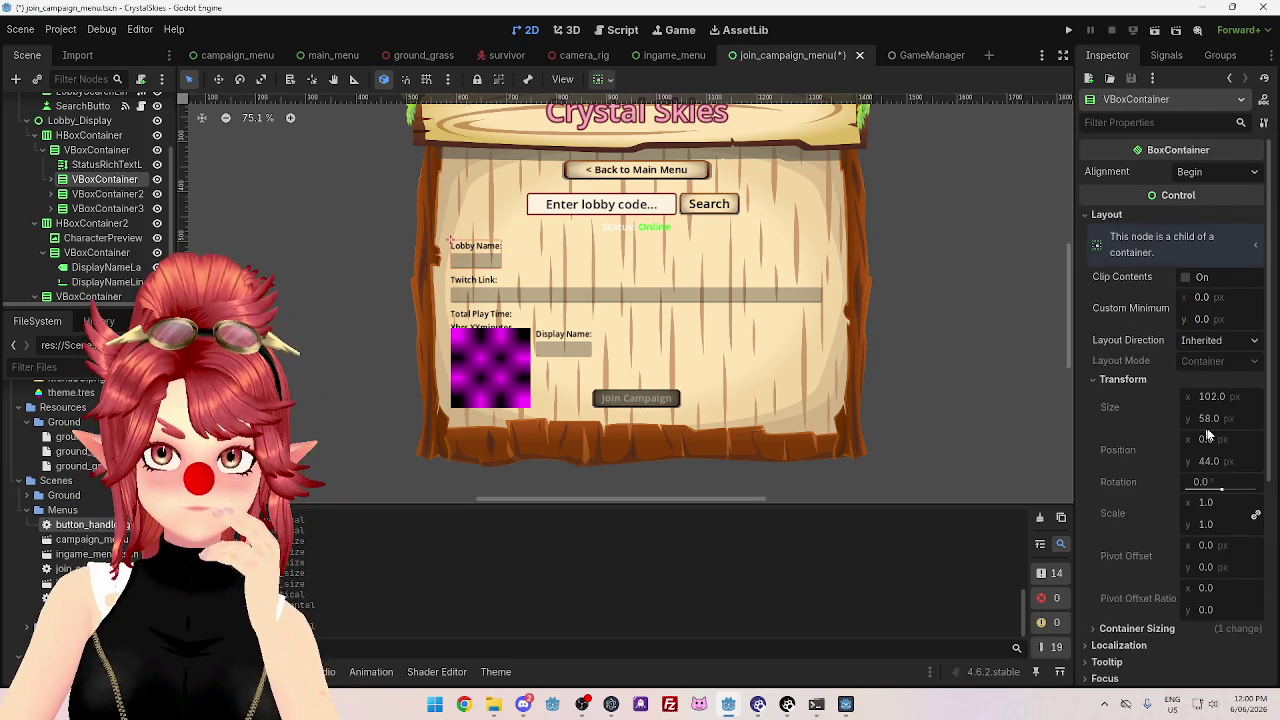
pyautogui.scroll(-1, 1157, 390)
pyautogui.scroll(-3, 1157, 391)
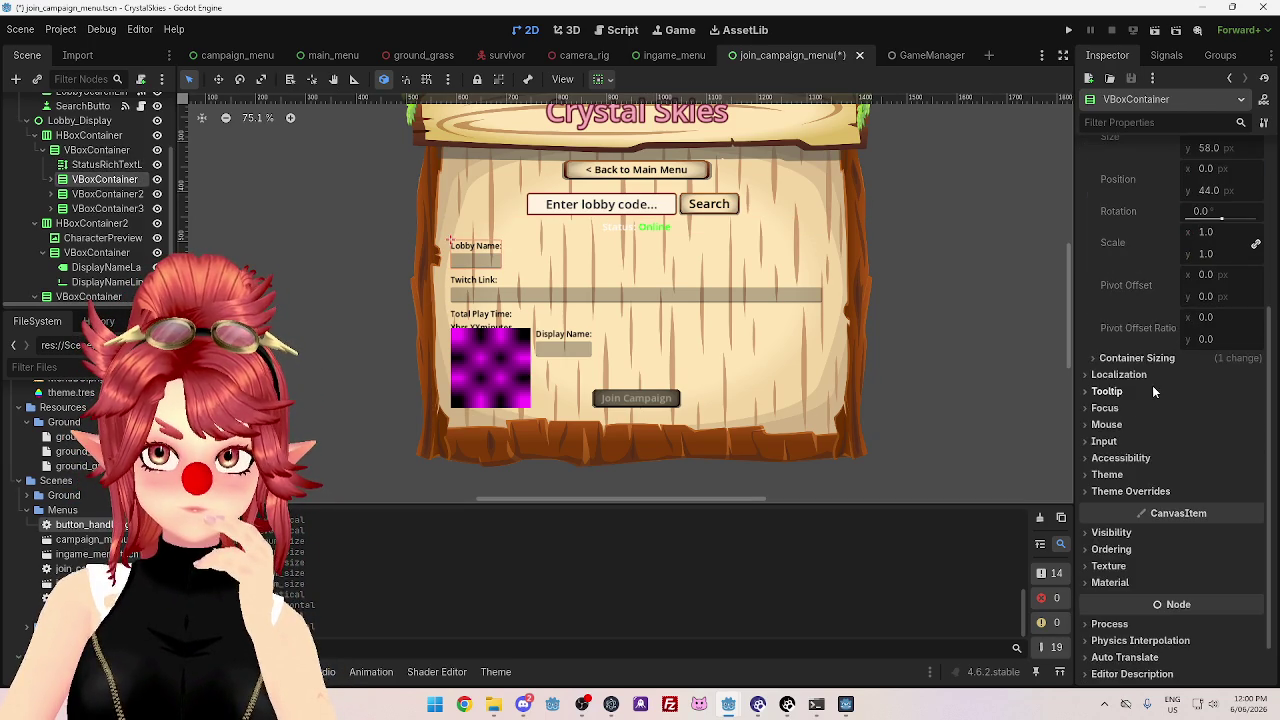
pyautogui.click(1137, 358)
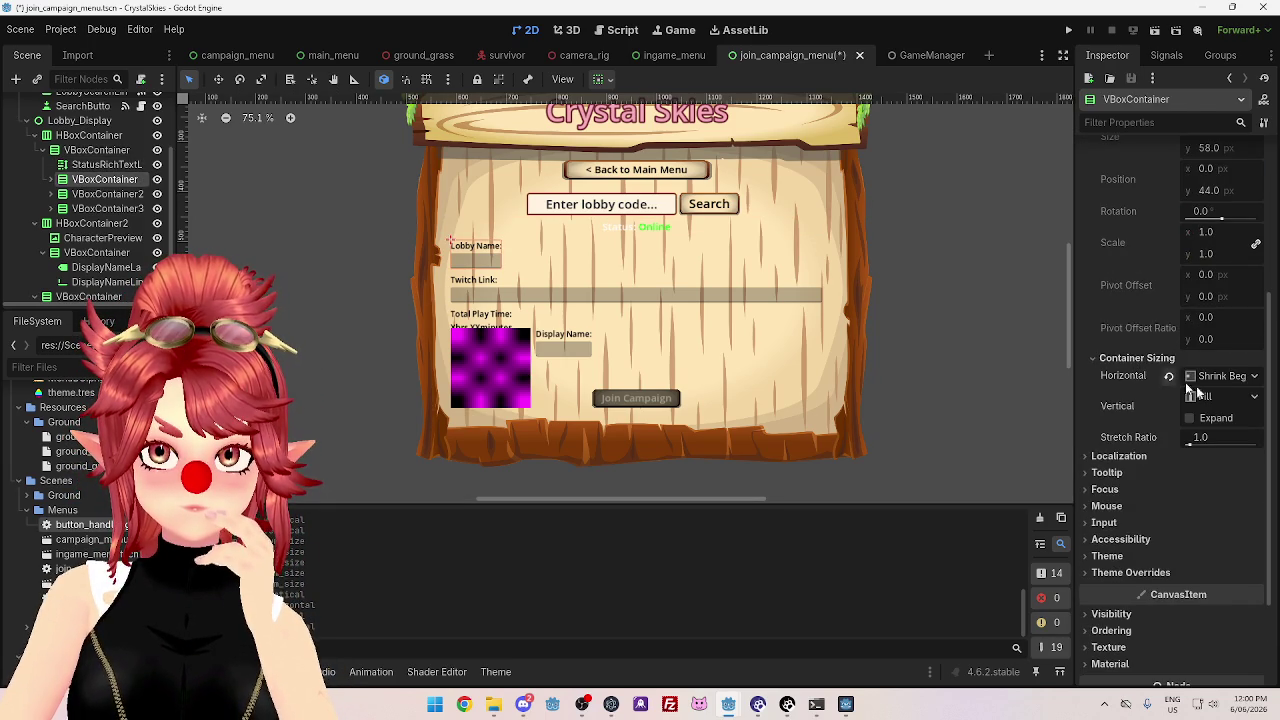
pyautogui.click(1254, 398)
pyautogui.click(1219, 451)
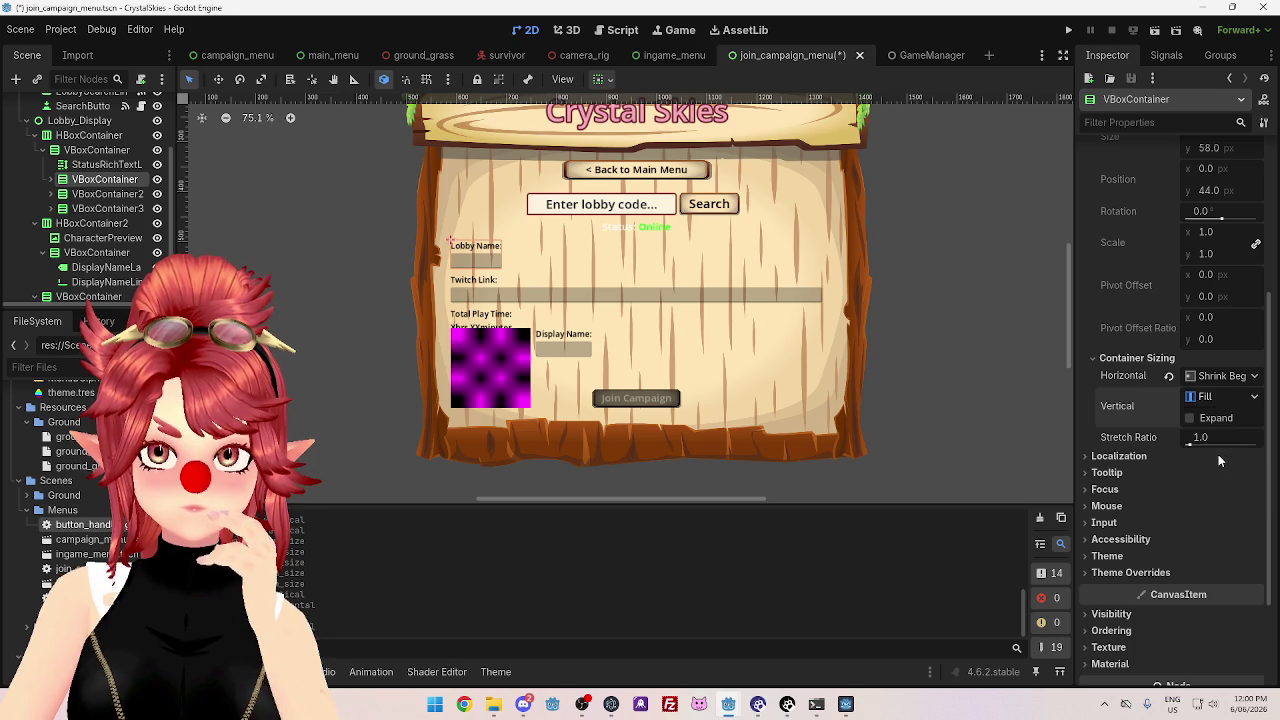
pyautogui.click(1238, 398)
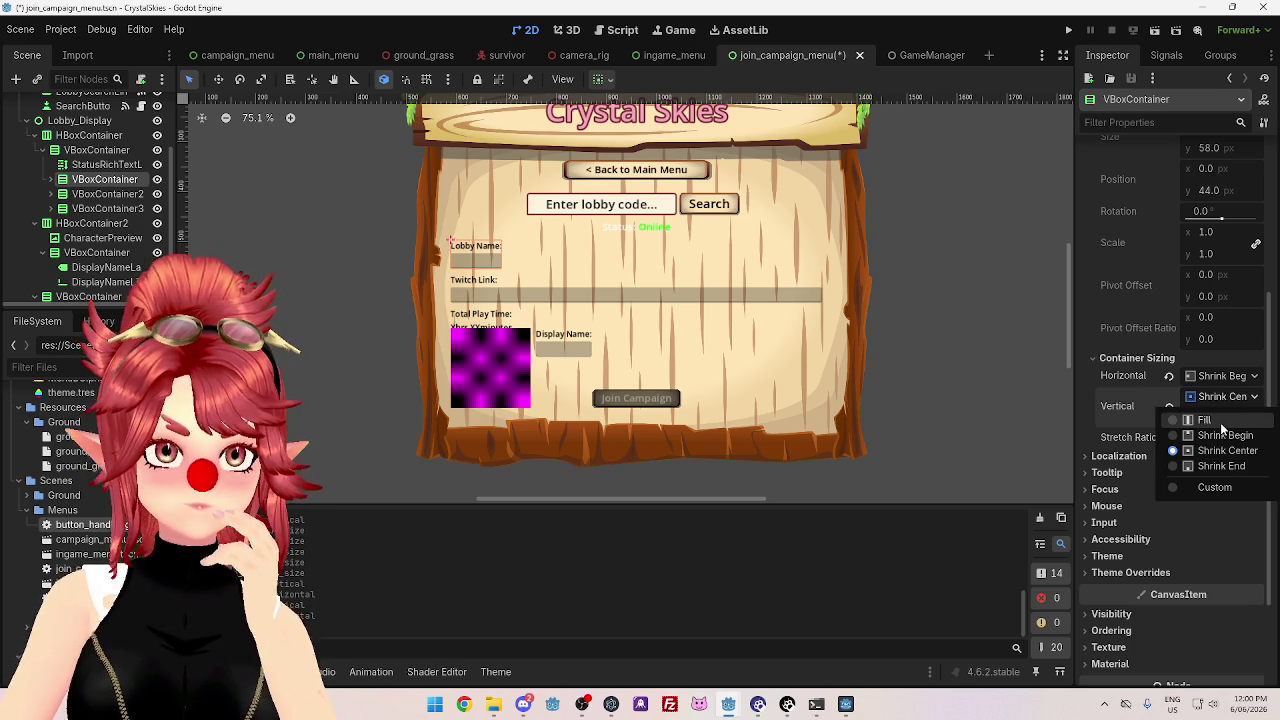
pyautogui.click(1220, 422)
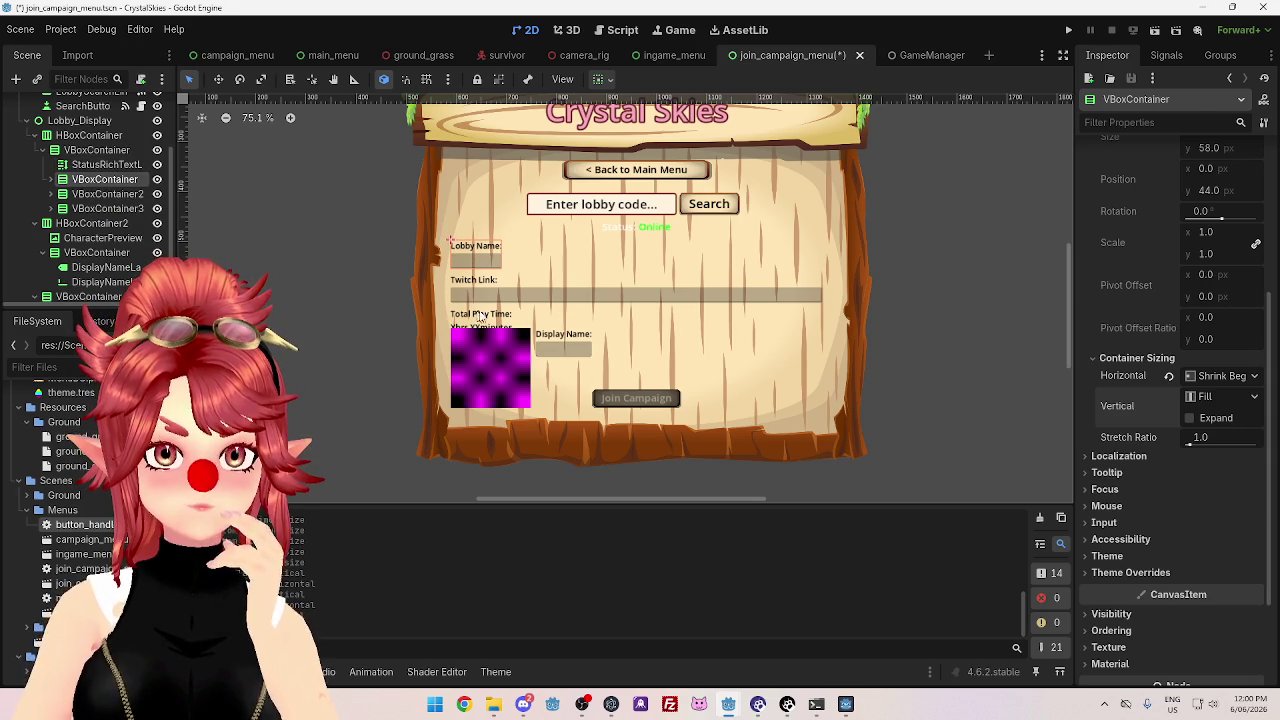
# - Set the Lobby Name group's horizontal container sizing to Shrink Center
pyautogui.click(115, 198)
pyautogui.click(110, 182)
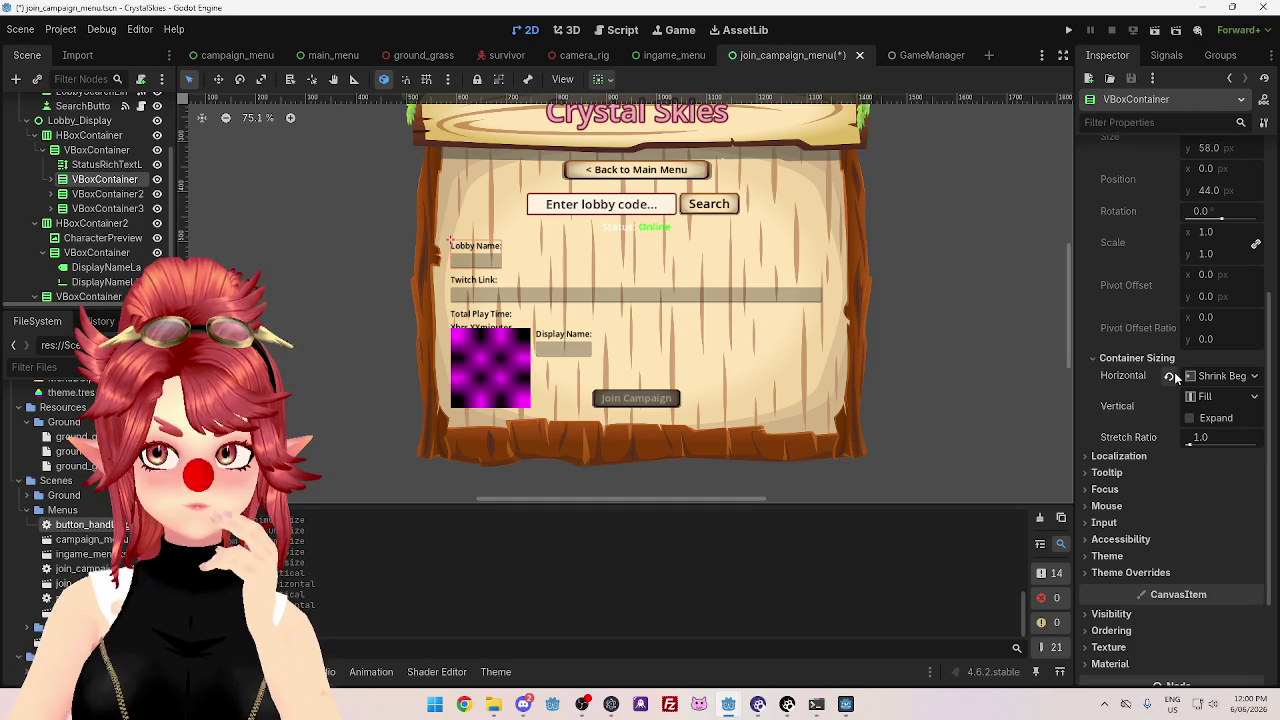
pyautogui.click(1189, 381)
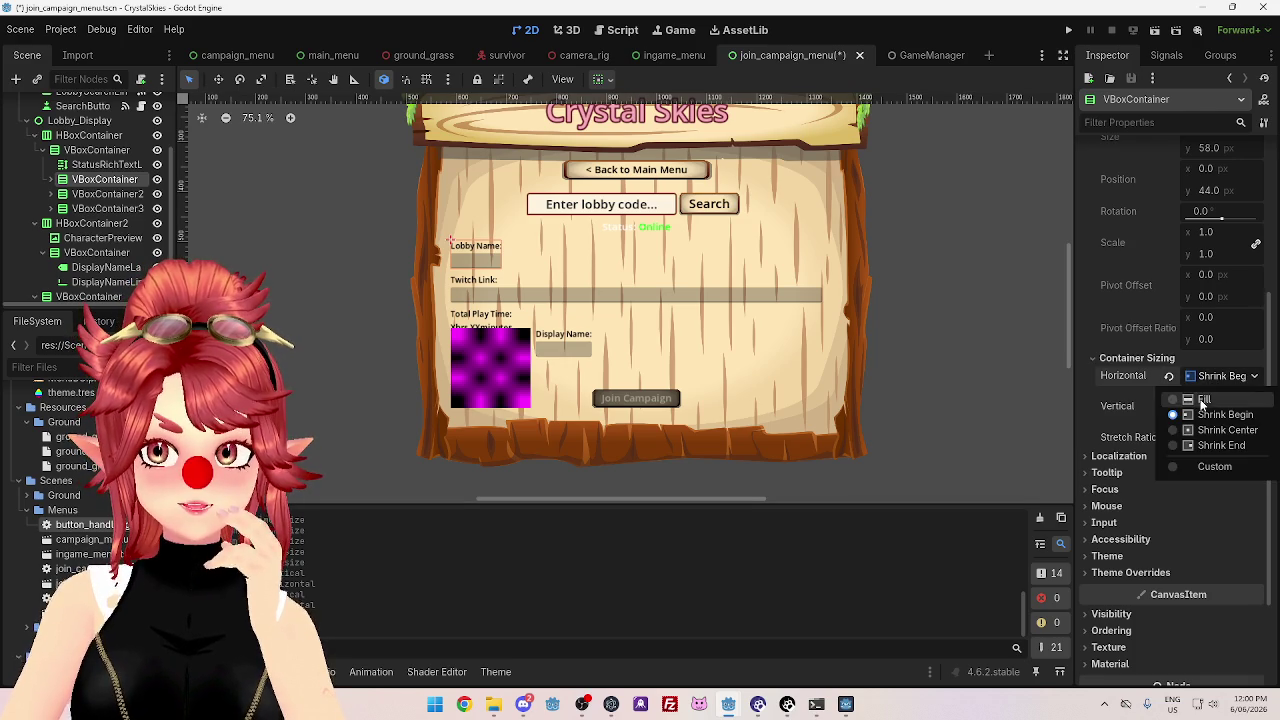
pyautogui.click(1203, 400)
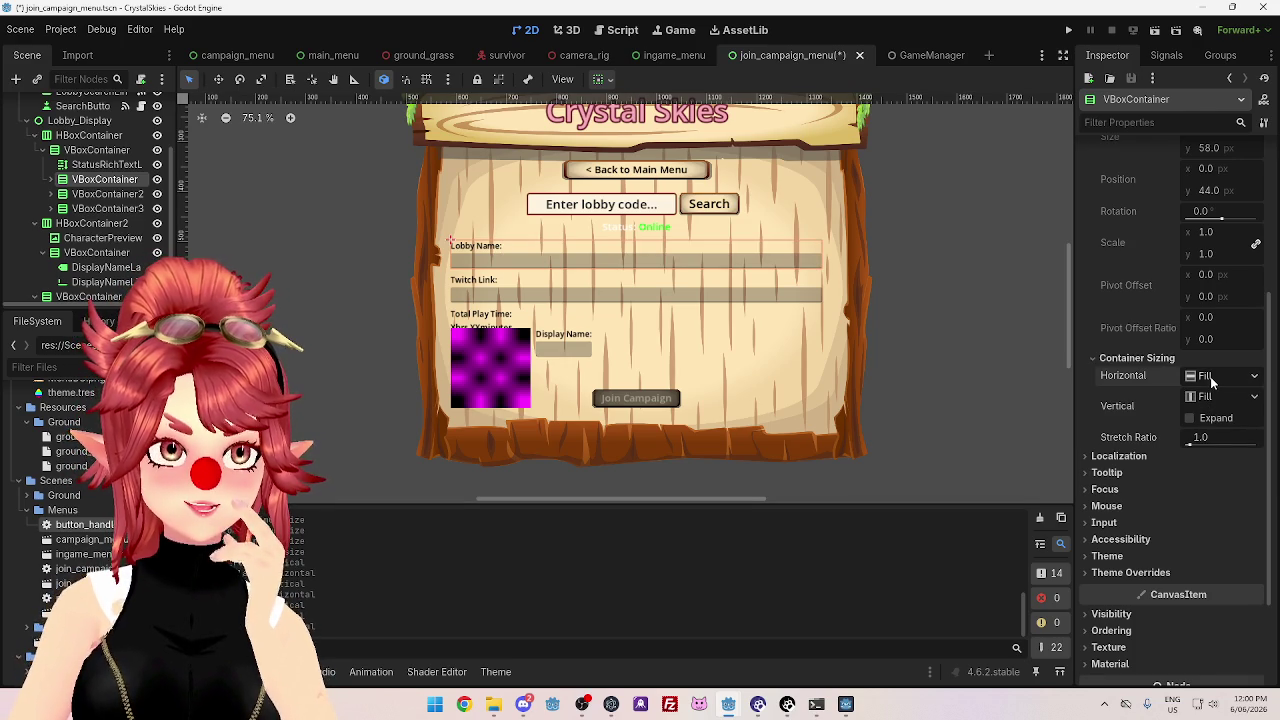
pyautogui.click(1211, 379)
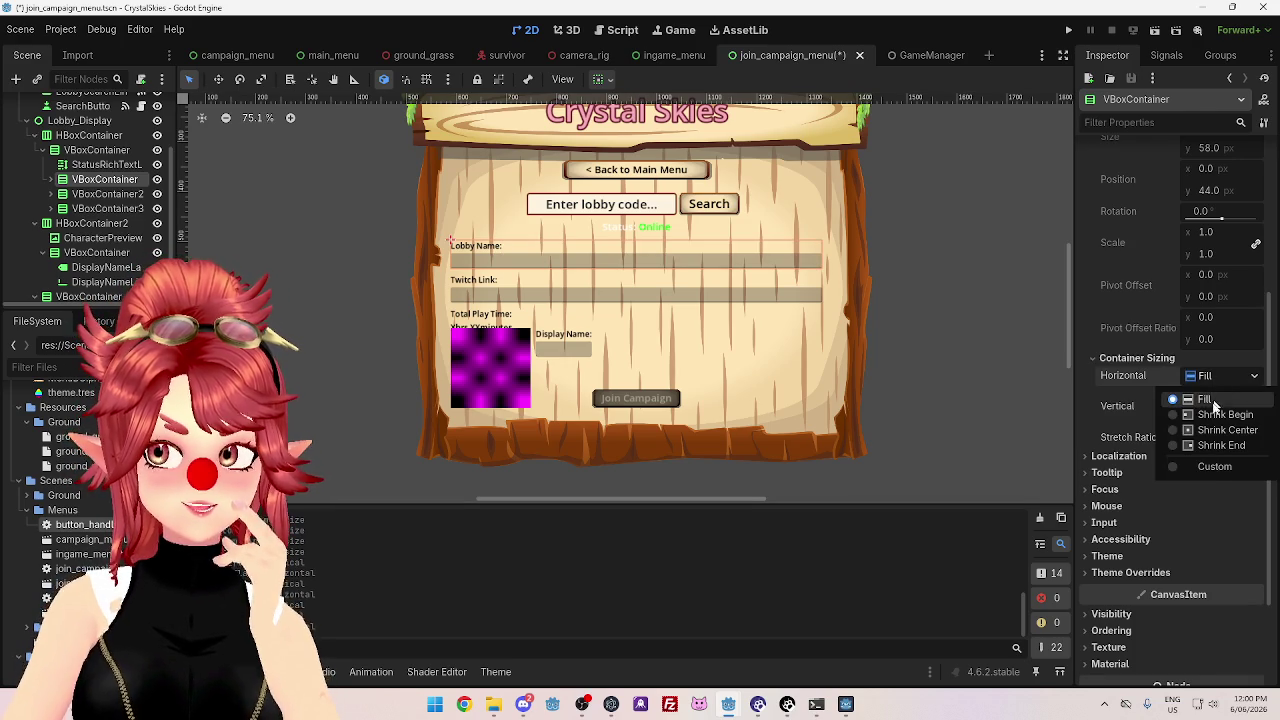
pyautogui.click(1209, 434)
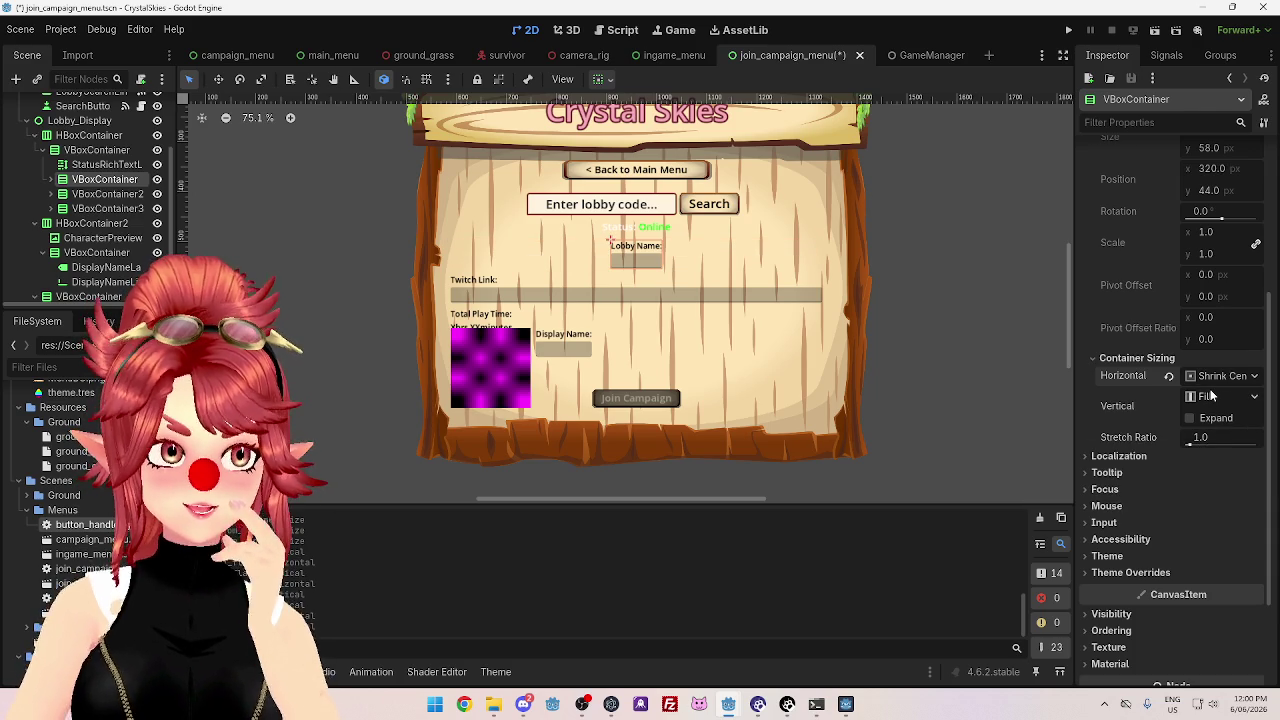
pyautogui.rightClick(118, 152)
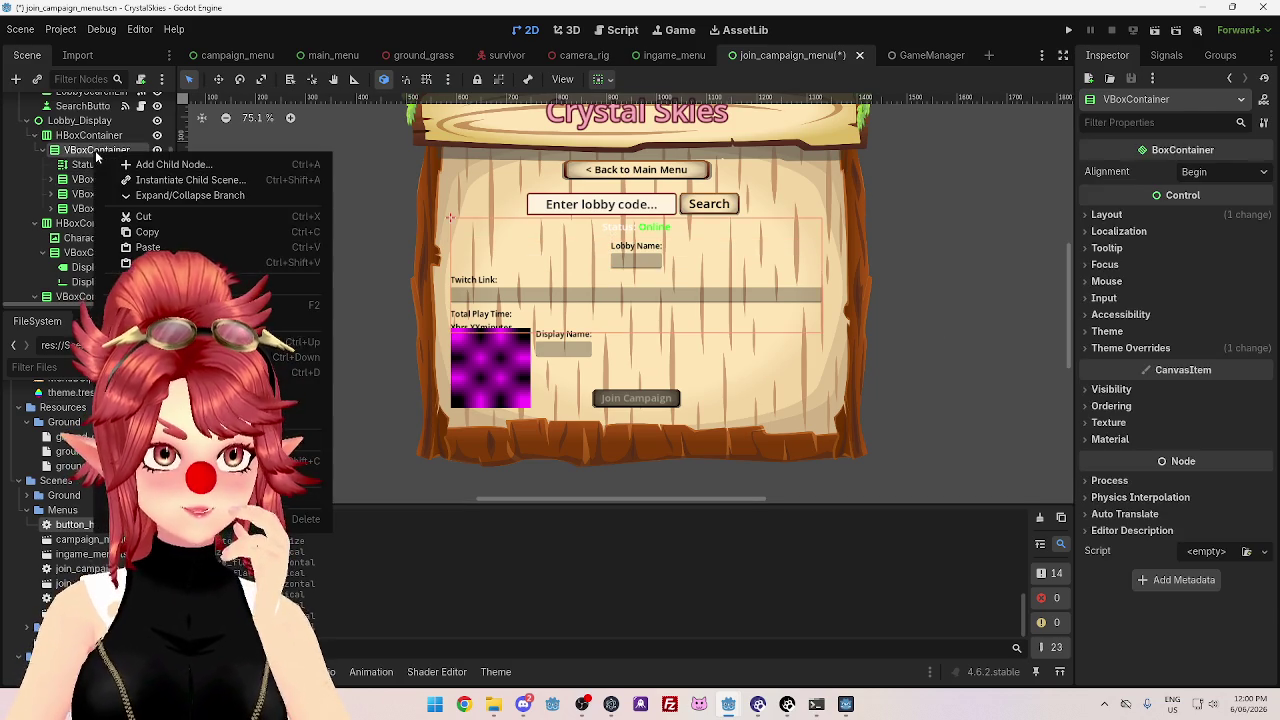
# - Add an HBoxContainer under VBoxContainer and move the Lobby Name and Twitch Link groups into it
pyautogui.click(170, 165)
pyautogui.write('ho')
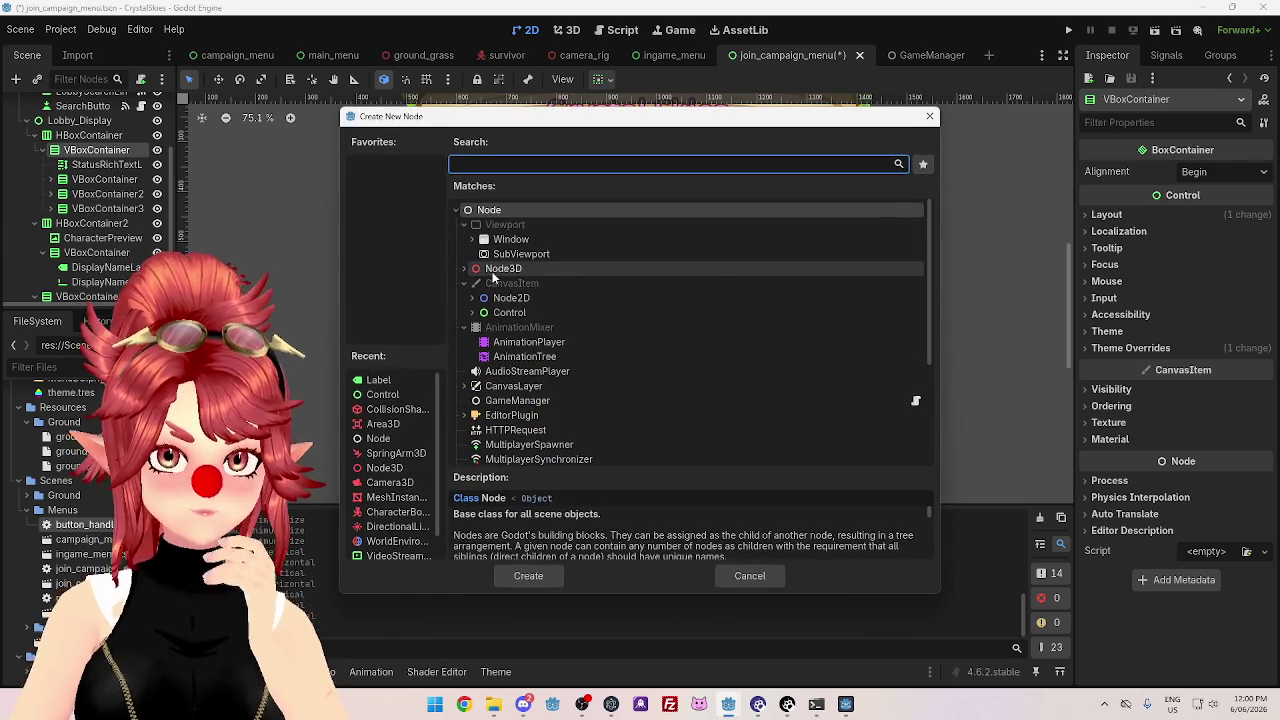
pyautogui.write('r')
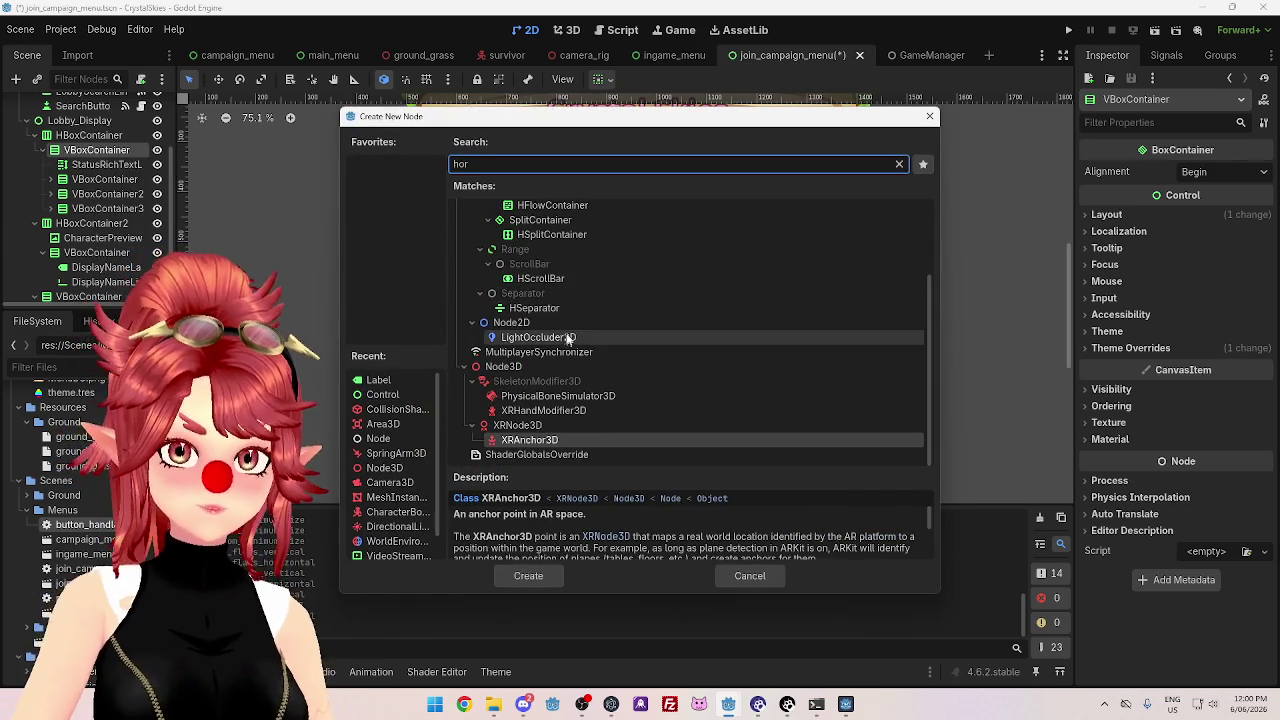
pyautogui.scroll(3, 606, 279)
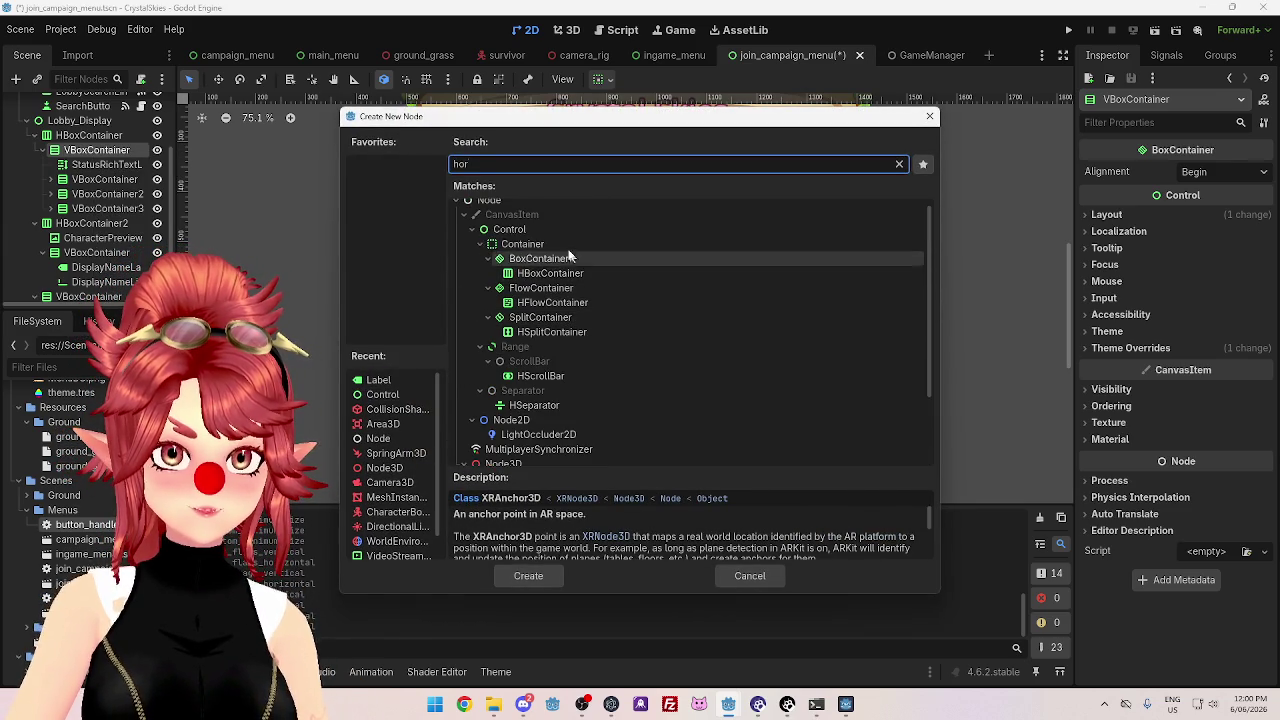
pyautogui.click(568, 284)
pyautogui.doubleClick(568, 280)
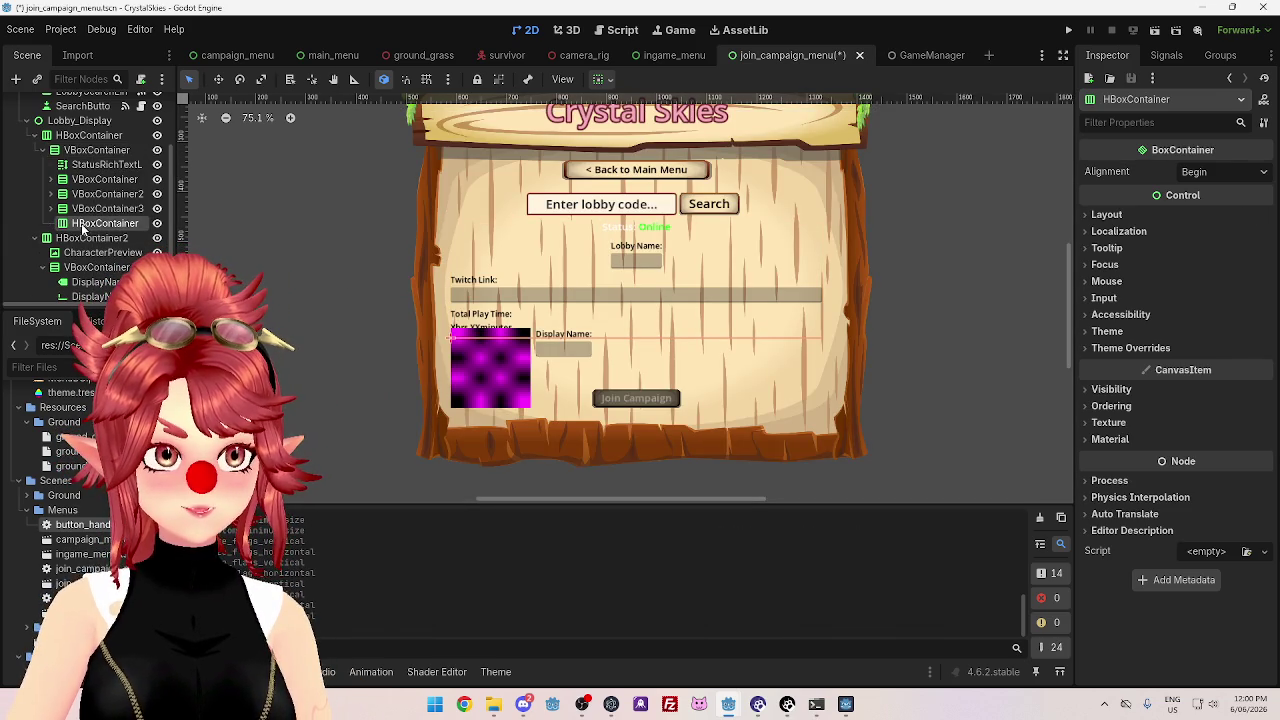
pyautogui.moveTo(92, 194); pyautogui.dragTo(92, 180)
pyautogui.click(105, 194)
pyautogui.click(105, 208)
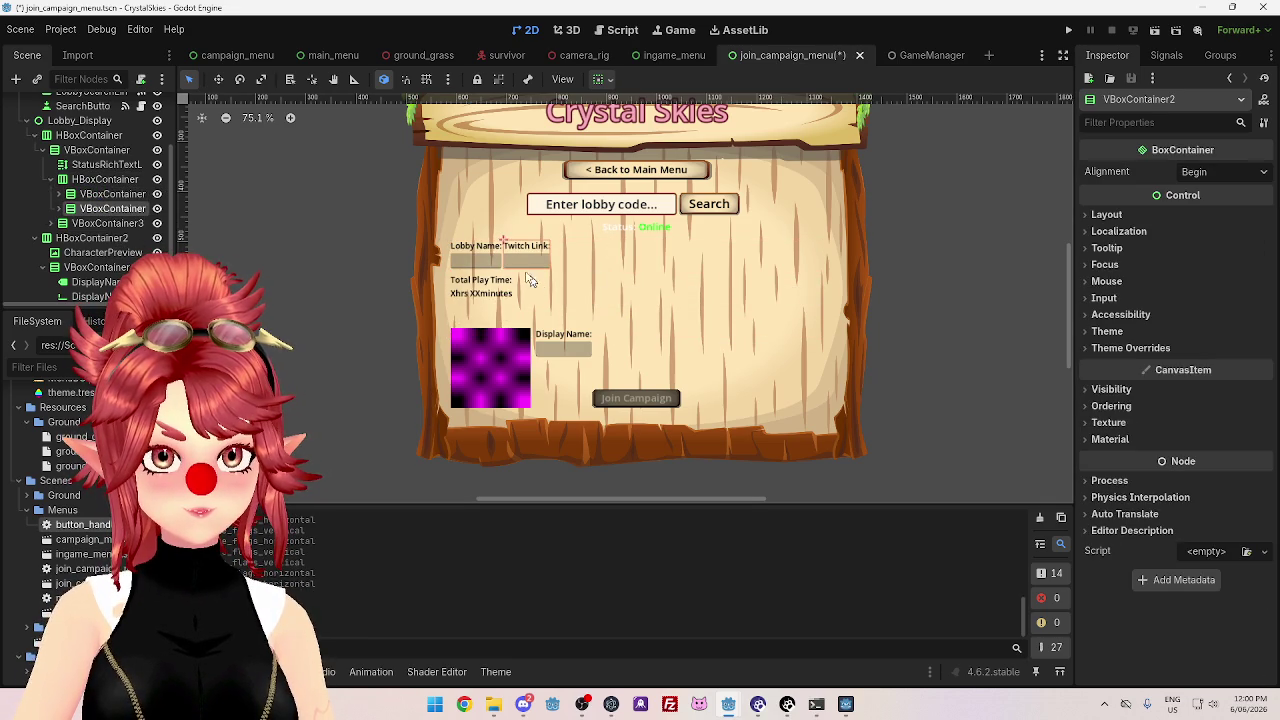
# - Select the Twitch Link input field and expand its Layout properties
pyautogui.doubleClick(72, 210)
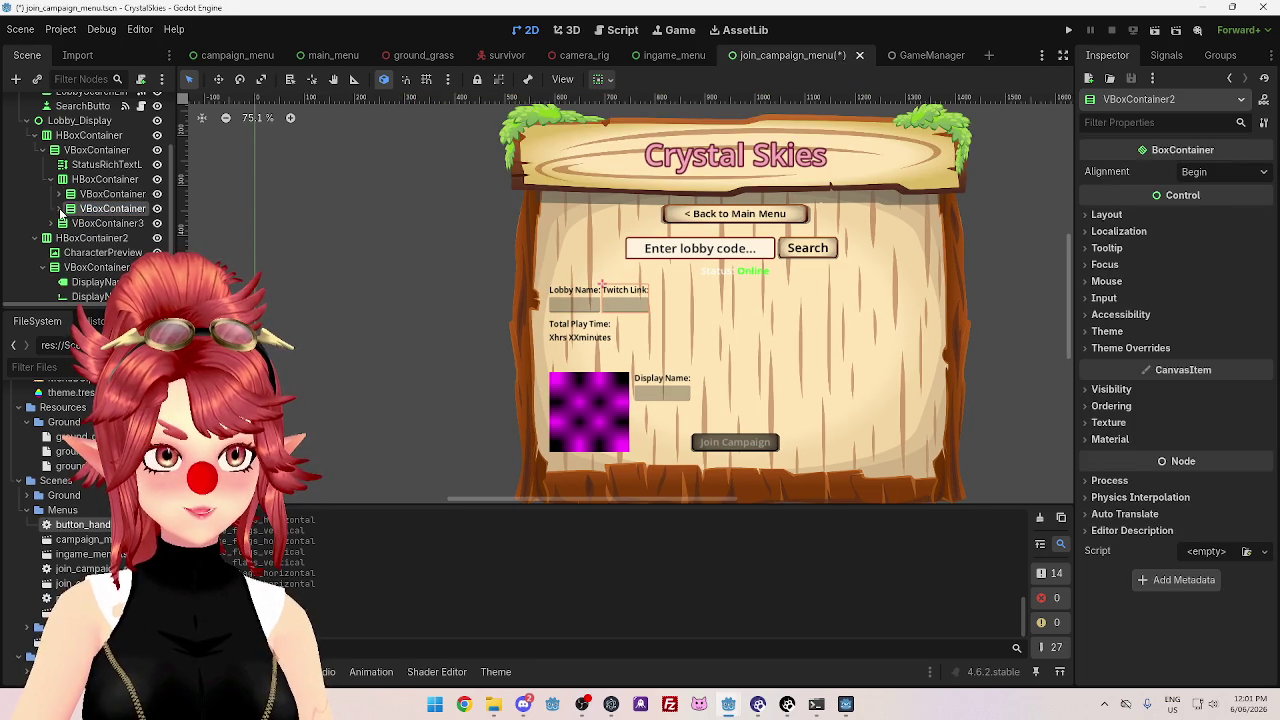
pyautogui.click(70, 208)
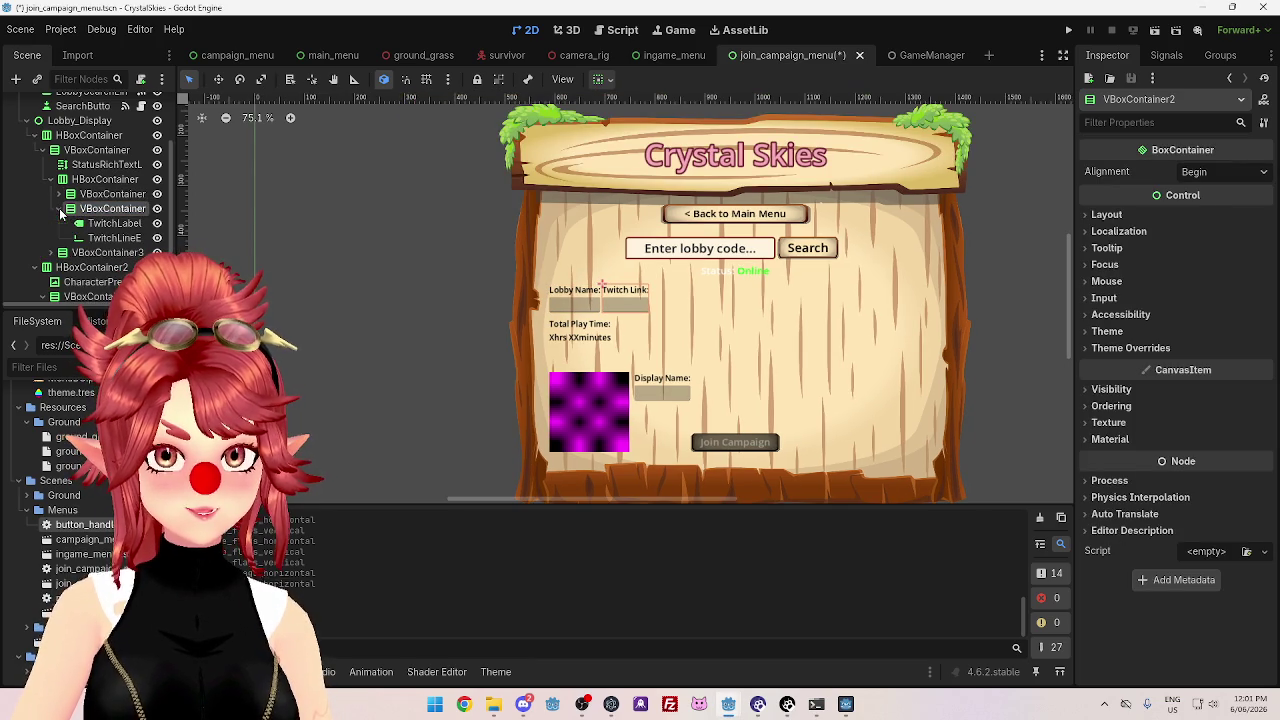
pyautogui.click(115, 238)
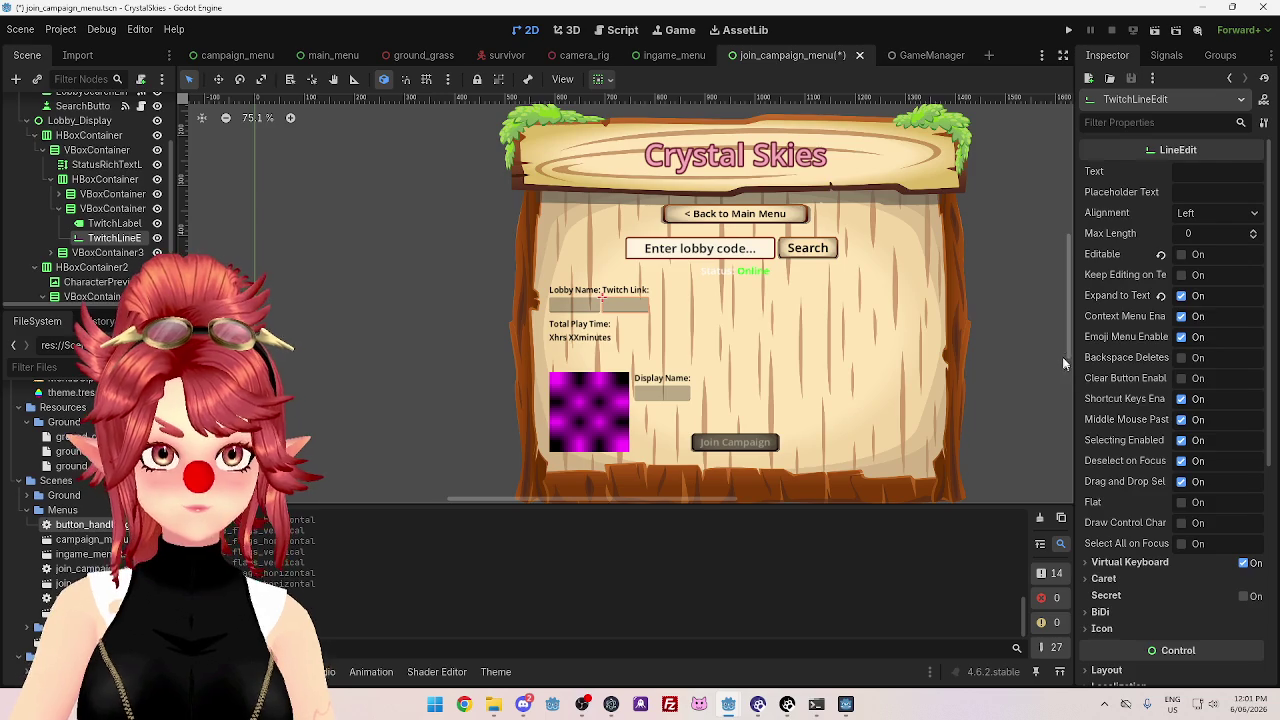
pyautogui.scroll(-5, 1190, 350)
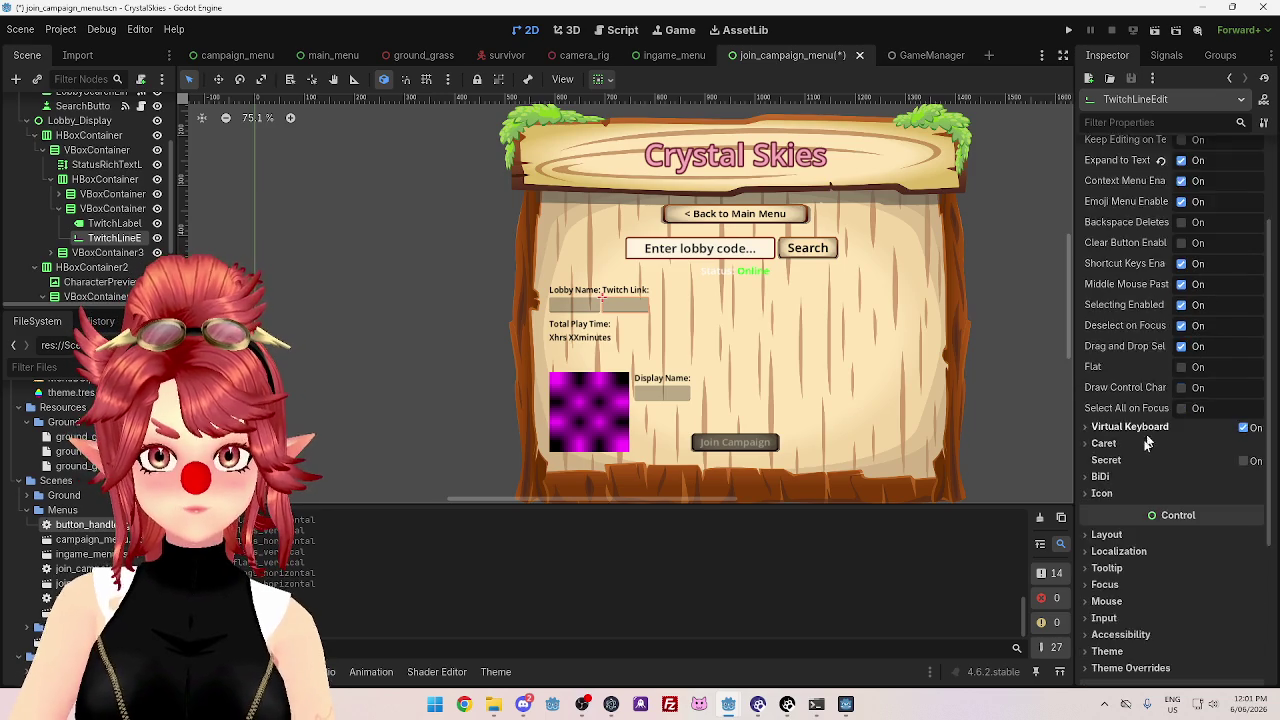
pyautogui.click(1107, 468)
pyautogui.scroll(-5, 1190, 560)
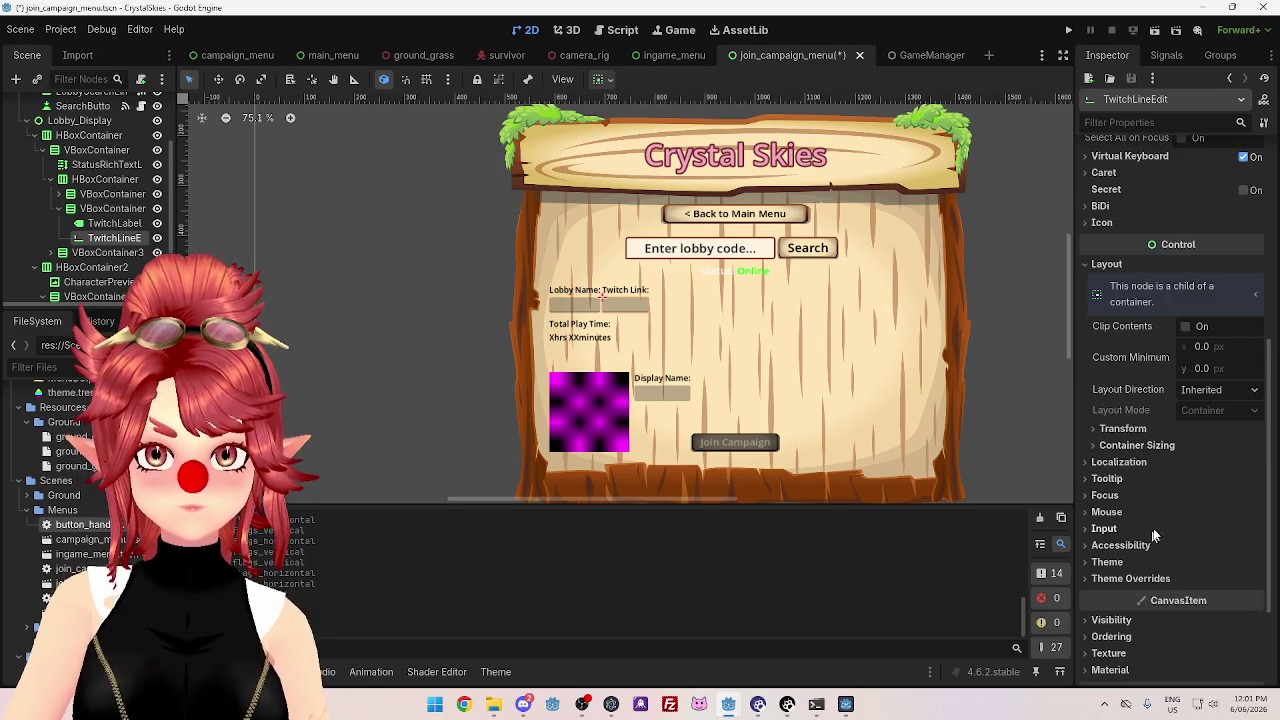
# - Set the Twitch Link input's Custom Minimum Size to 400 wide and 0 high
pyautogui.moveTo(1202, 376); pyautogui.dragTo(1206, 374)
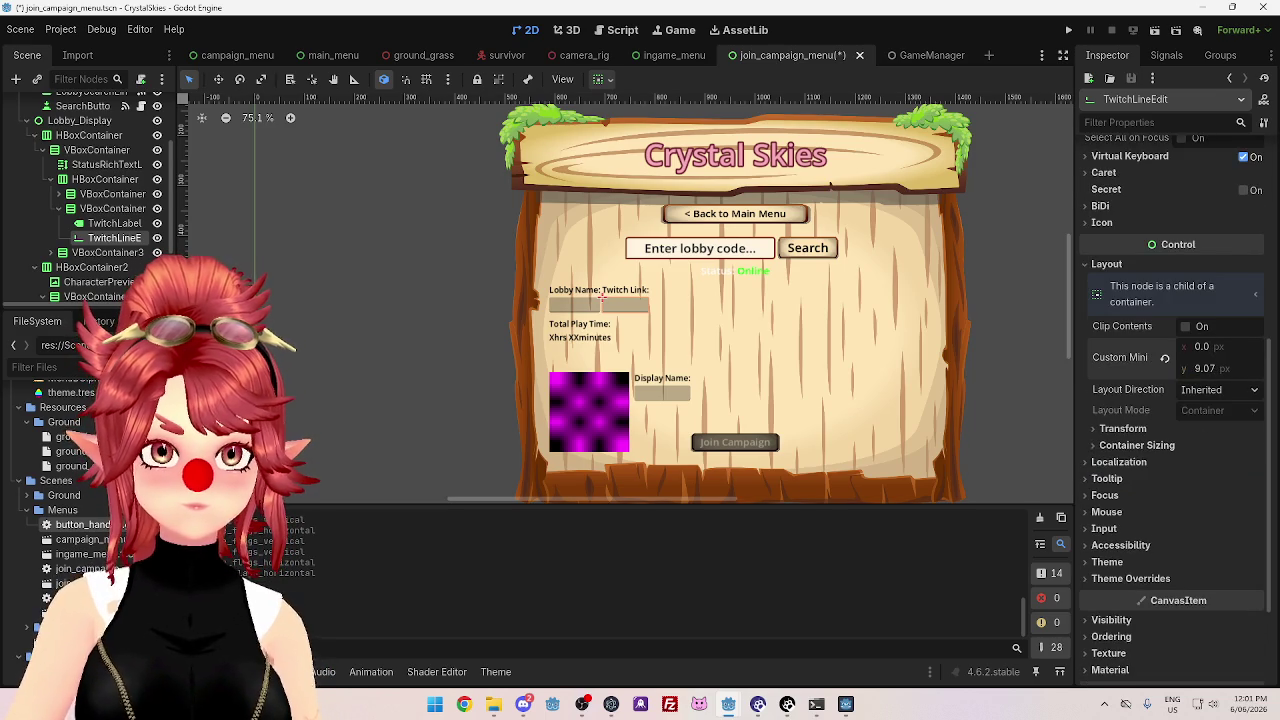
pyautogui.click(1225, 368)
pyautogui.press('Return')
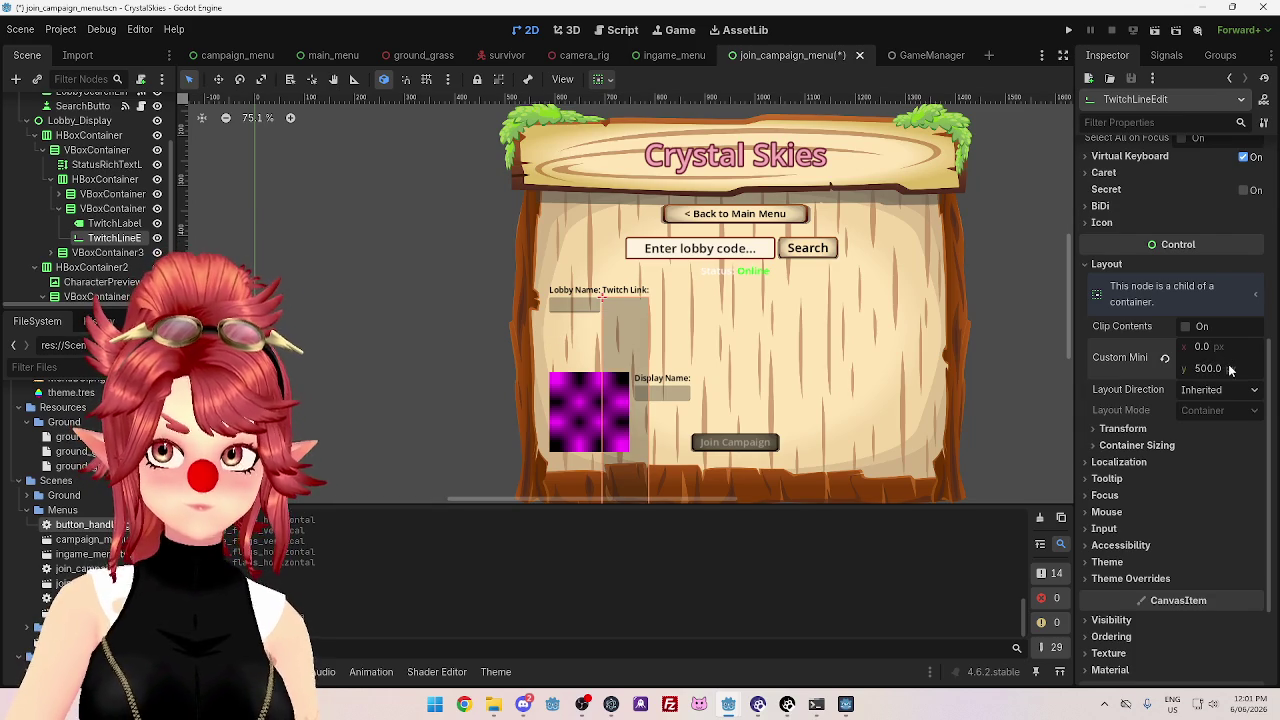
pyautogui.write('0')
pyautogui.press('Return')
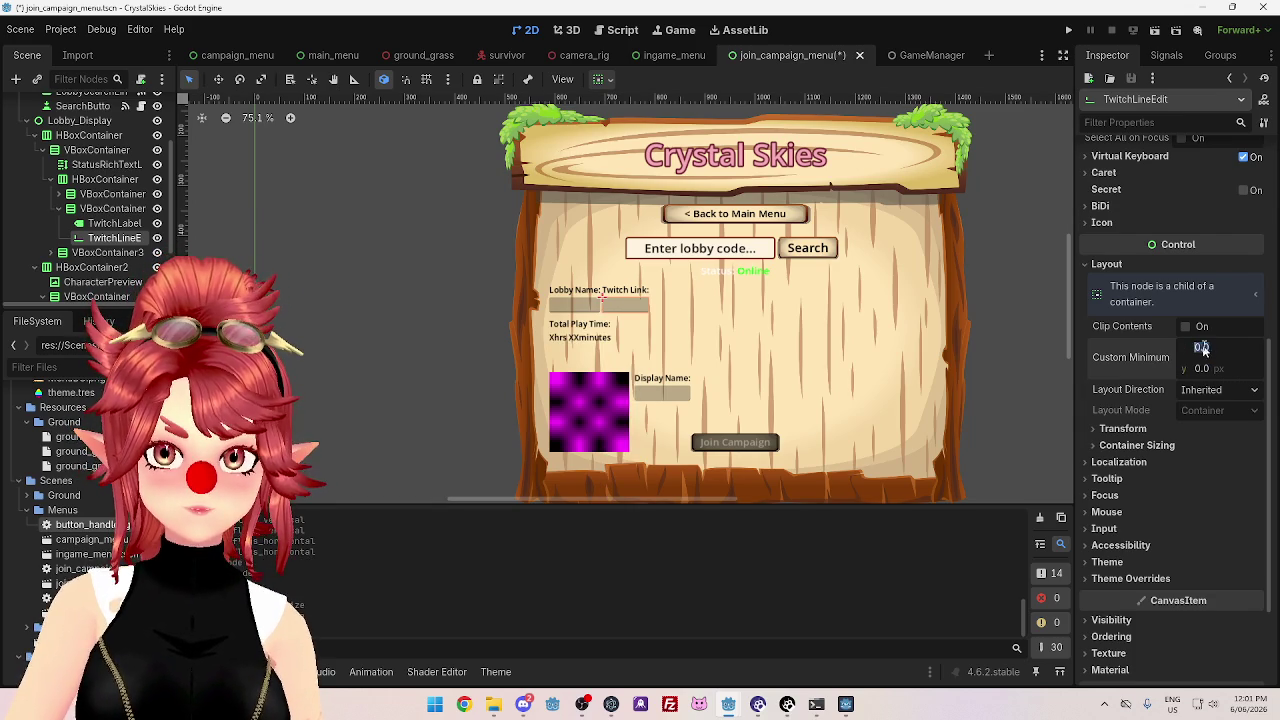
pyautogui.write('500')
pyautogui.press('Return')
pyautogui.click(1208, 350)
pyautogui.write('400')
pyautogui.press('Return')
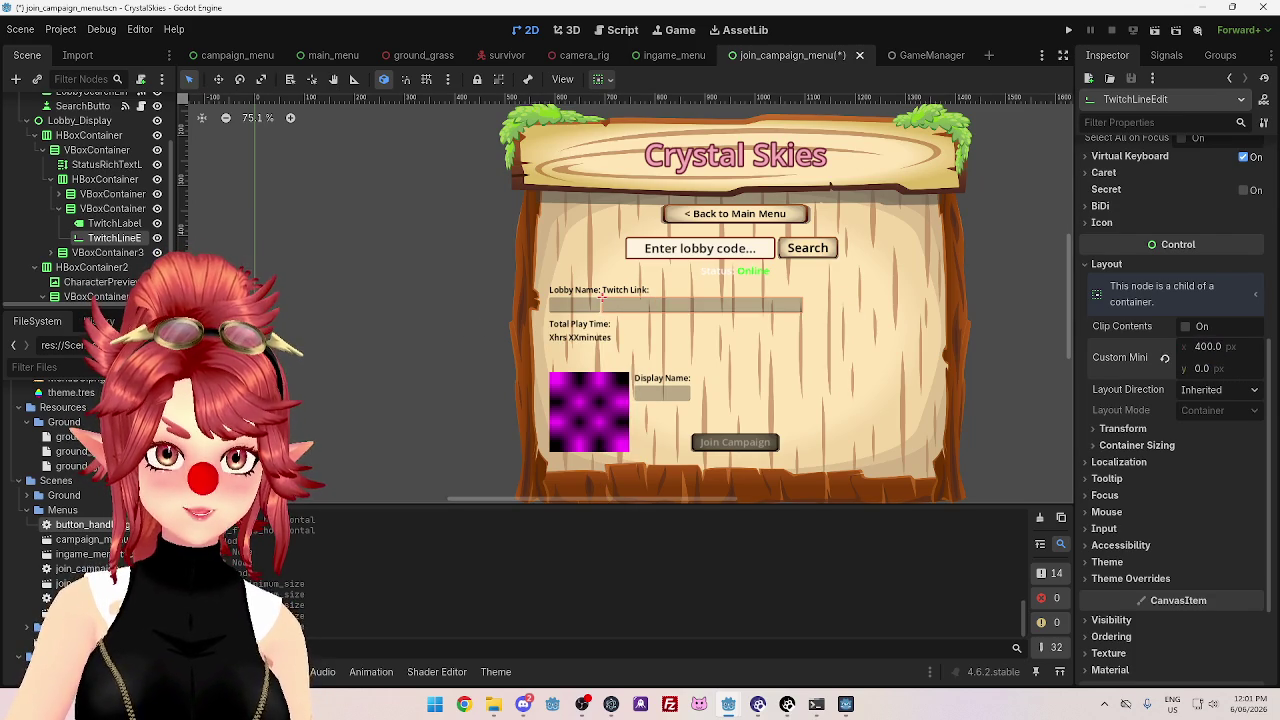
pyautogui.click(71, 194)
pyautogui.click(115, 223)
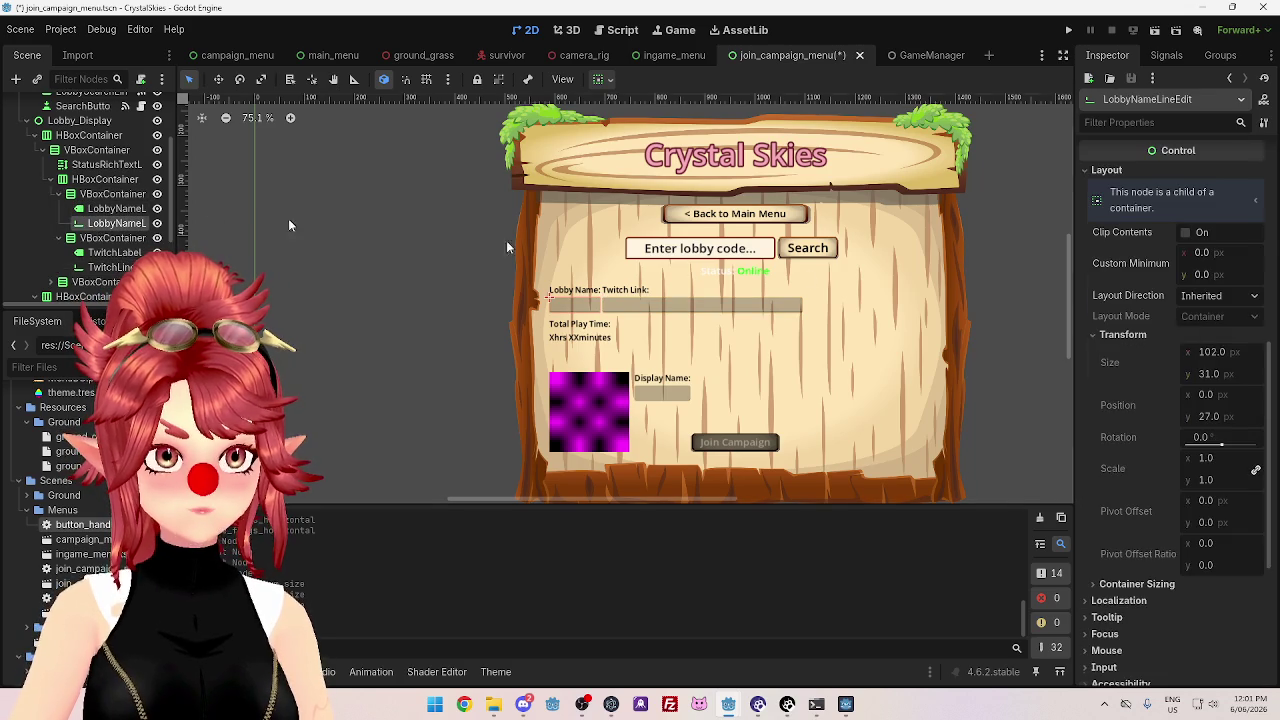
# - Try Shrink Center for the Lobby Name input's horizontal sizing, then return it to Fill
pyautogui.scroll(-5, 1134, 505)
pyautogui.click(1136, 448)
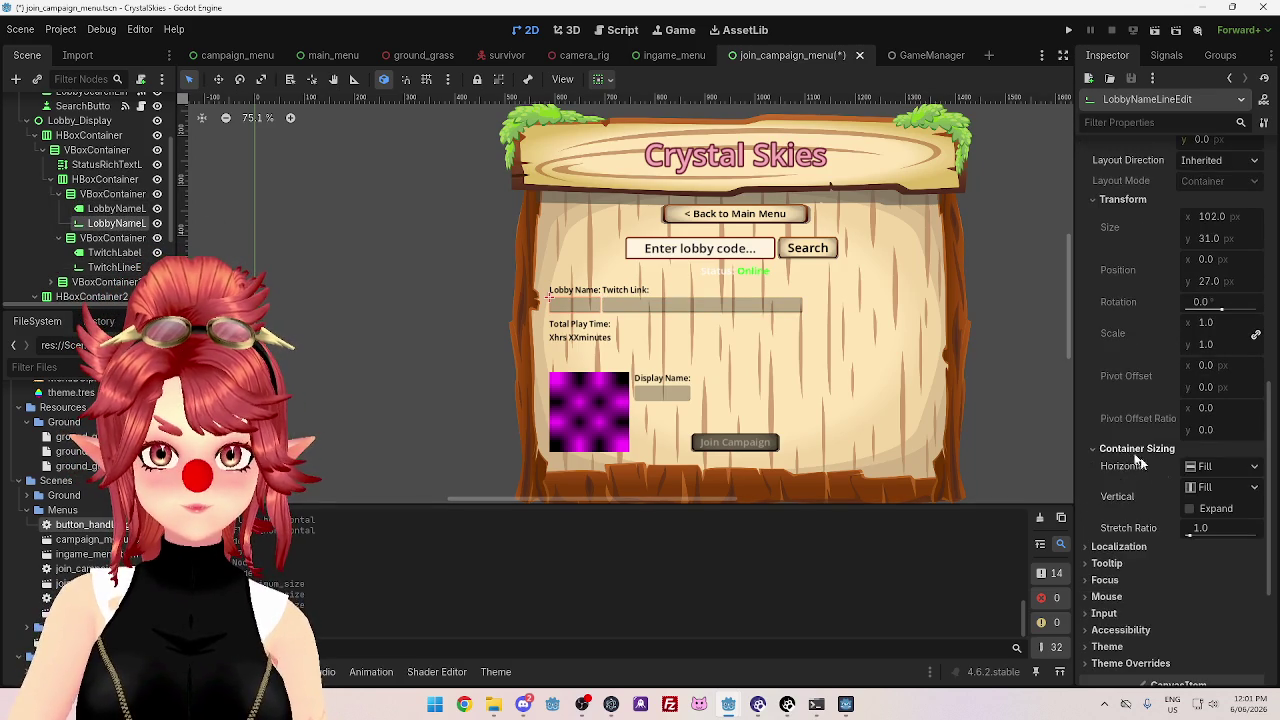
pyautogui.click(1225, 467)
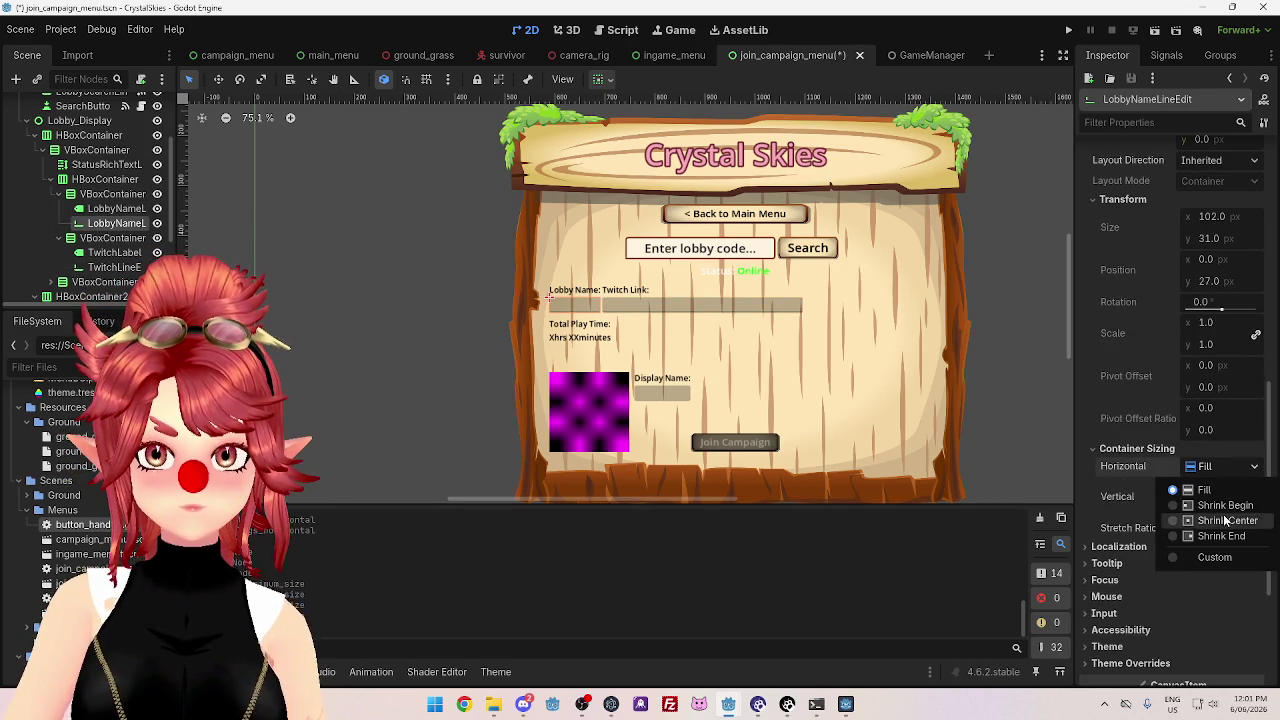
pyautogui.click(1221, 466)
pyautogui.click(1221, 467)
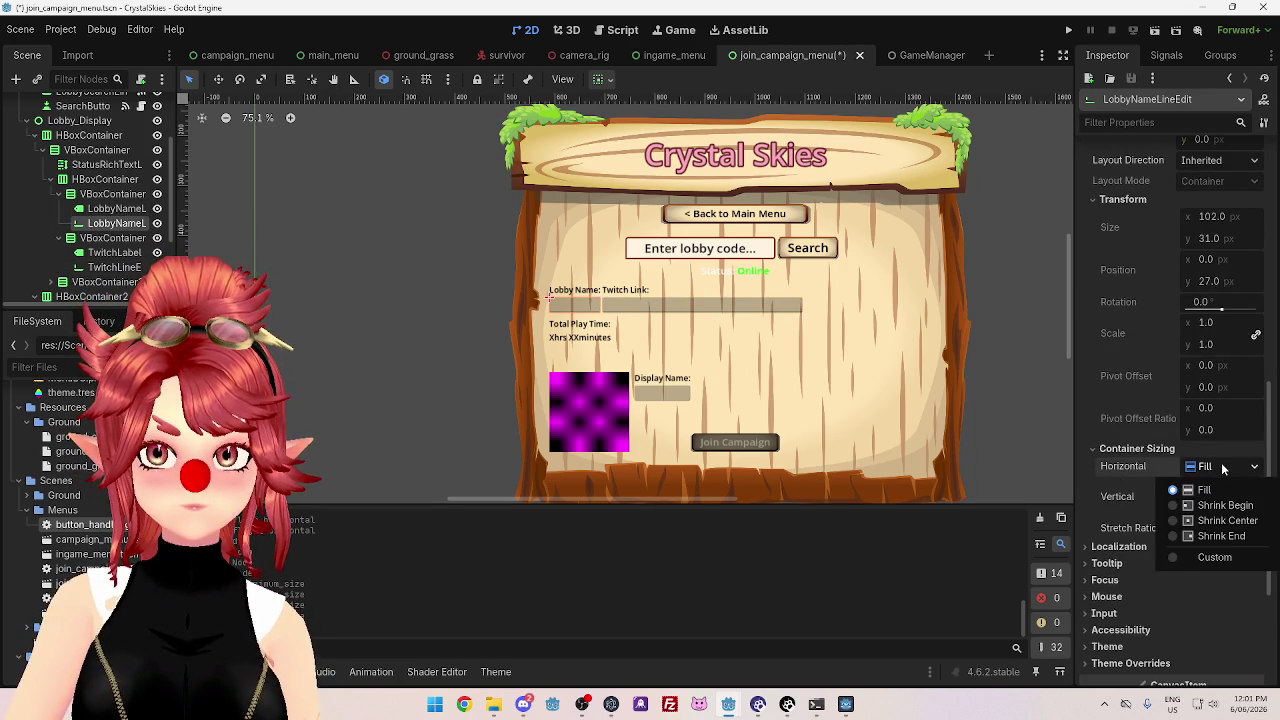
pyautogui.click(1190, 521)
pyautogui.click(1236, 469)
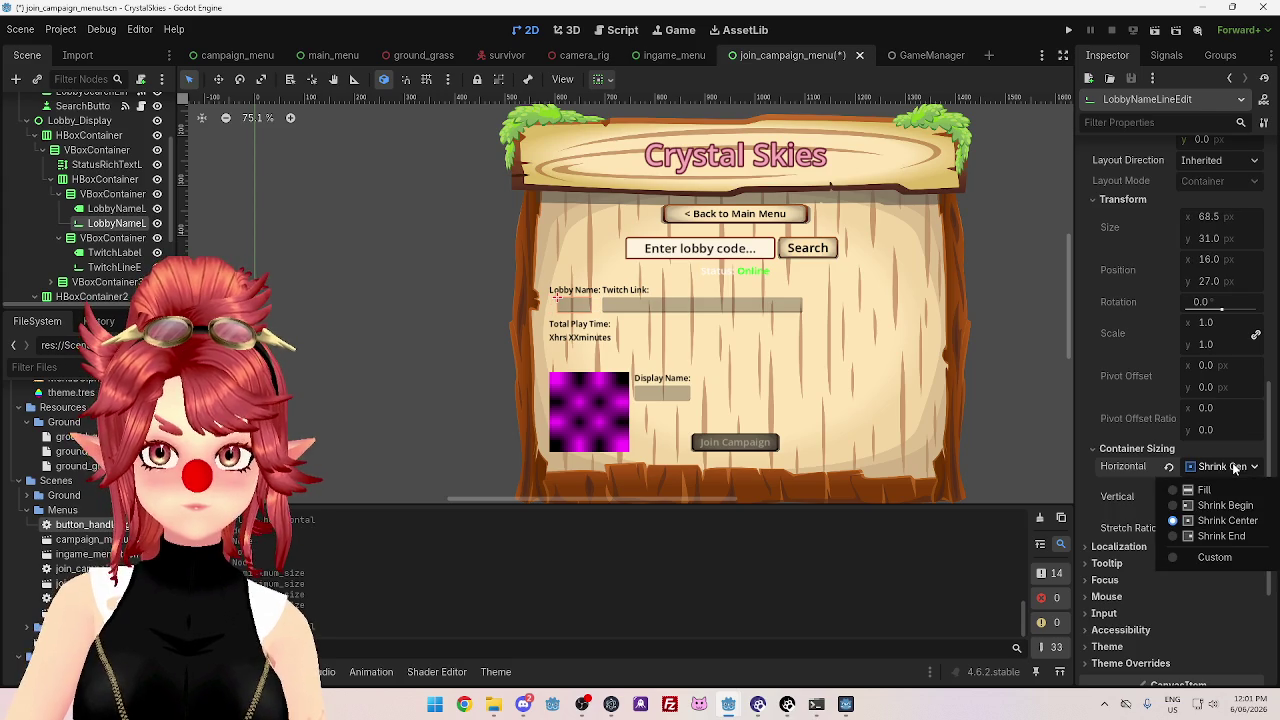
pyautogui.click(1221, 492)
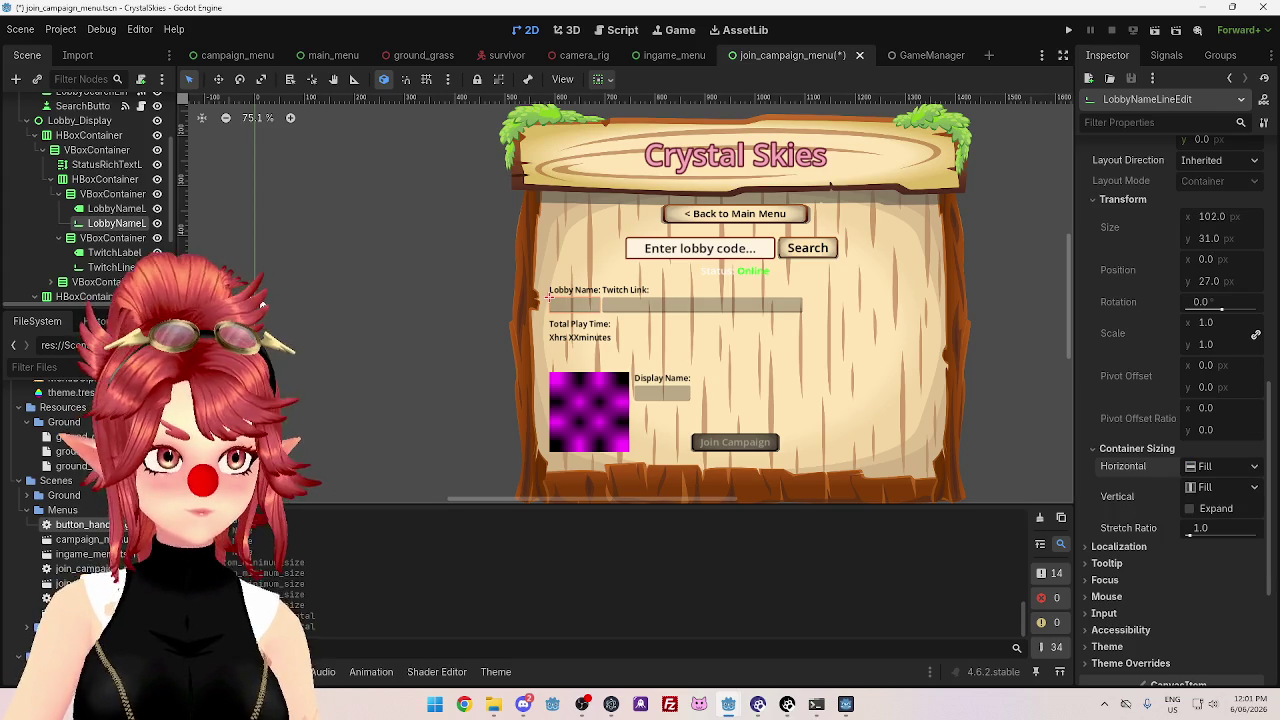
# - Set the Lobby Name input's minimum width to 100 px
pyautogui.click(113, 267)
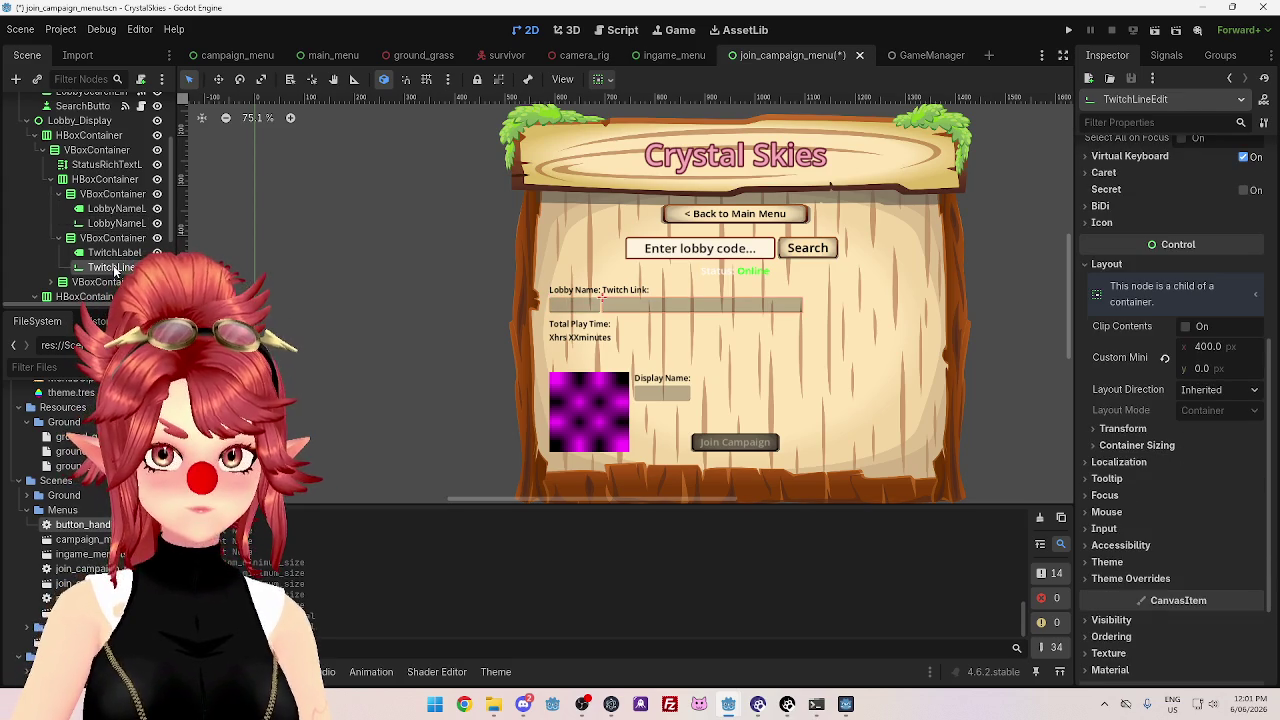
pyautogui.click(113, 194)
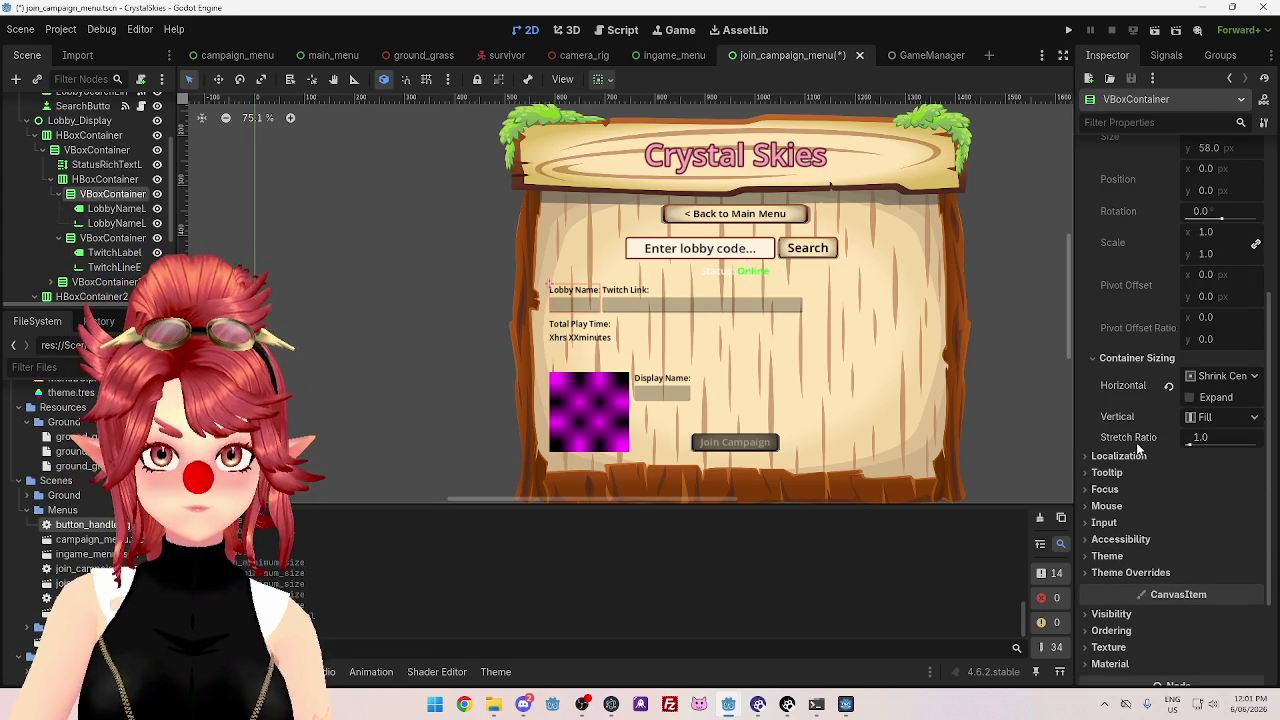
pyautogui.click(110, 266)
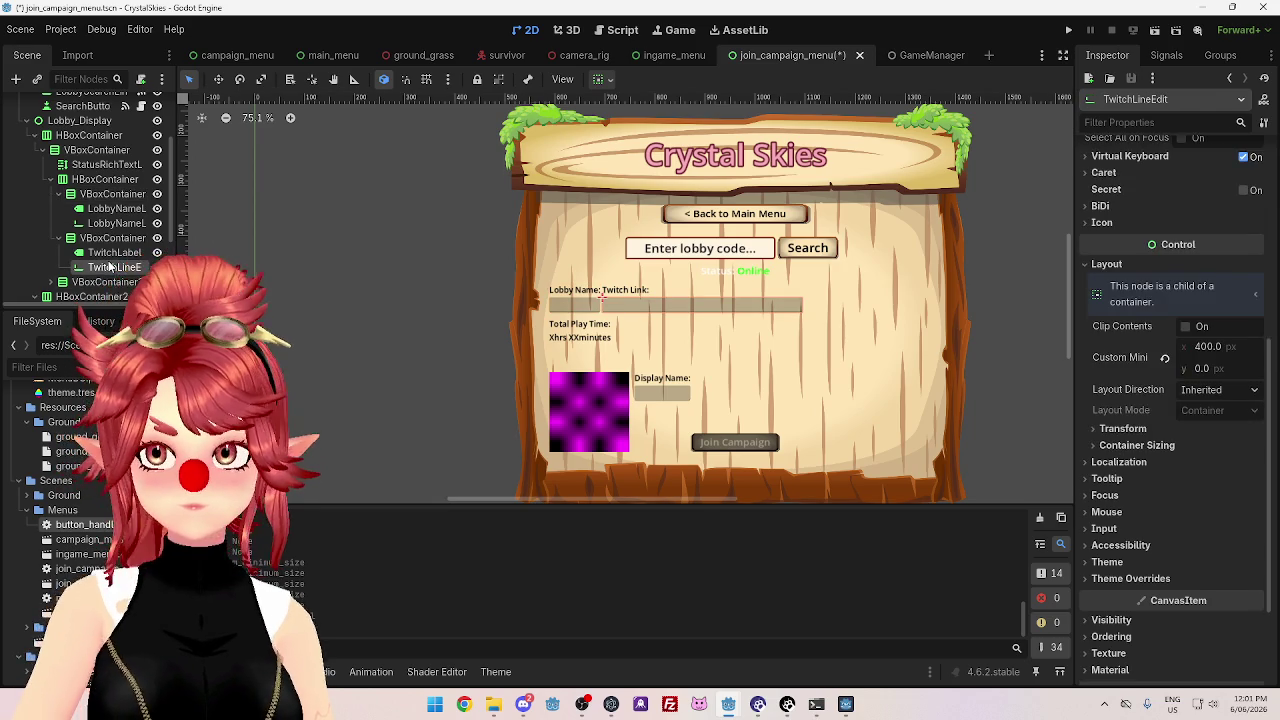
pyautogui.click(116, 223)
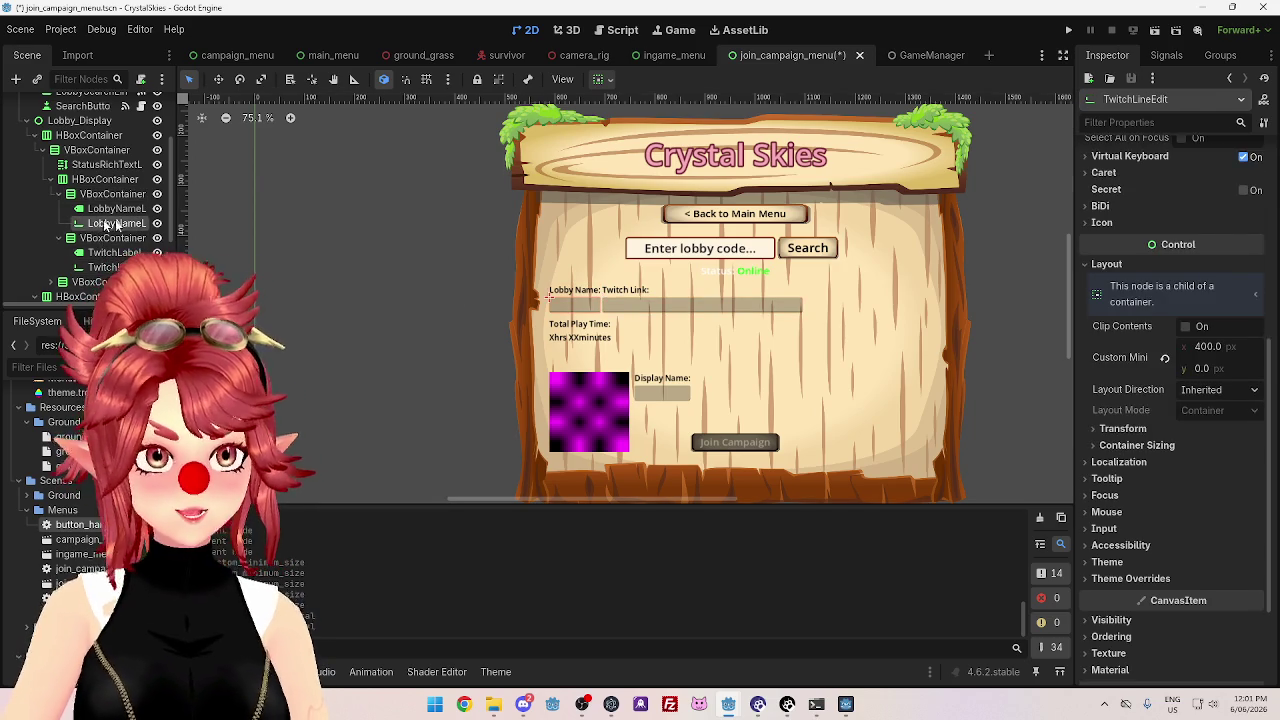
pyautogui.scroll(4, 1166, 341)
pyautogui.click(1201, 320)
pyautogui.write('100')
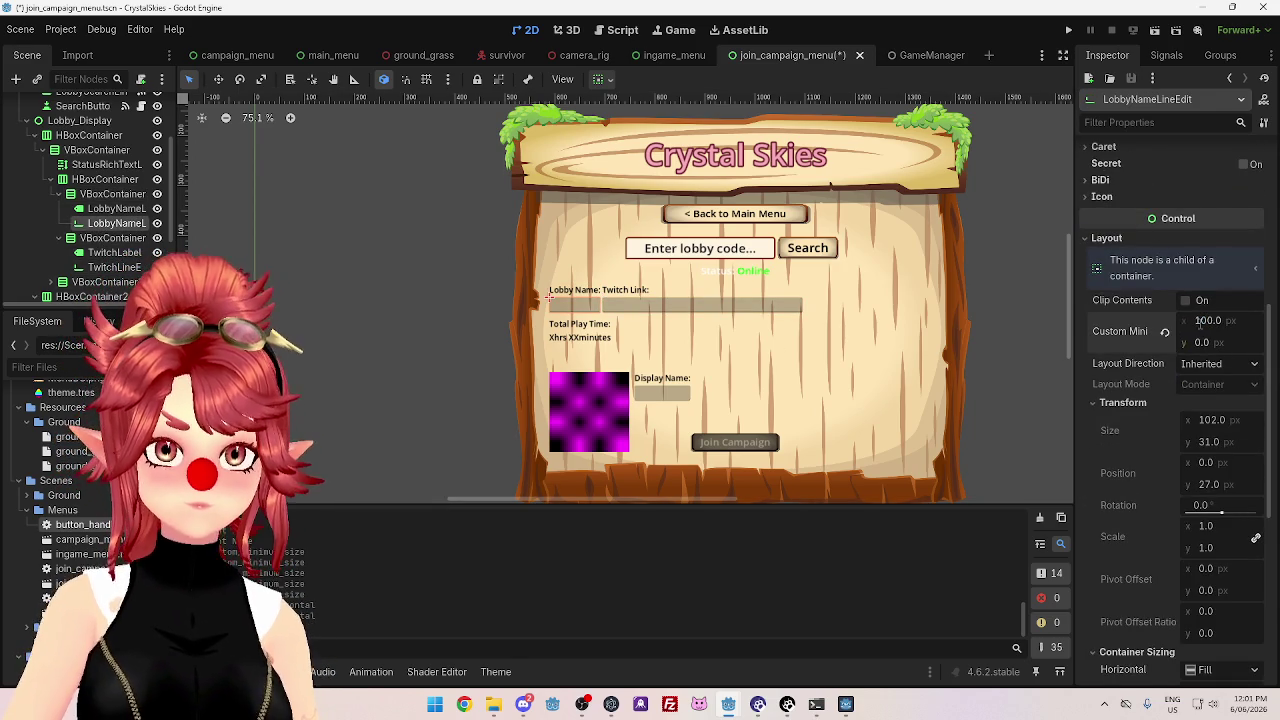
pyautogui.write('200')
pyautogui.press('Return')
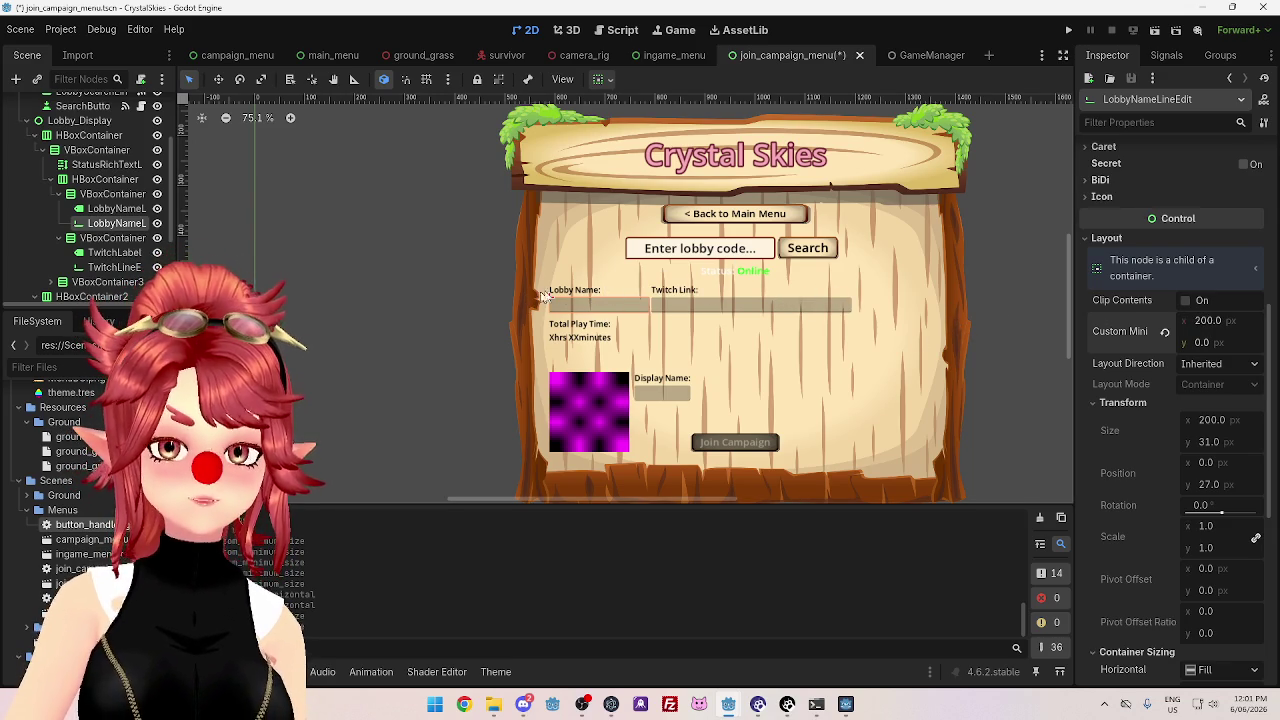
# - Set the Twitch Link input's minimum width to 500 px
pyautogui.click(651, 297)
pyautogui.write('500')
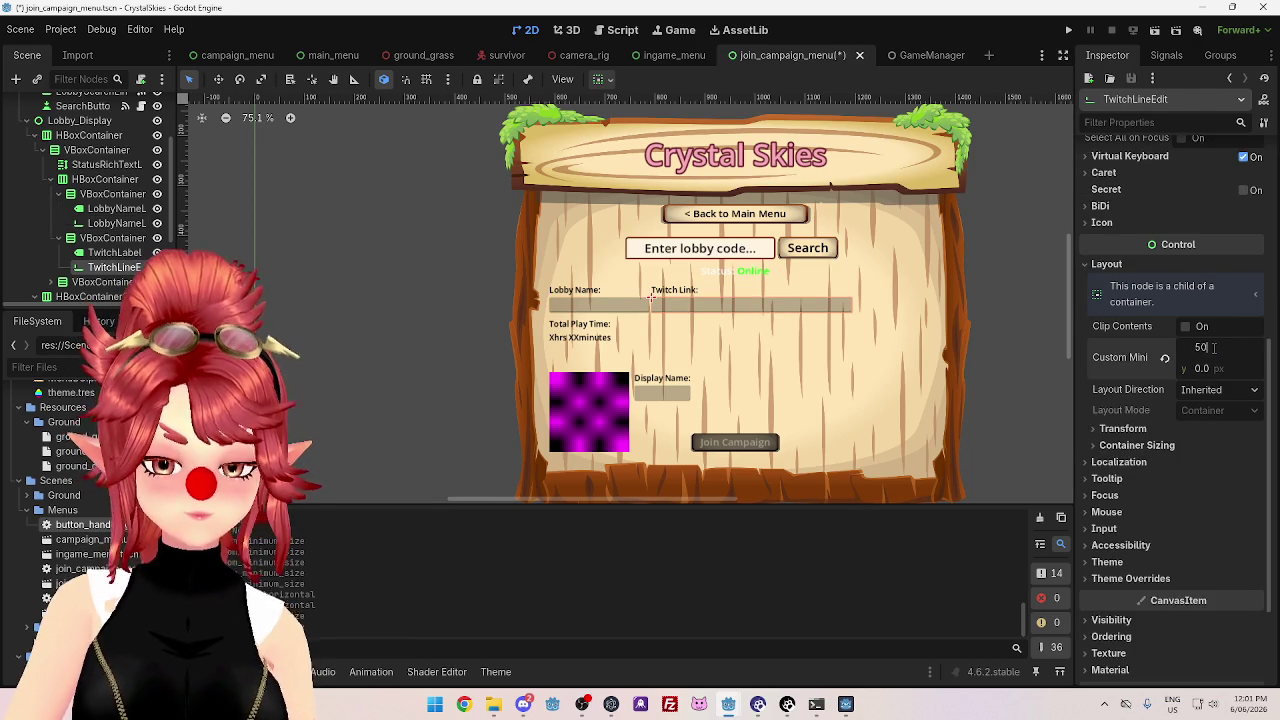
pyautogui.press('Return')
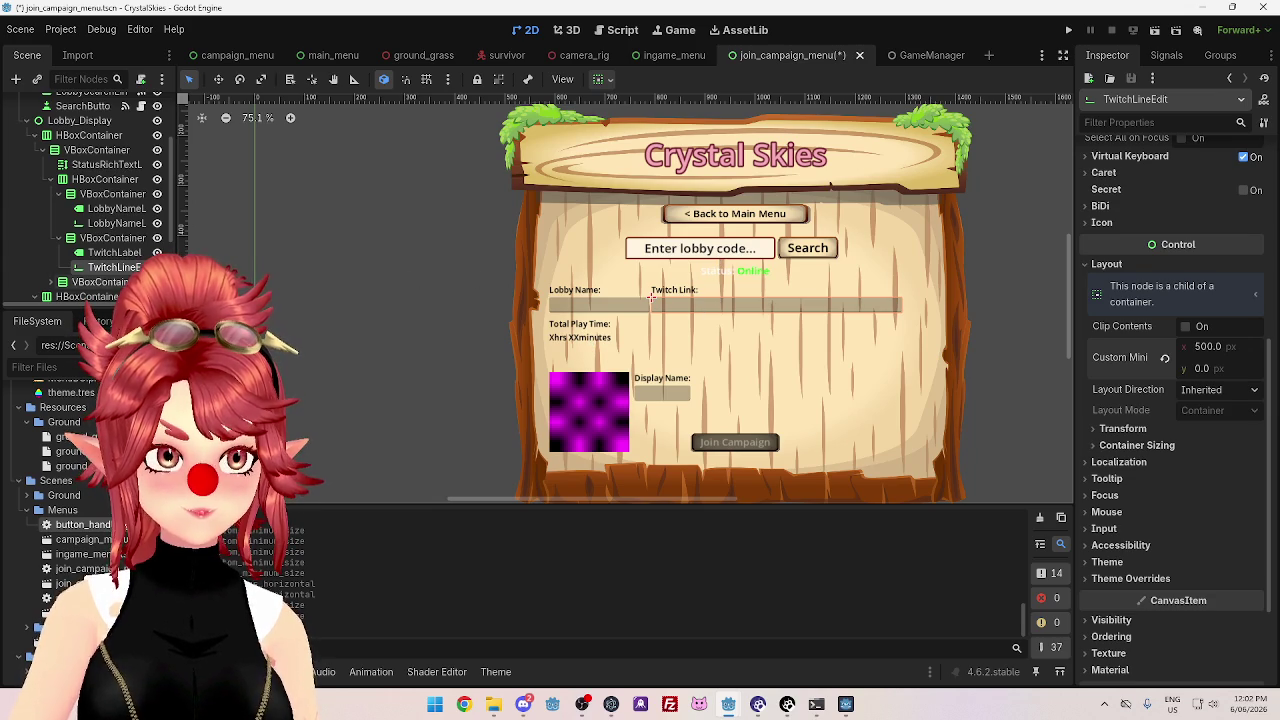
pyautogui.click(715, 272)
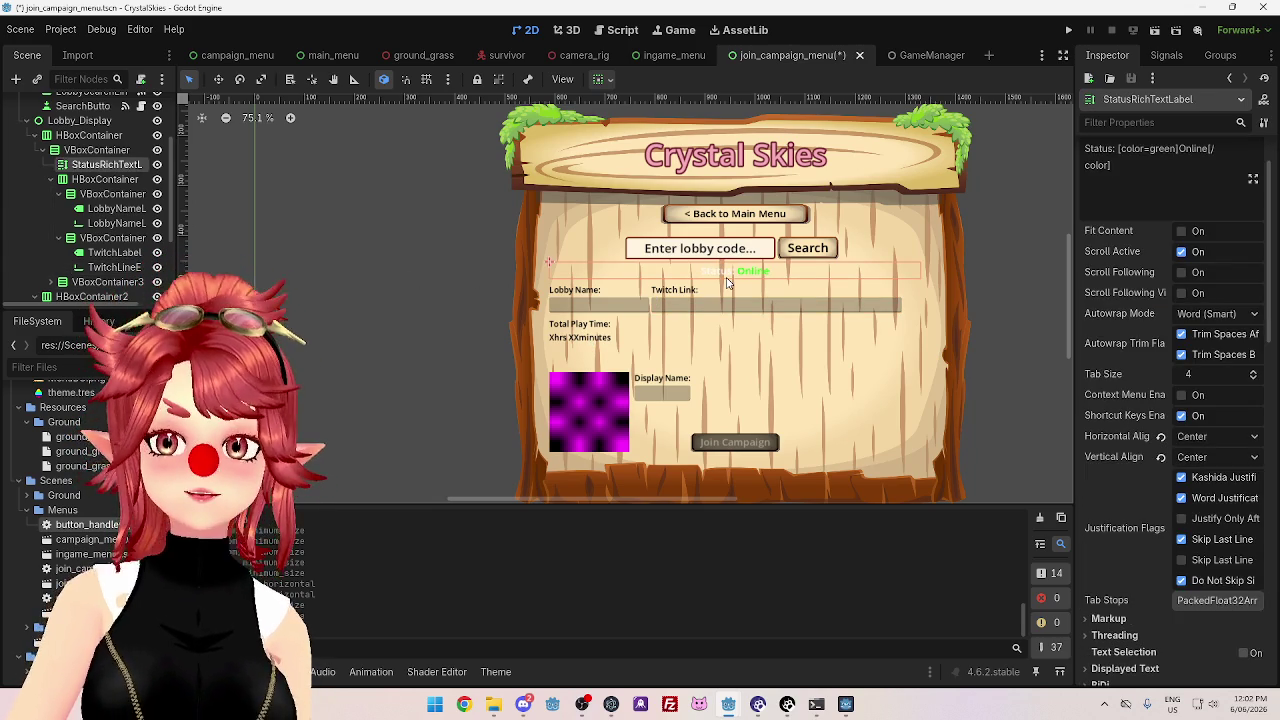
# - Check the status label's type variation list and leave it unchanged
pyautogui.scroll(-5, 1150, 500)
pyautogui.scroll(-10, 1160, 527)
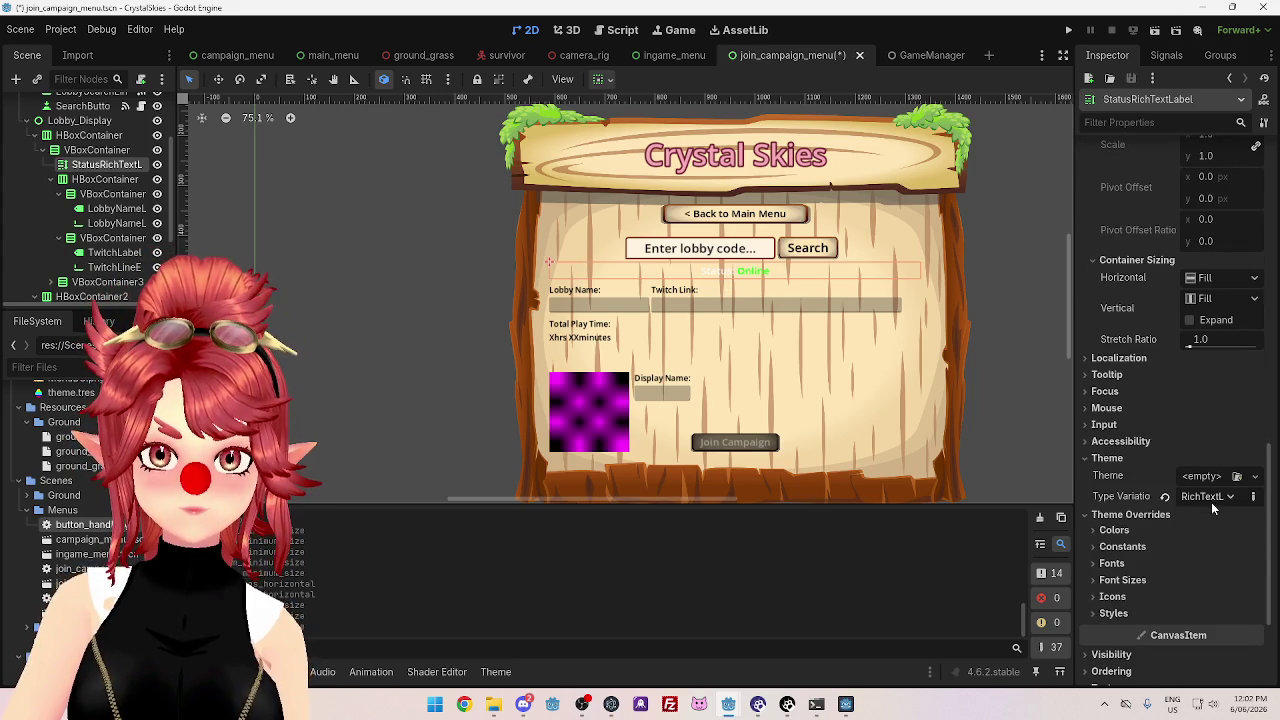
pyautogui.click(1212, 496)
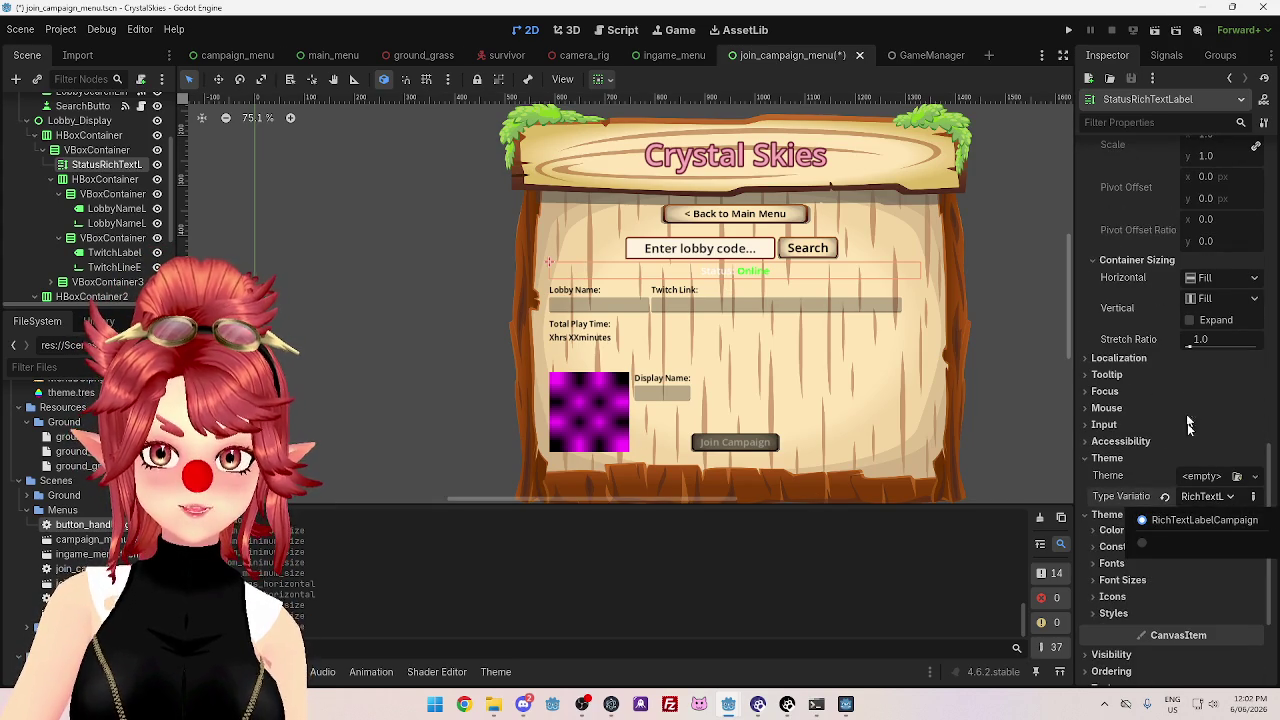
pyautogui.click(1205, 497)
pyautogui.scroll(8, 1145, 428)
pyautogui.scroll(10, 1150, 440)
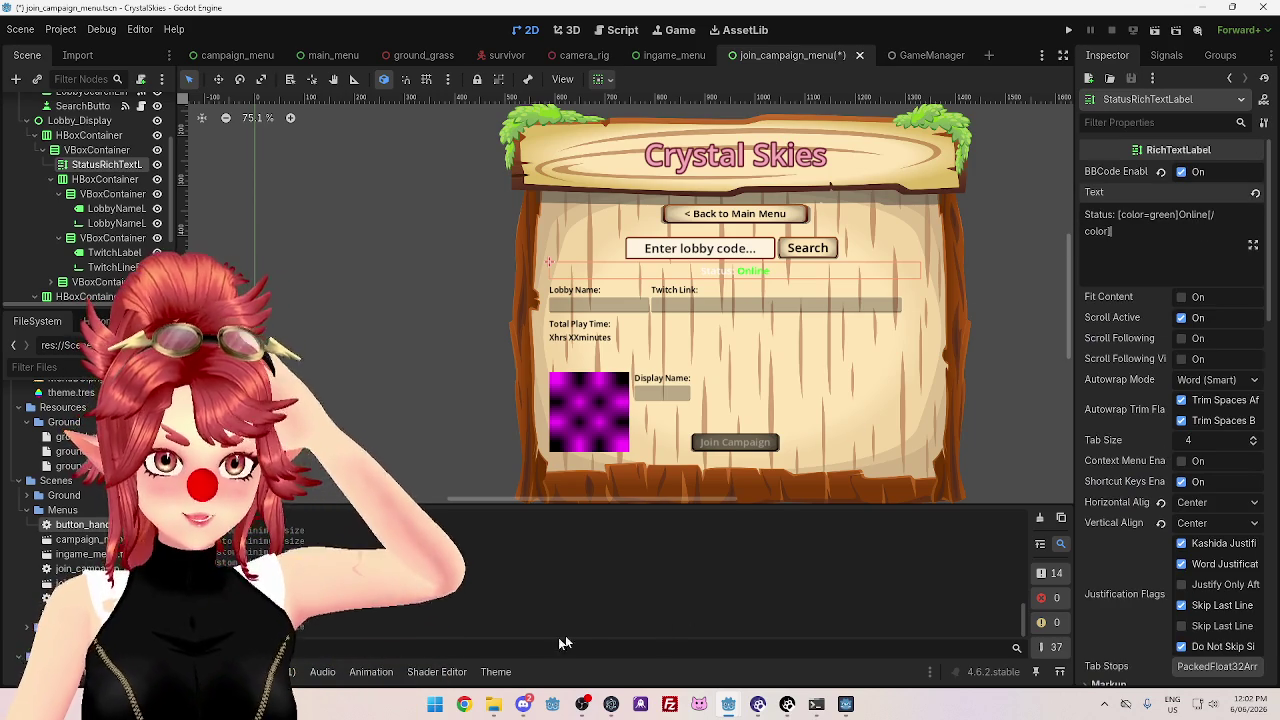
# - In the theme editor, add a black default text colour override for RichTextLabel
pyautogui.click(508, 677)
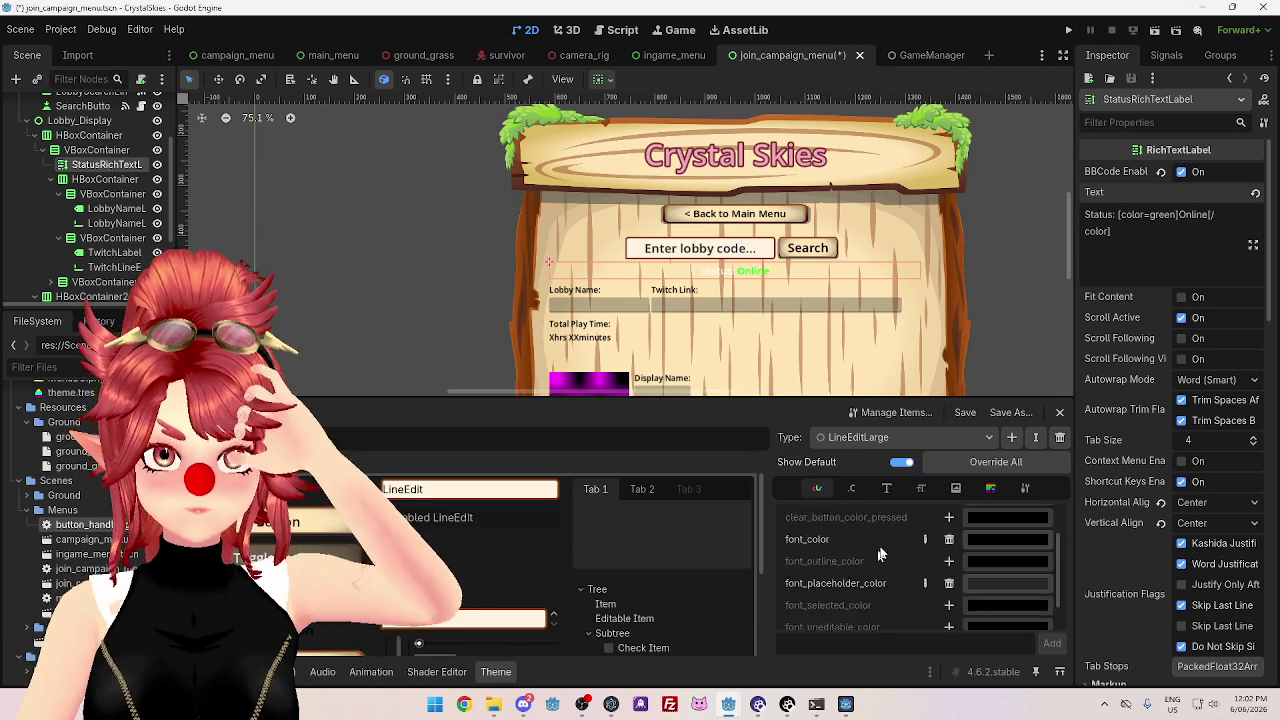
pyautogui.click(880, 437)
pyautogui.click(878, 660)
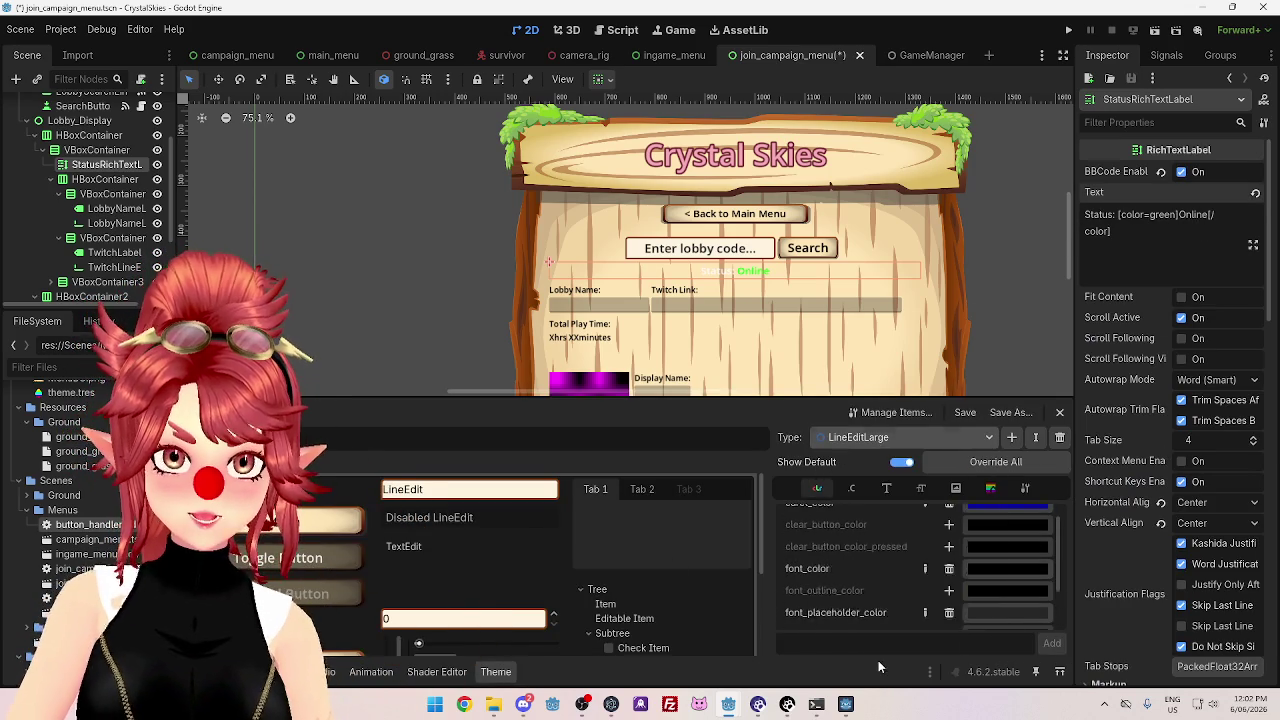
pyautogui.scroll(1, 916, 588)
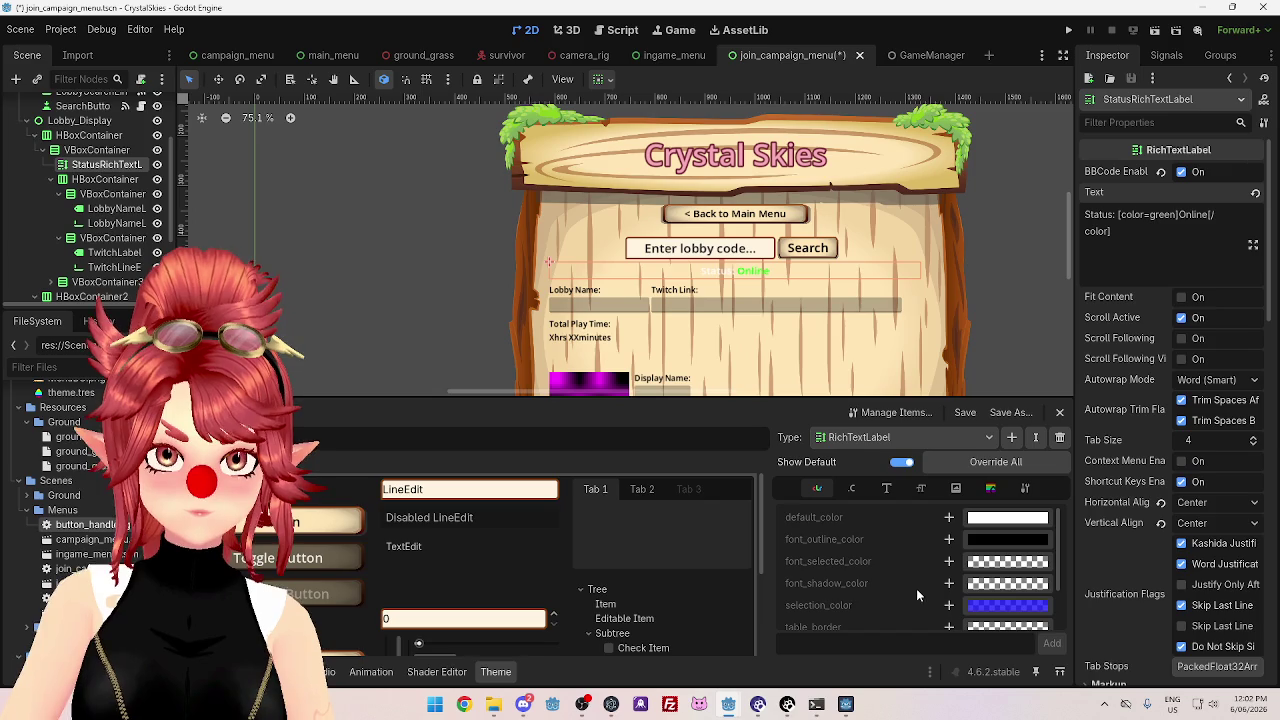
pyautogui.click(948, 519)
pyautogui.click(988, 520)
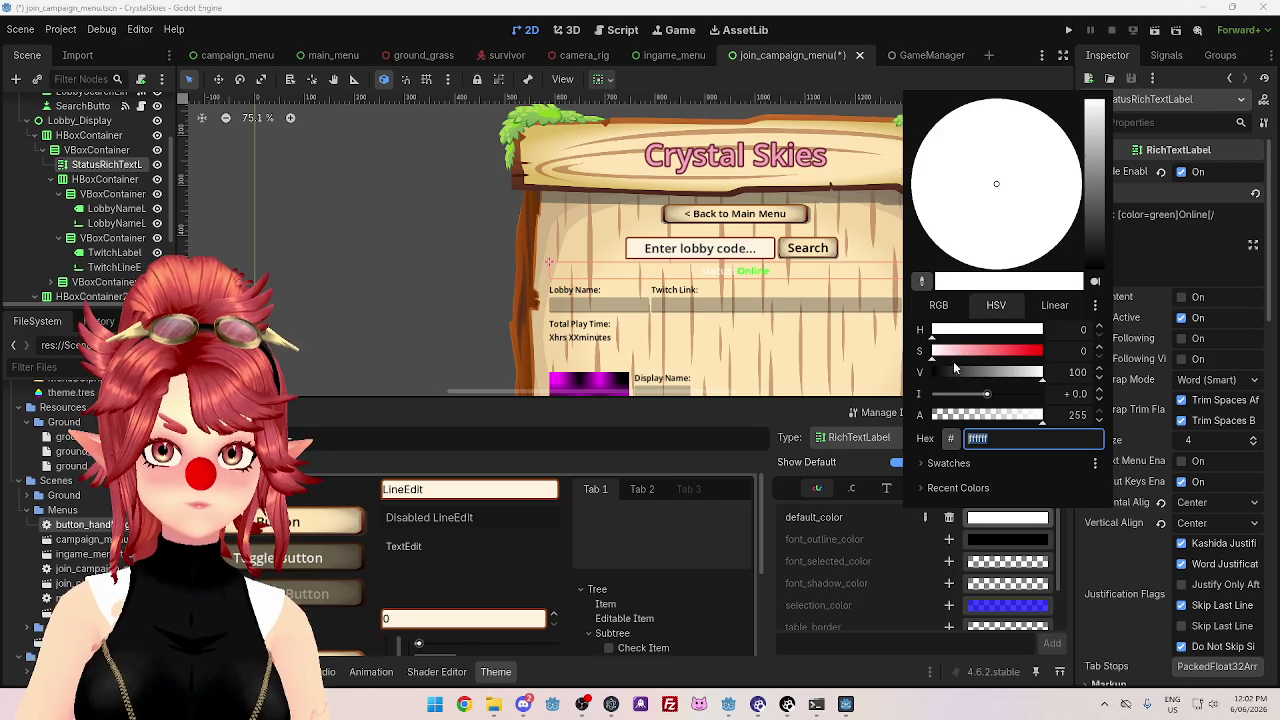
pyautogui.moveTo(955, 370); pyautogui.dragTo(864, 374)
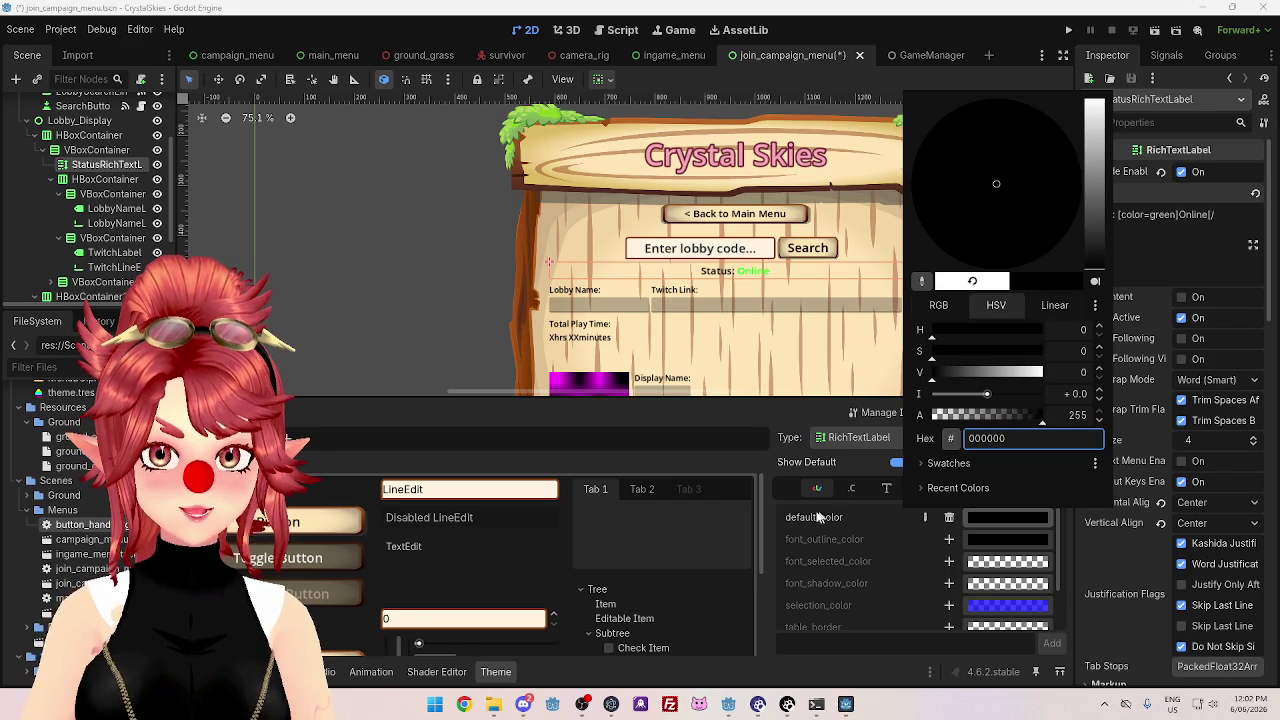
pyautogui.click(763, 470)
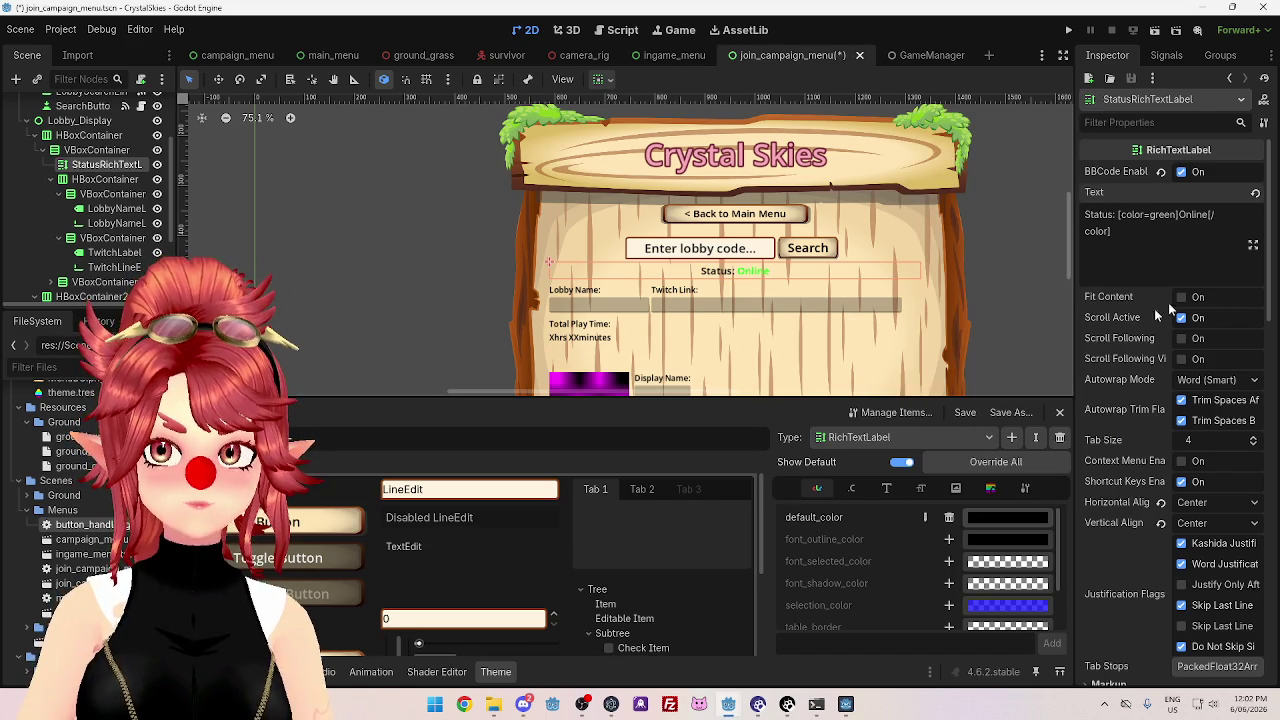
# - Replace the word 'green' in the status text with the 145c00 colour code
pyautogui.doubleClick(1160, 214)
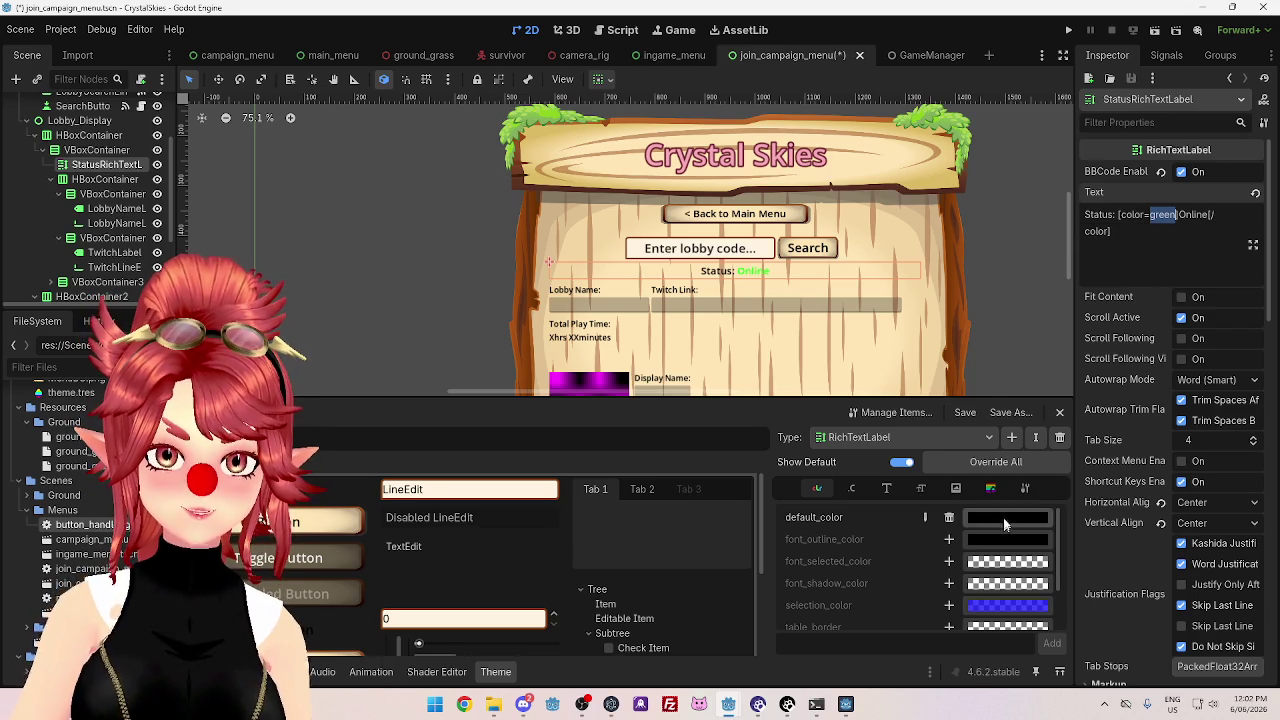
pyautogui.click(1005, 519)
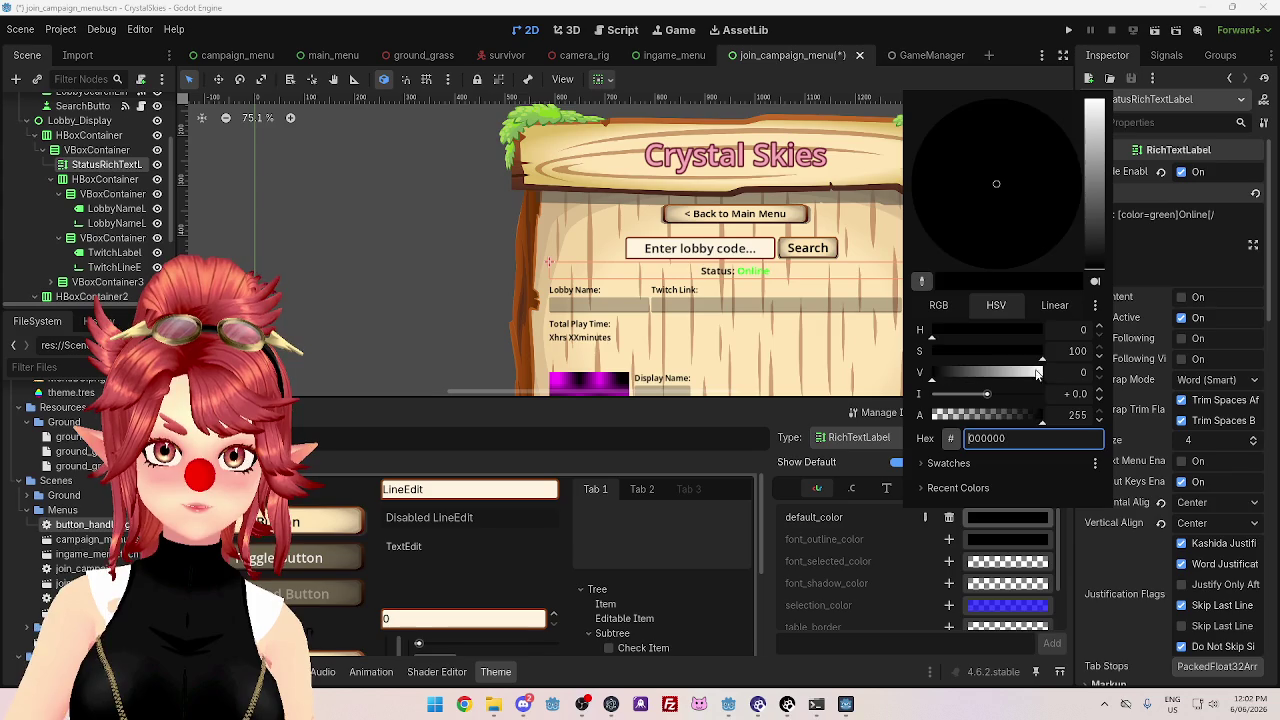
pyautogui.moveTo(1037, 373); pyautogui.dragTo(1050, 372)
pyautogui.moveTo(952, 250); pyautogui.dragTo(930, 237)
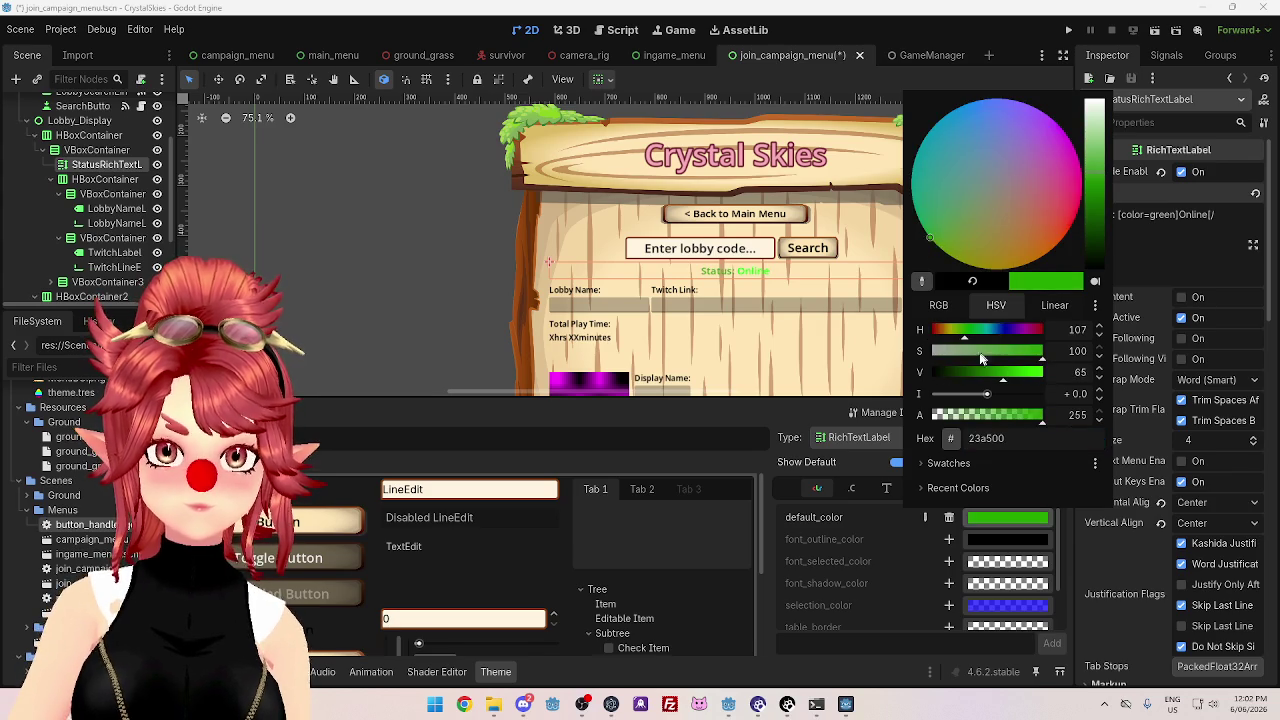
pyautogui.moveTo(971, 376); pyautogui.dragTo(976, 376)
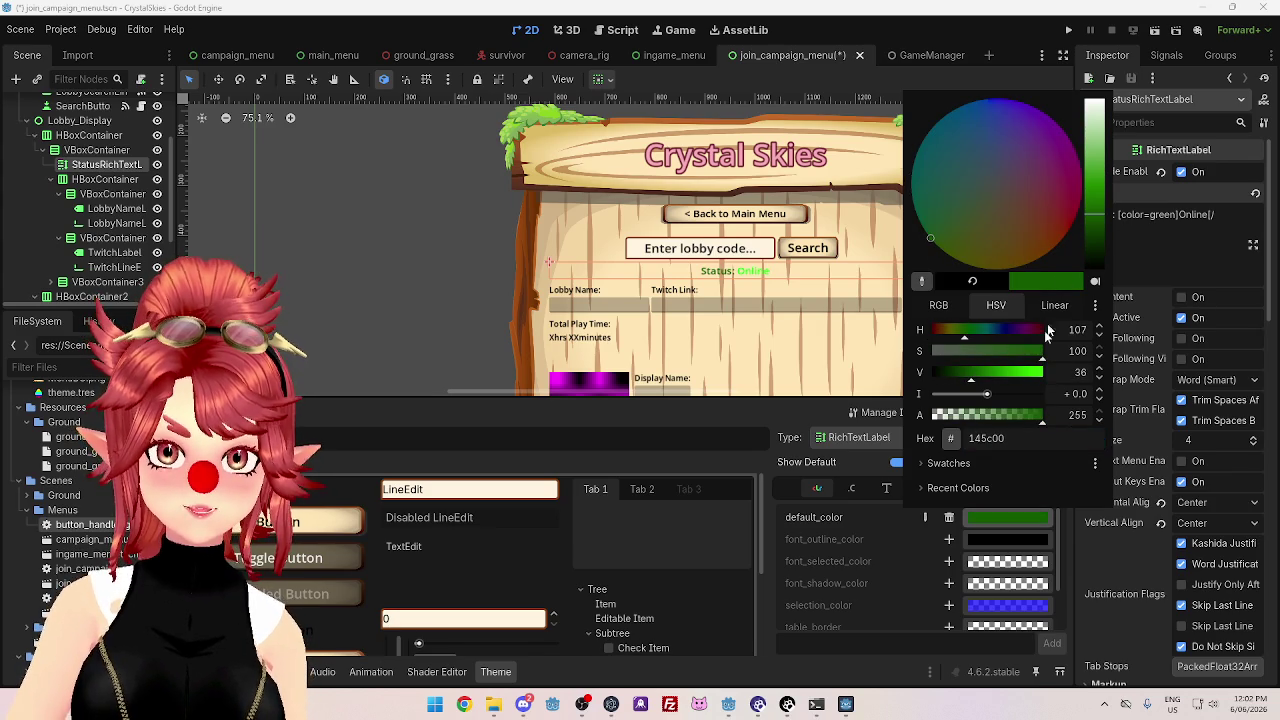
pyautogui.click(1006, 440)
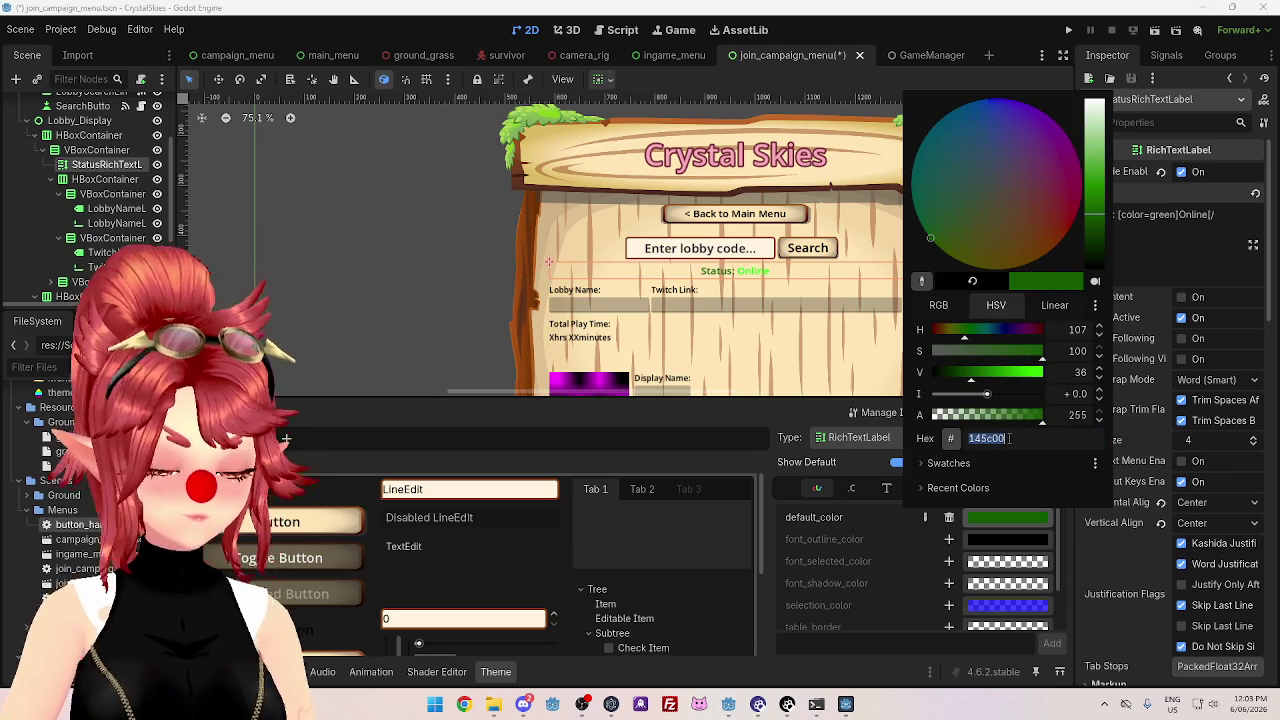
pyautogui.write('000000')
pyautogui.press('Return')
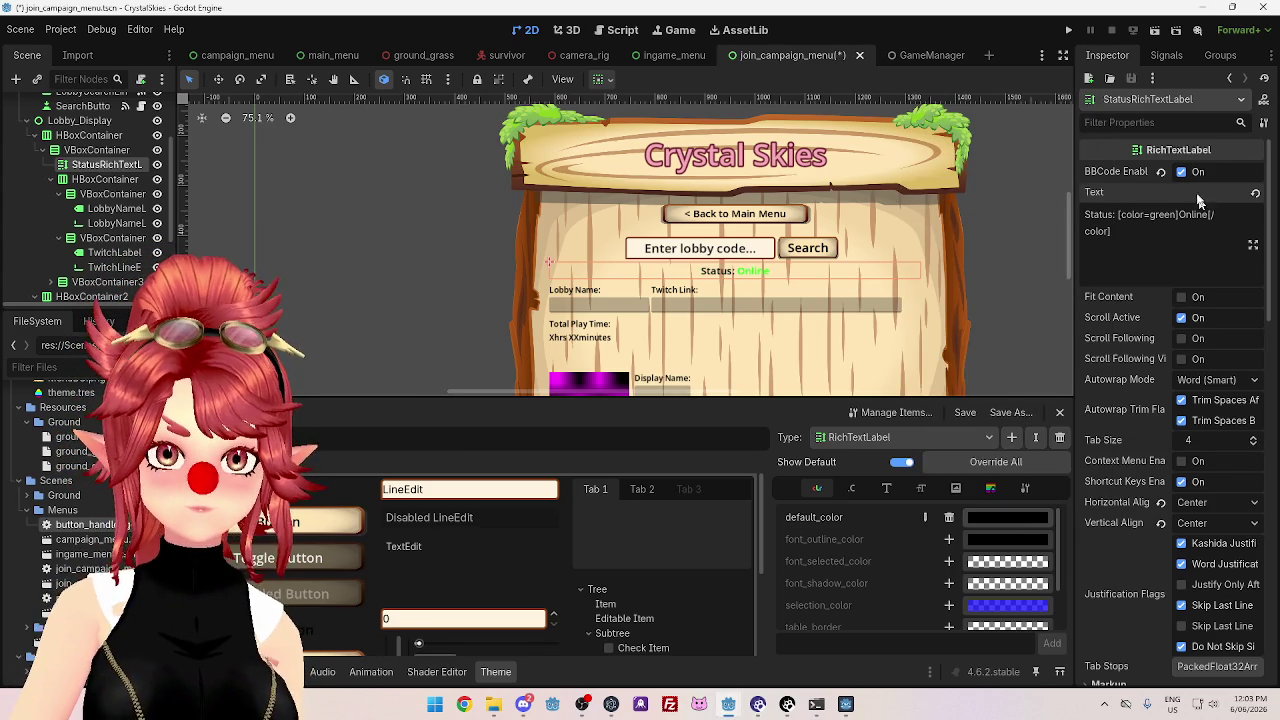
pyautogui.click(1171, 232)
pyautogui.write('145c00')
pyautogui.write('#')
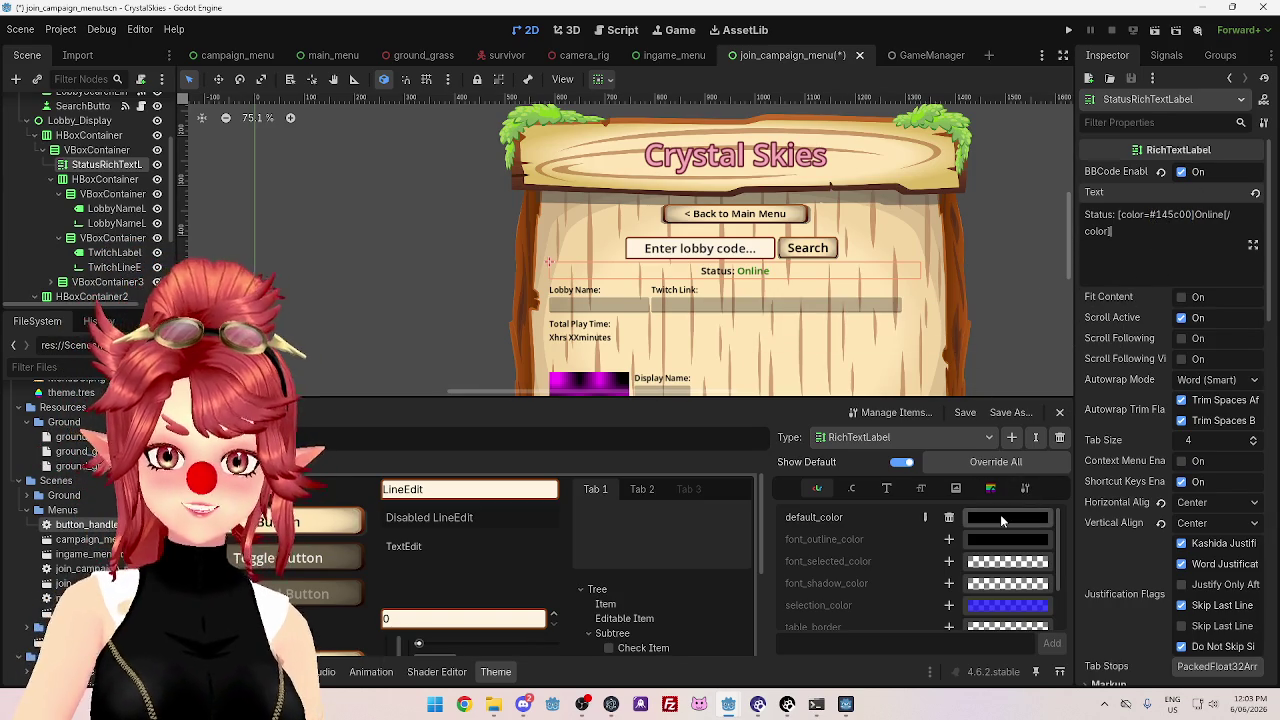
# - Pick the green 00711f and paste it as the colour code for Online
pyautogui.click(1007, 519)
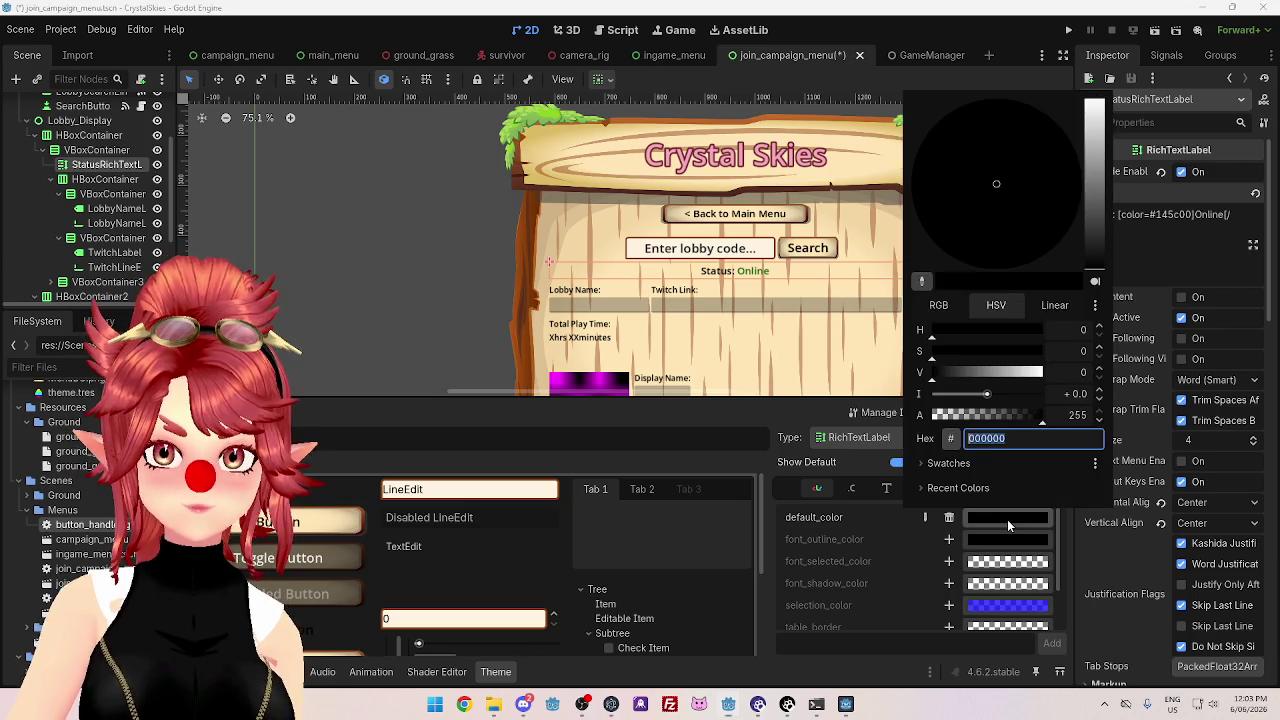
pyautogui.moveTo(1026, 378); pyautogui.dragTo(1043, 355)
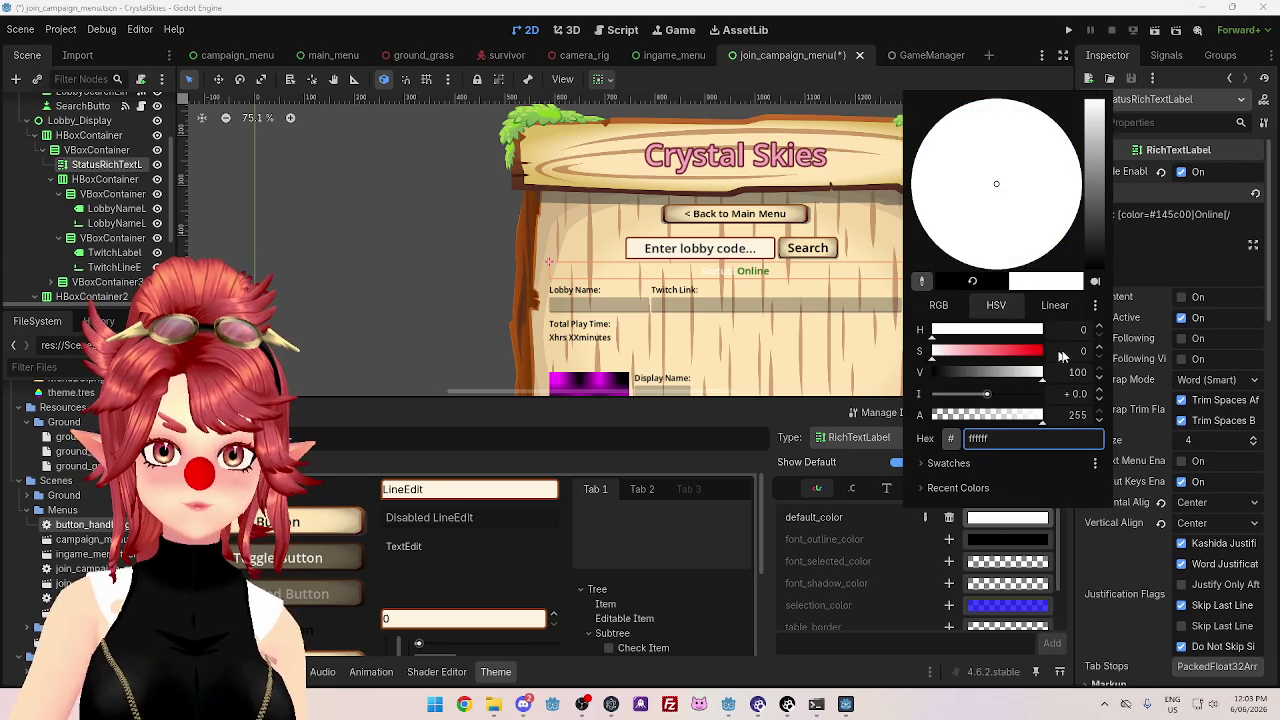
pyautogui.click(1041, 351)
pyautogui.click(926, 232)
pyautogui.moveTo(1097, 230); pyautogui.dragTo(1097, 207)
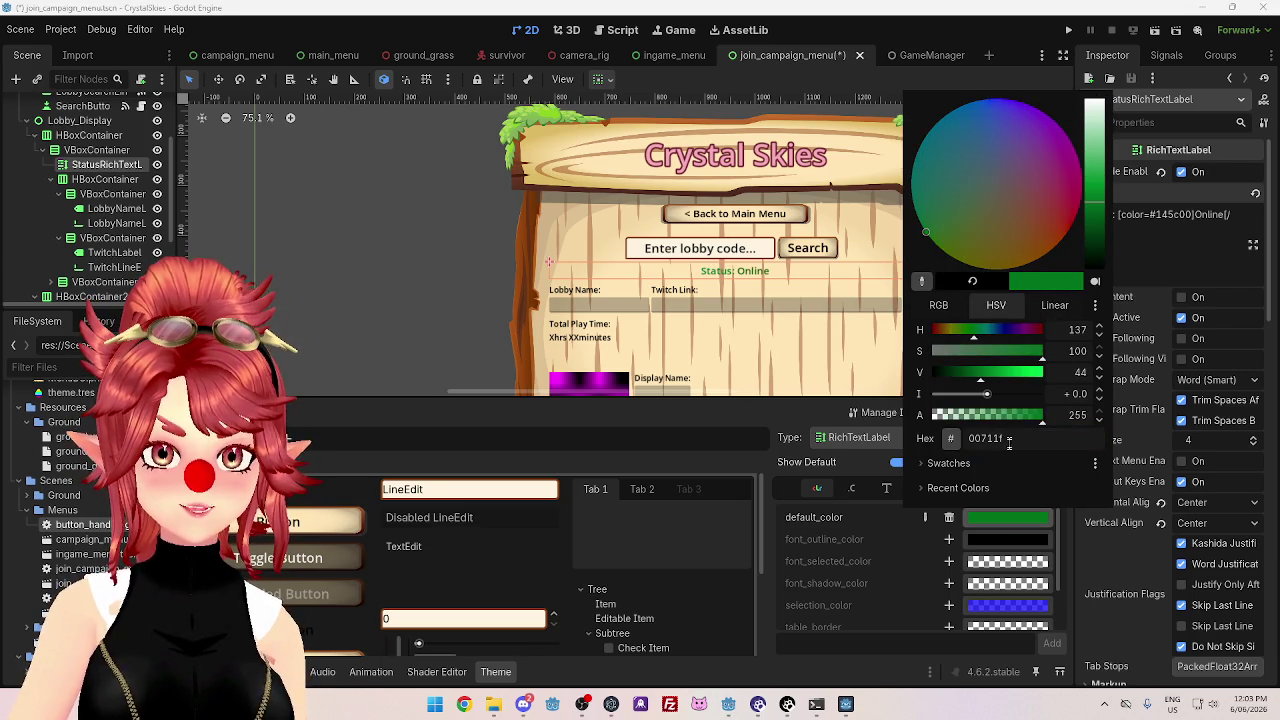
pyautogui.click(1131, 192)
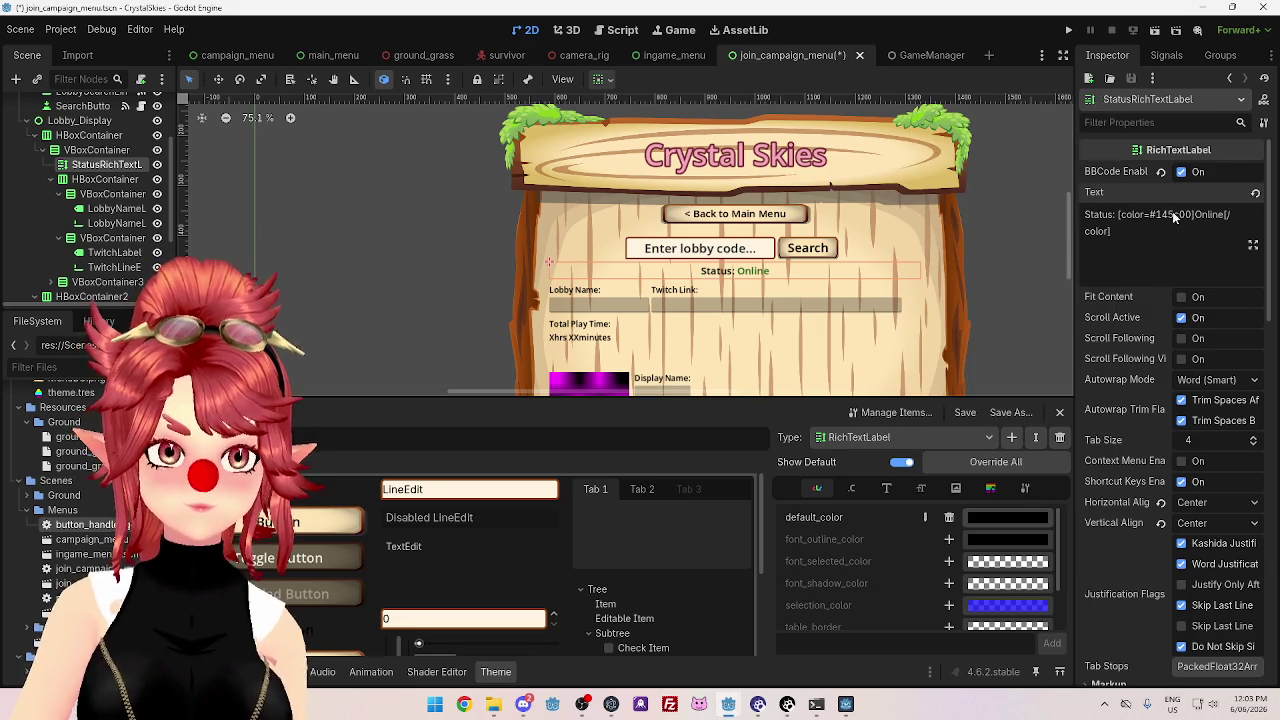
pyautogui.write('00711f')
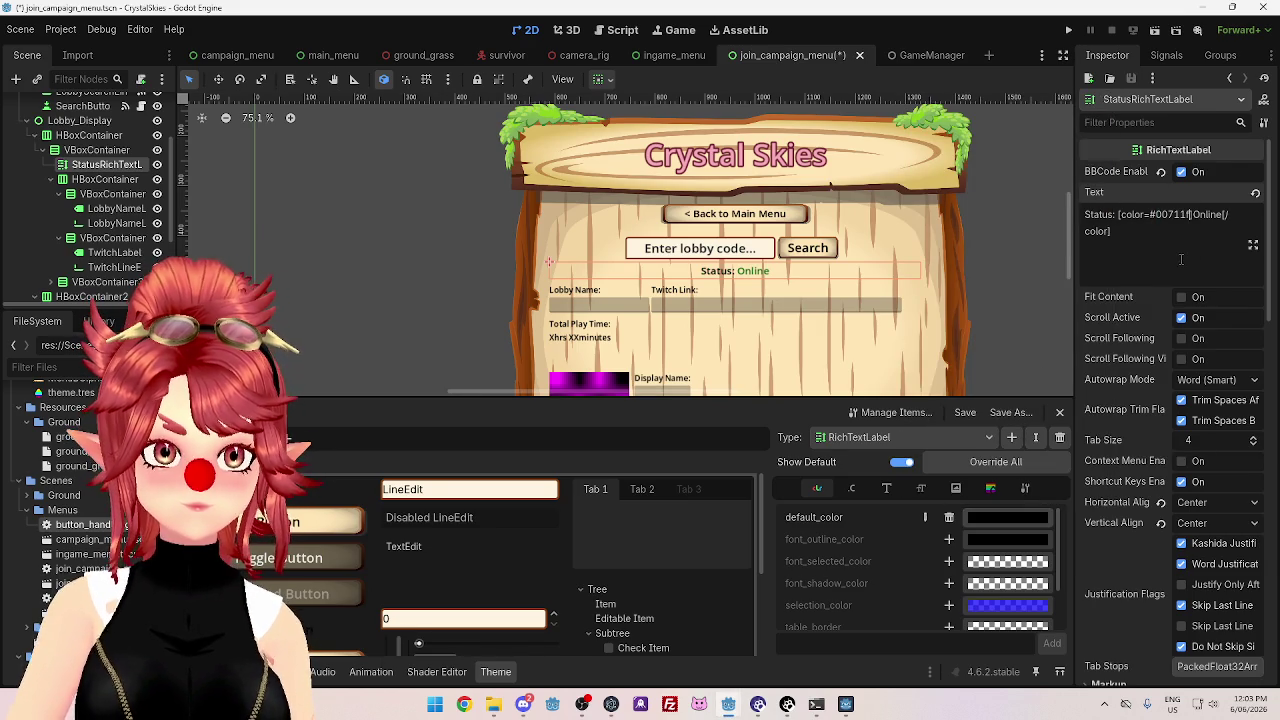
pyautogui.click(1029, 299)
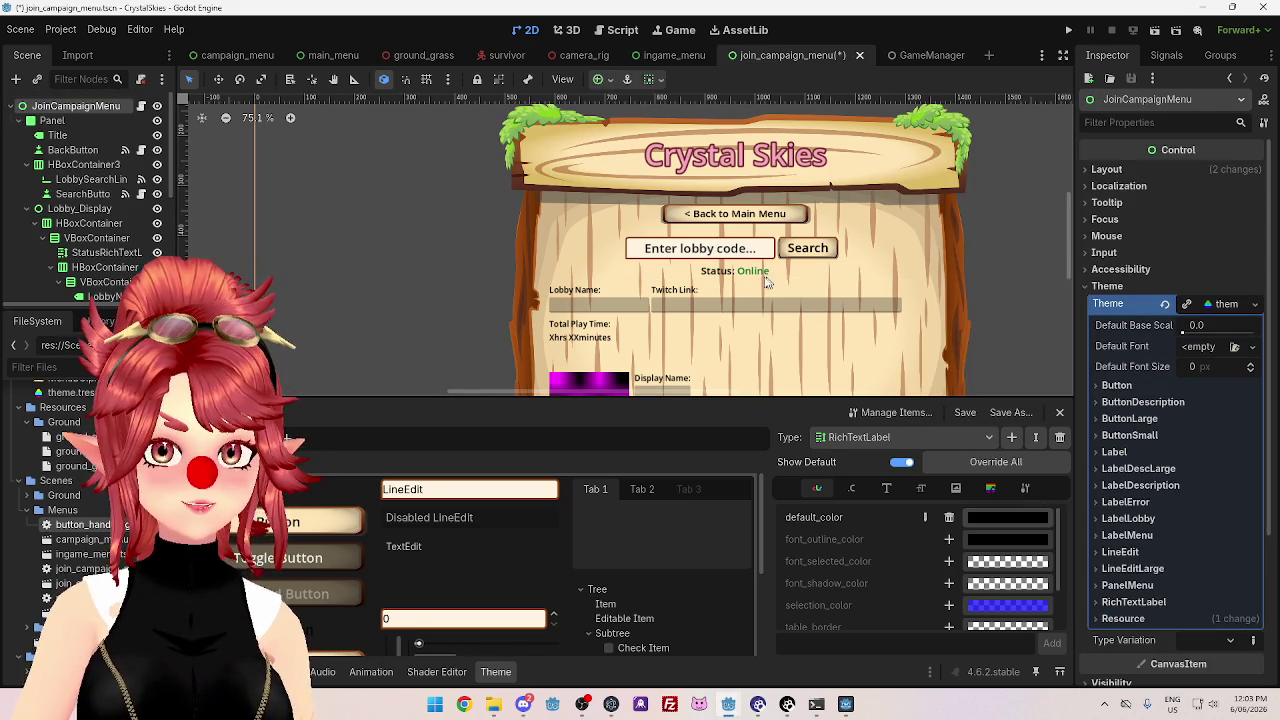
# - Locate the status label, play-time VBoxContainer3 and lobby-details VBoxContainer in the scene tree
pyautogui.click(738, 281)
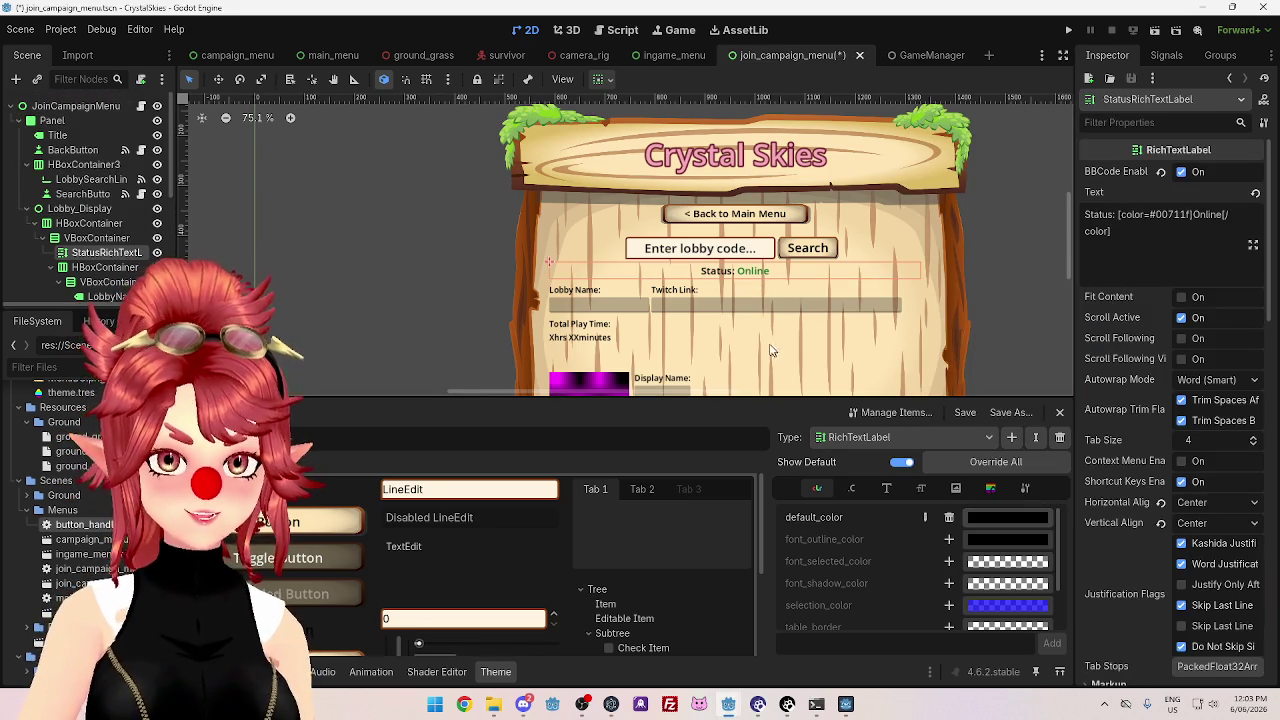
pyautogui.scroll(-2, 95, 220)
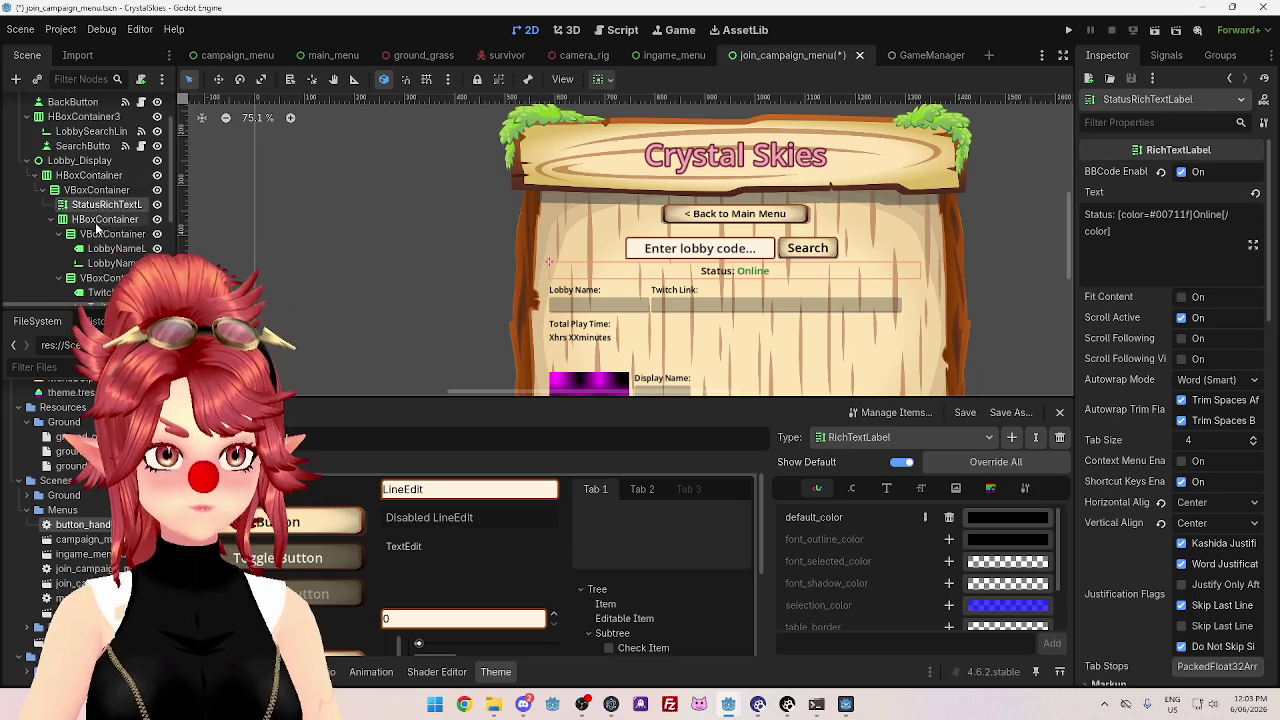
pyautogui.scroll(-1, 97, 208)
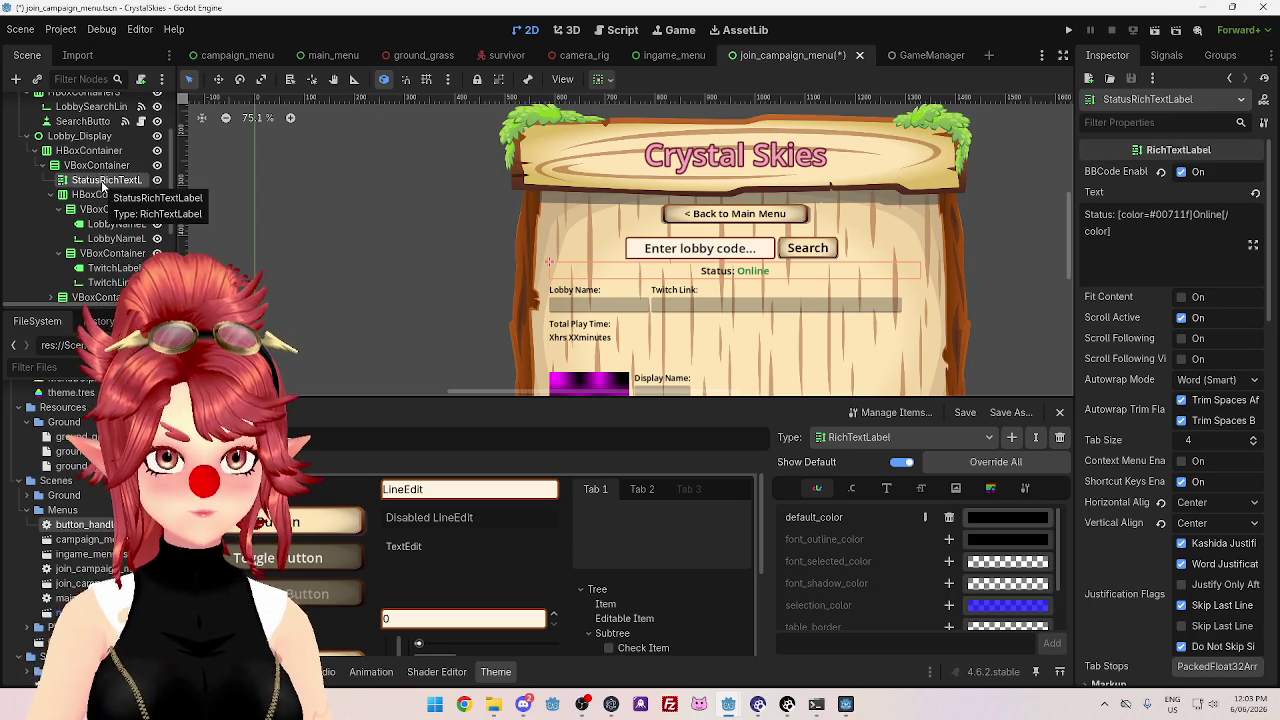
pyautogui.scroll(-1, 84, 285)
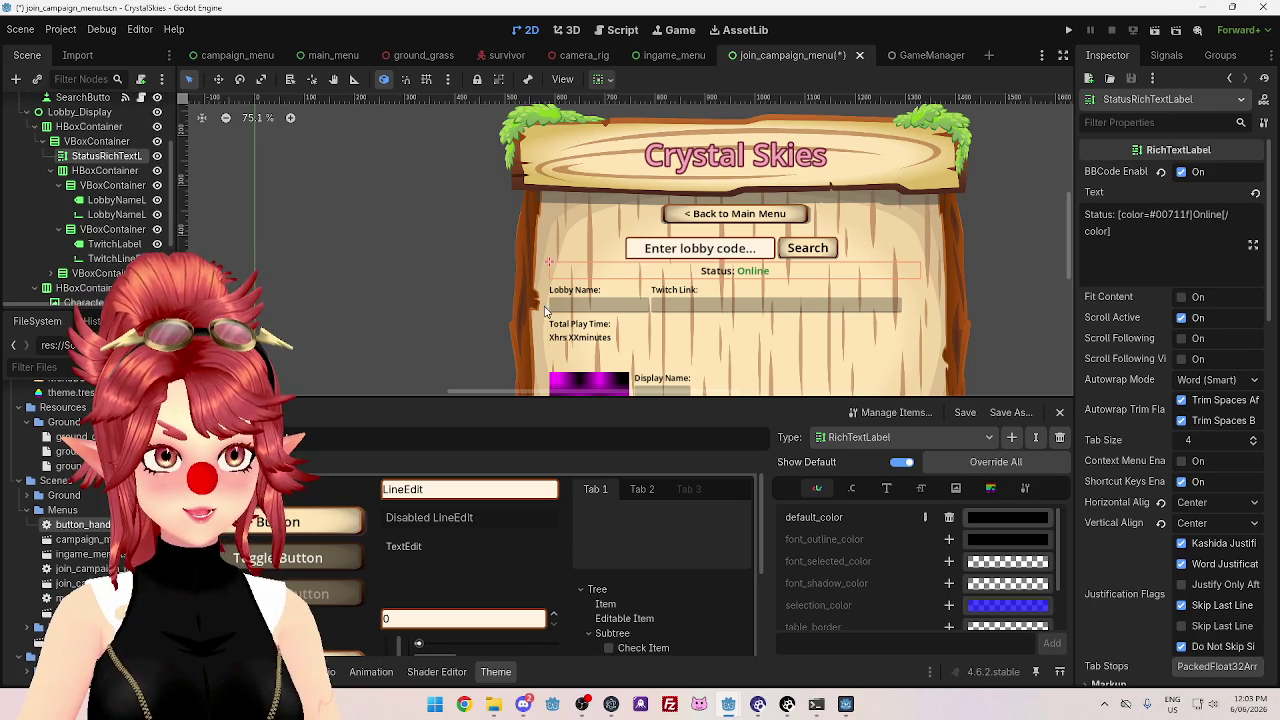
pyautogui.click(100, 273)
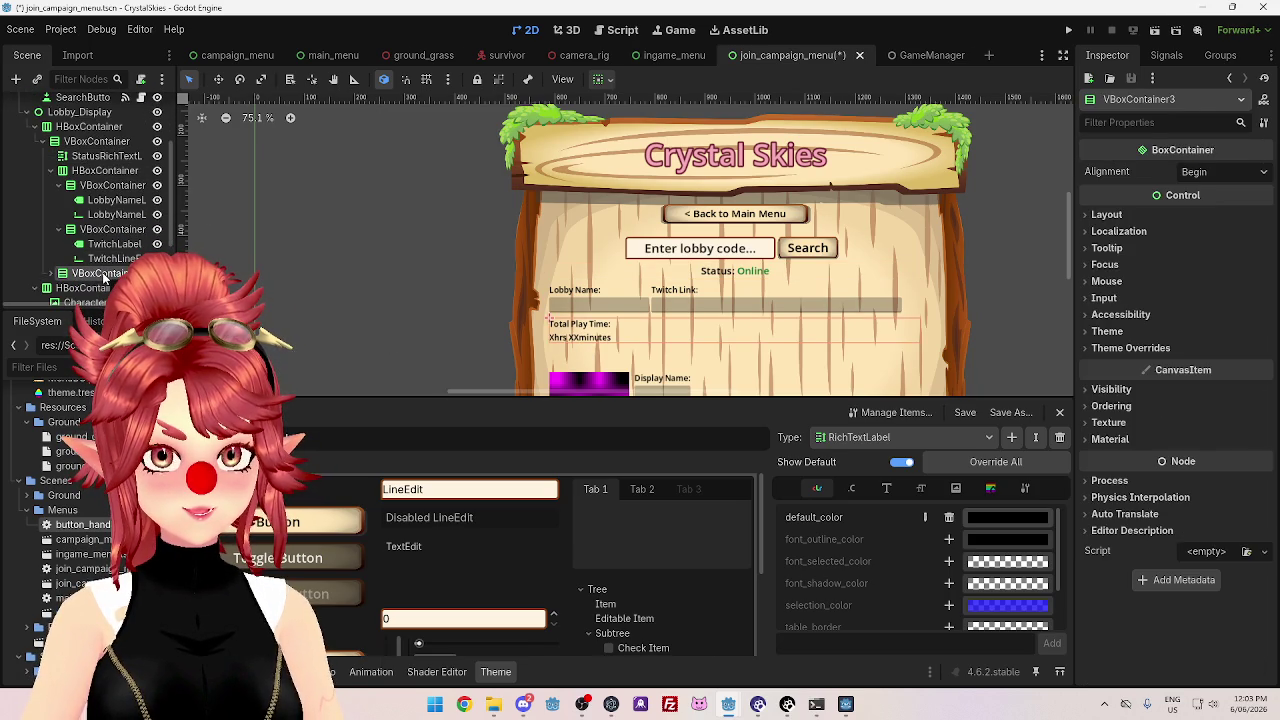
pyautogui.click(50, 172)
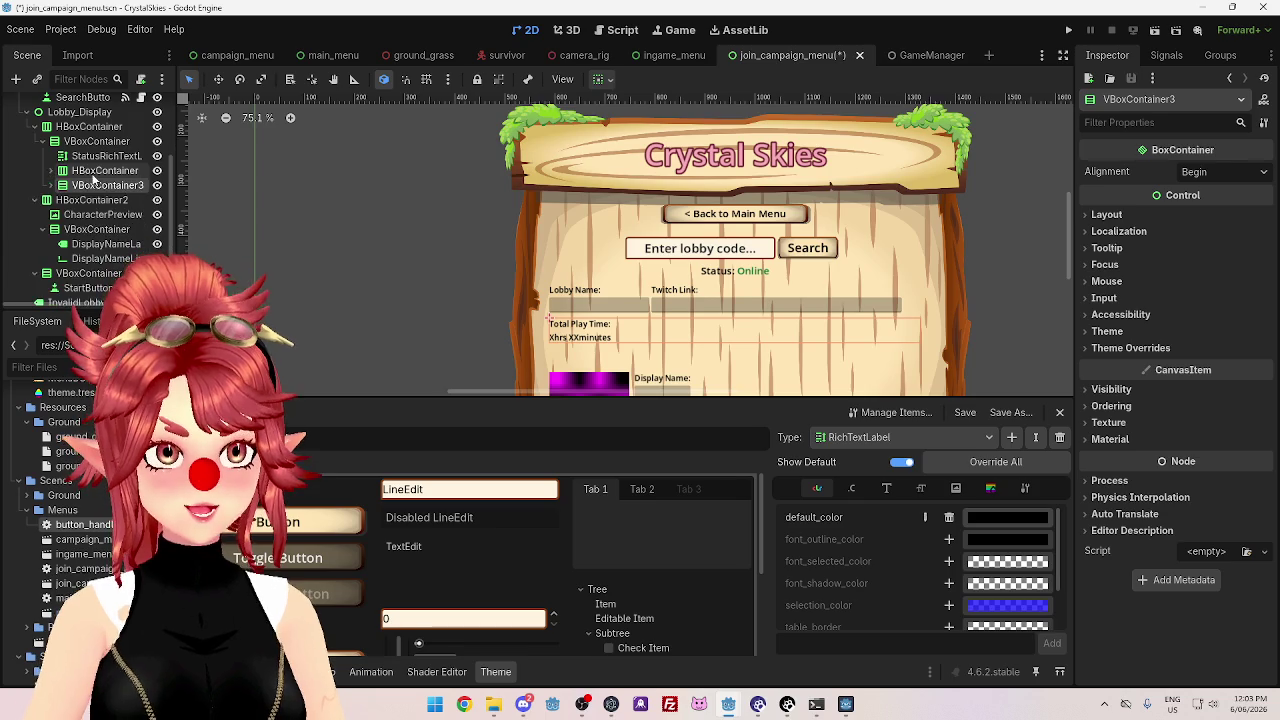
# - Add HBoxContainer2 under VBoxContainer and move VBoxContainer3 into it
pyautogui.rightClick(100, 143)
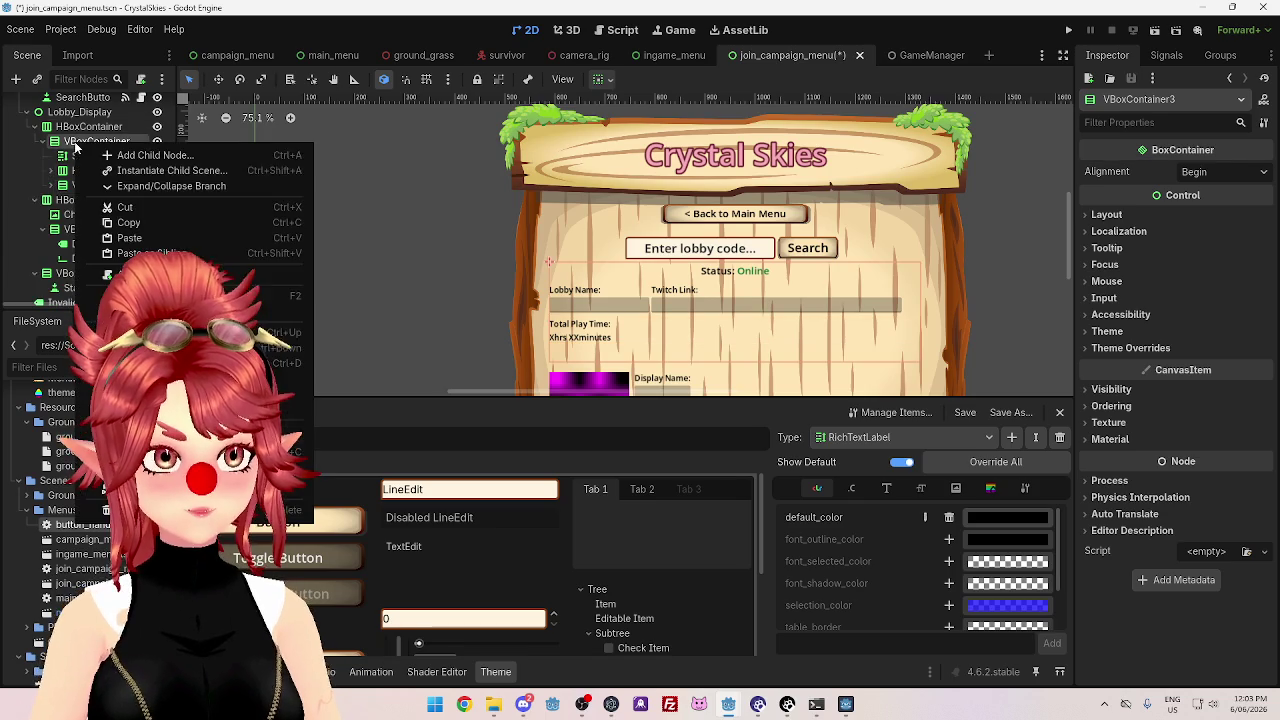
pyautogui.click(153, 156)
pyautogui.scroll(5, 575, 309)
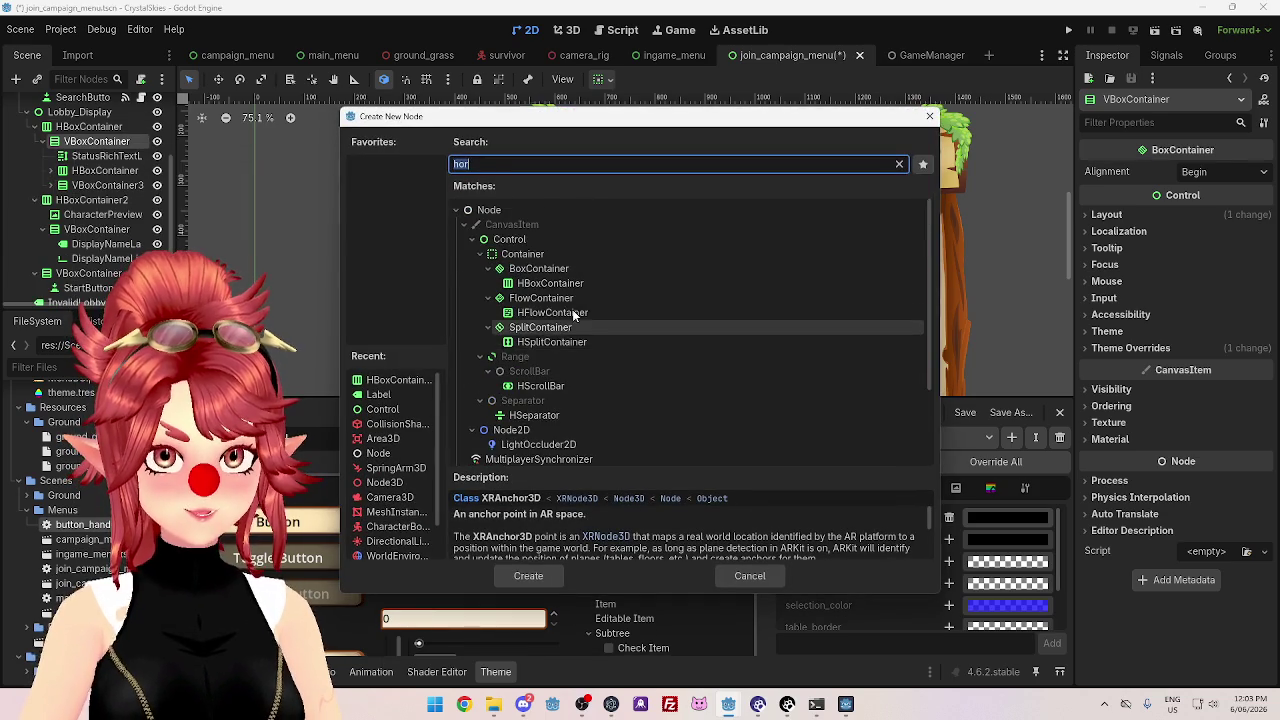
pyautogui.doubleClick(550, 284)
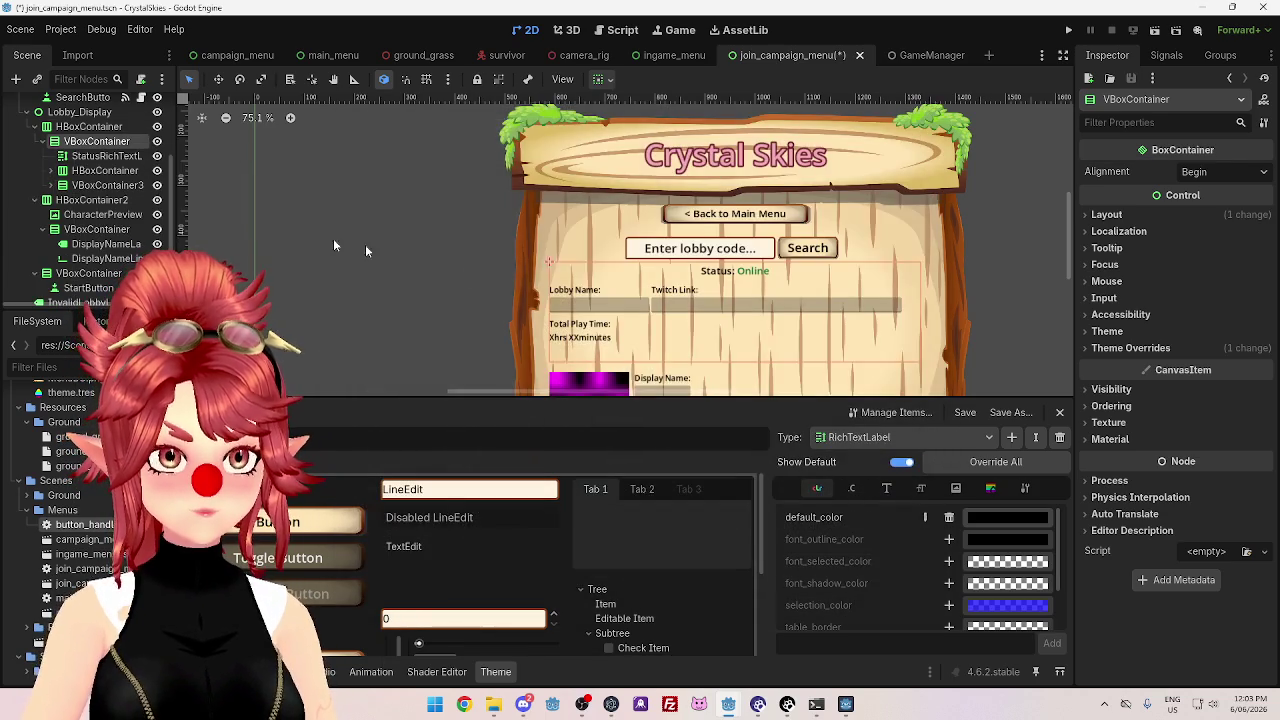
pyautogui.click(88, 190)
pyautogui.moveTo(93, 206); pyautogui.dragTo(96, 193)
pyautogui.click(97, 160)
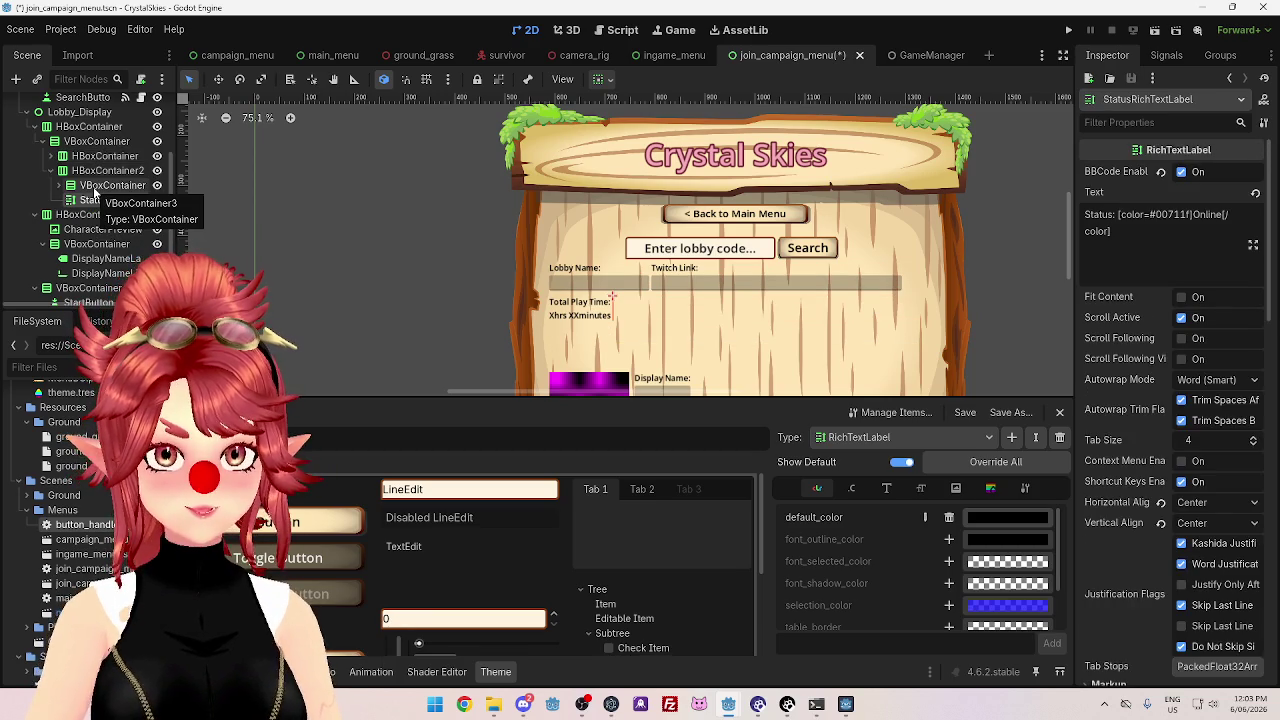
# - Set the StatusRichTextLabel's Custom Minimum Size width to 200 px
pyautogui.scroll(-5, 1226, 404)
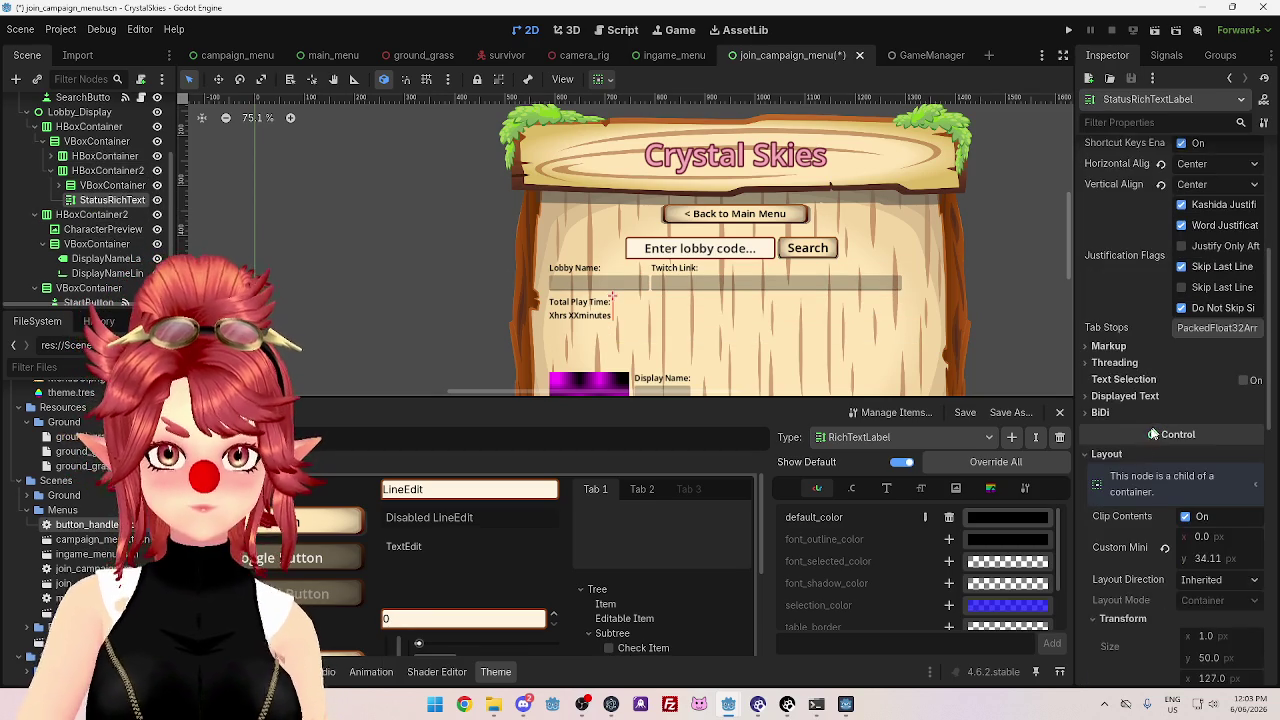
pyautogui.scroll(-2, 1133, 430)
pyautogui.click(1201, 401)
pyautogui.write('200')
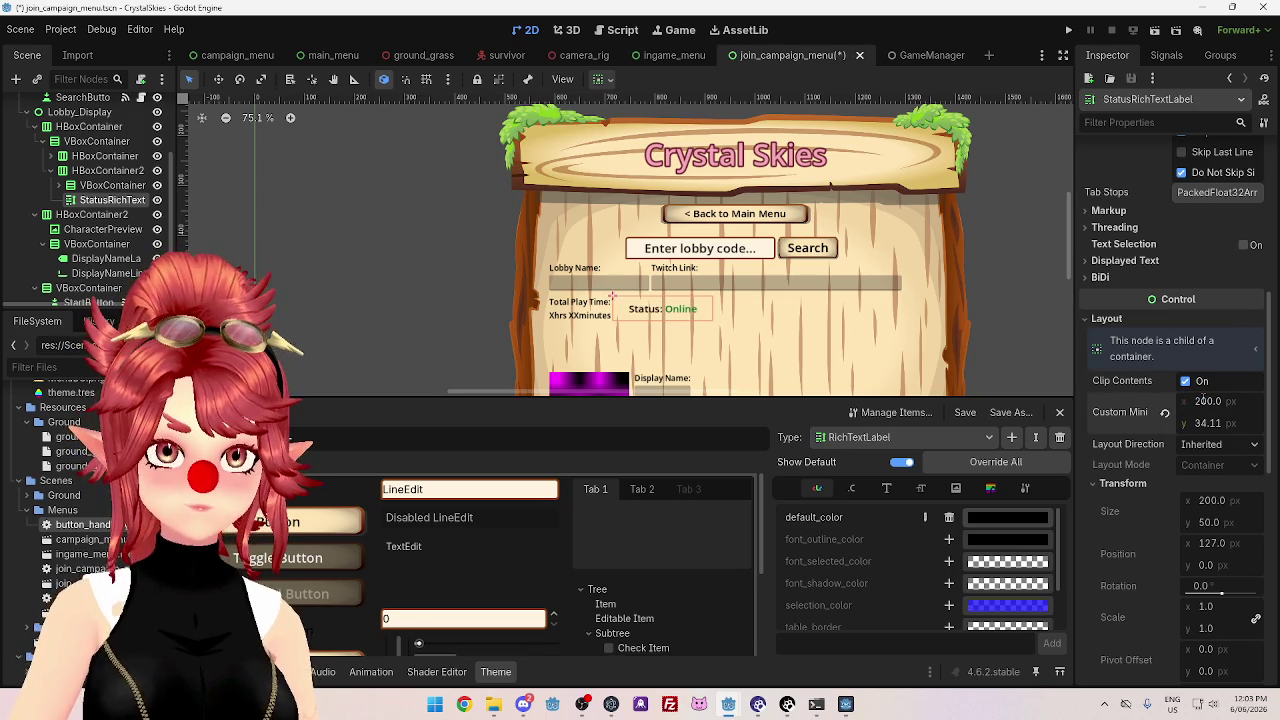
pyautogui.press('Return')
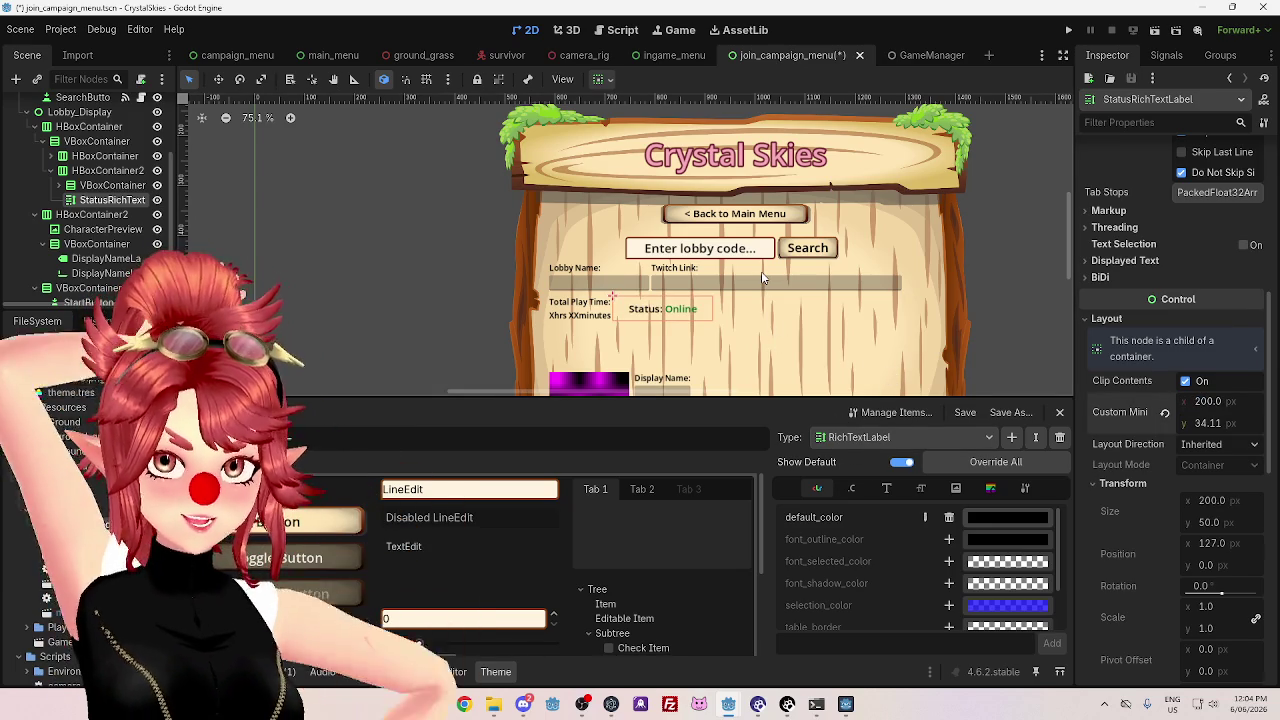
pyautogui.scroll(-2, 775, 295)
pyautogui.scroll(2, 784, 311)
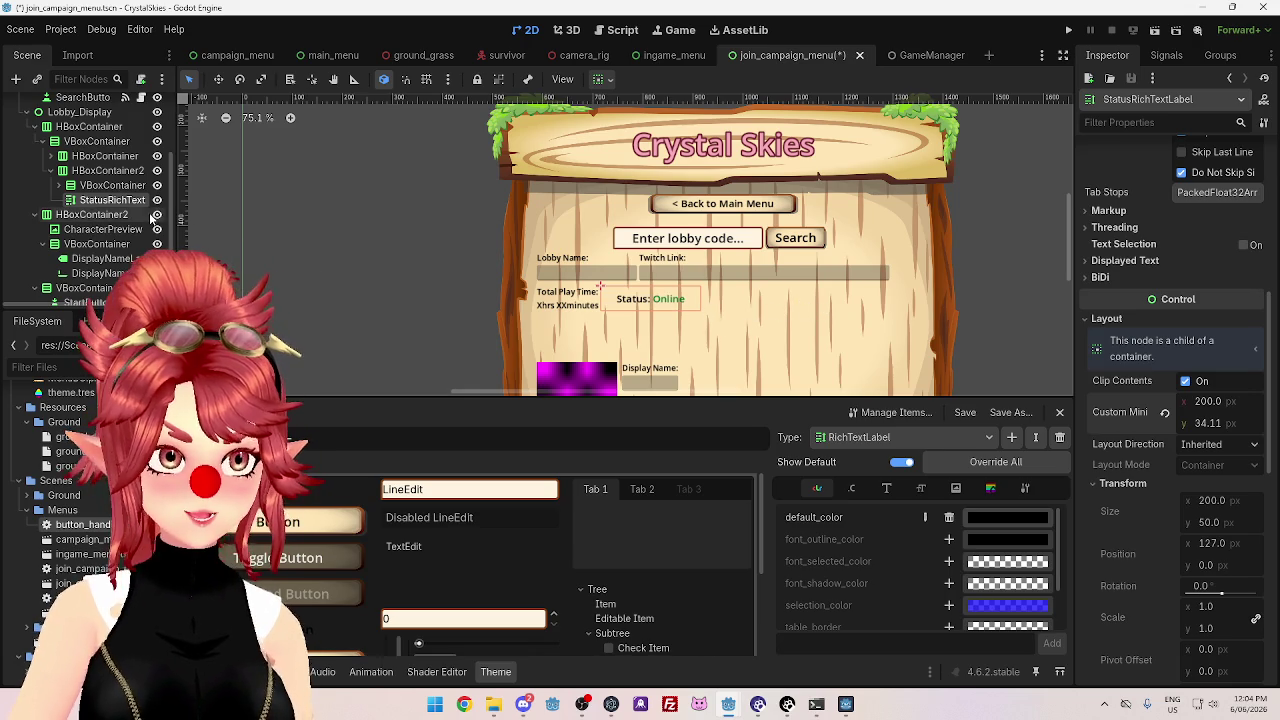
# - Add a Panel to HBoxContainer2 before the status label with a 100 px minimum width
pyautogui.rightClick(93, 172)
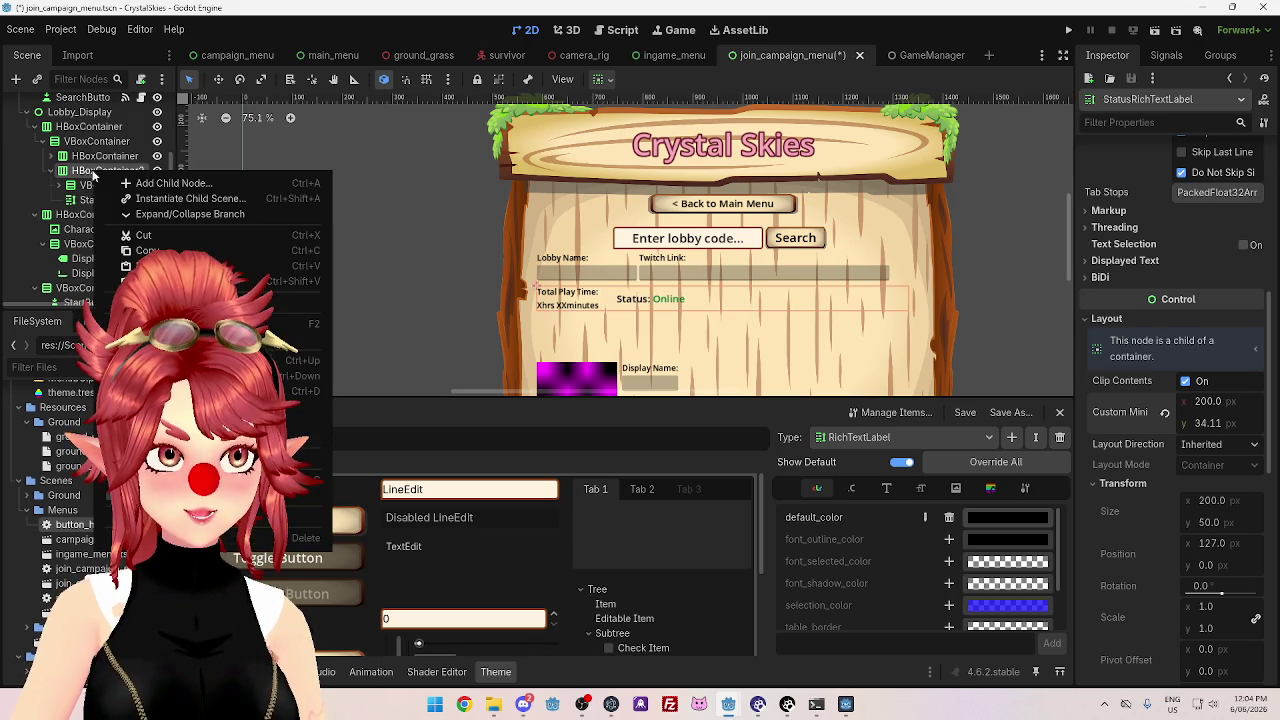
pyautogui.click(165, 183)
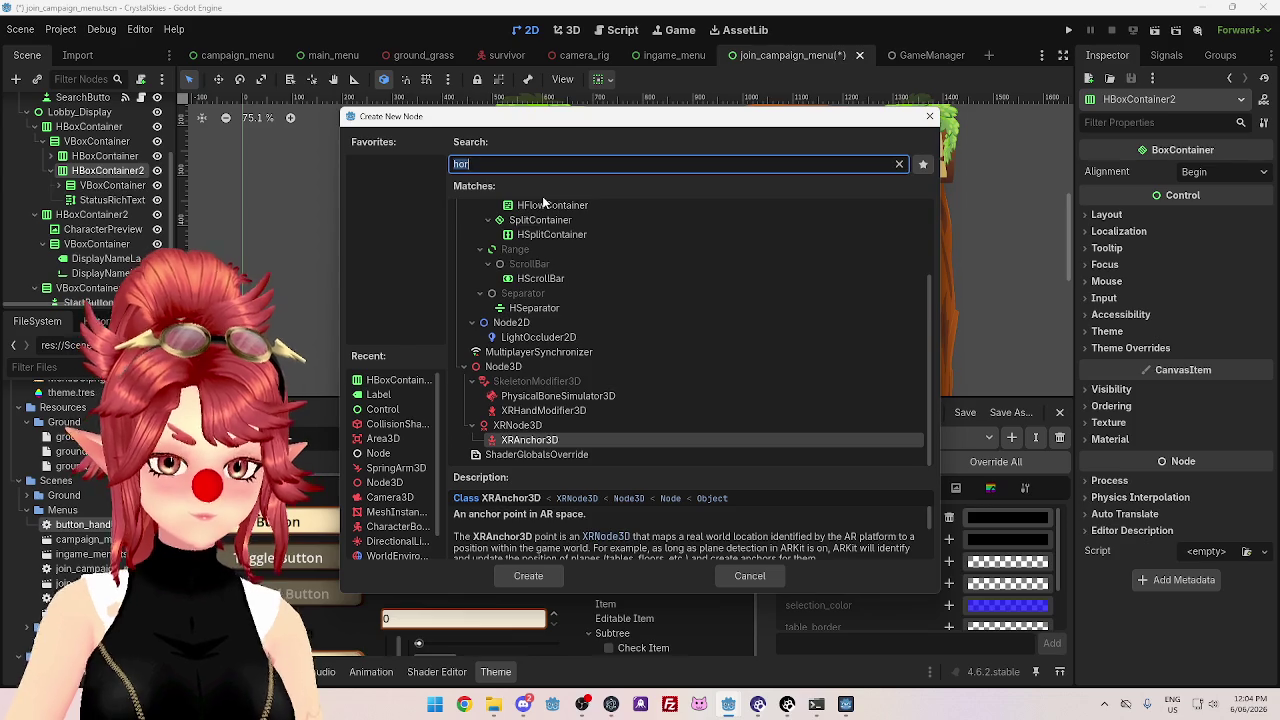
pyautogui.write('panel')
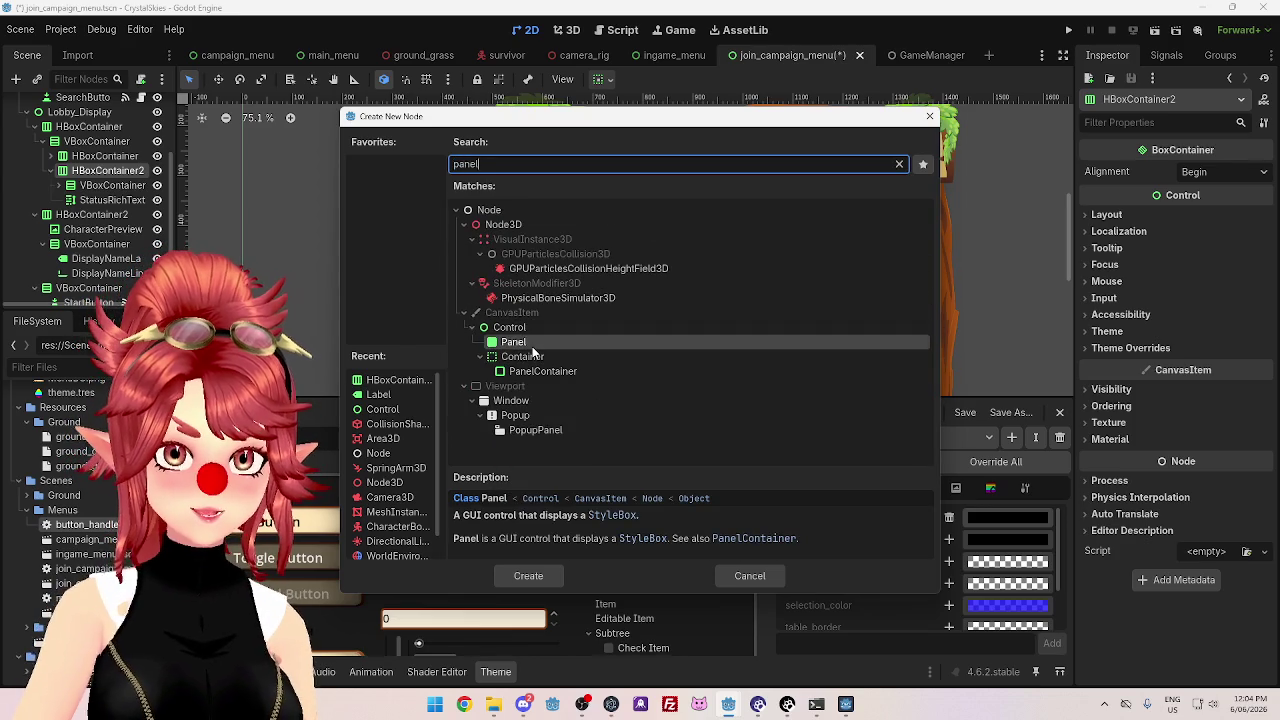
pyautogui.doubleClick(527, 340)
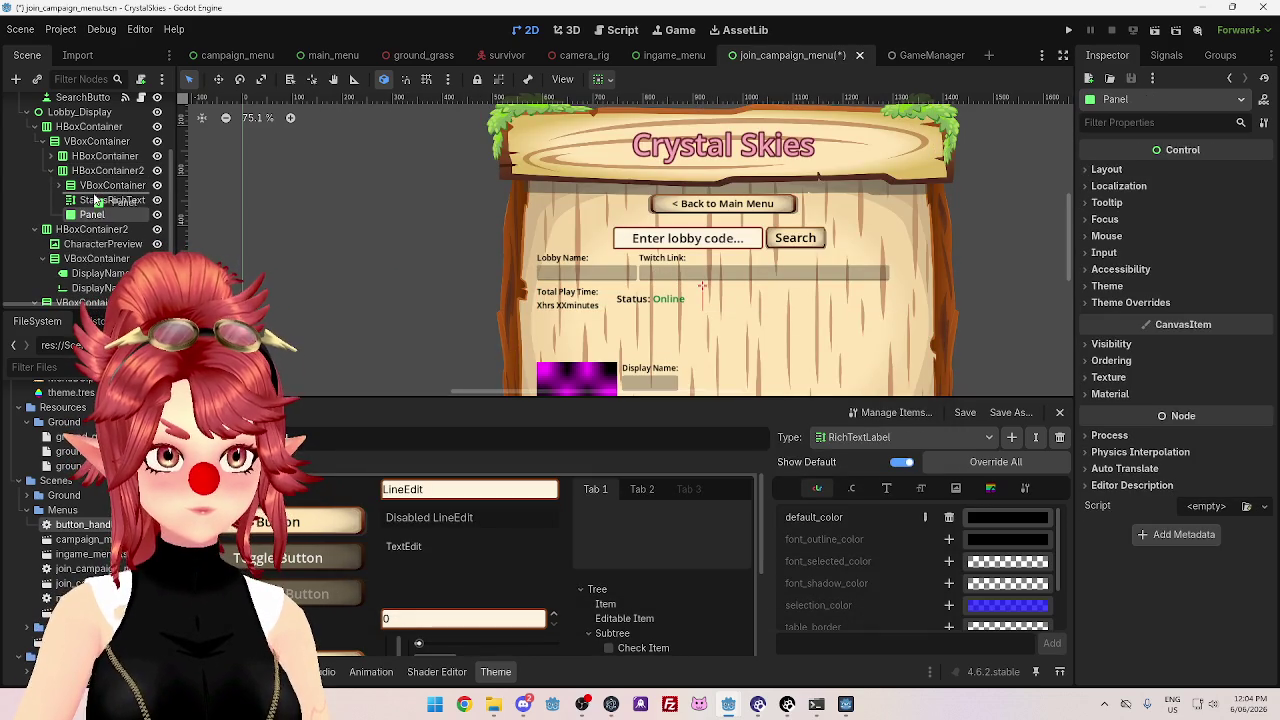
pyautogui.moveTo(95, 200); pyautogui.dragTo(97, 202)
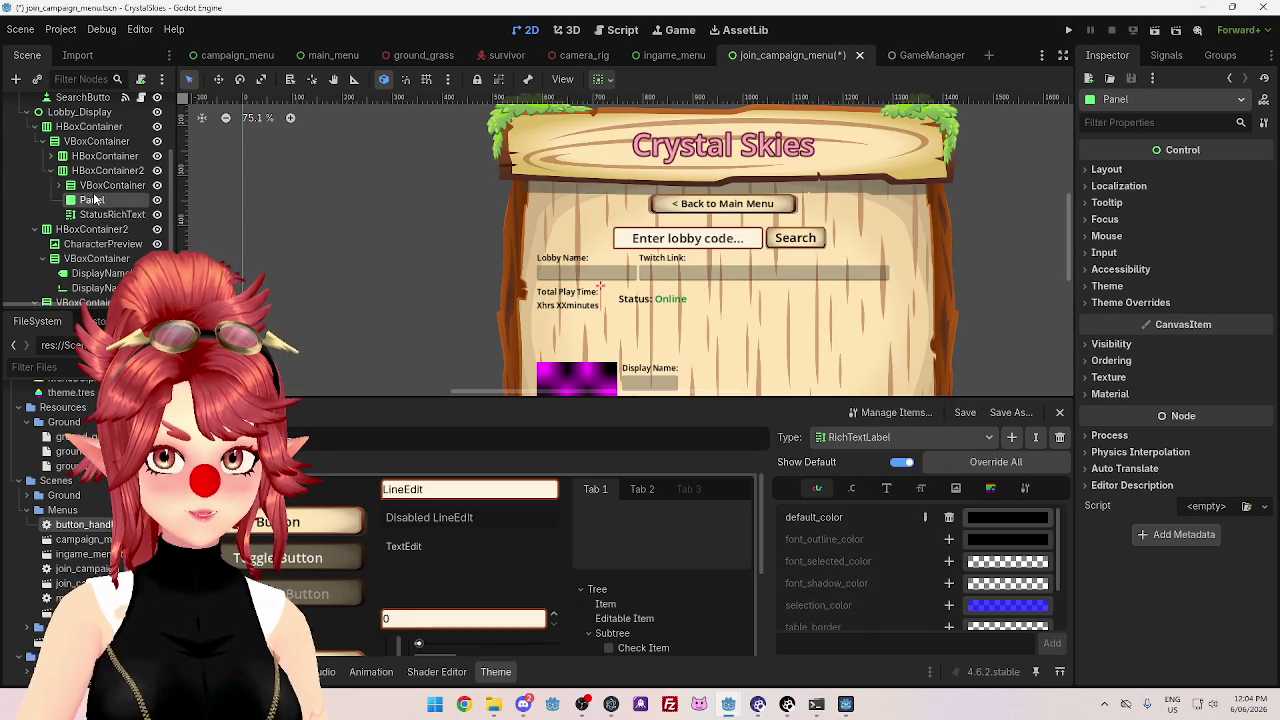
pyautogui.click(1106, 169)
pyautogui.click(1205, 252)
pyautogui.write('10')
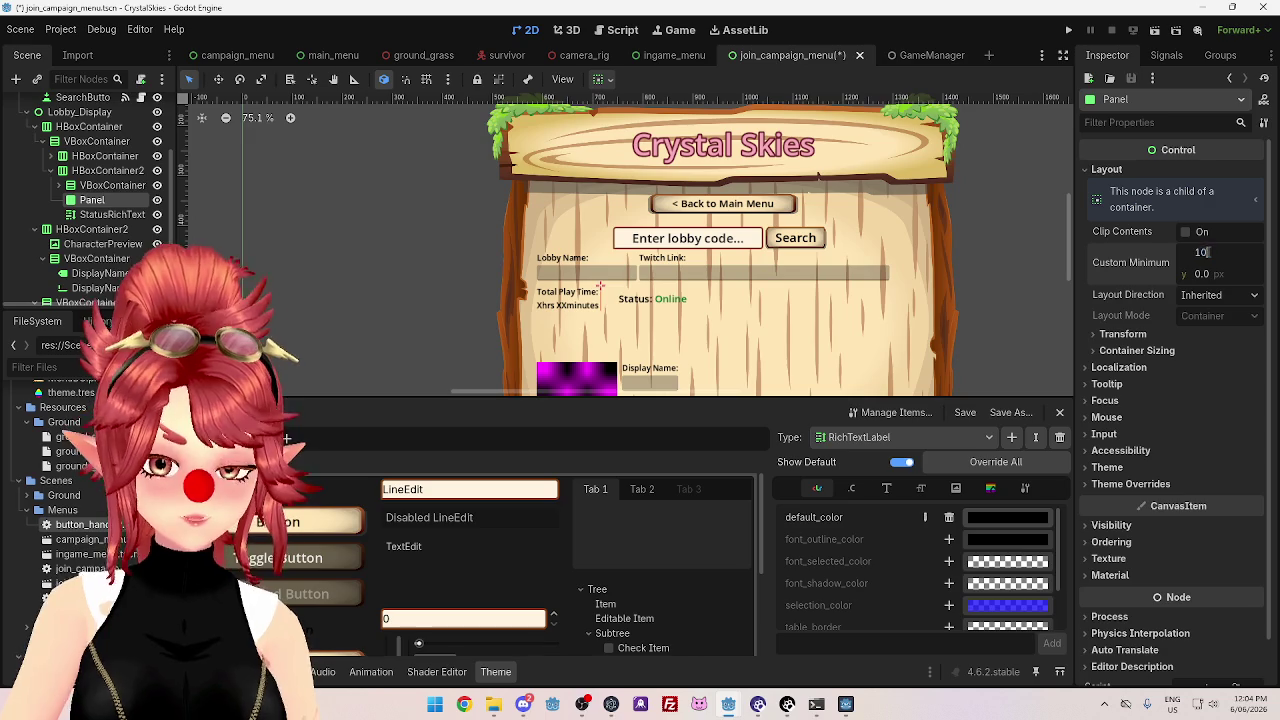
pyautogui.write('0.0')
pyautogui.press('Return')
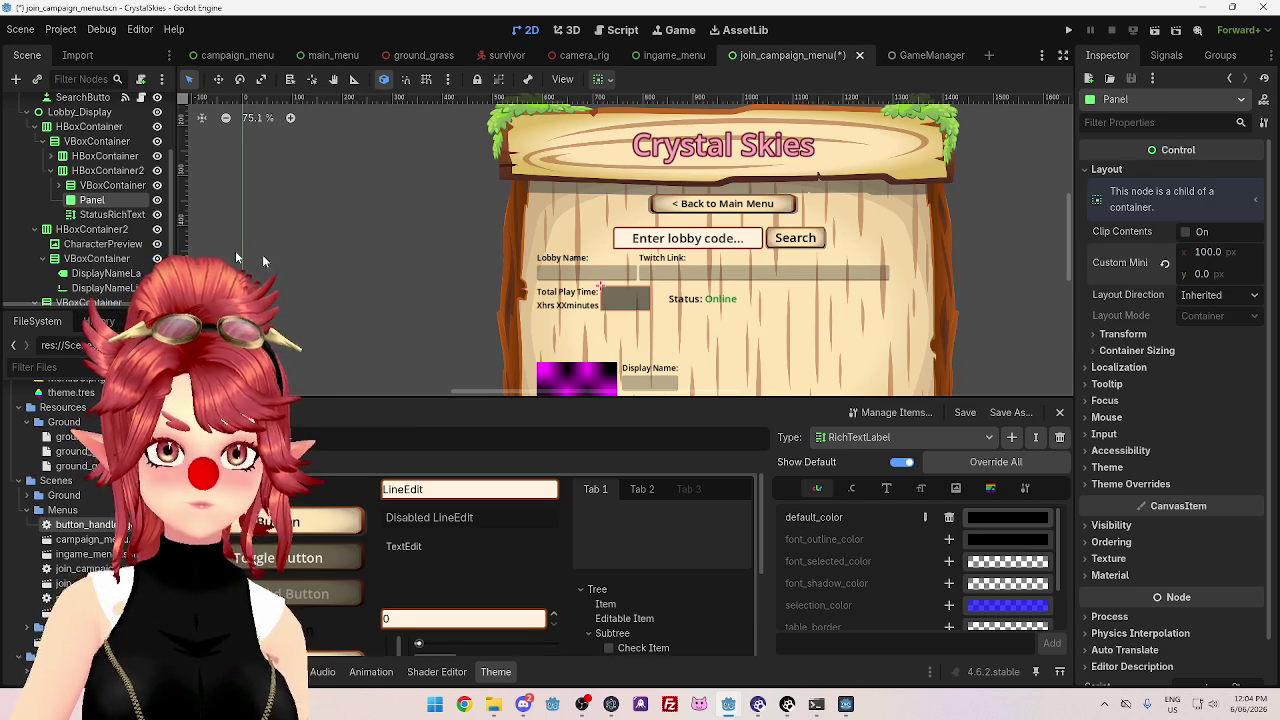
# - Check the status label, then expand the Panel's Theme and Theme Overrides settings
pyautogui.click(100, 214)
pyautogui.click(92, 200)
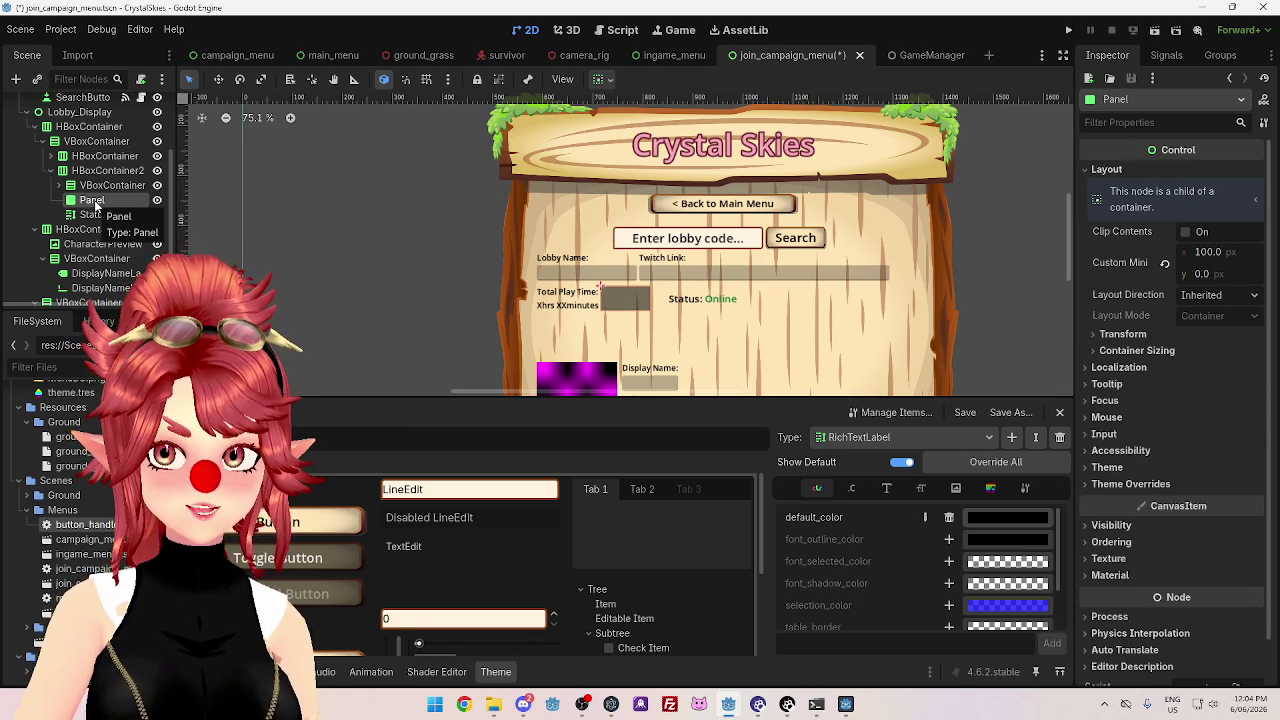
pyautogui.scroll(-1, 1199, 426)
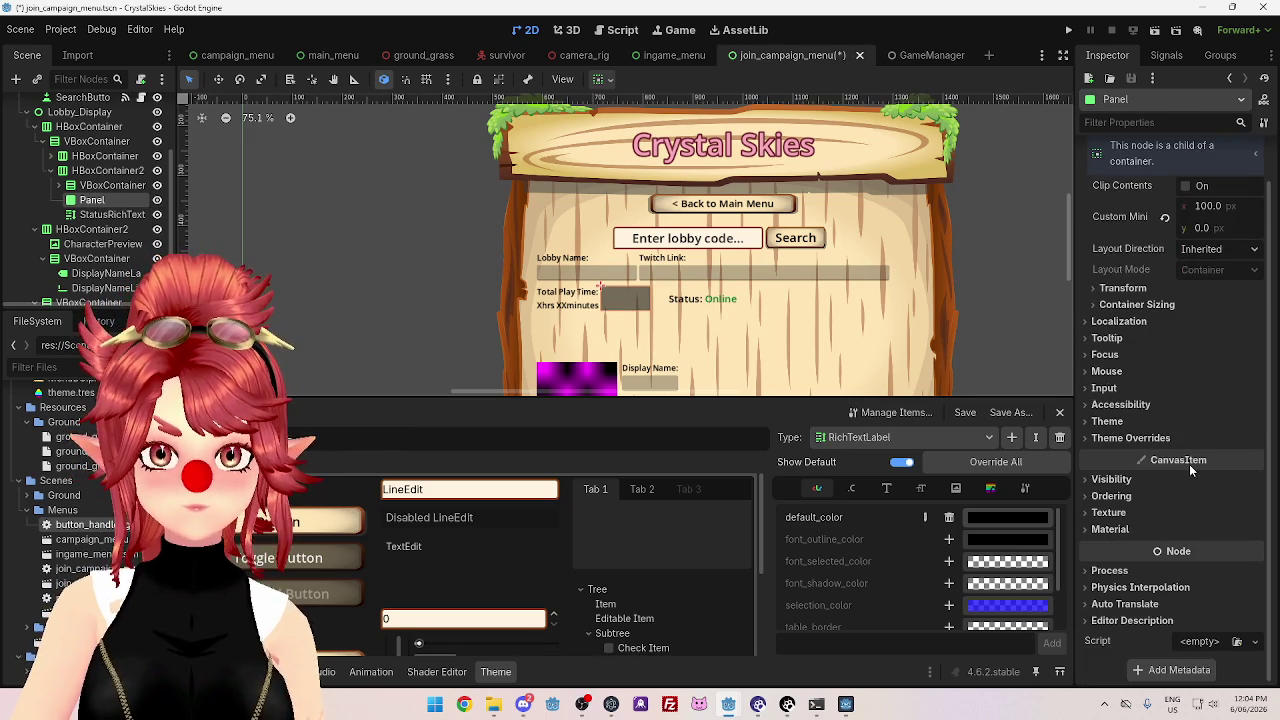
pyautogui.click(1107, 421)
pyautogui.click(1124, 479)
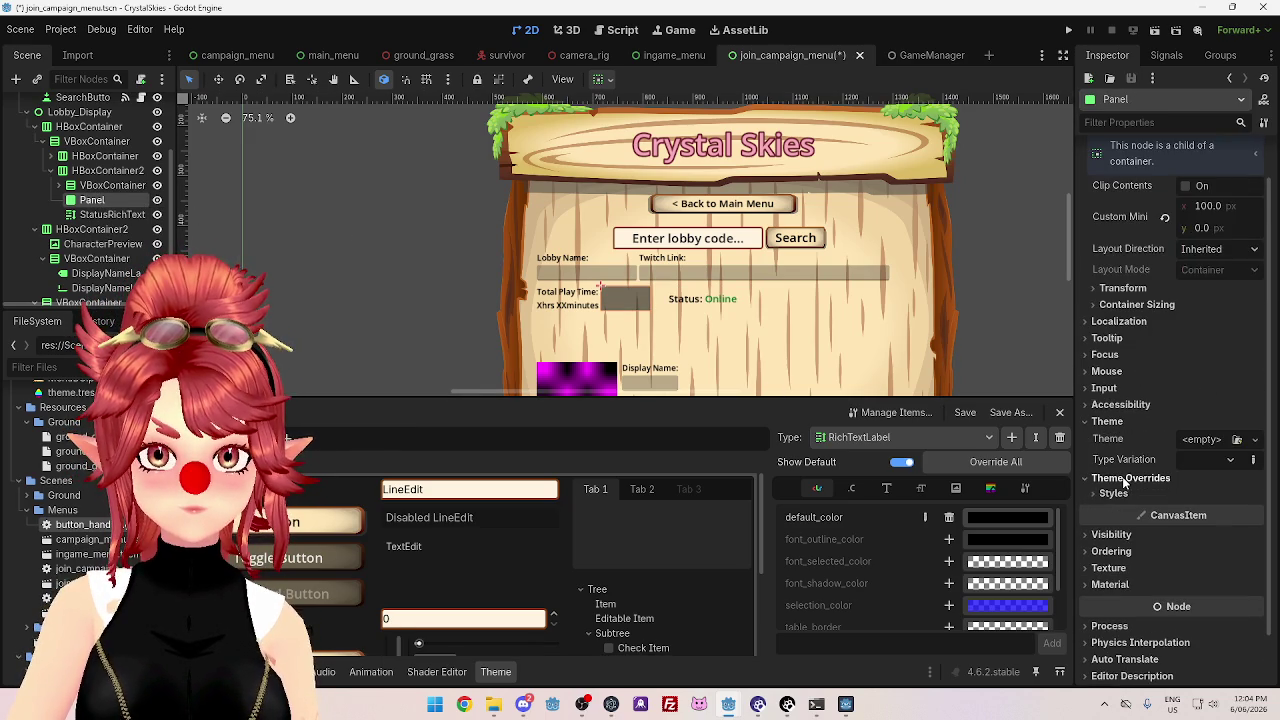
# - Add a PanelContainer to HBoxContainer2 and delete the old Panel node
pyautogui.rightClick(84, 170)
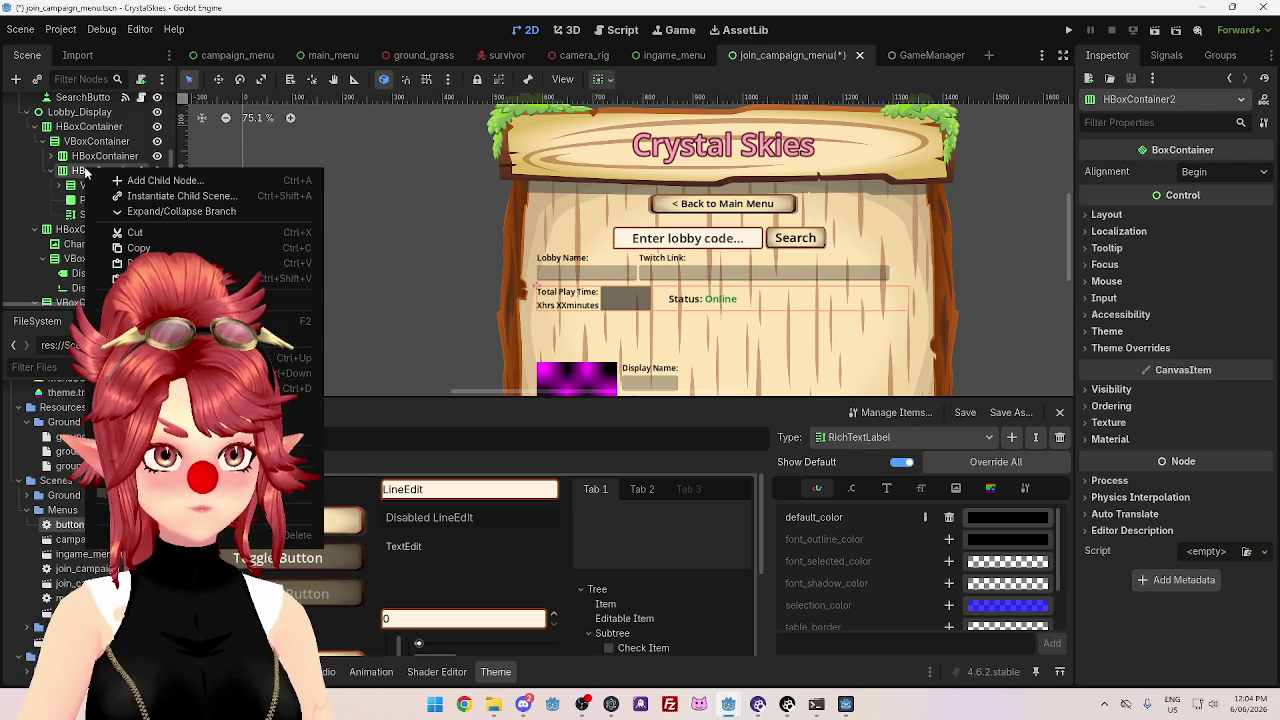
pyautogui.click(150, 180)
pyautogui.doubleClick(571, 371)
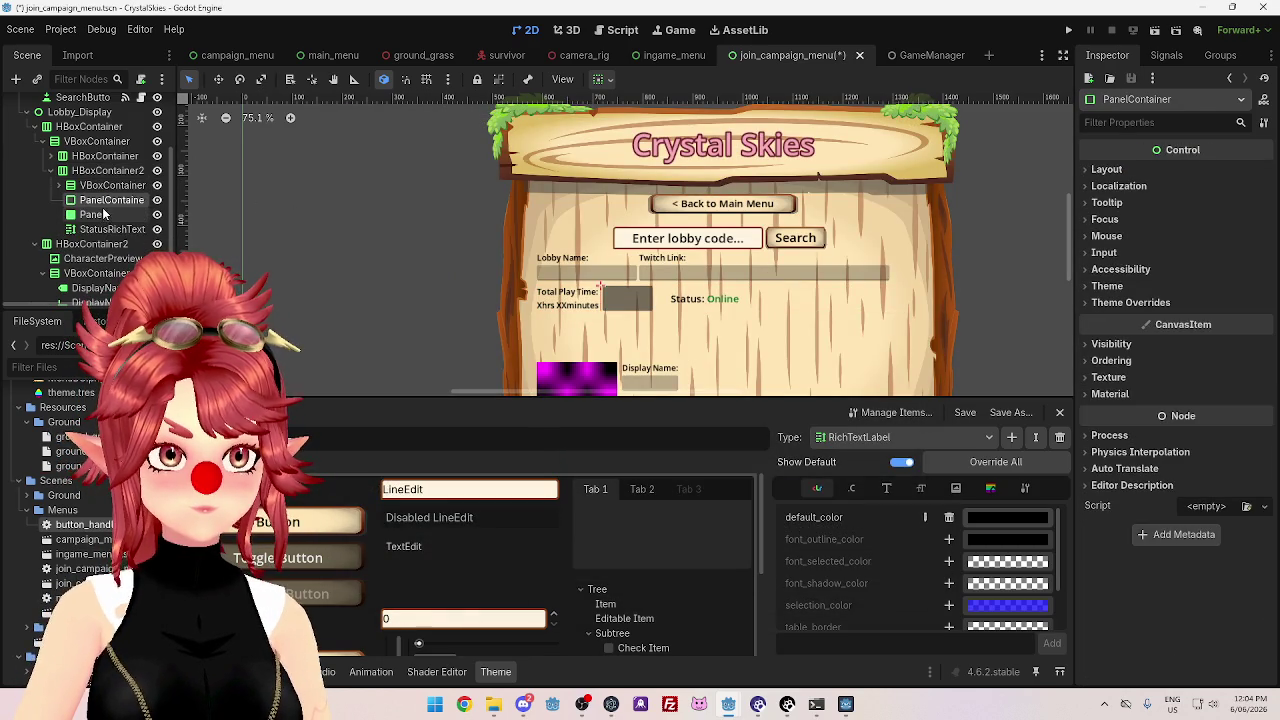
pyautogui.click(96, 214)
pyautogui.press('Delete')
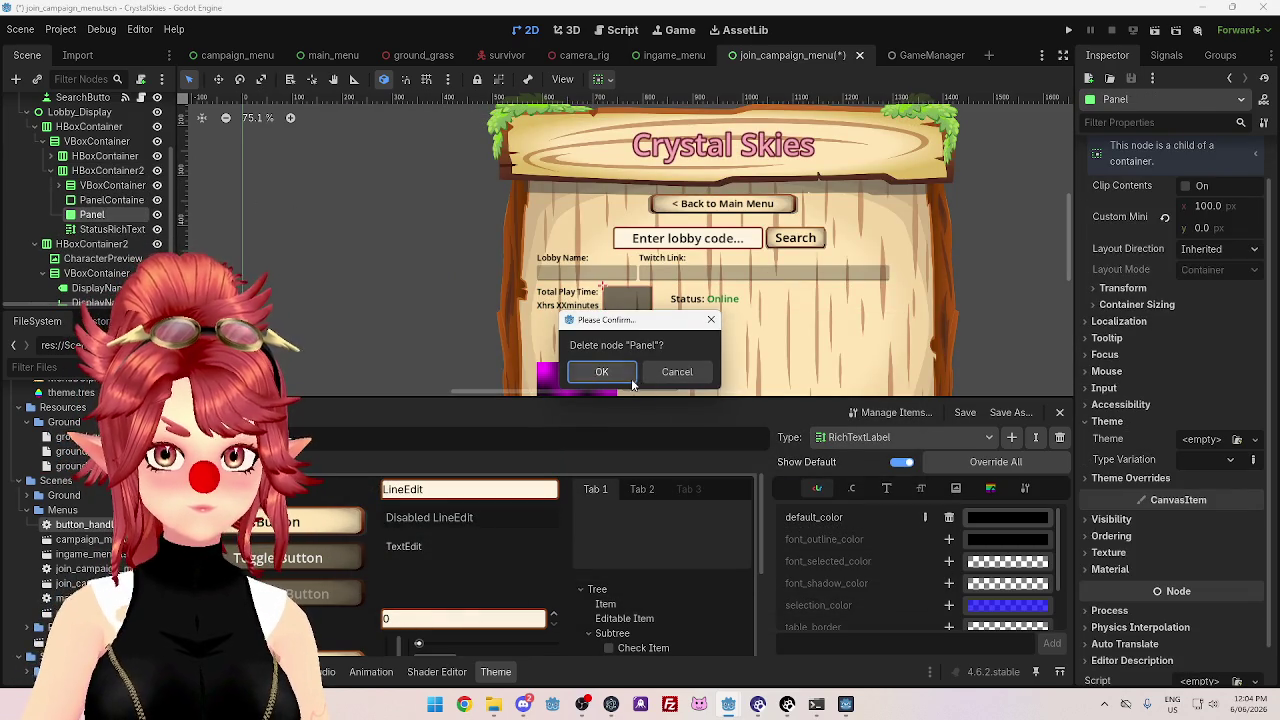
pyautogui.press('Return')
# - Set the PanelContainer's Custom Minimum Size x to 100
pyautogui.click(112, 200)
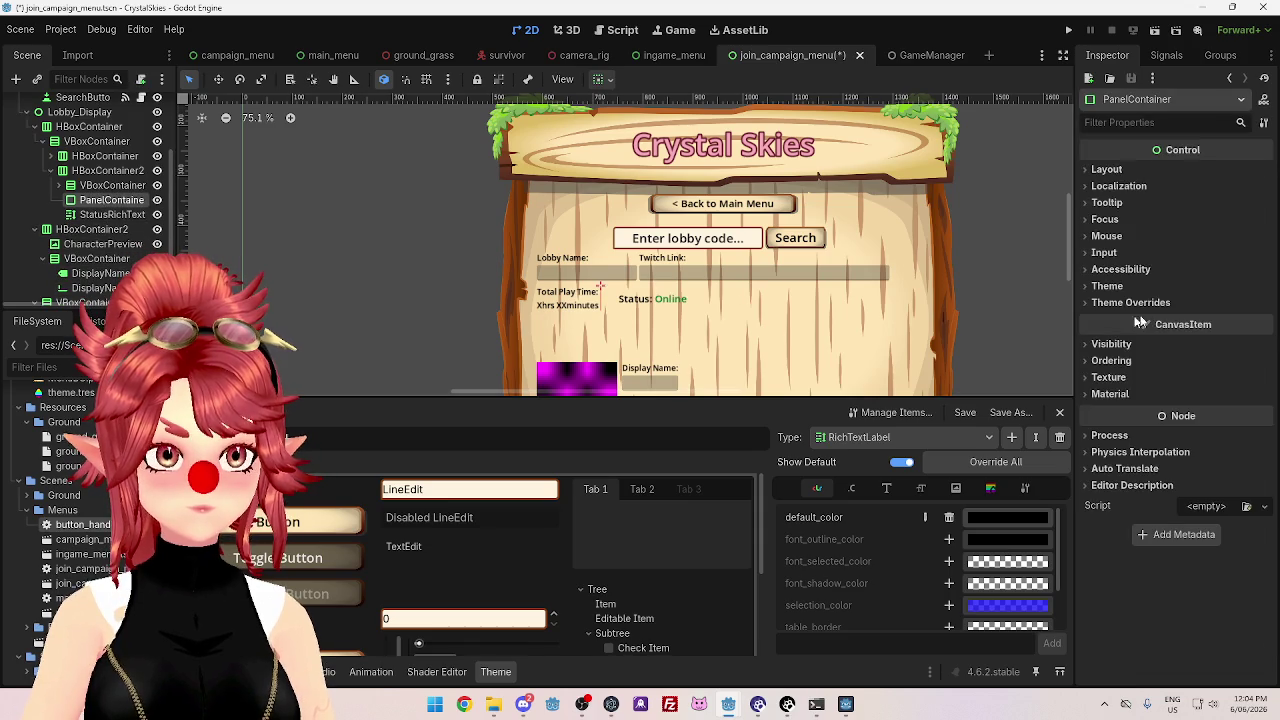
pyautogui.click(1108, 169)
pyautogui.click(1205, 252)
pyautogui.write('100')
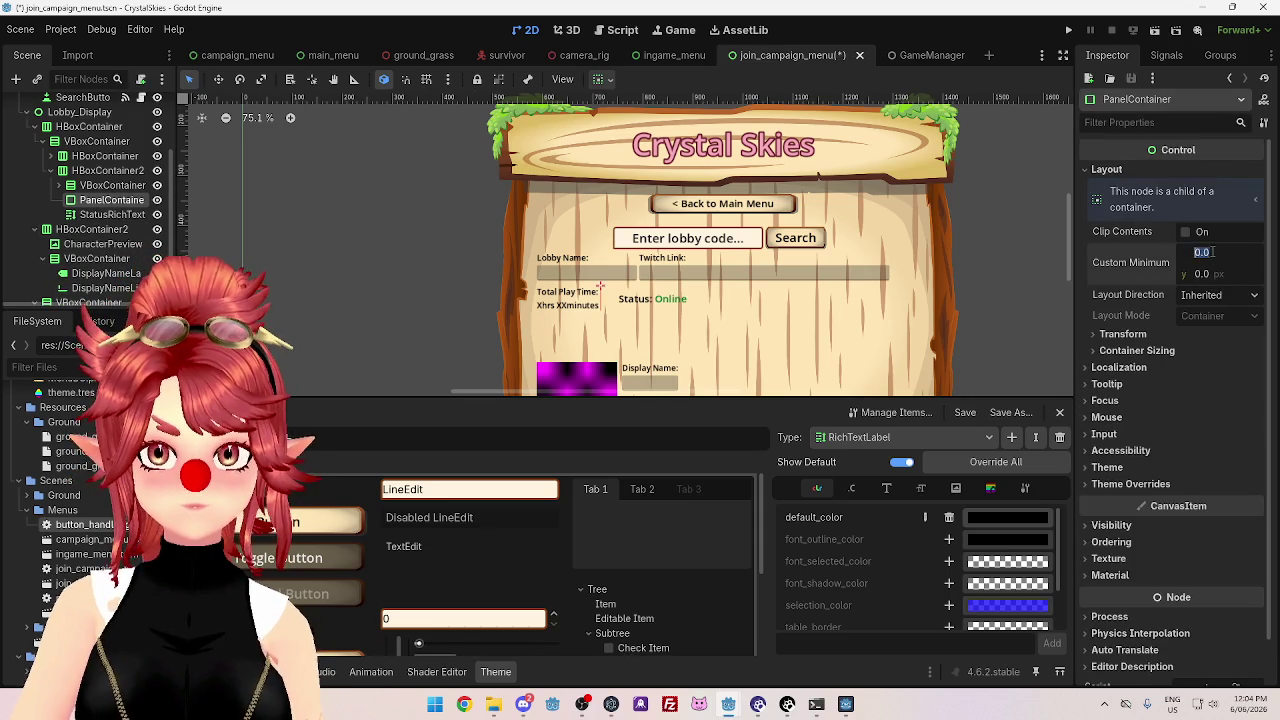
pyautogui.press('Return')
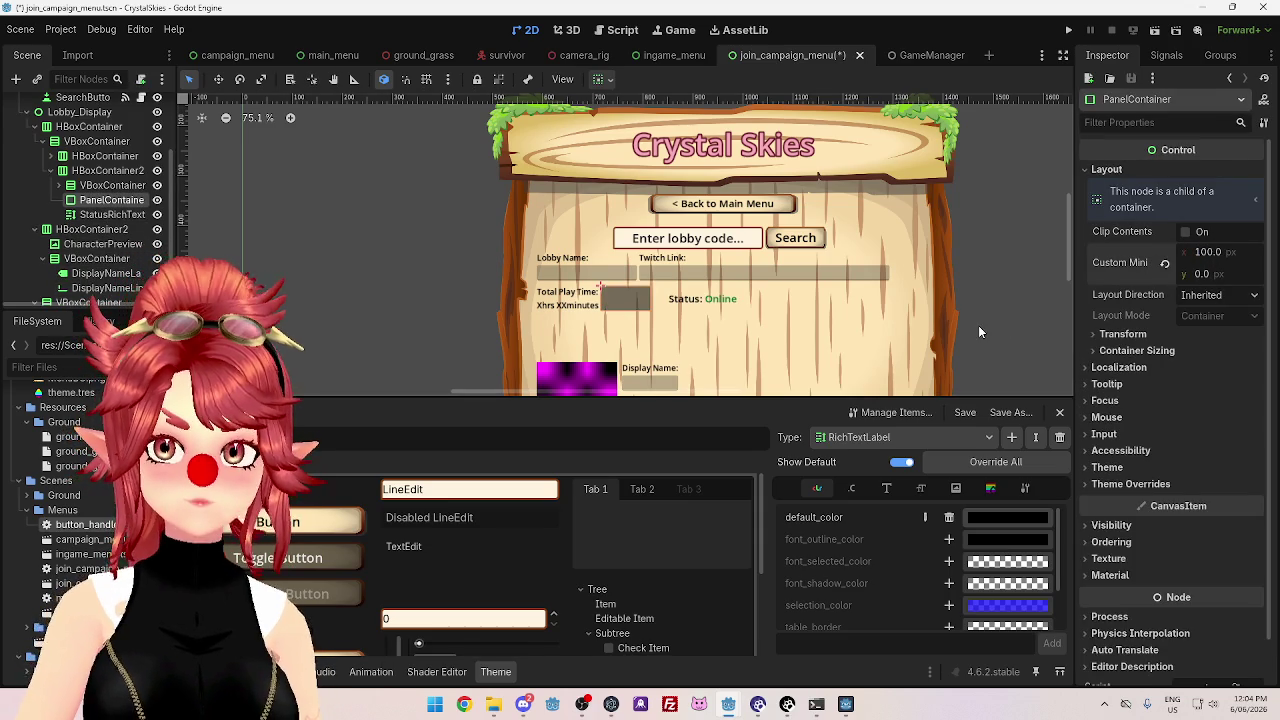
pyautogui.click(978, 325)
pyautogui.click(633, 301)
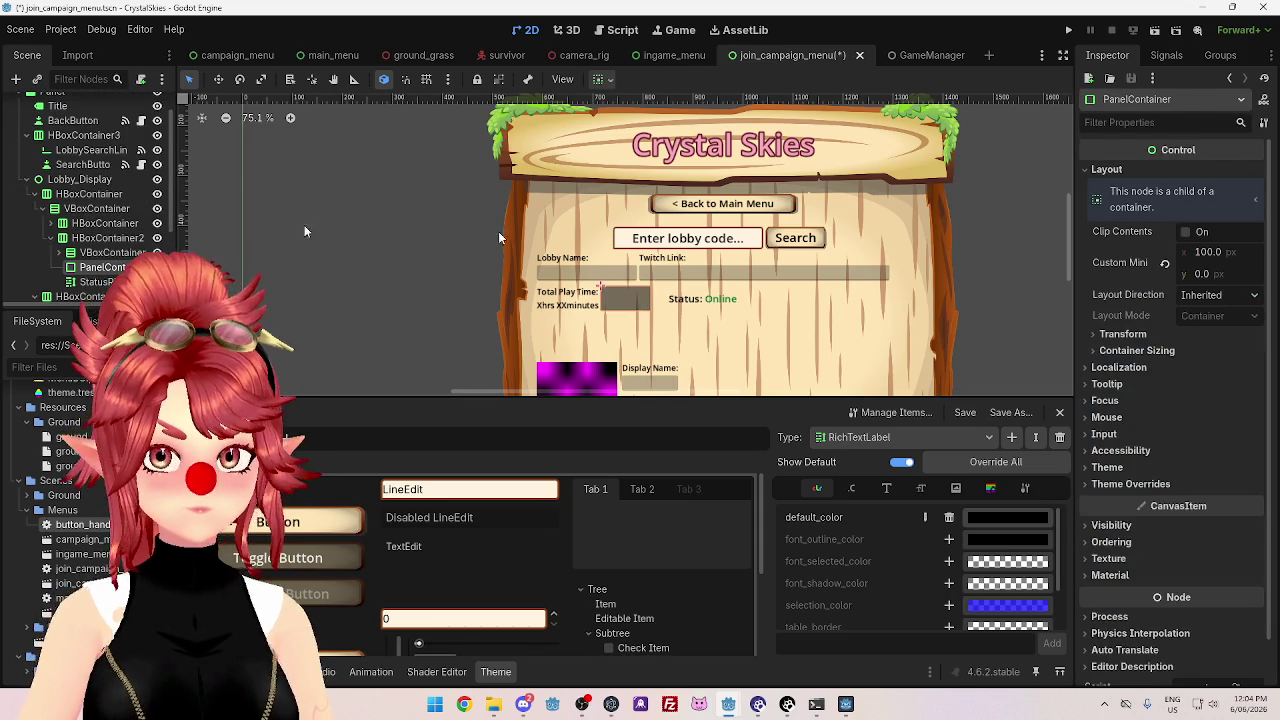
pyautogui.scroll(-2, 1136, 345)
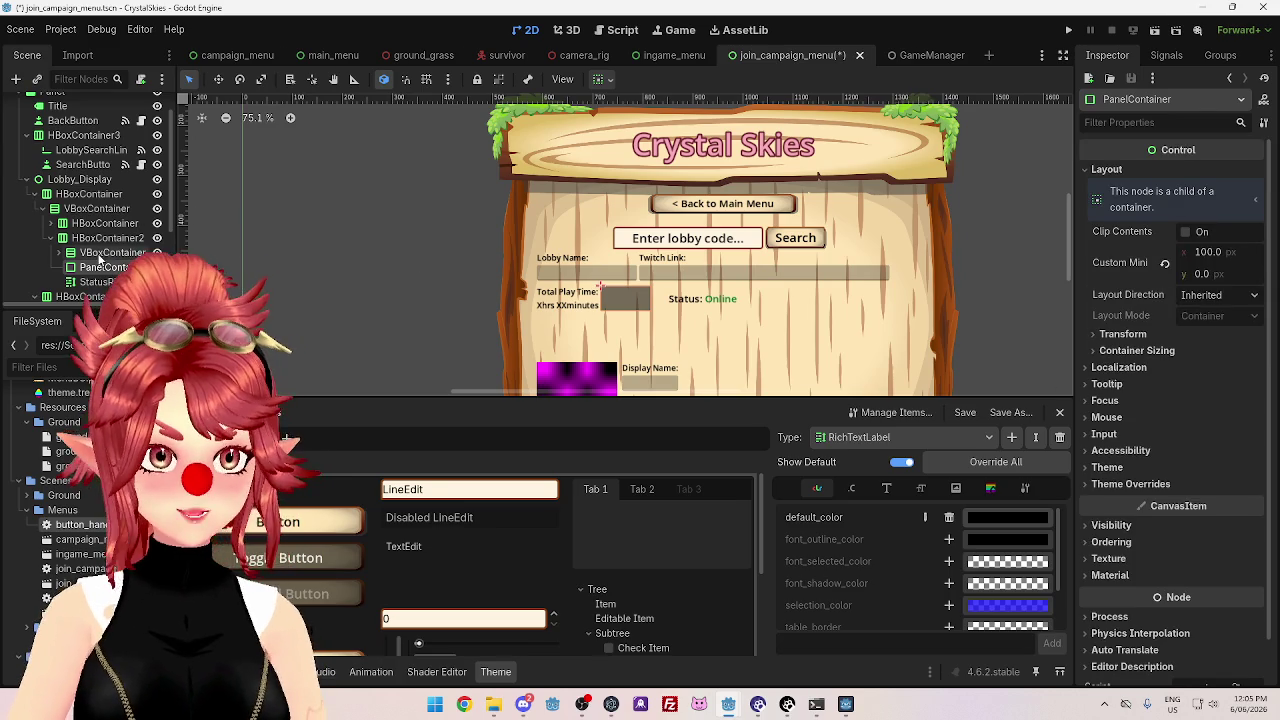
# - Browse the Control node types and add a generic Container child to HBoxContainer2
pyautogui.rightClick(108, 239)
pyautogui.click(150, 251)
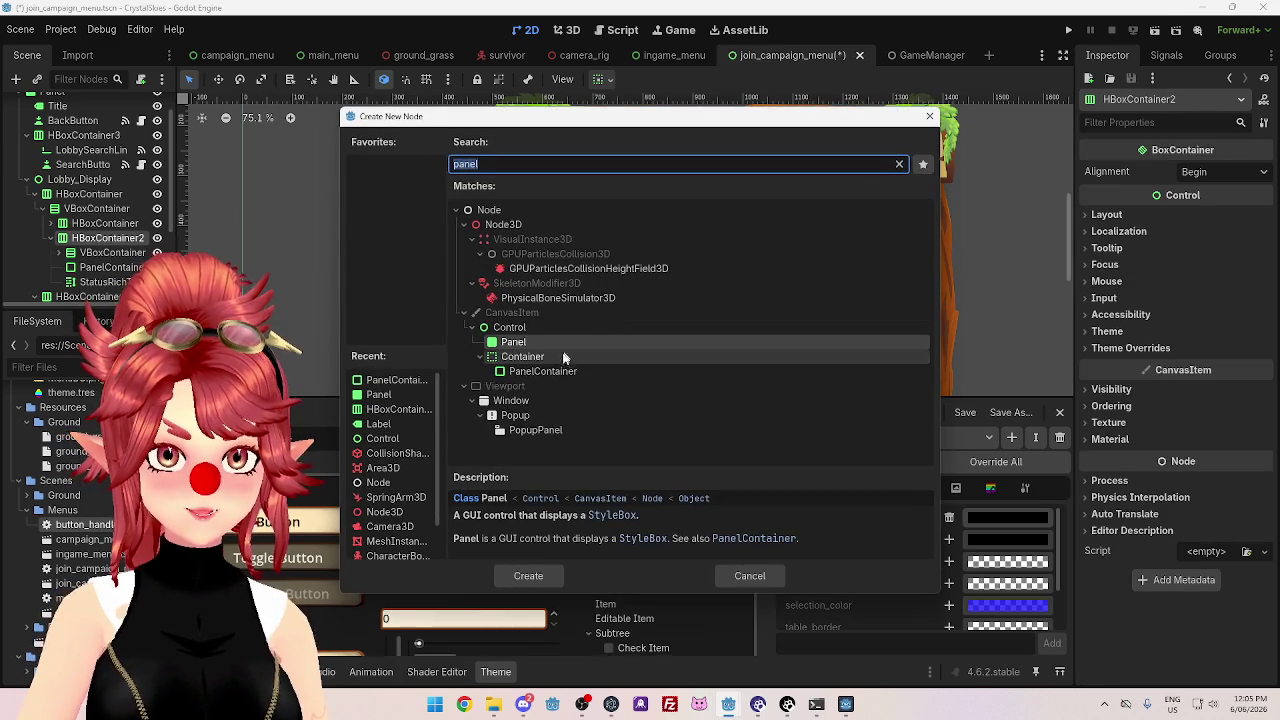
pyautogui.press('BackSpace')
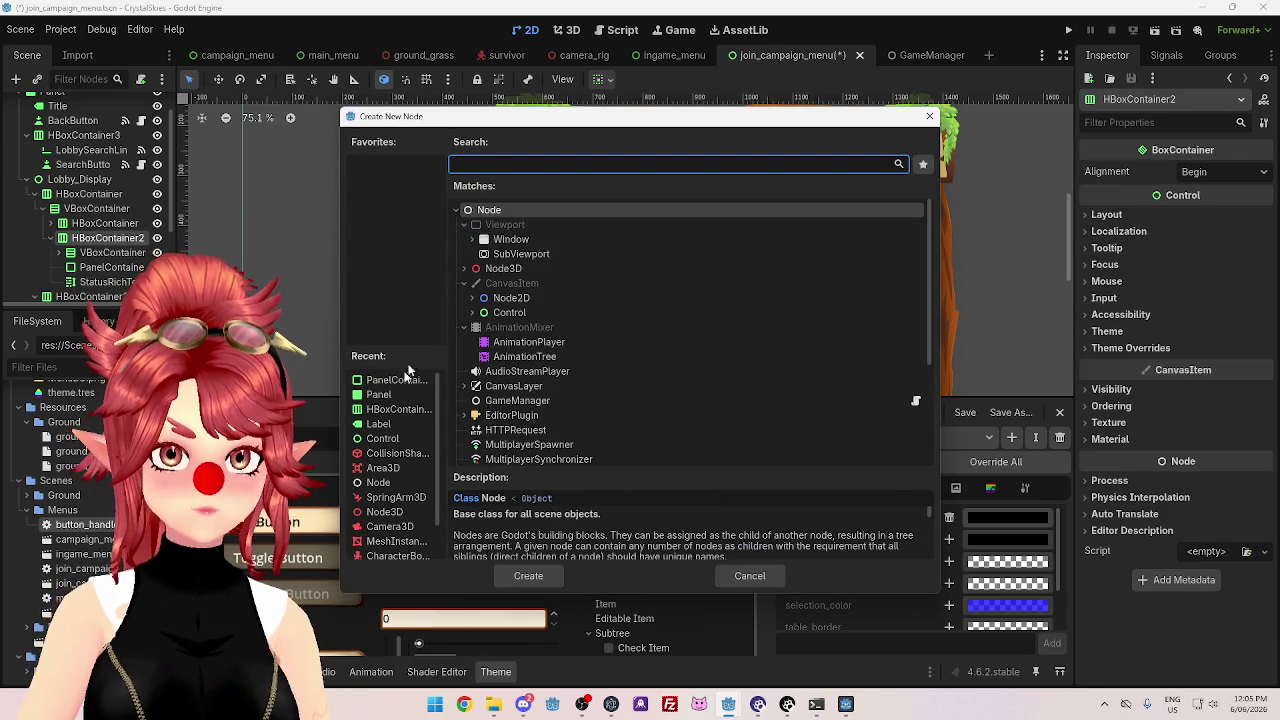
pyautogui.click(474, 313)
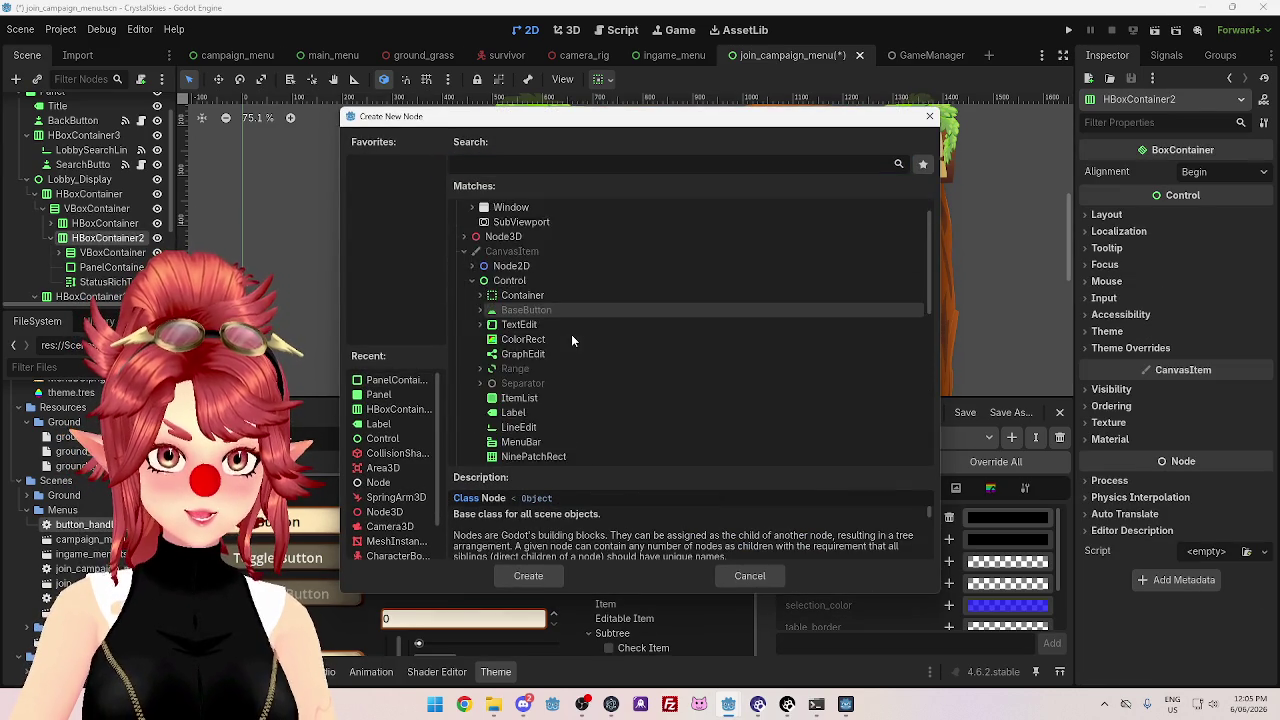
pyautogui.scroll(-4, 569, 332)
pyautogui.scroll(-1, 513, 279)
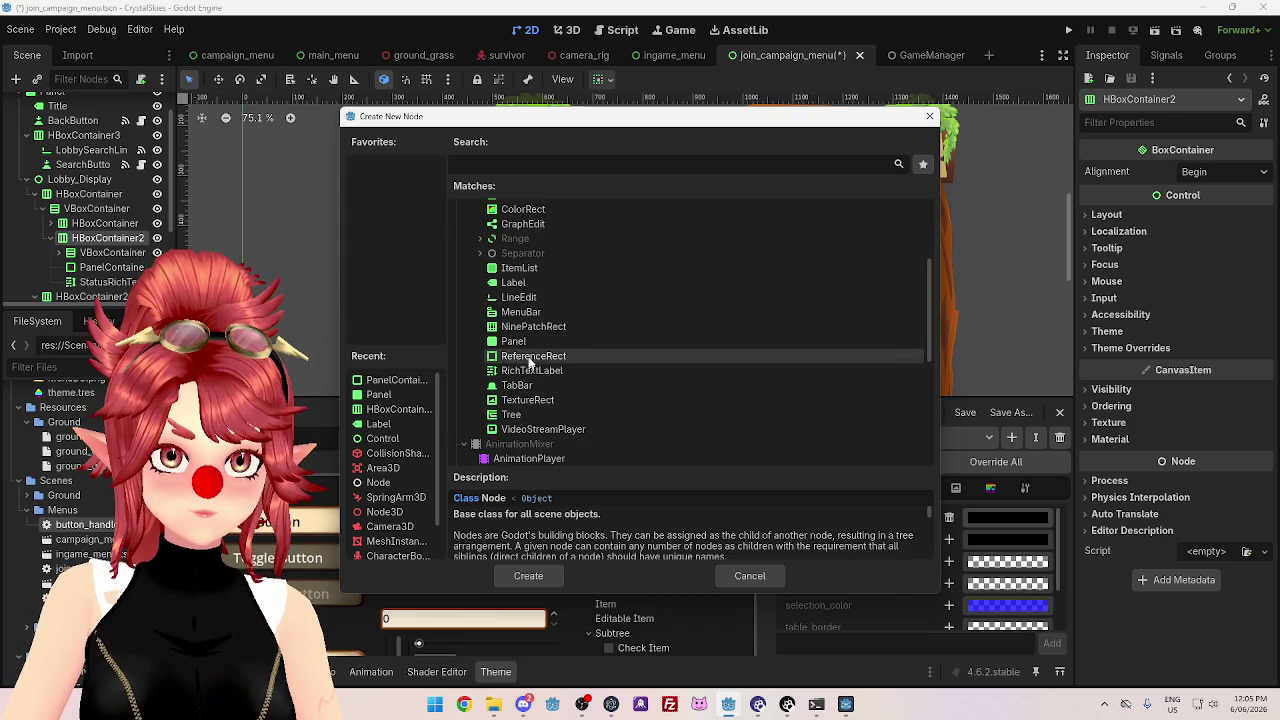
pyautogui.scroll(1, 530, 352)
pyautogui.scroll(2, 530, 350)
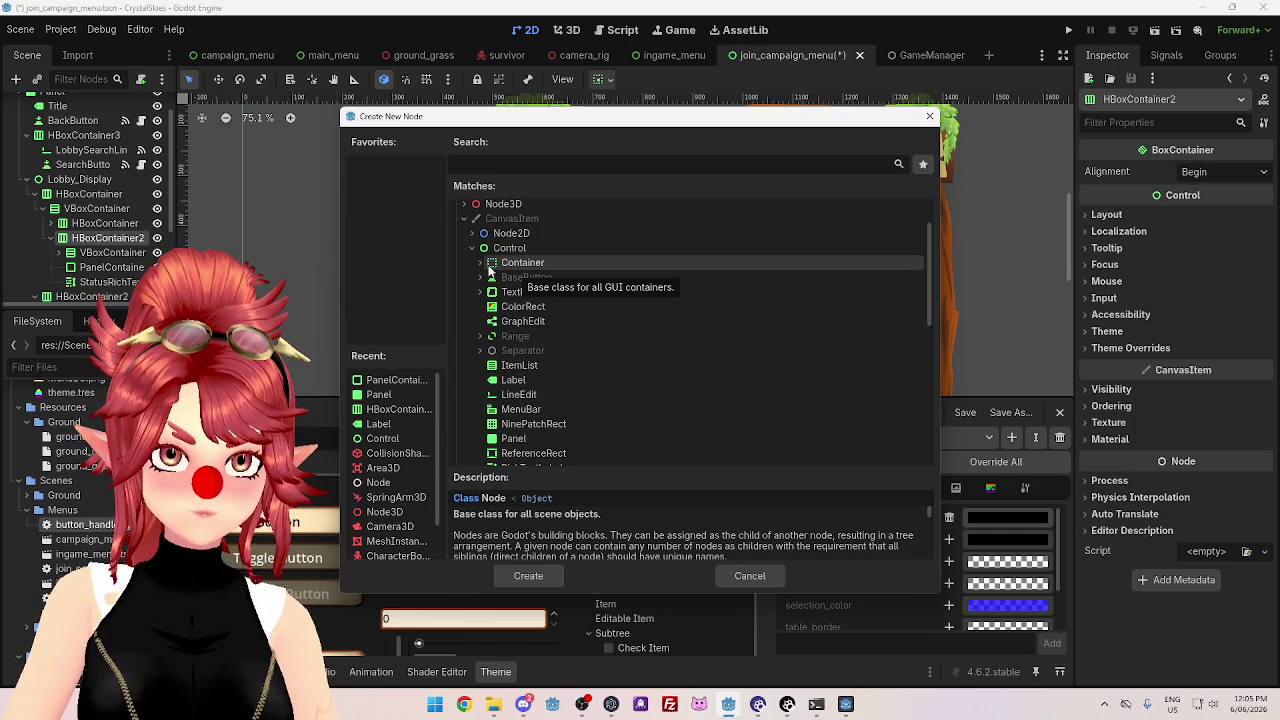
pyautogui.doubleClick(506, 263)
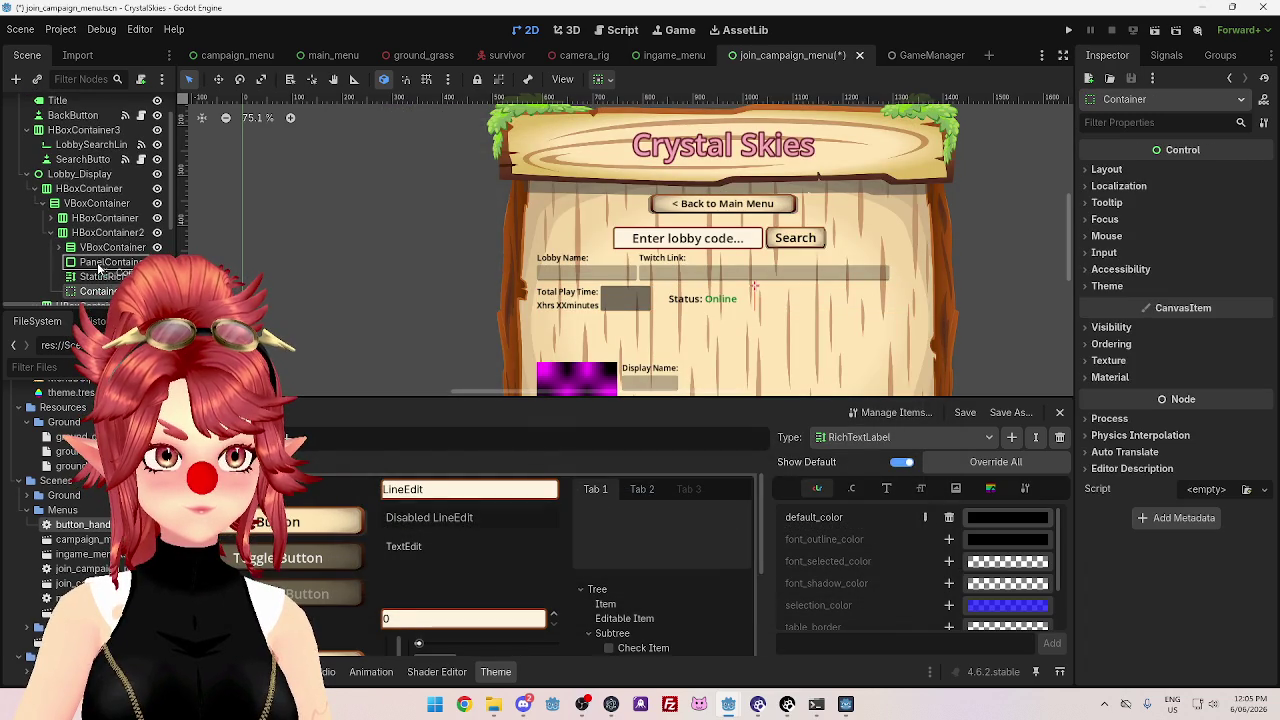
# - Delete the PanelContainer and the unused Container node
pyautogui.click(102, 260)
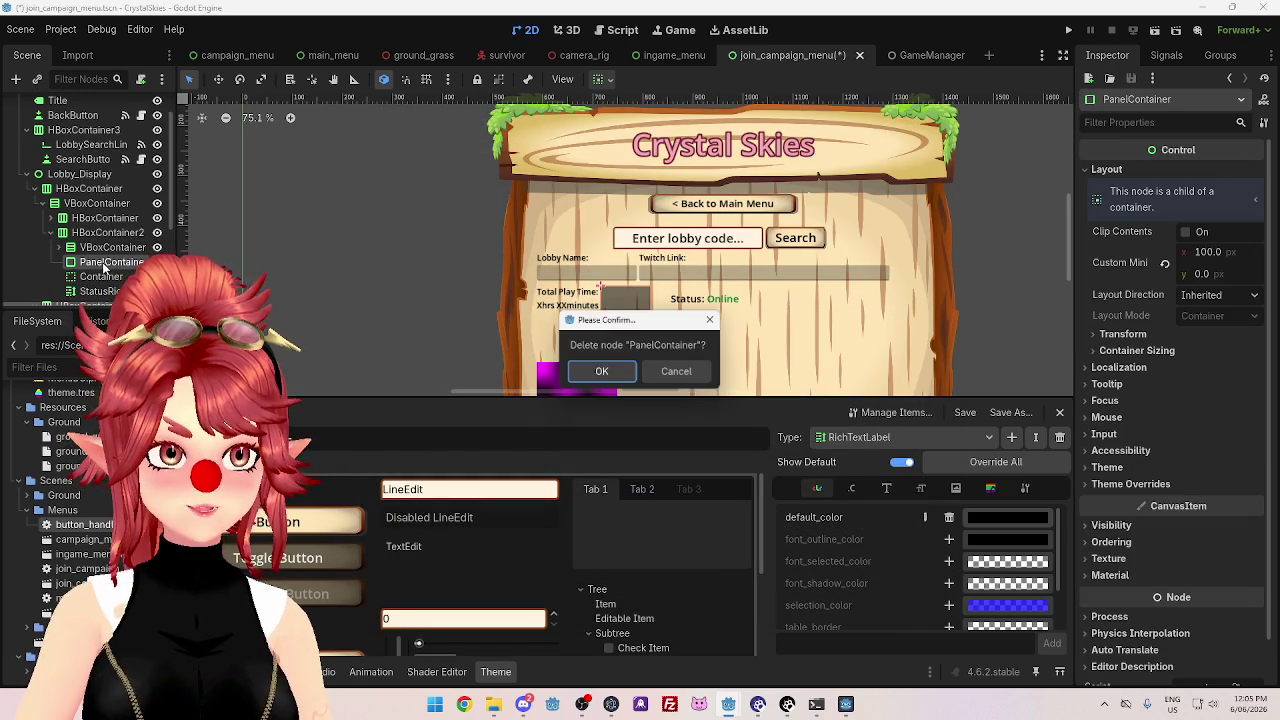
pyautogui.press('Delete')
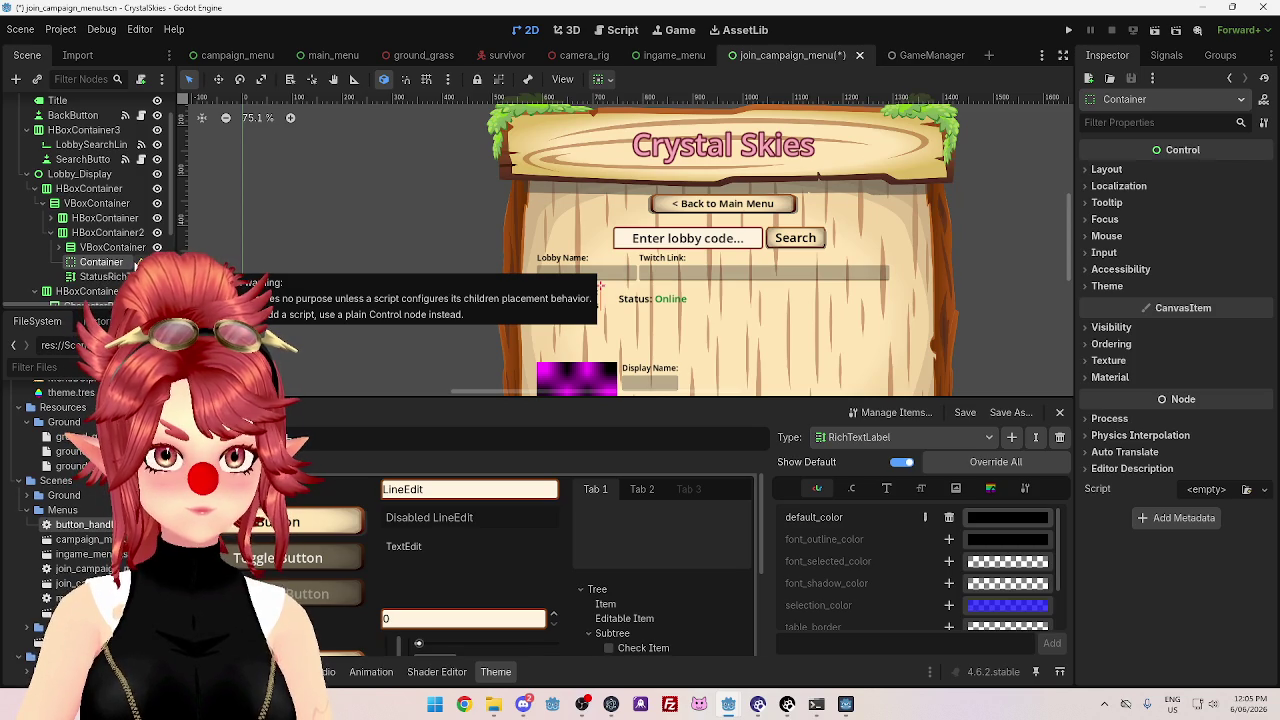
pyautogui.click(112, 247)
pyautogui.click(110, 262)
pyautogui.press('Delete')
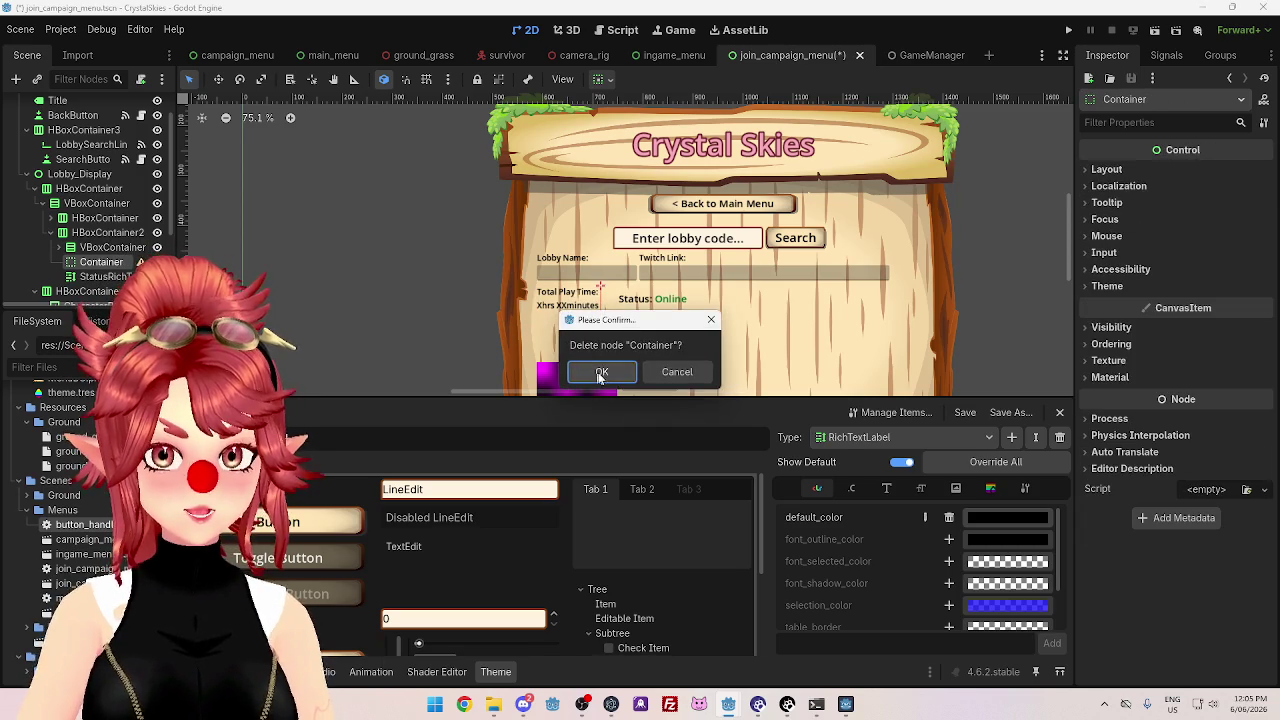
pyautogui.press('Return')
# - Add a plain Control child to HBoxContainer2 and move it above StatusRichText
pyautogui.rightClick(103, 234)
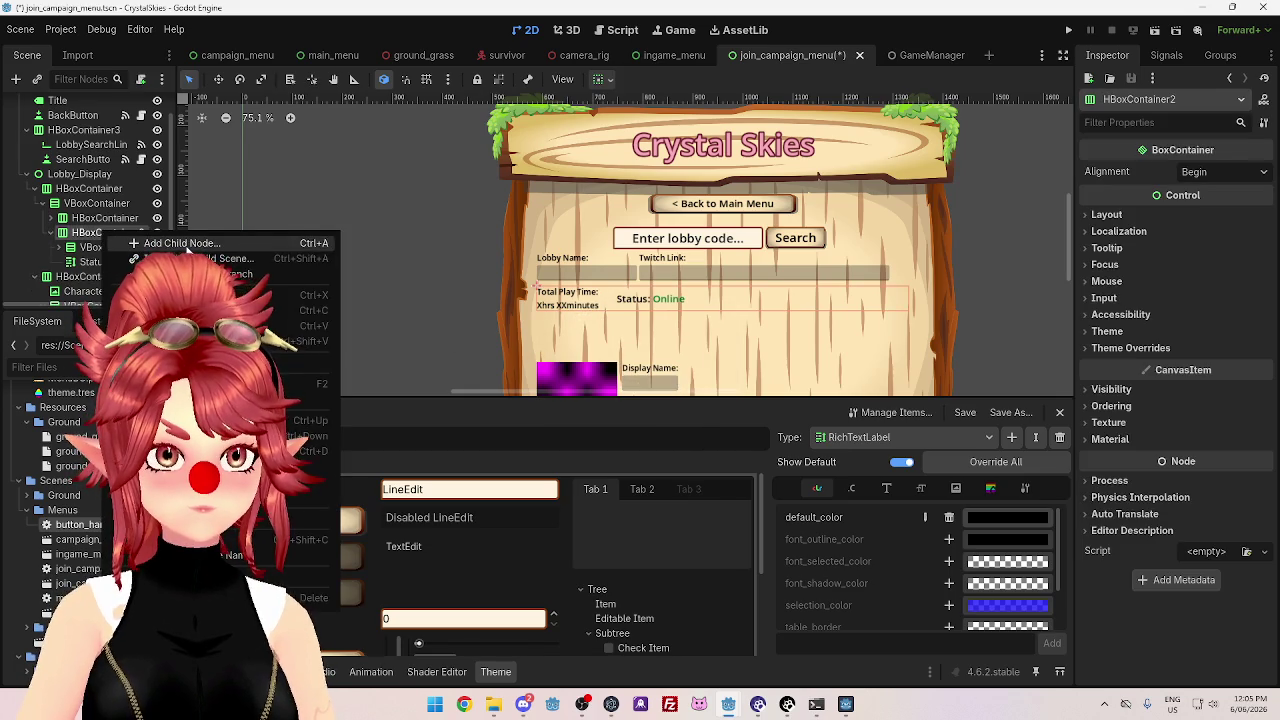
pyautogui.click(215, 243)
pyautogui.click(543, 318)
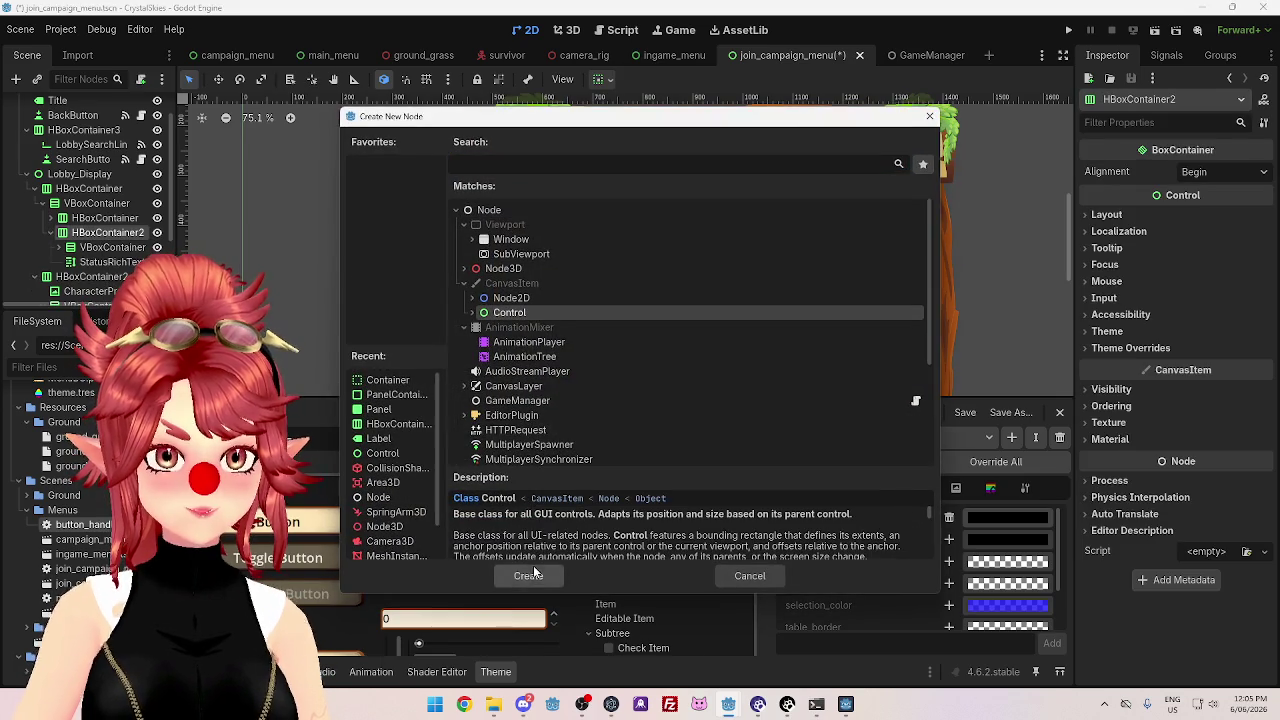
pyautogui.click(533, 565)
pyautogui.moveTo(97, 278); pyautogui.dragTo(100, 256)
# - Set the Control spacer's Custom Minimum Size x to 200
pyautogui.click(1106, 169)
pyautogui.scroll(-1, 976, 318)
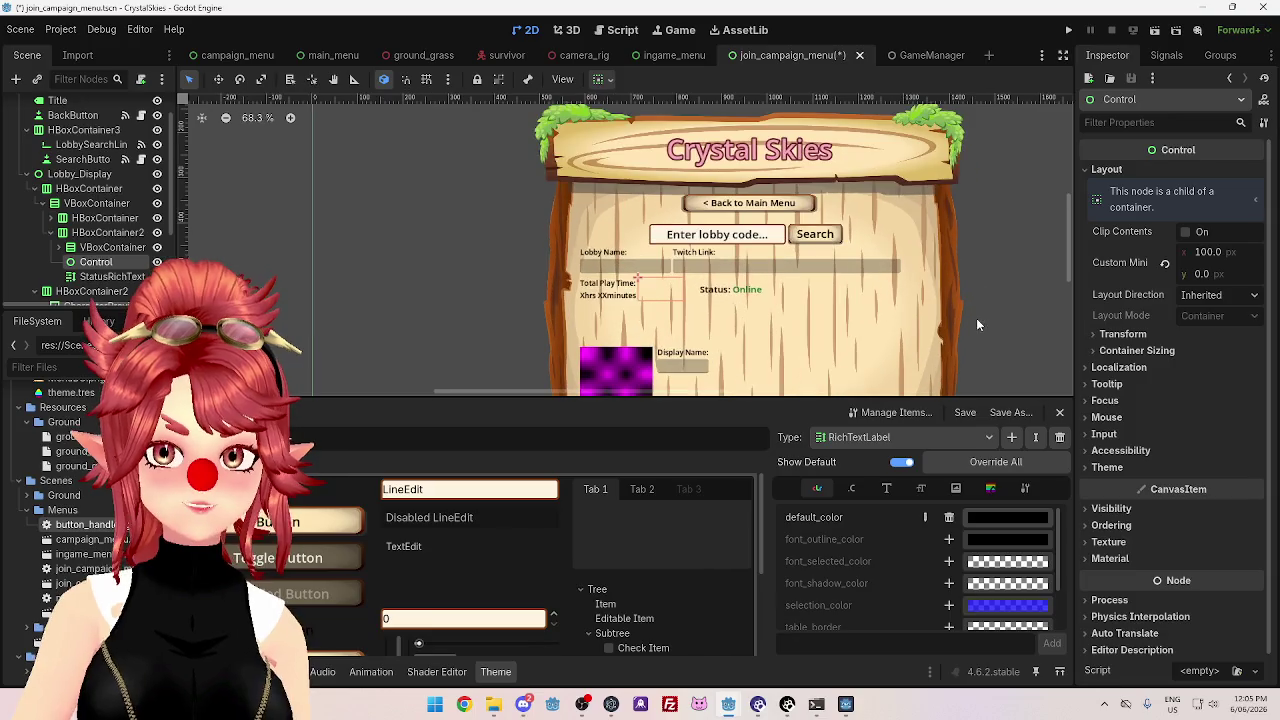
pyautogui.click(1210, 252)
pyautogui.write('200')
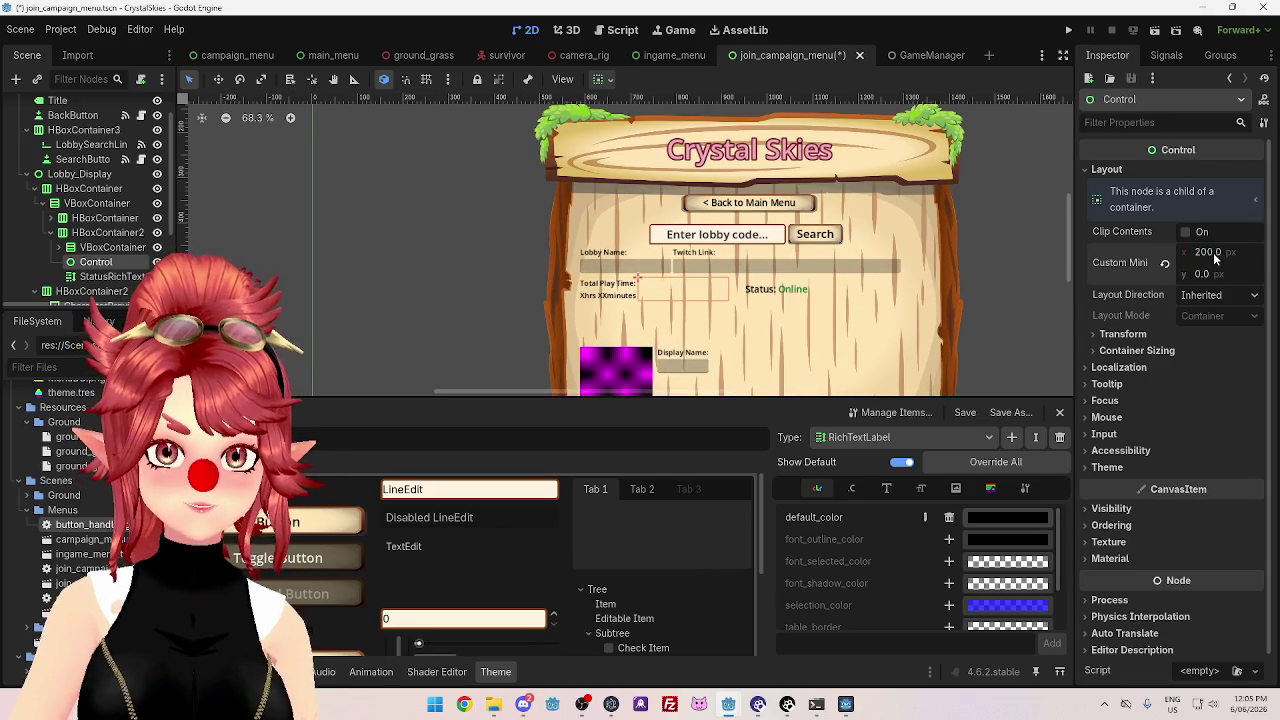
pyautogui.write('50')
pyautogui.press('Return')
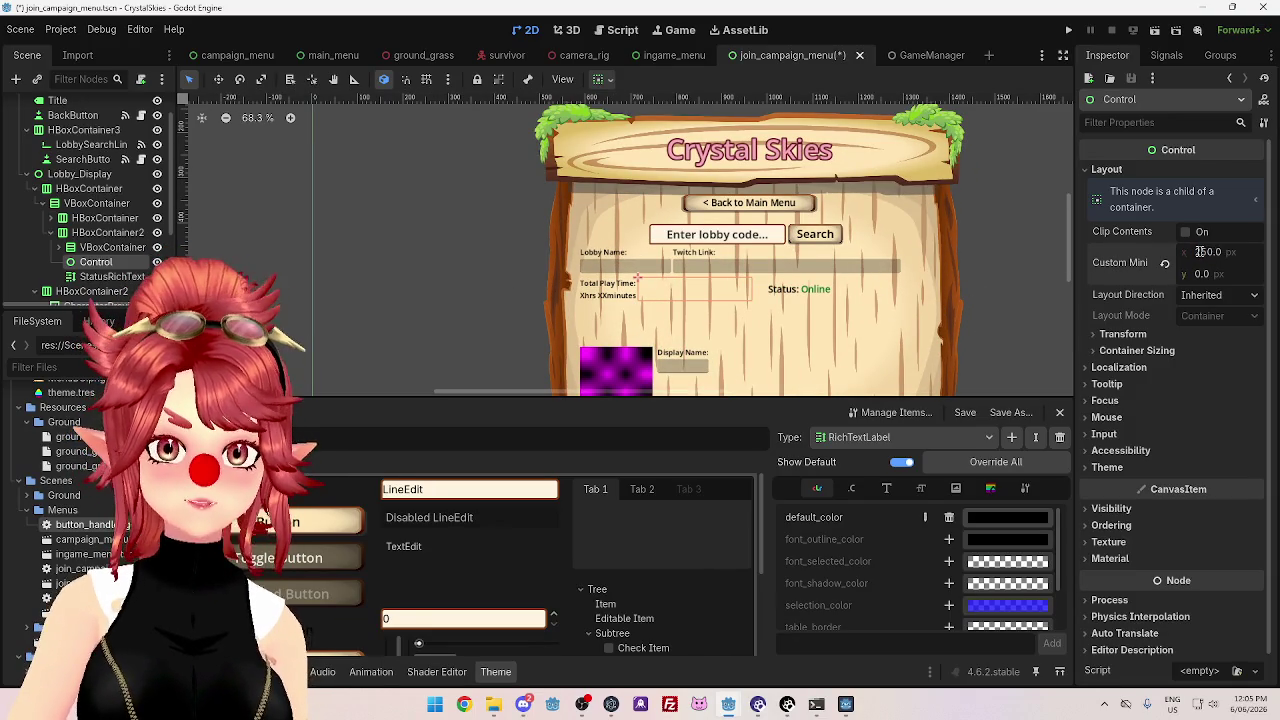
# - Review the spacer against the JoinCampaignMenu root, then select the Lobby_Display node
pyautogui.click(988, 255)
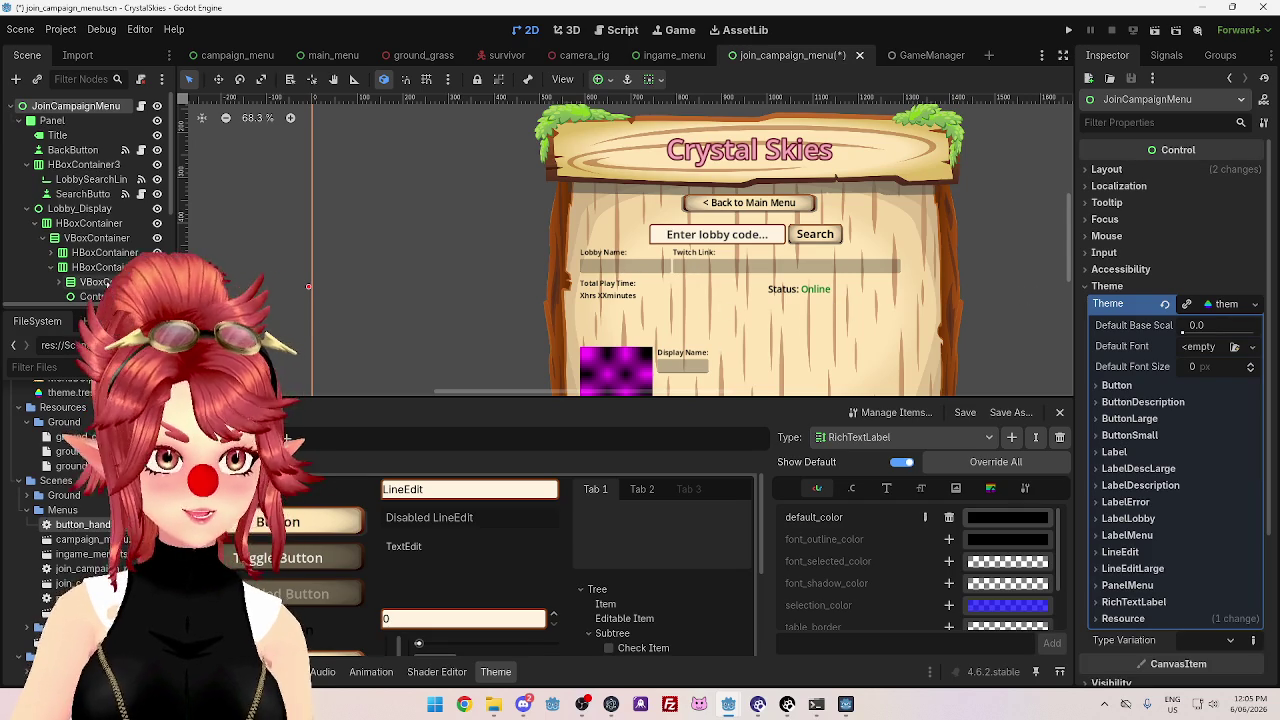
pyautogui.click(97, 296)
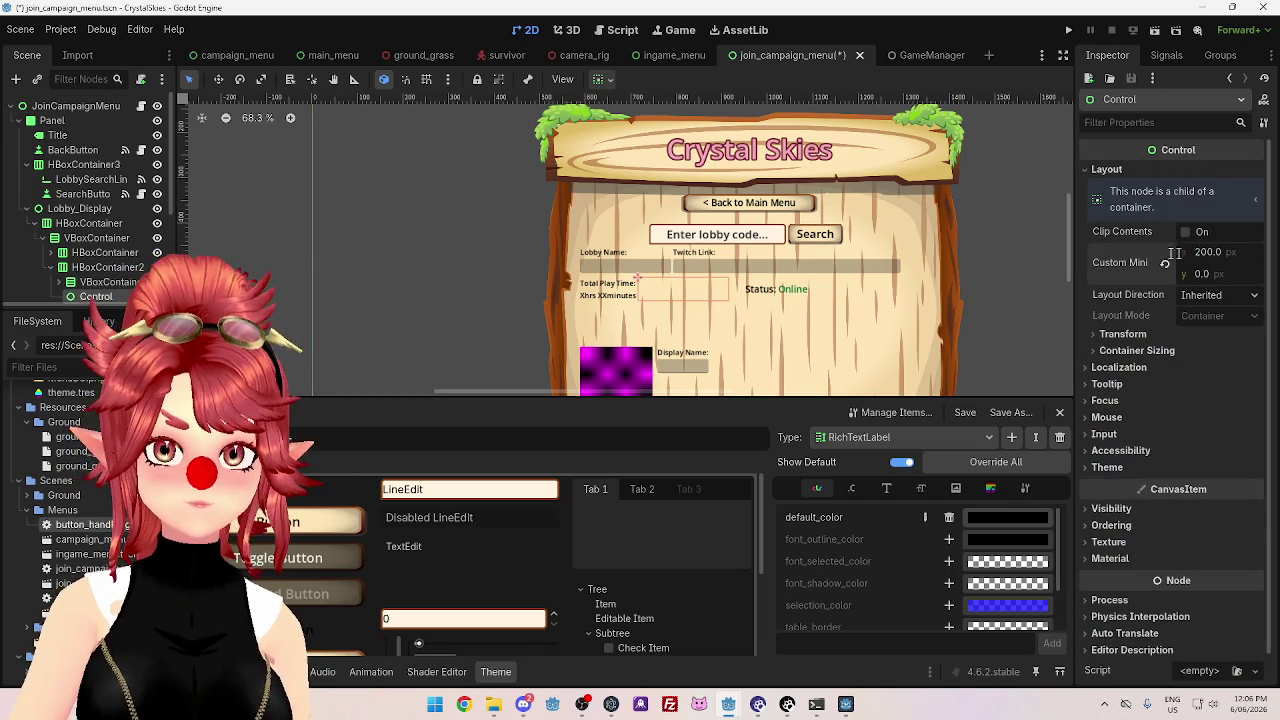
pyautogui.click(1034, 305)
pyautogui.scroll(-1, 700, 305)
pyautogui.scroll(1, 700, 305)
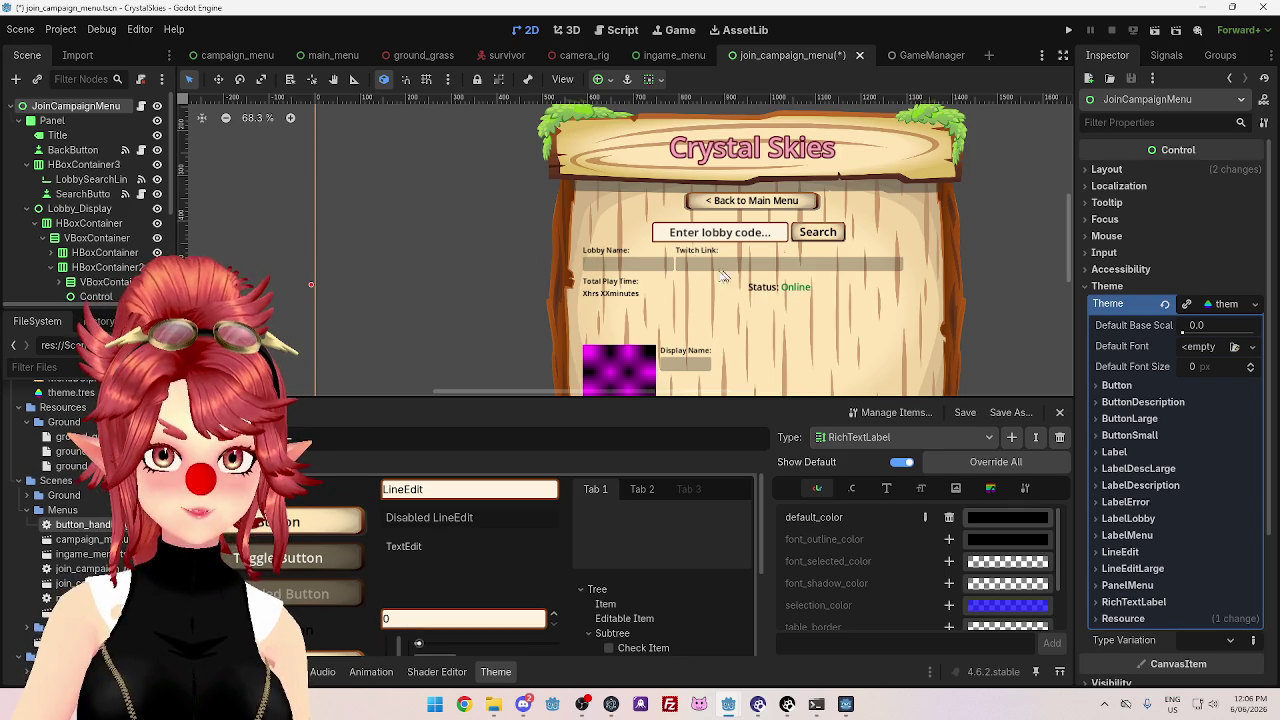
pyautogui.click(80, 208)
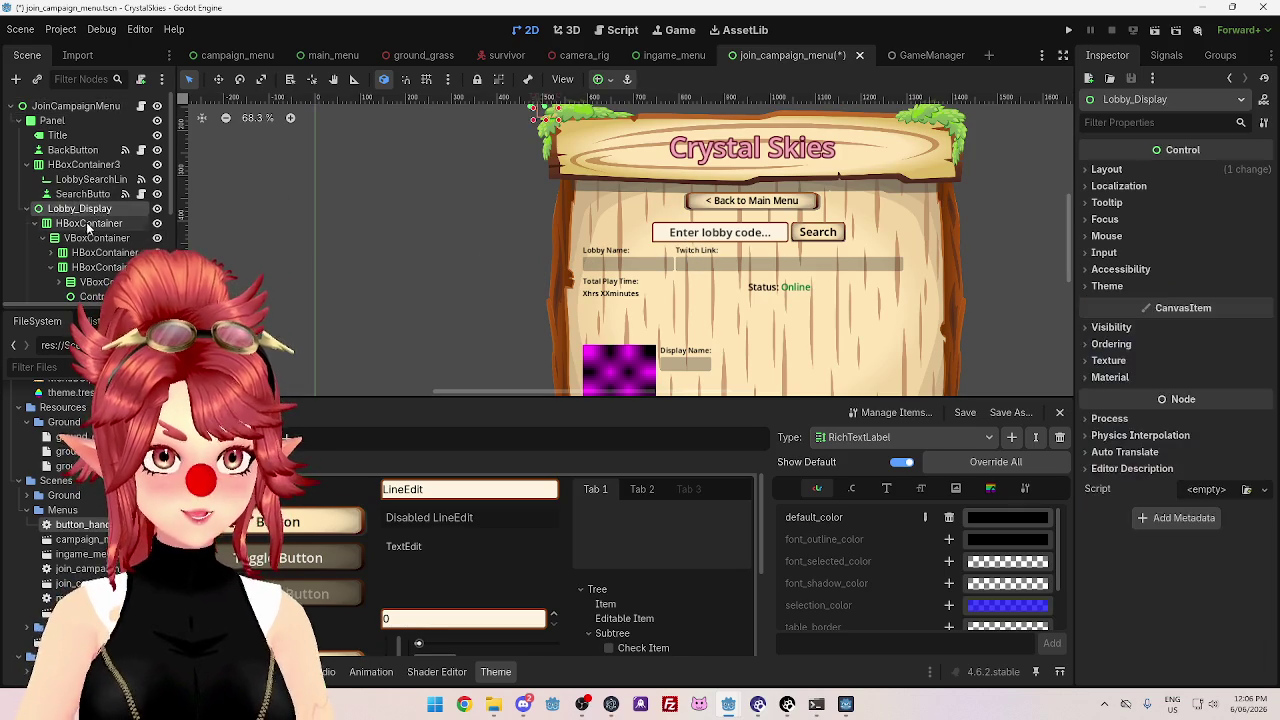
# - Move the lobby info HBoxContainer down to y 351.98 and shrink it to about 120 px tall
pyautogui.click(88, 223)
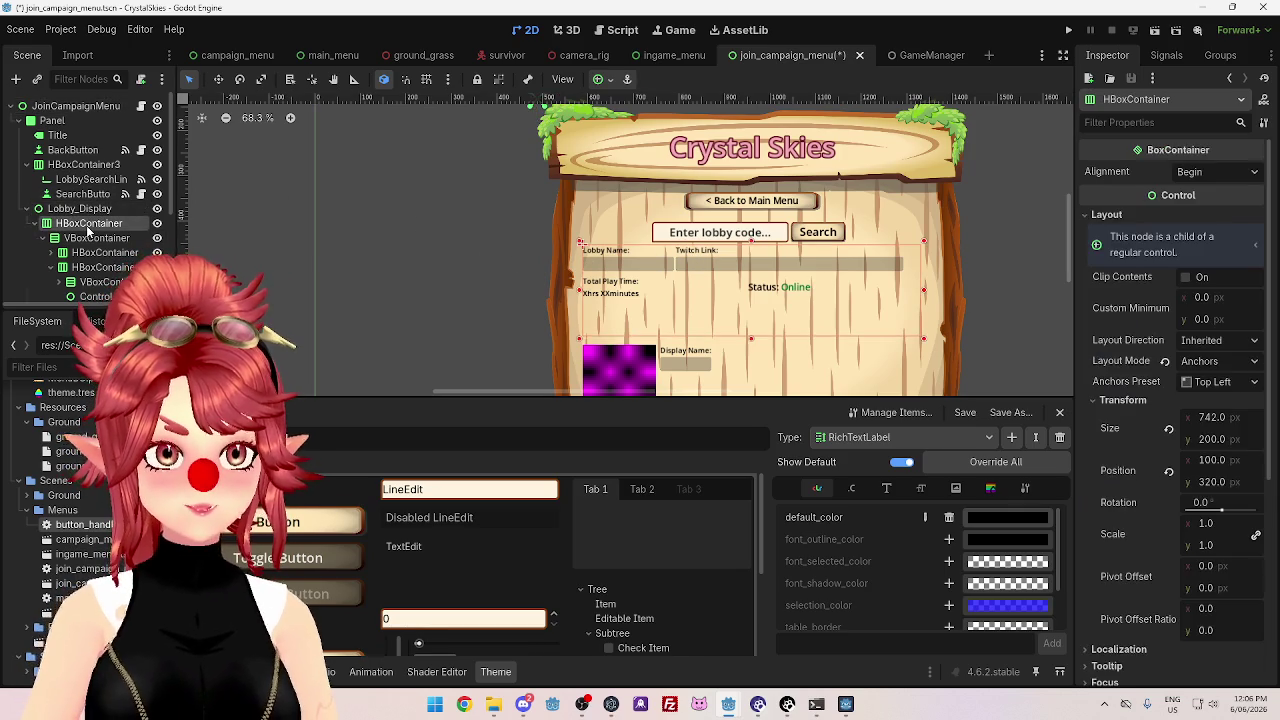
pyautogui.click(34, 223)
pyautogui.scroll(-2, 1207, 318)
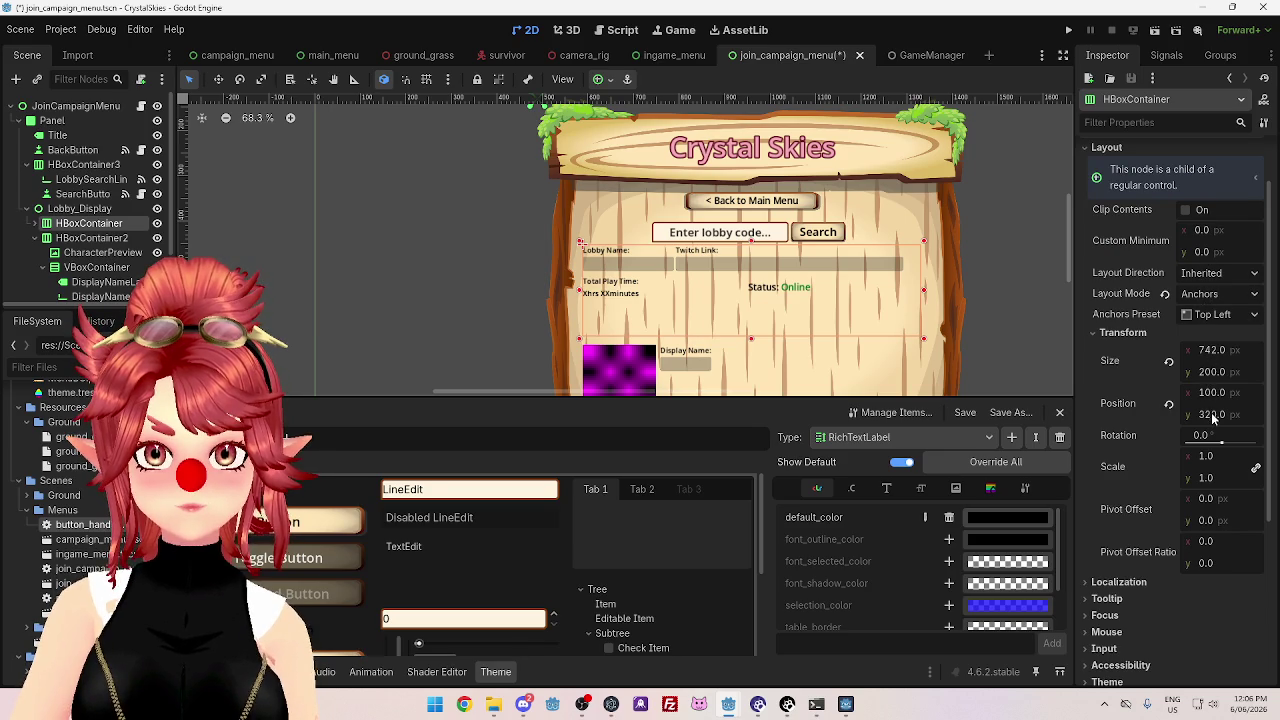
pyautogui.moveTo(1209, 416); pyautogui.dragTo(1262, 416)
pyautogui.moveTo(1215, 371); pyautogui.dragTo(1151, 371)
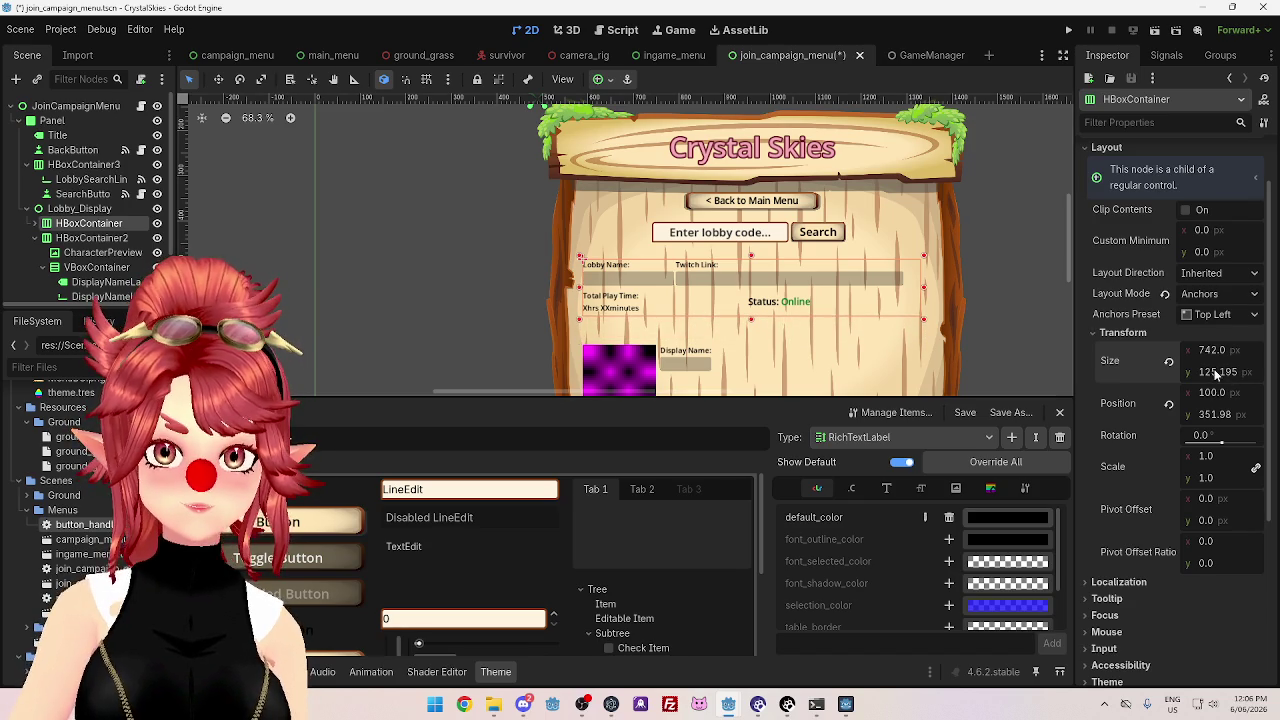
pyautogui.click(1040, 314)
pyautogui.scroll(-1, 785, 160)
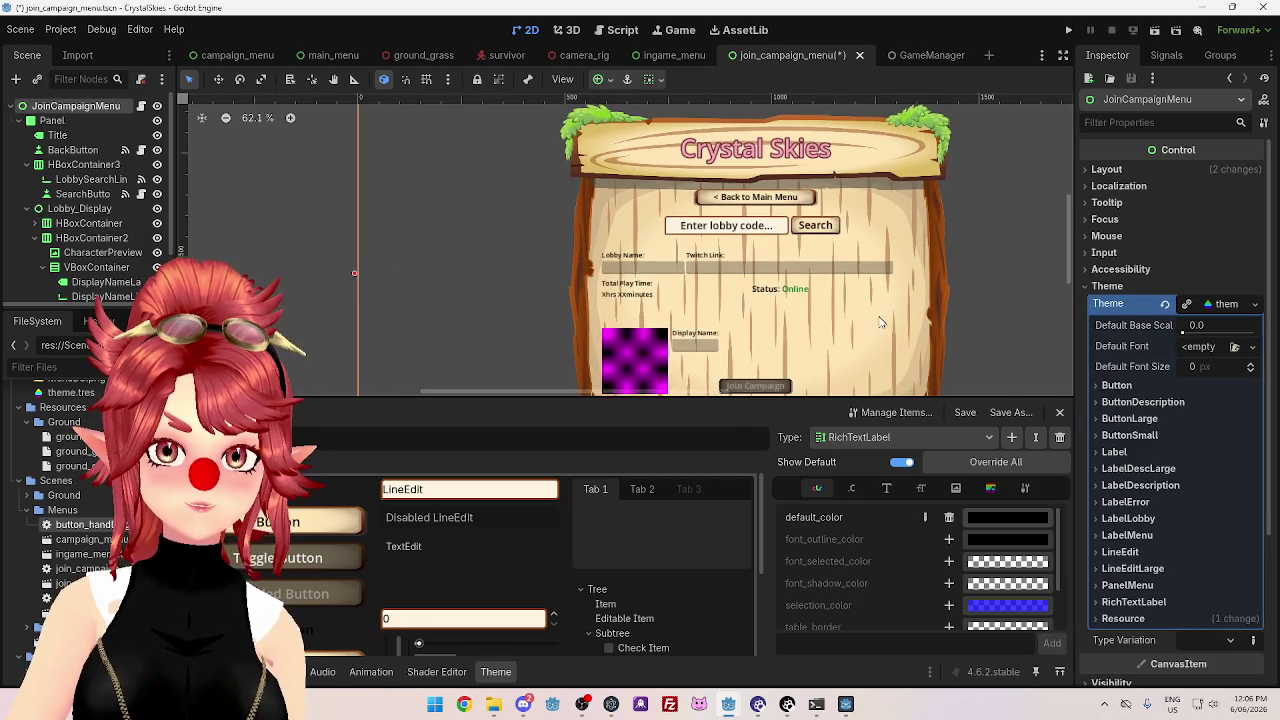
# - Compare the Status: Online and Total Play Time labels, then select the CharacterPreview image
pyautogui.moveTo(1067, 249); pyautogui.dragTo(1060, 265)
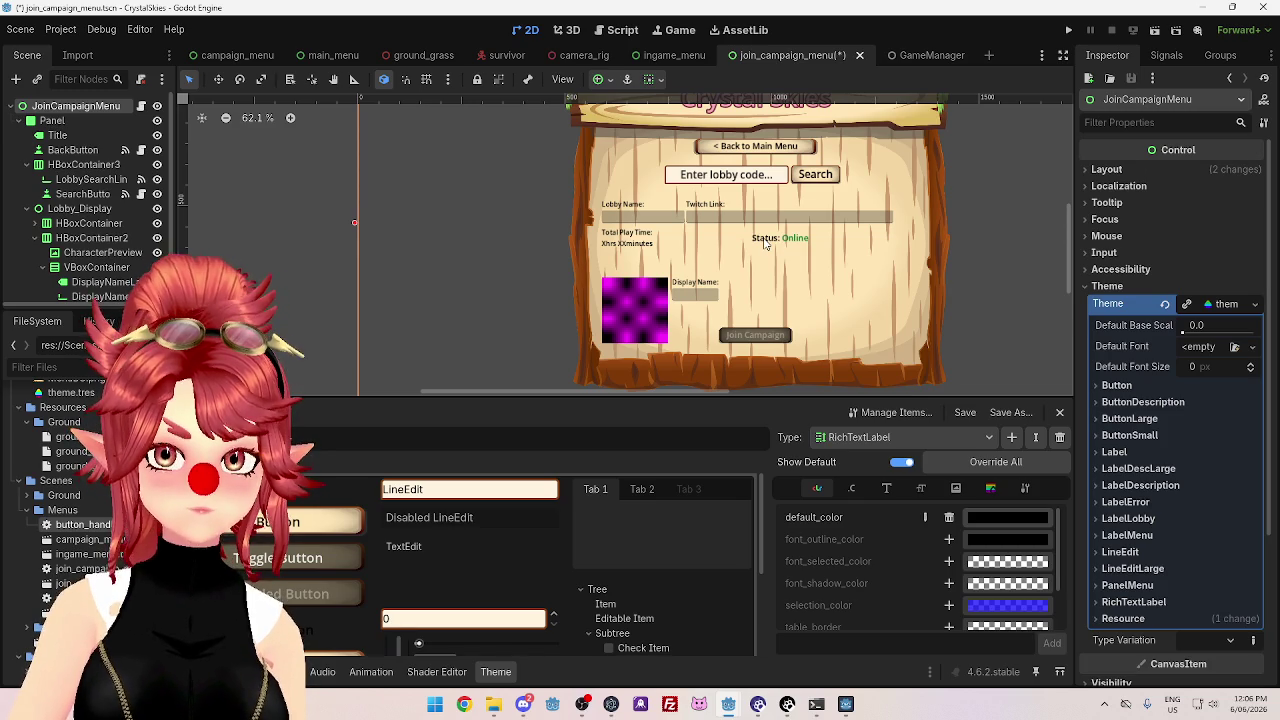
pyautogui.click(765, 243)
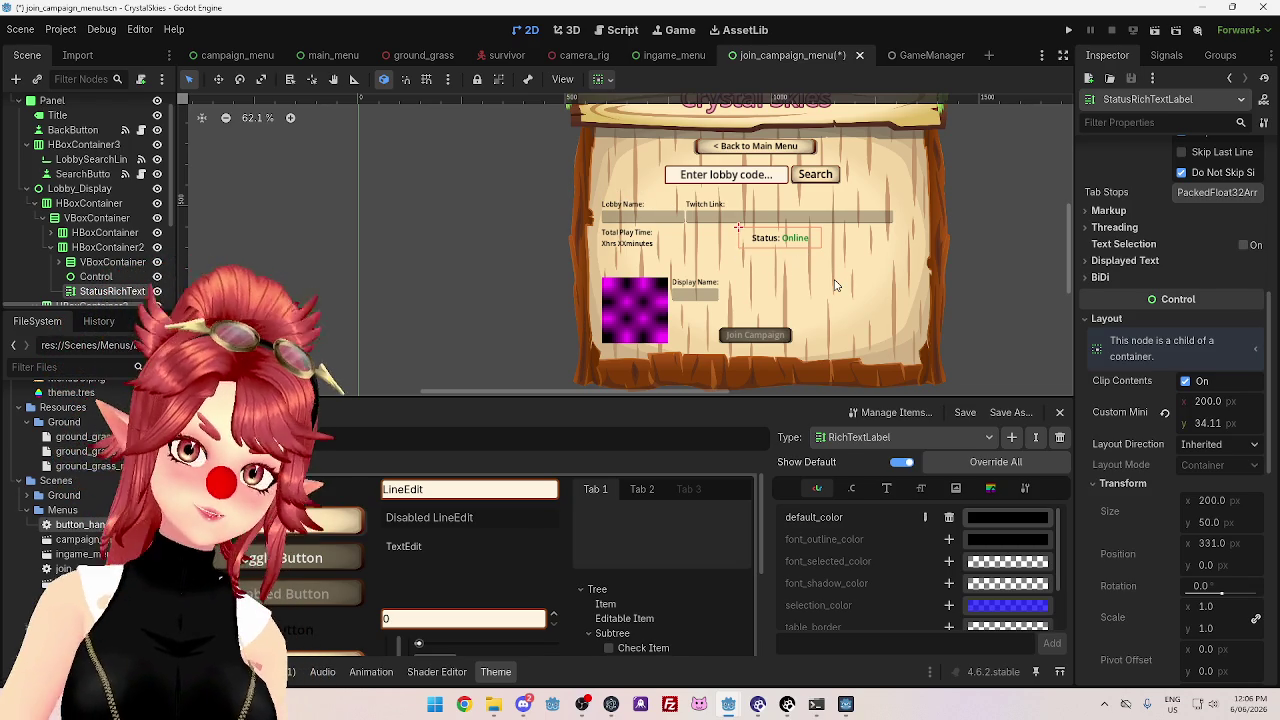
pyautogui.click(642, 243)
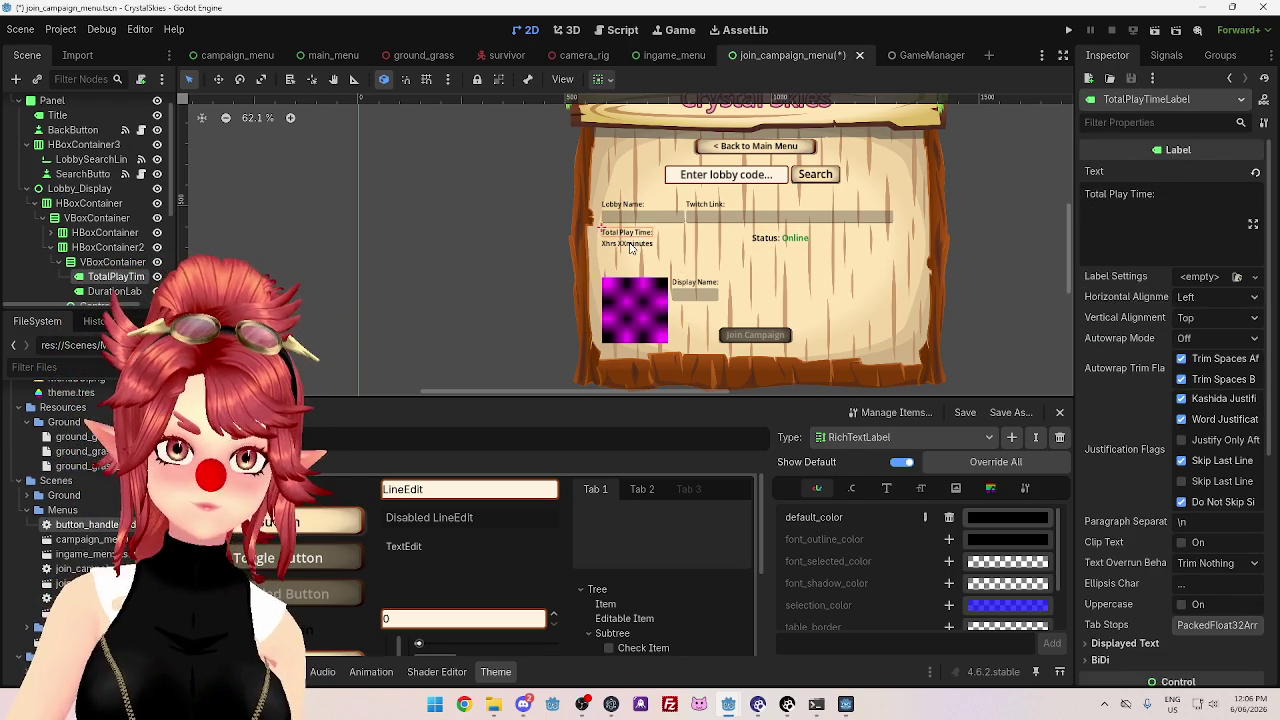
pyautogui.click(792, 246)
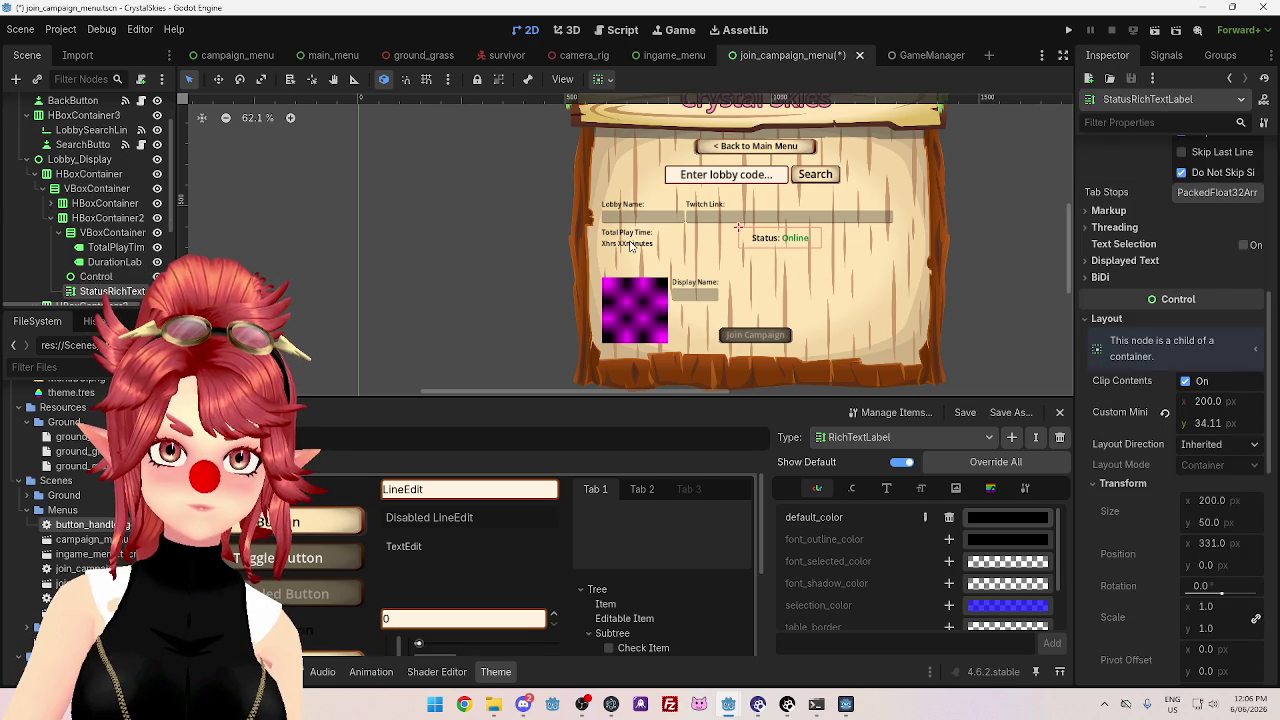
pyautogui.click(626, 238)
pyautogui.click(791, 244)
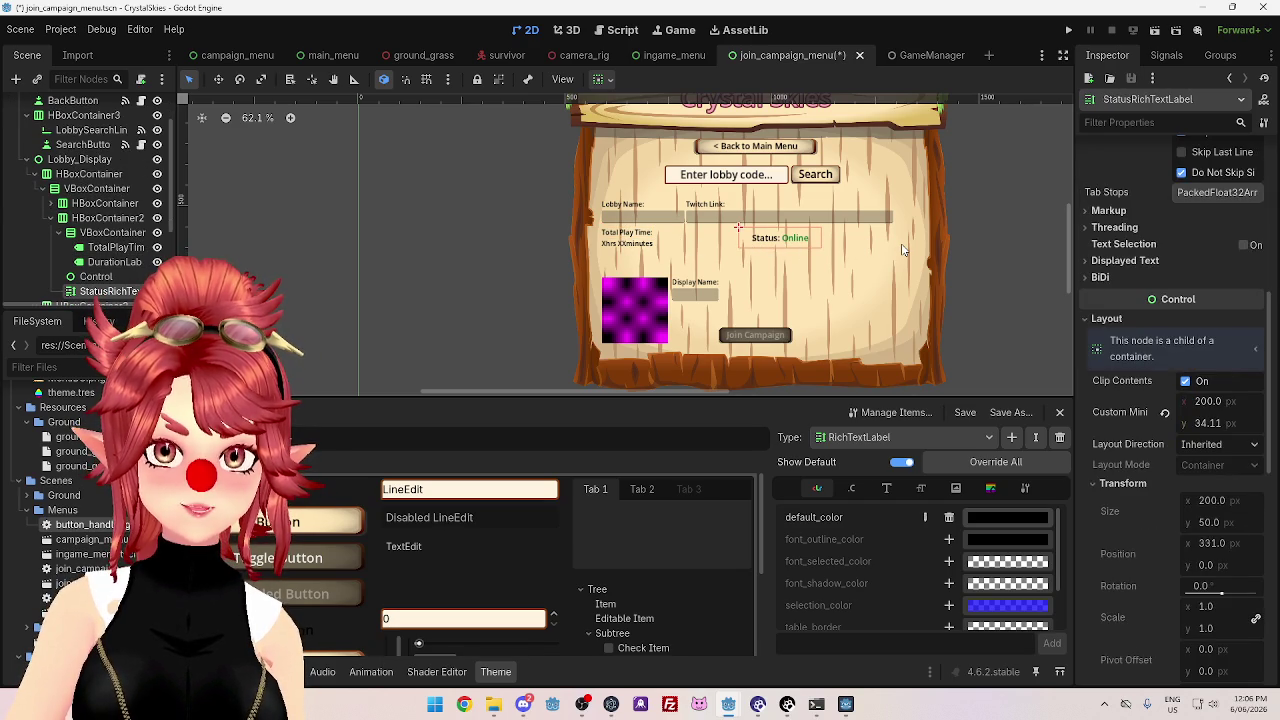
pyautogui.click(1040, 284)
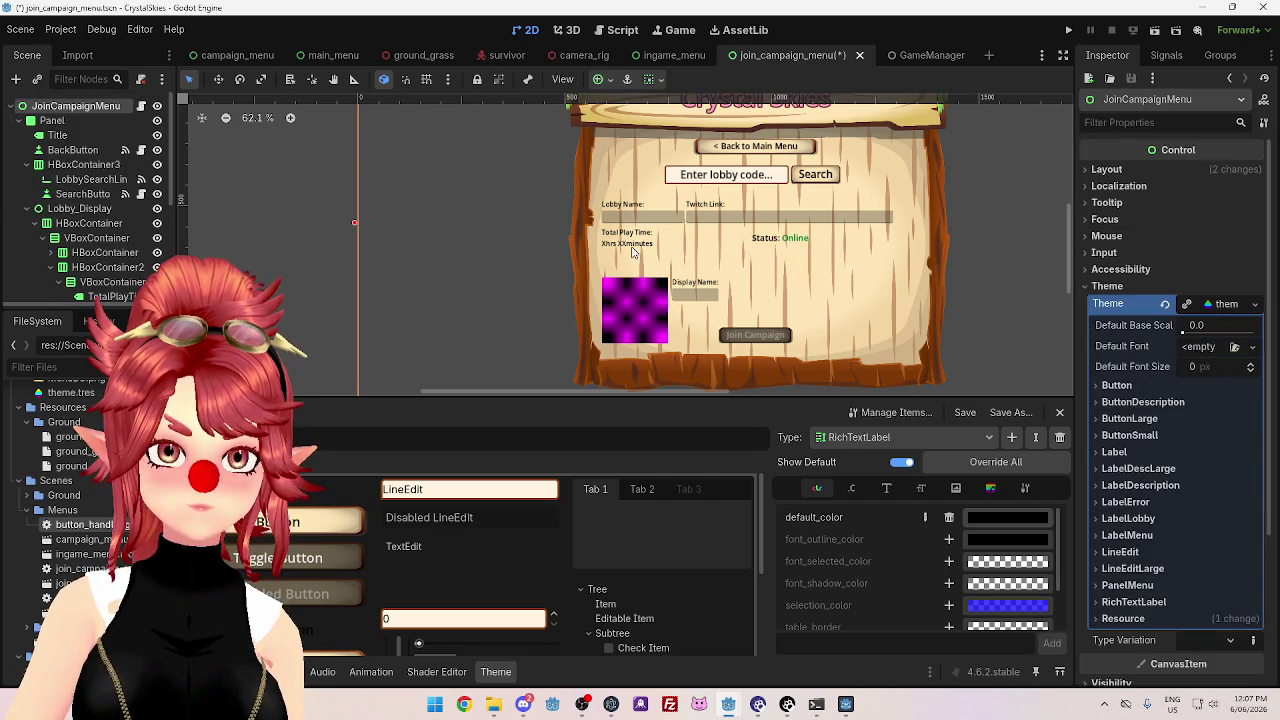
pyautogui.click(760, 248)
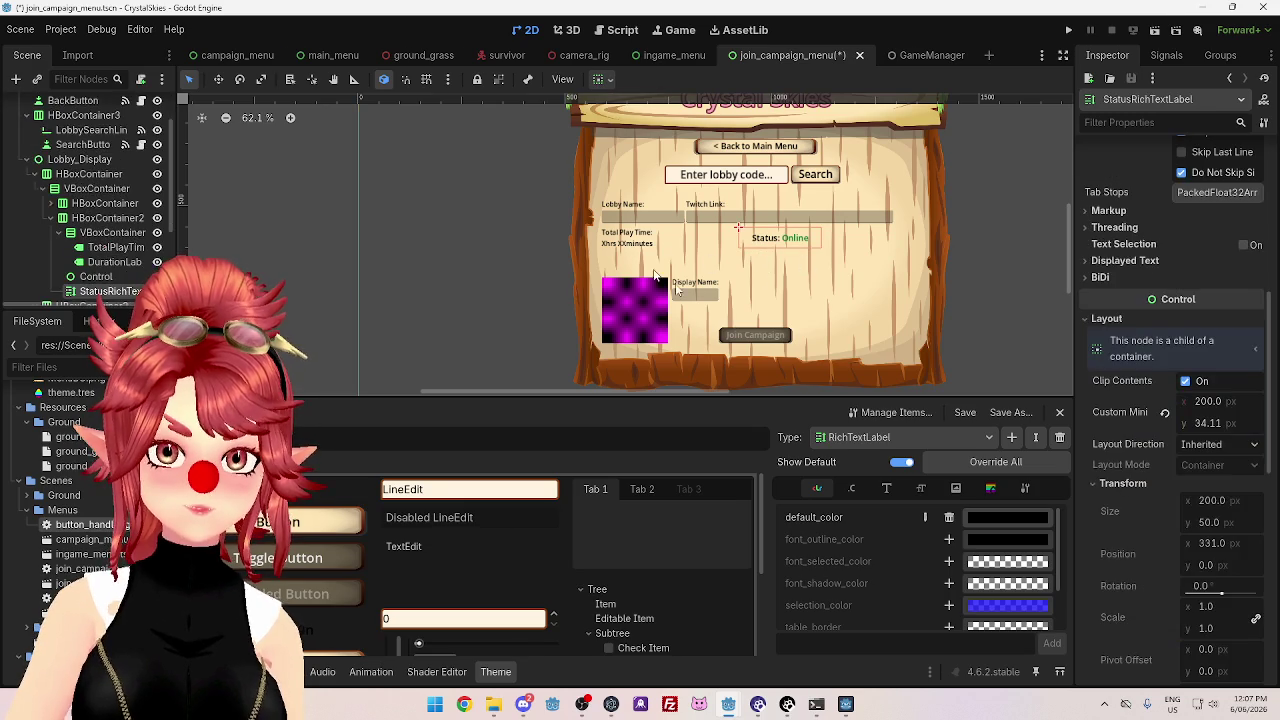
pyautogui.click(620, 318)
pyautogui.click(648, 308)
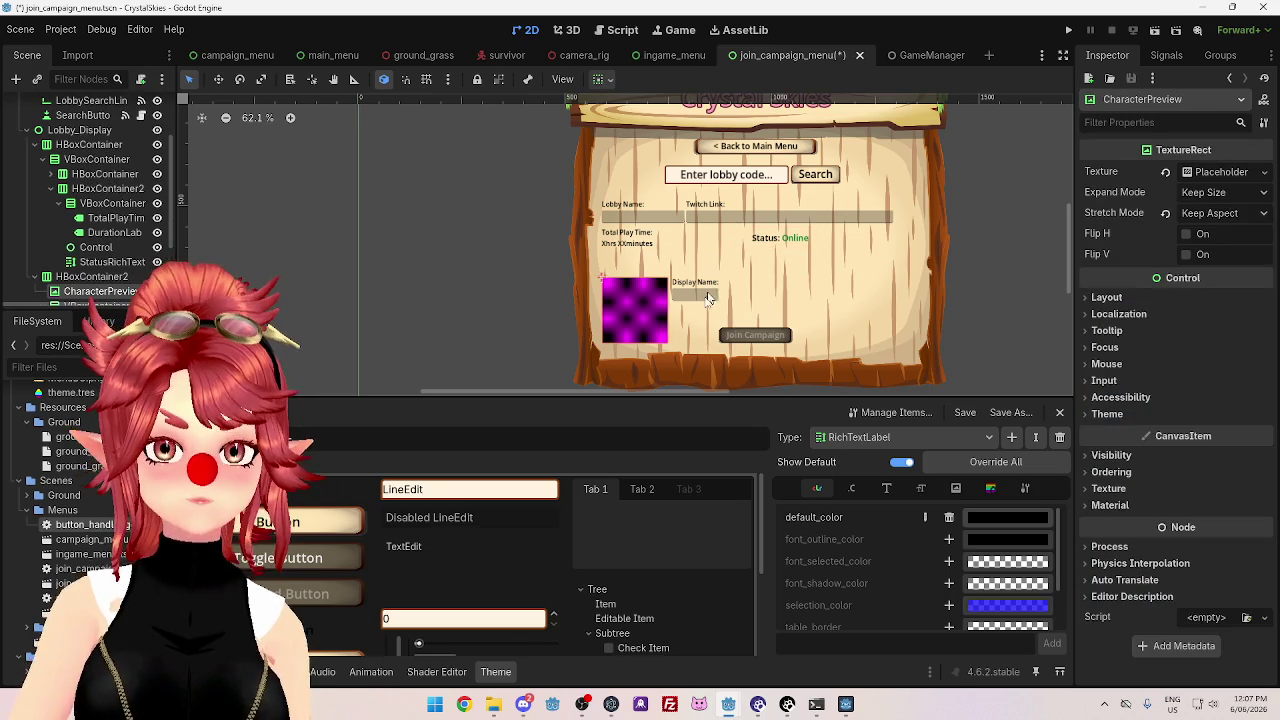
# - Raise HBoxContainer2 to Position y about 490.65, then check the Join Campaign button
pyautogui.click(92, 277)
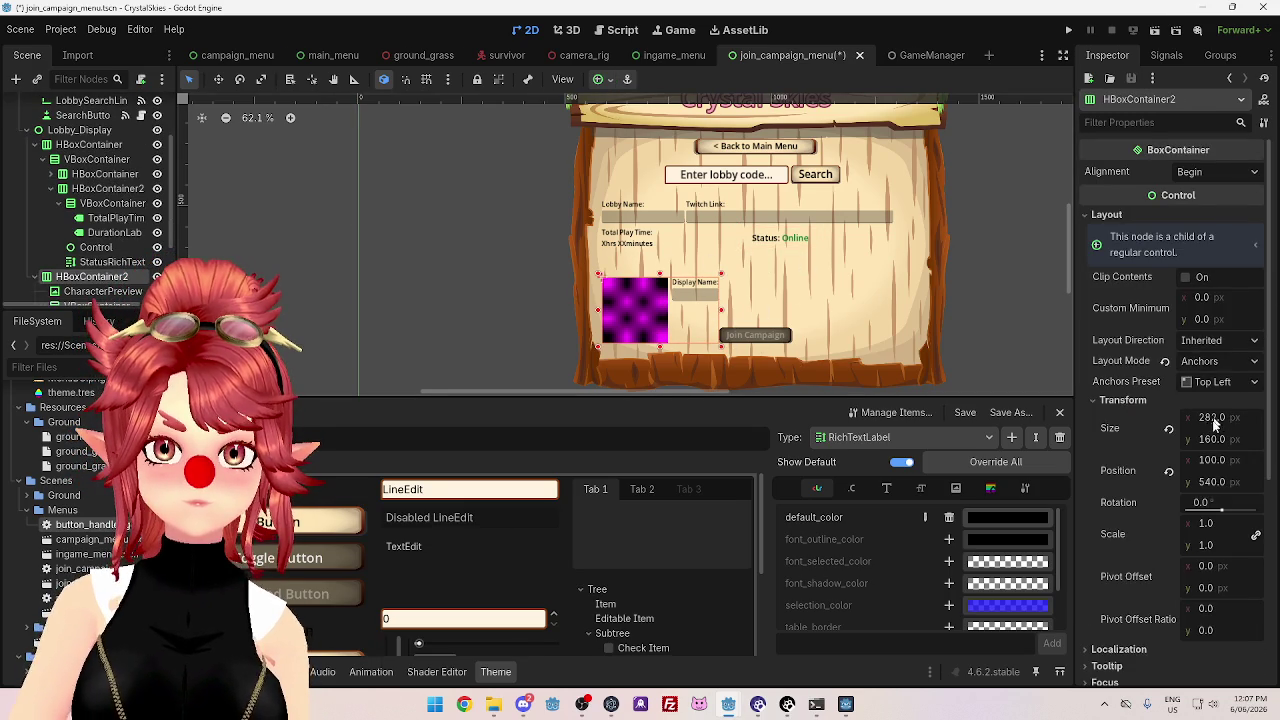
pyautogui.moveTo(1208, 484); pyautogui.dragTo(1188, 481)
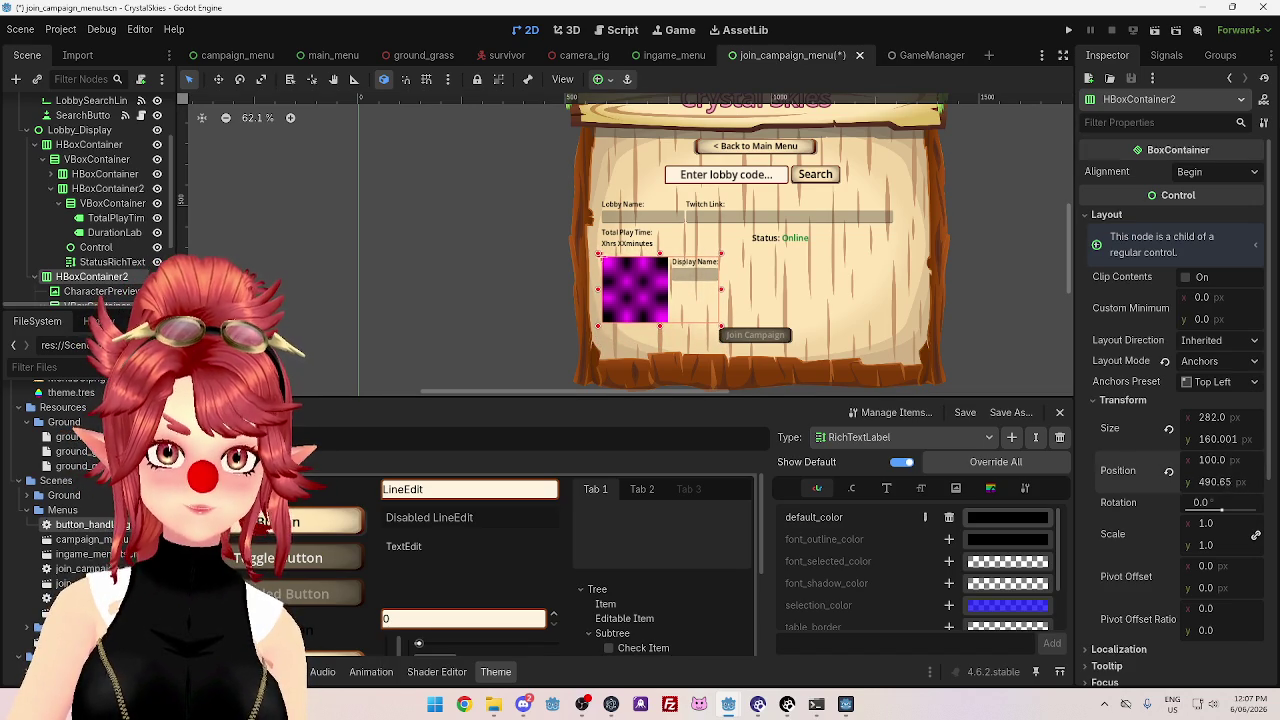
pyautogui.click(895, 336)
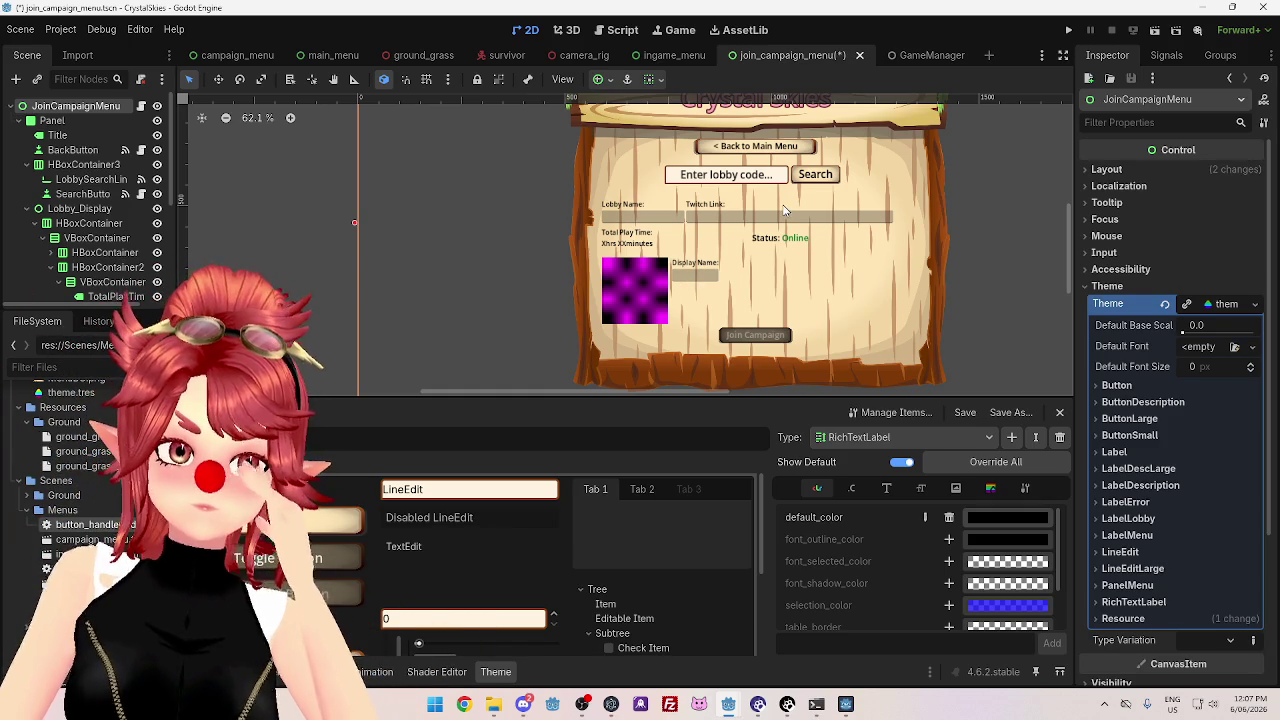
pyautogui.click(770, 338)
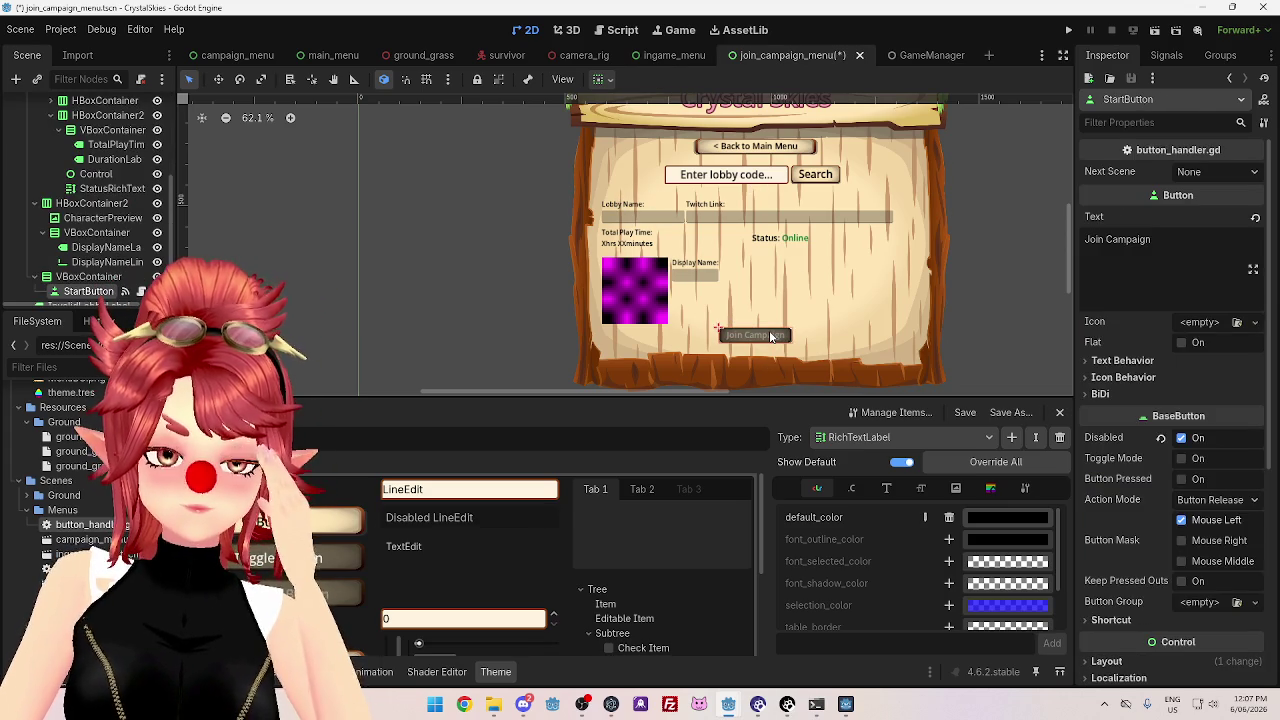
# - Set the preview and display-name row's Position x to 300
pyautogui.scroll(-5, 1197, 479)
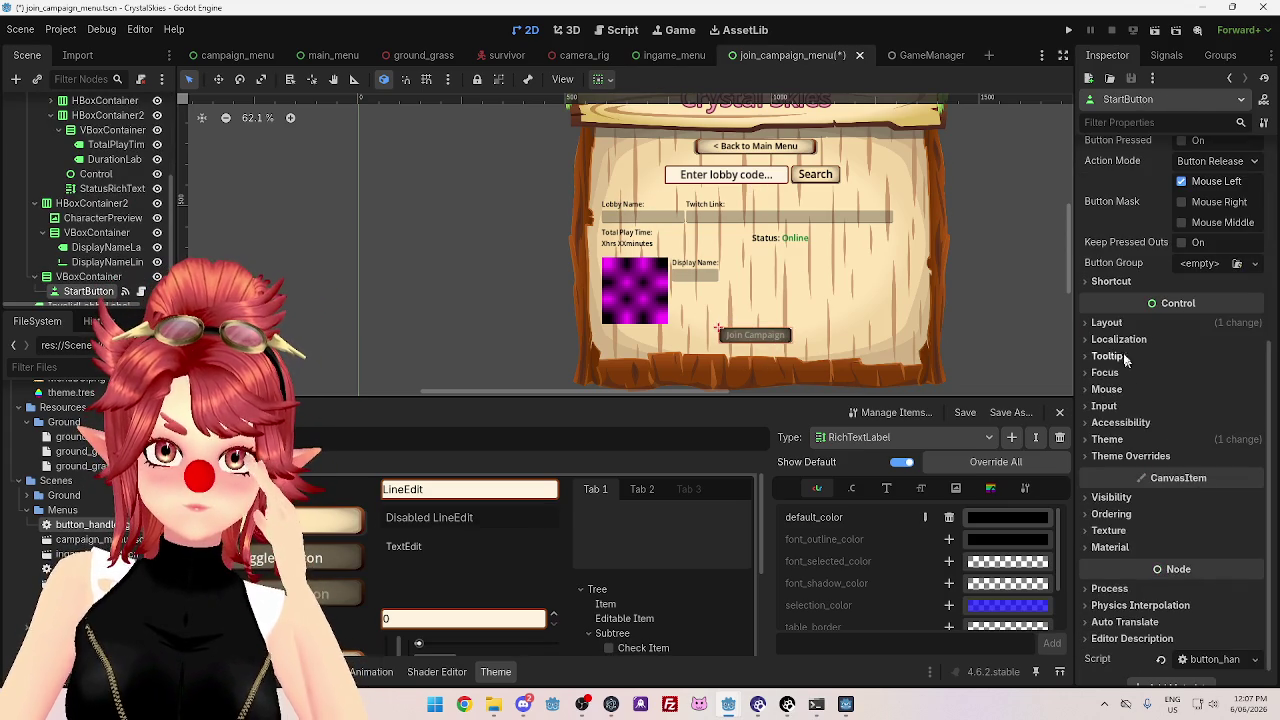
pyautogui.click(1107, 323)
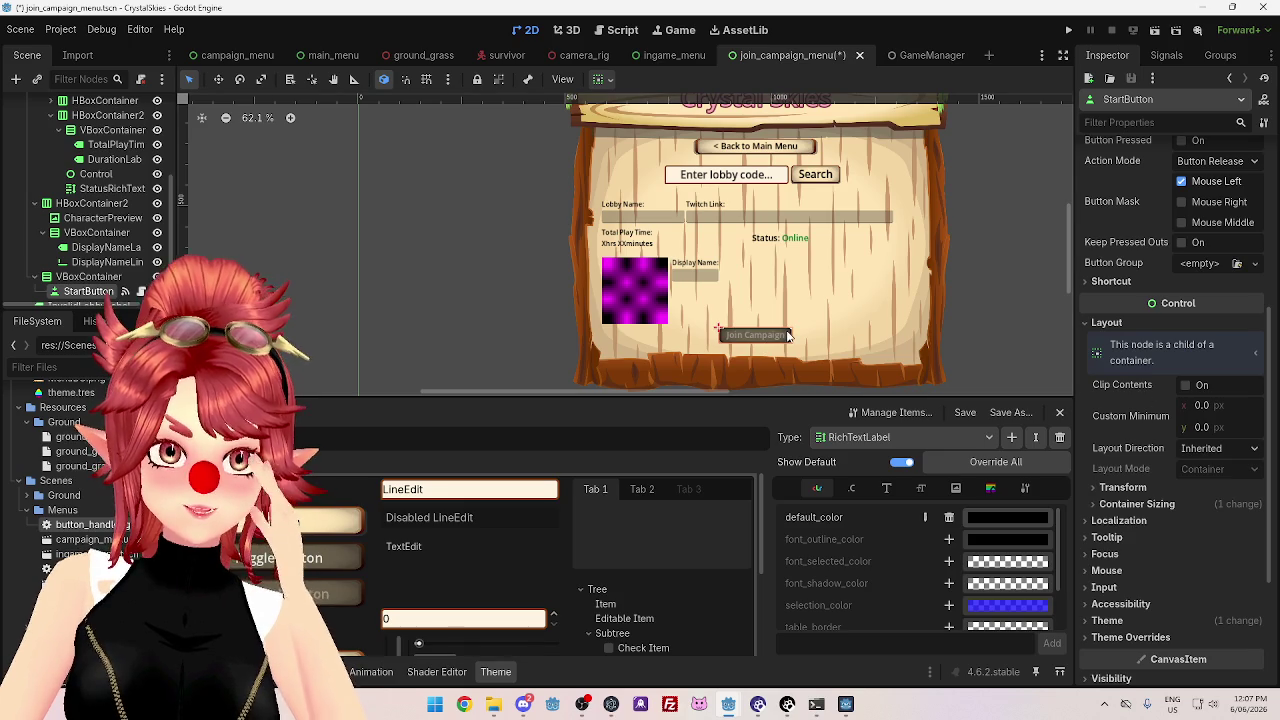
pyautogui.click(1056, 286)
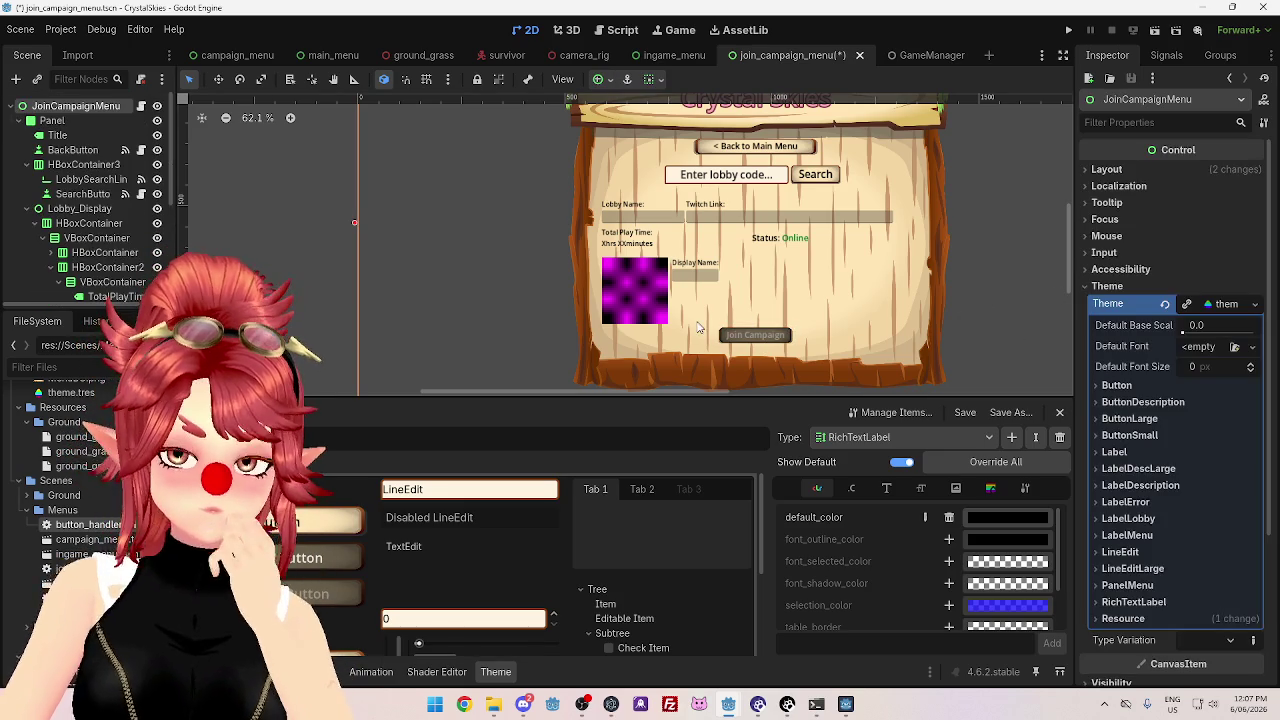
pyautogui.click(642, 287)
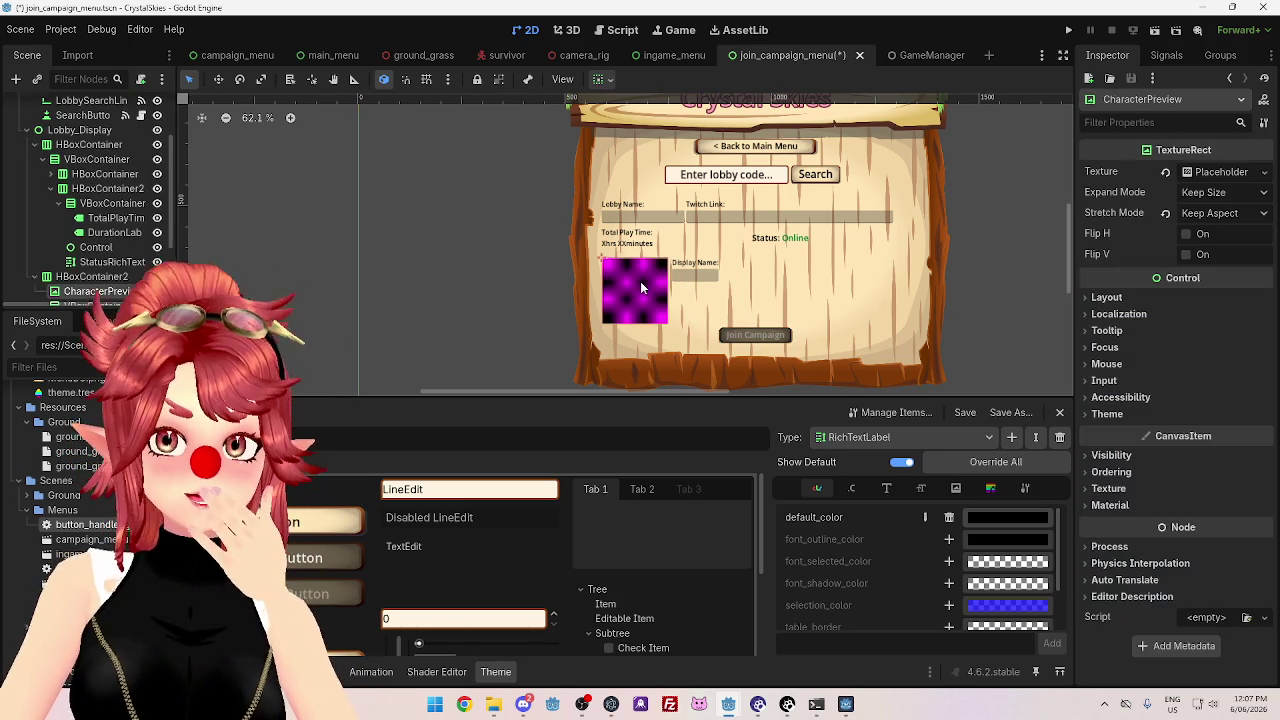
pyautogui.click(97, 278)
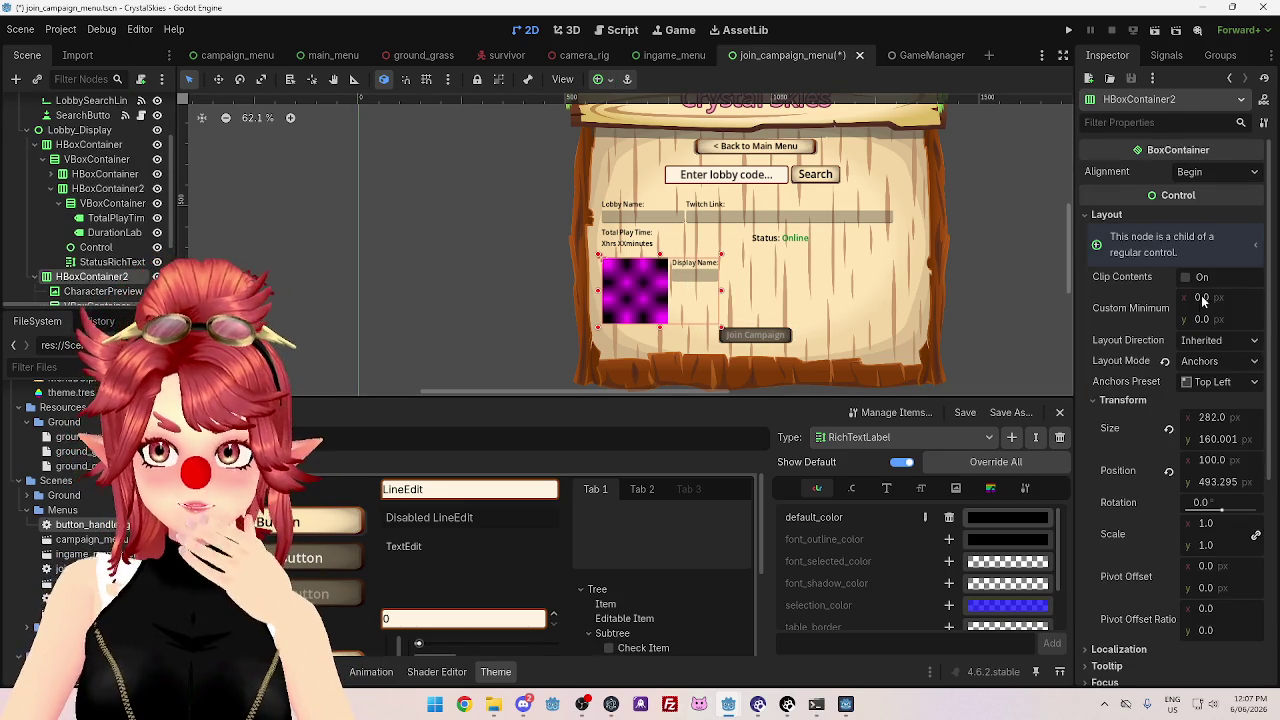
pyautogui.click(1218, 461)
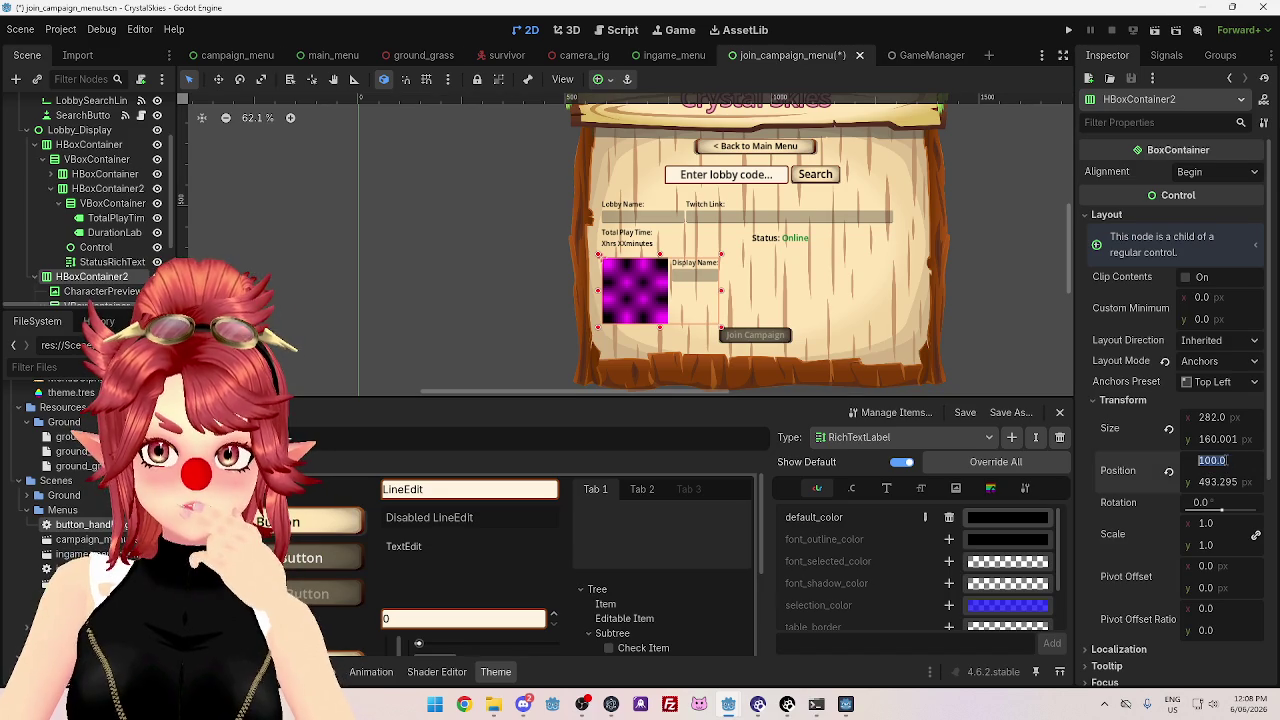
pyautogui.write('30')
pyautogui.press('Return')
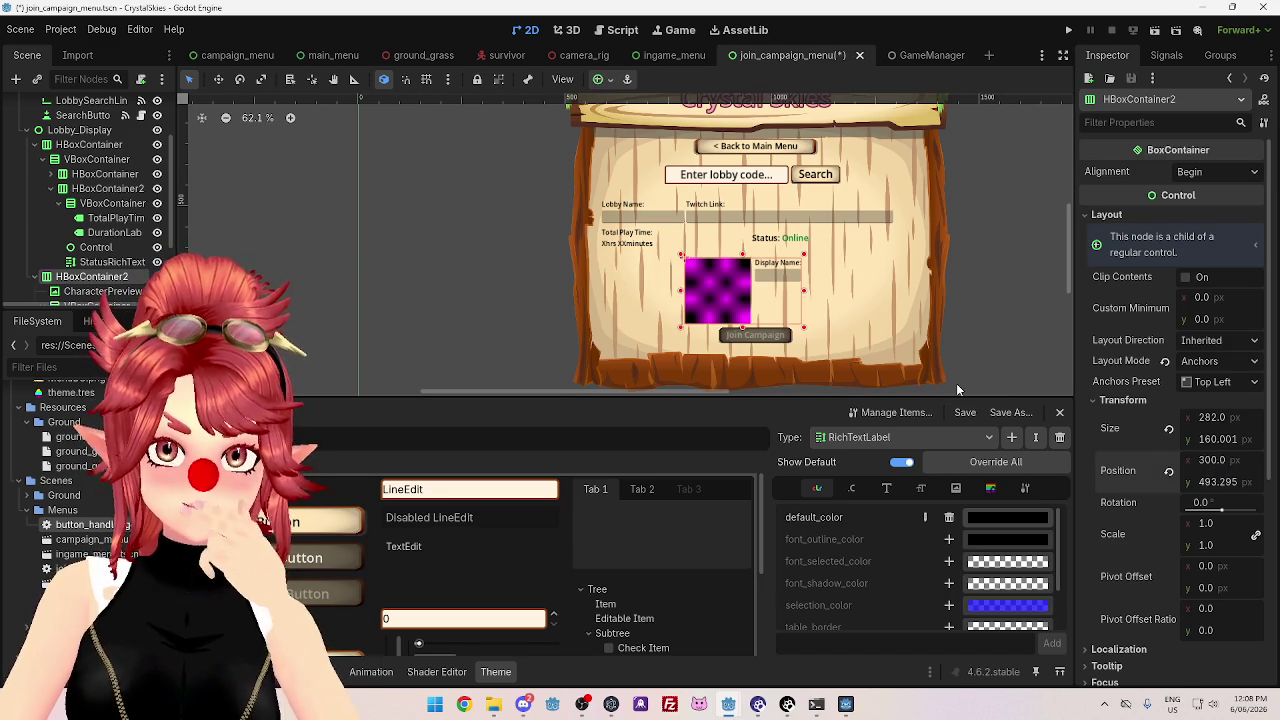
pyautogui.click(956, 314)
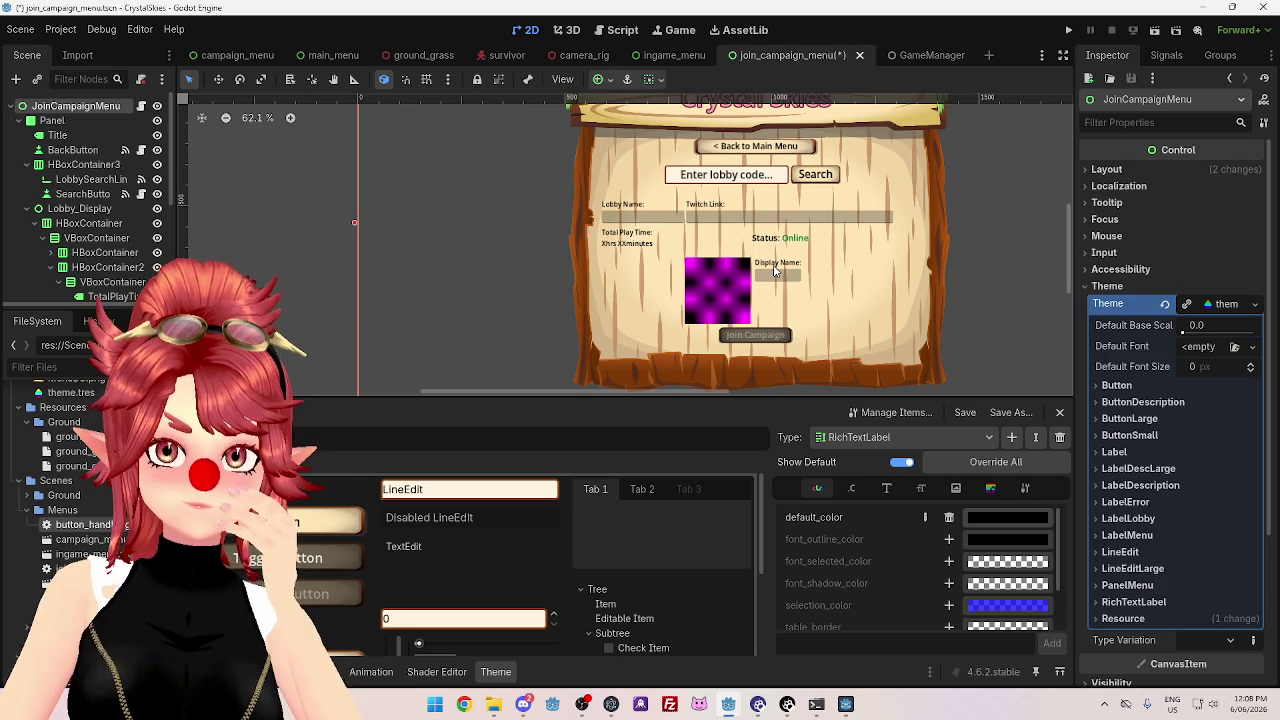
pyautogui.click(773, 270)
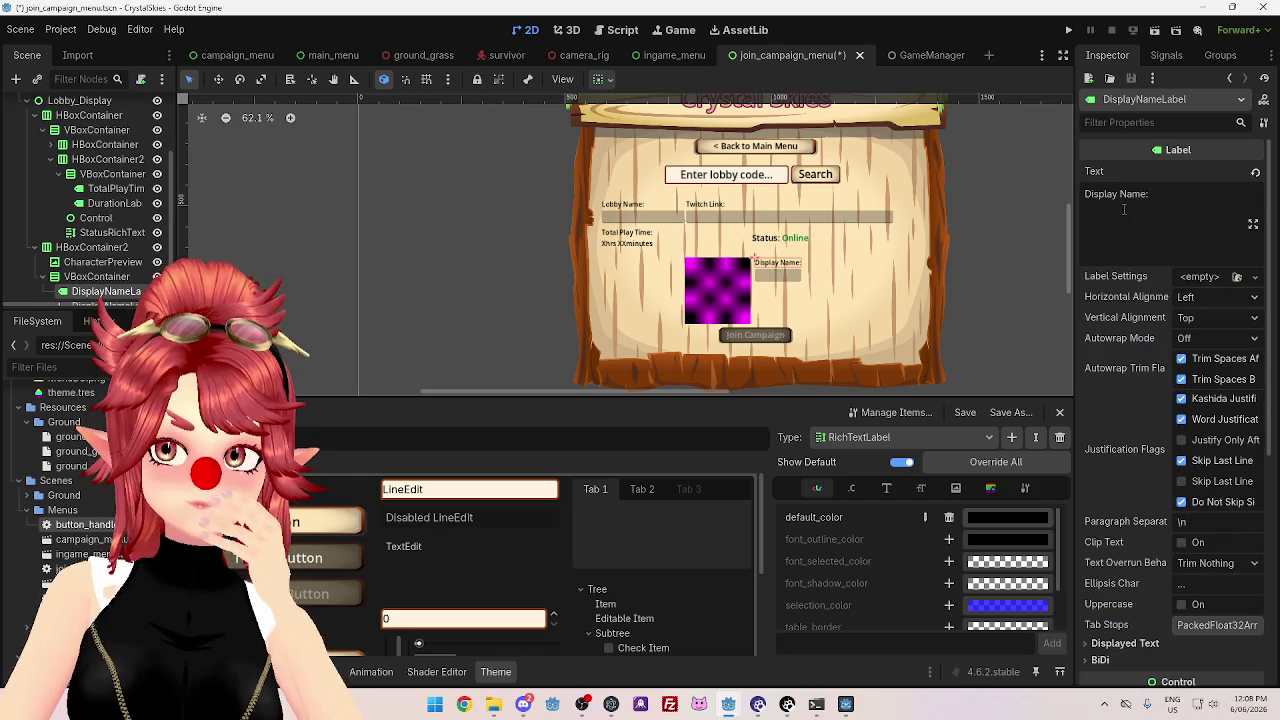
# - Give DisplayNameLineEdit a Custom Minimum Size of 150 x 0, reverting a trial 200 height
pyautogui.click(800, 277)
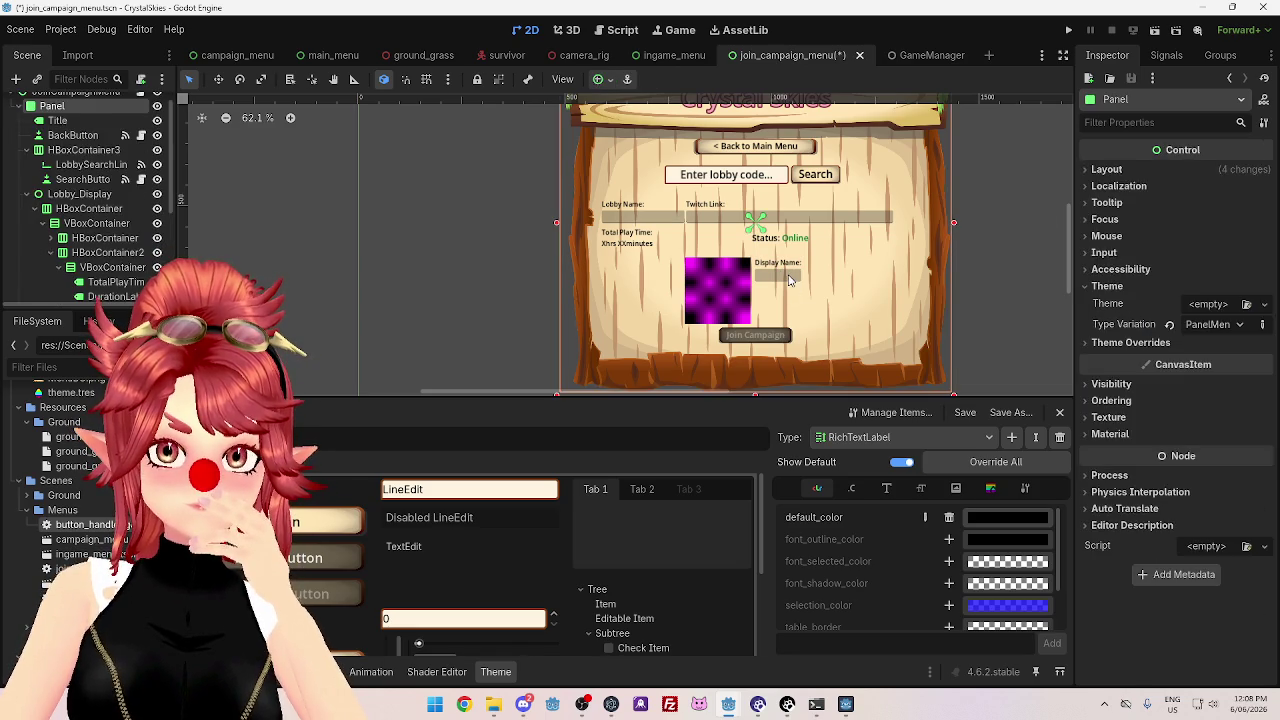
pyautogui.click(790, 281)
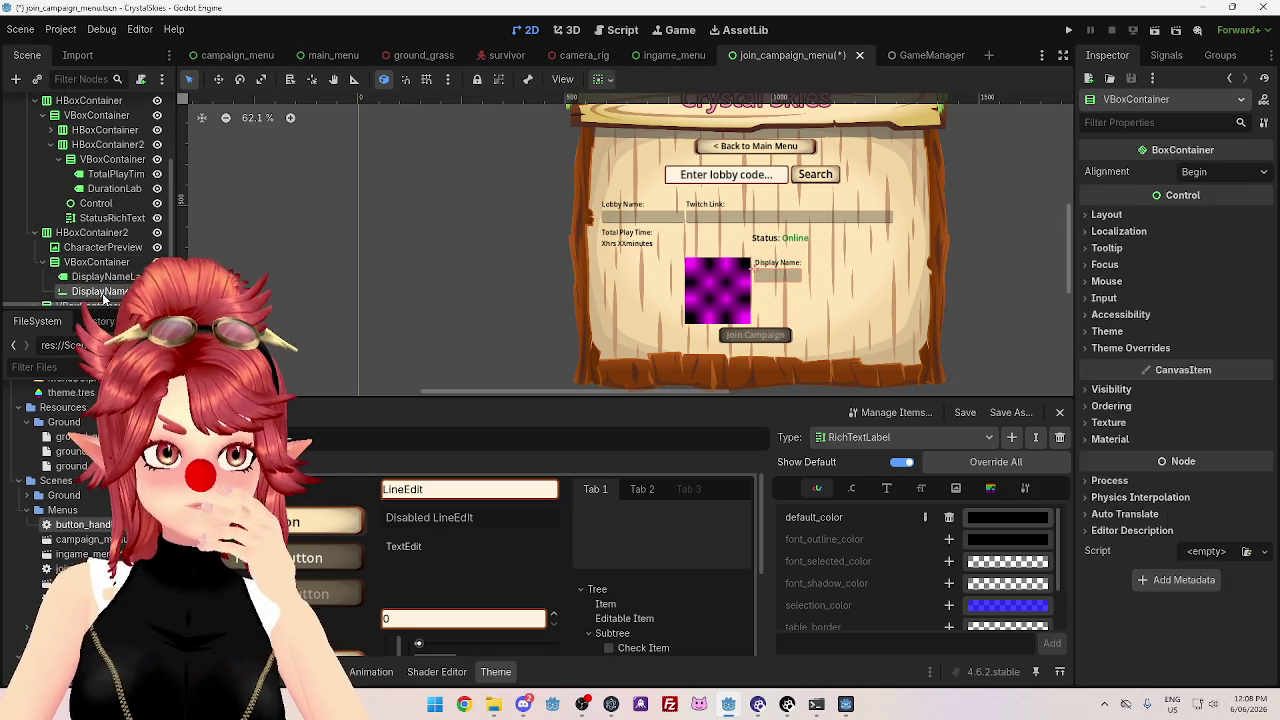
pyautogui.scroll(-5, 1168, 334)
pyautogui.click(1106, 331)
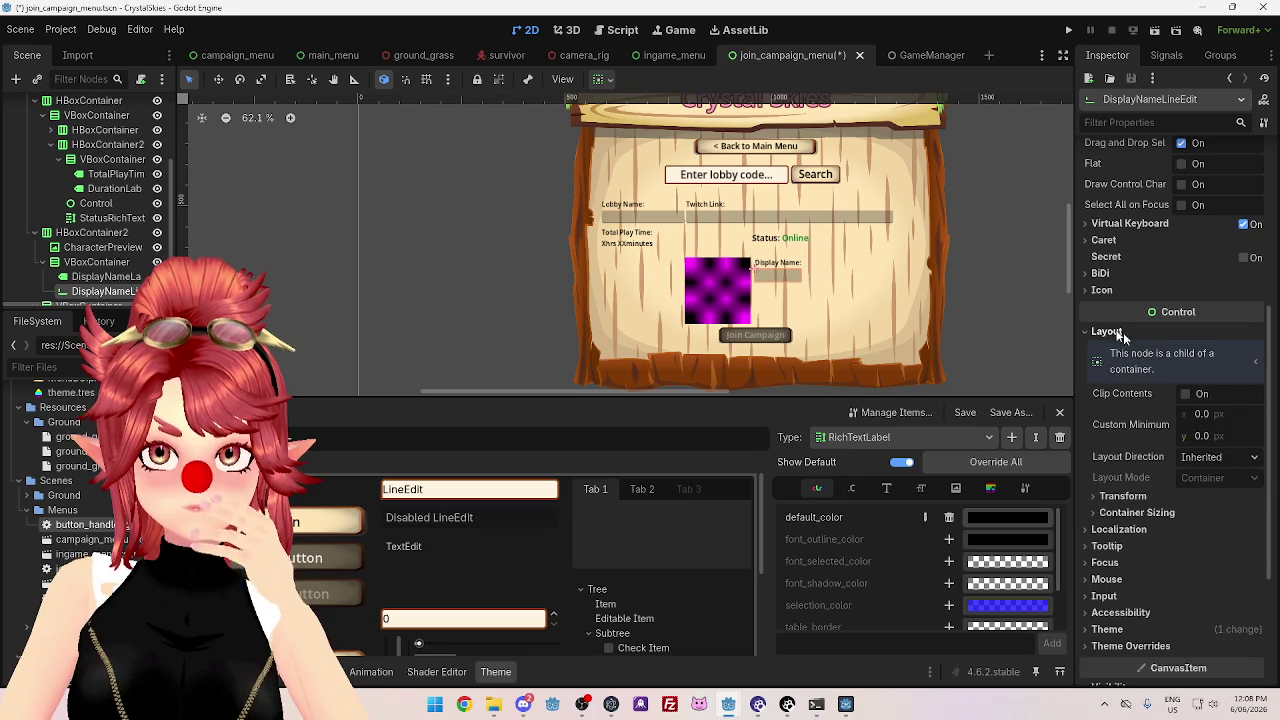
pyautogui.click(1205, 436)
pyautogui.write('200')
pyautogui.press('Return')
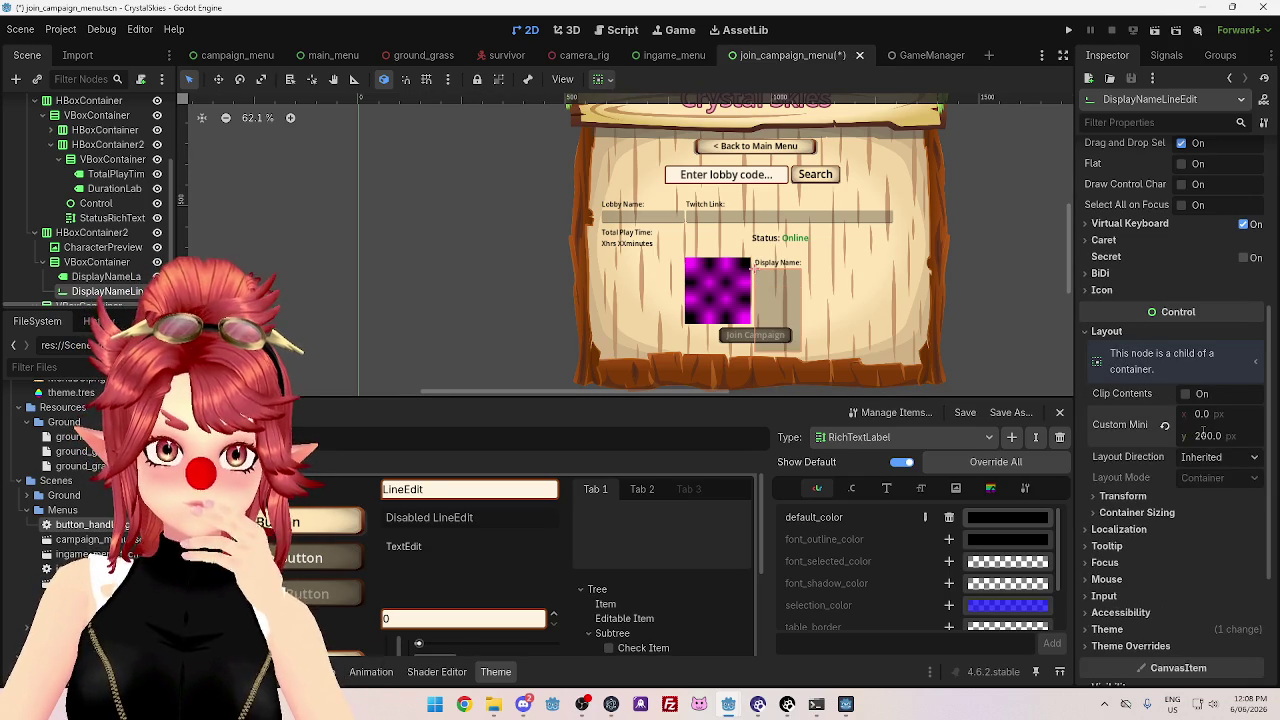
pyautogui.click(1206, 432)
pyautogui.write('0')
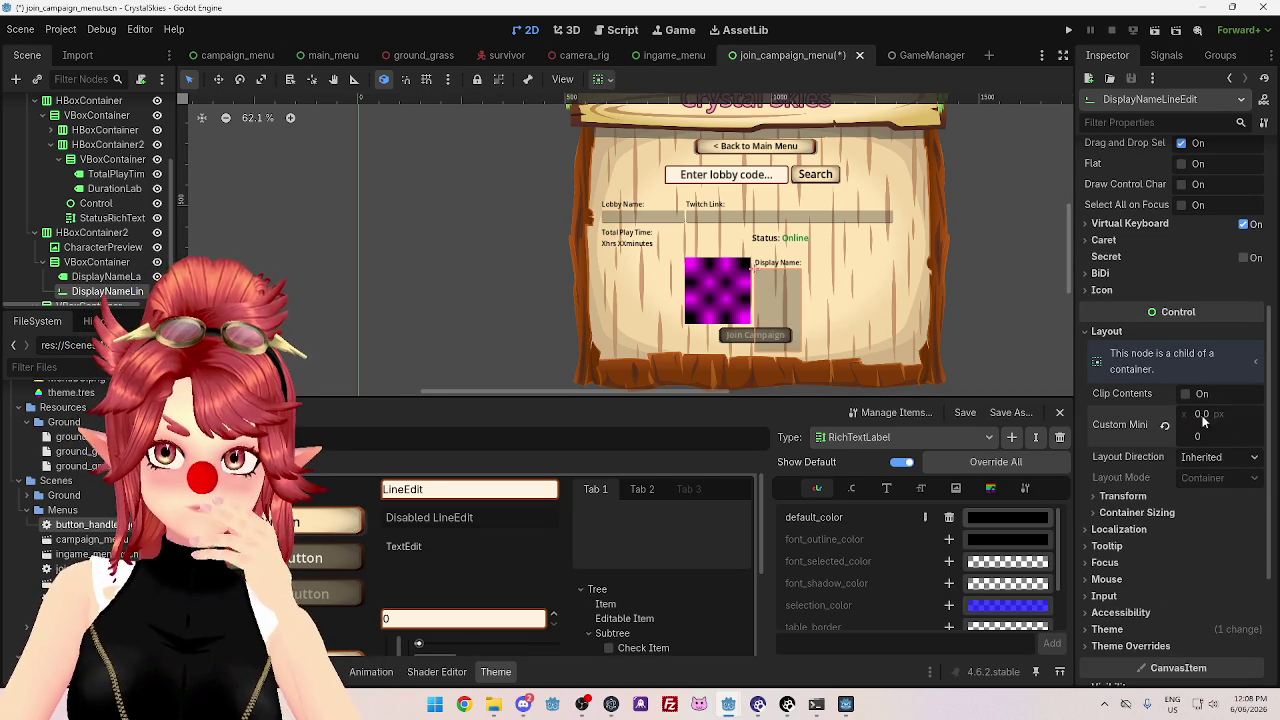
pyautogui.press('Return')
pyautogui.click(1207, 414)
pyautogui.write('100150')
pyautogui.press('Return')
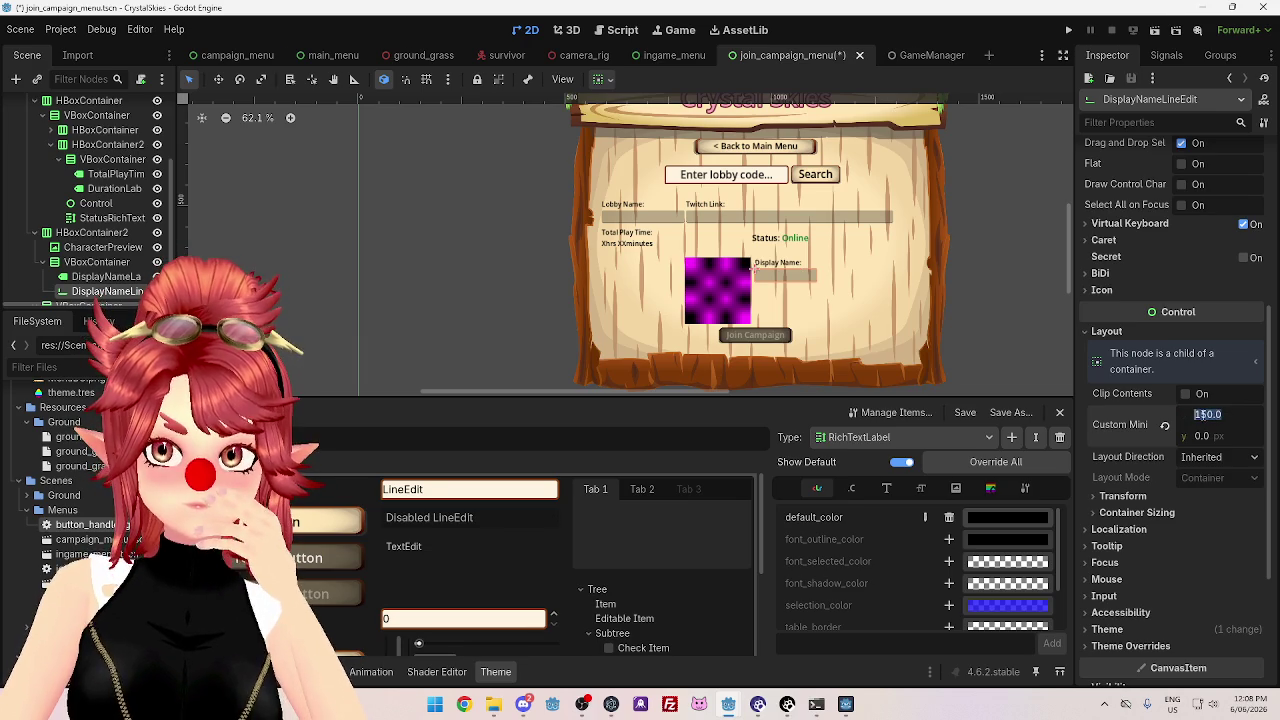
pyautogui.click(998, 286)
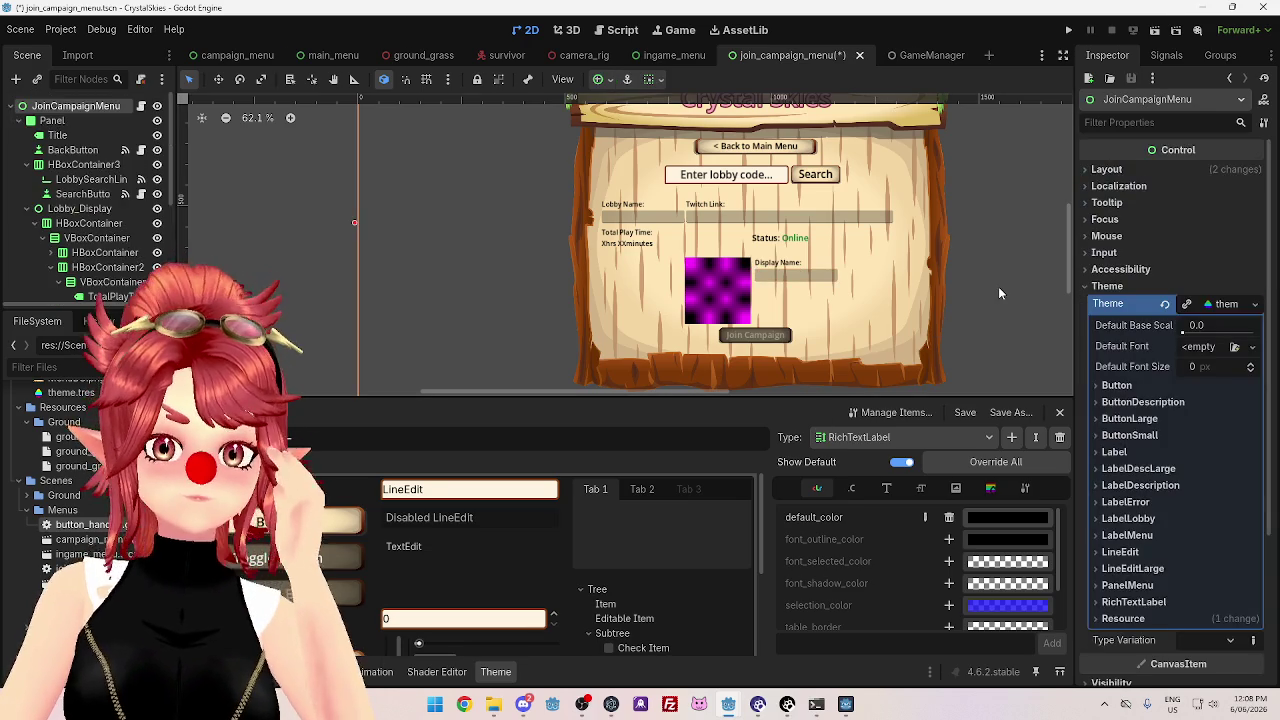
pyautogui.scroll(-3, 90, 180)
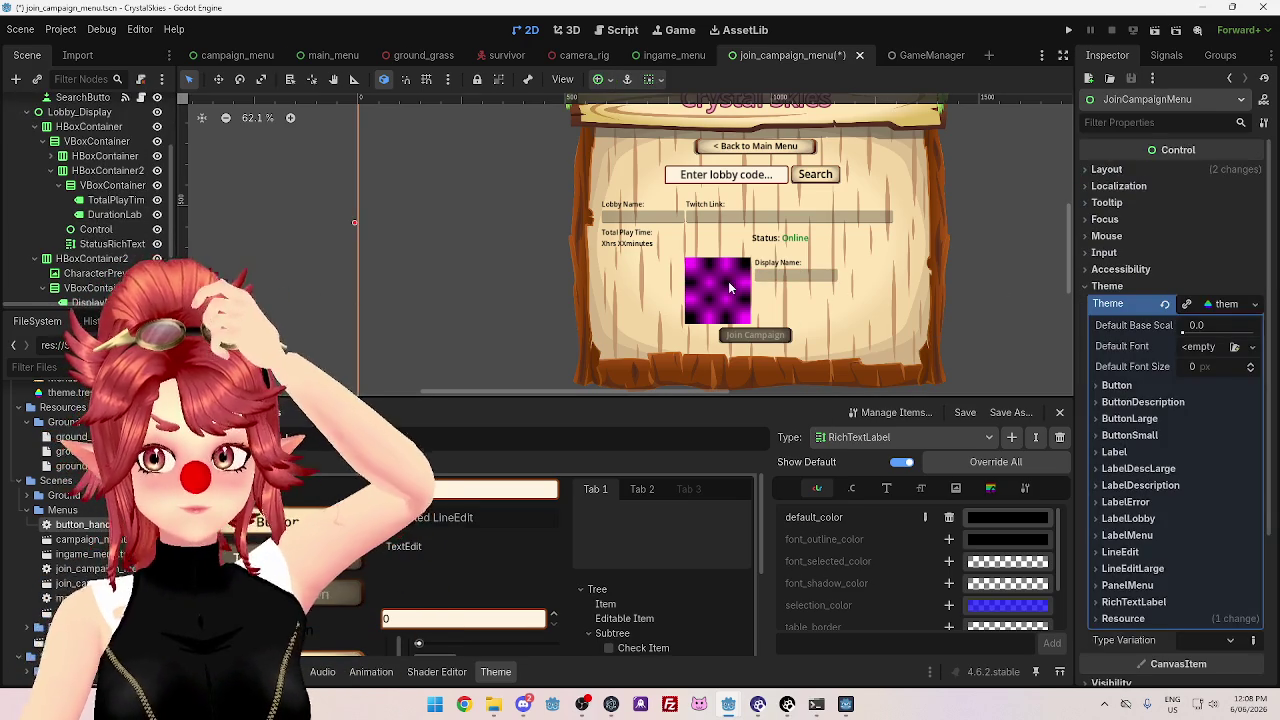
# - Nudge HBoxContainer2 left to Position x about 274.79
pyautogui.click(730, 288)
pyautogui.click(730, 288)
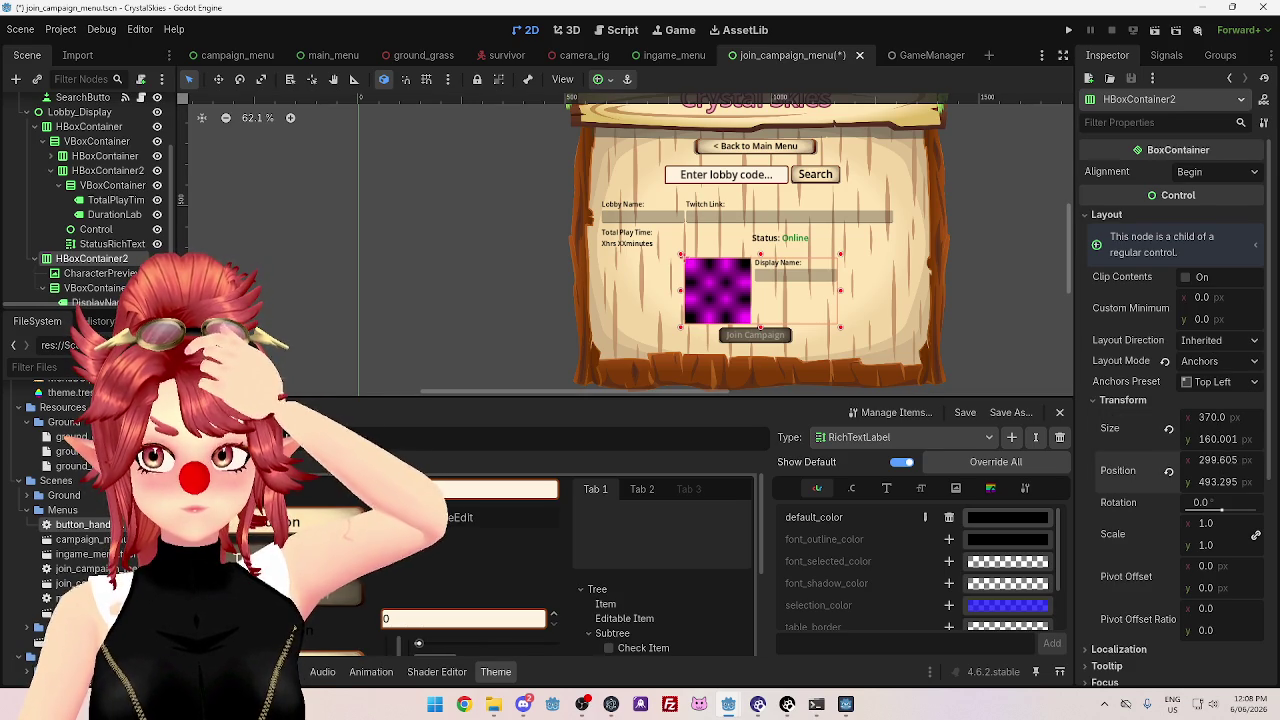
pyautogui.moveTo(1218, 466); pyautogui.dragTo(1190, 466)
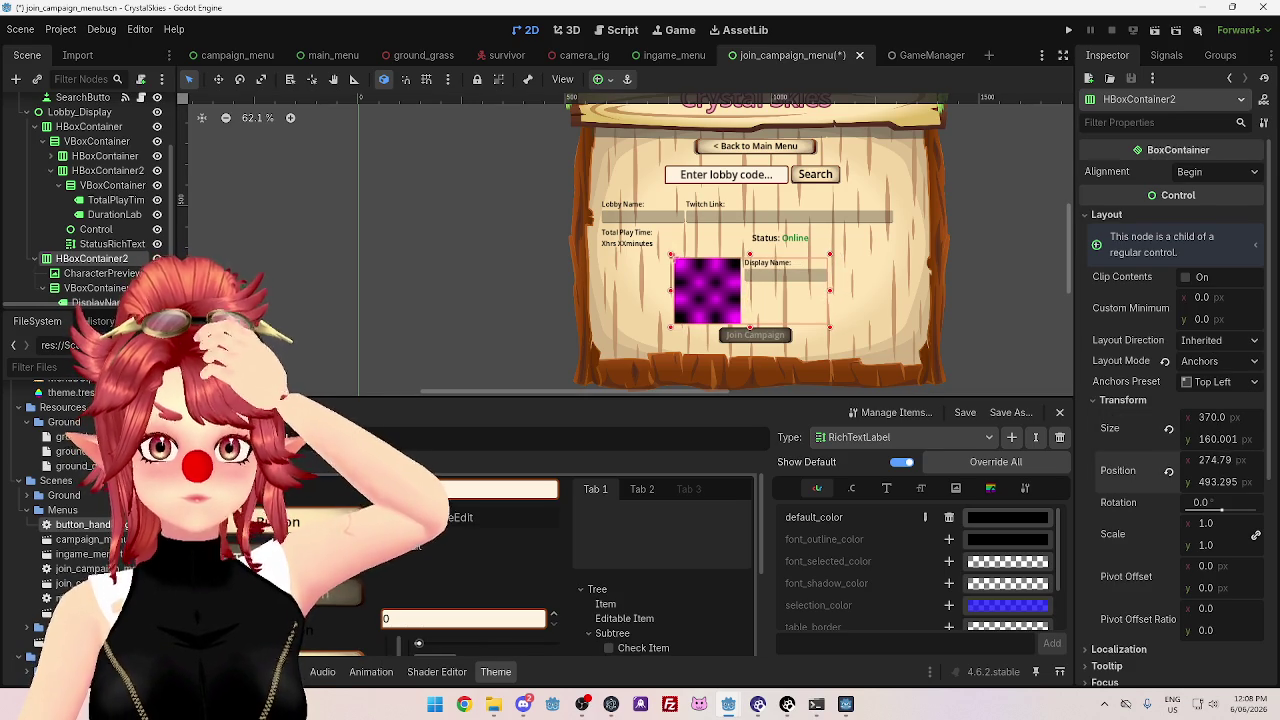
pyautogui.click(708, 244)
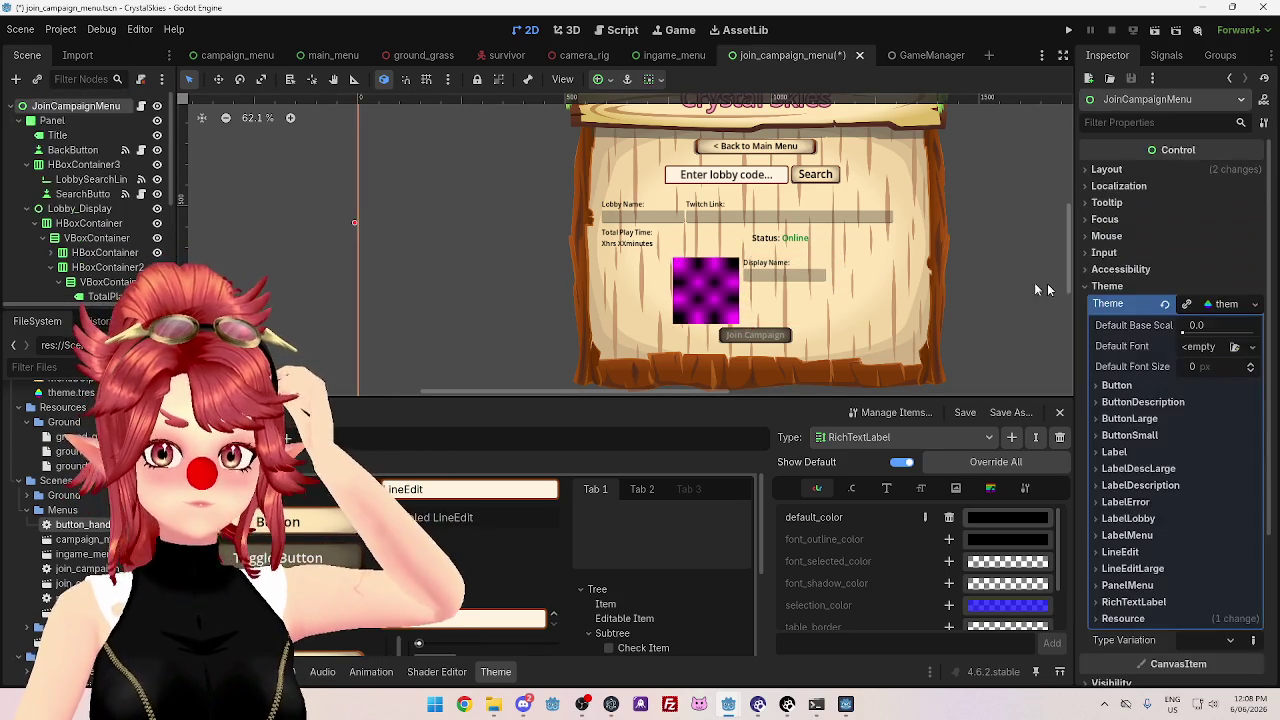
pyautogui.scroll(-2, 926, 268)
pyautogui.scroll(1, 926, 268)
pyautogui.scroll(-1, 926, 268)
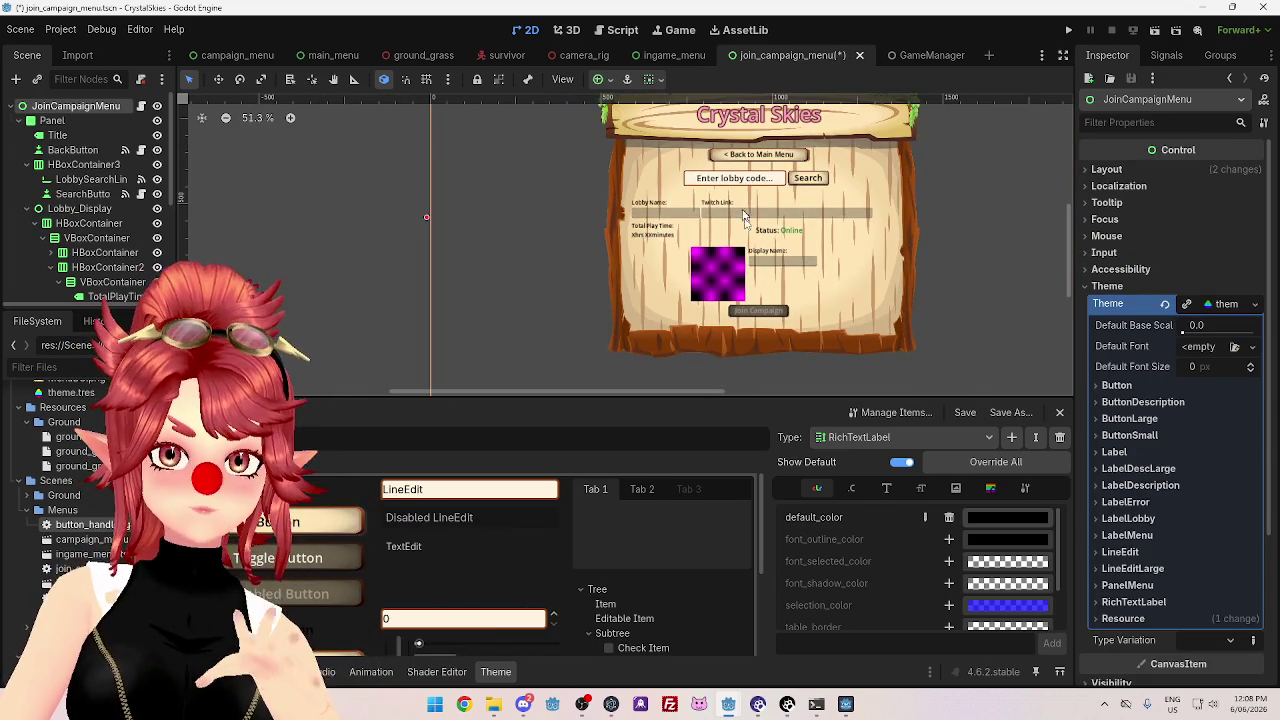
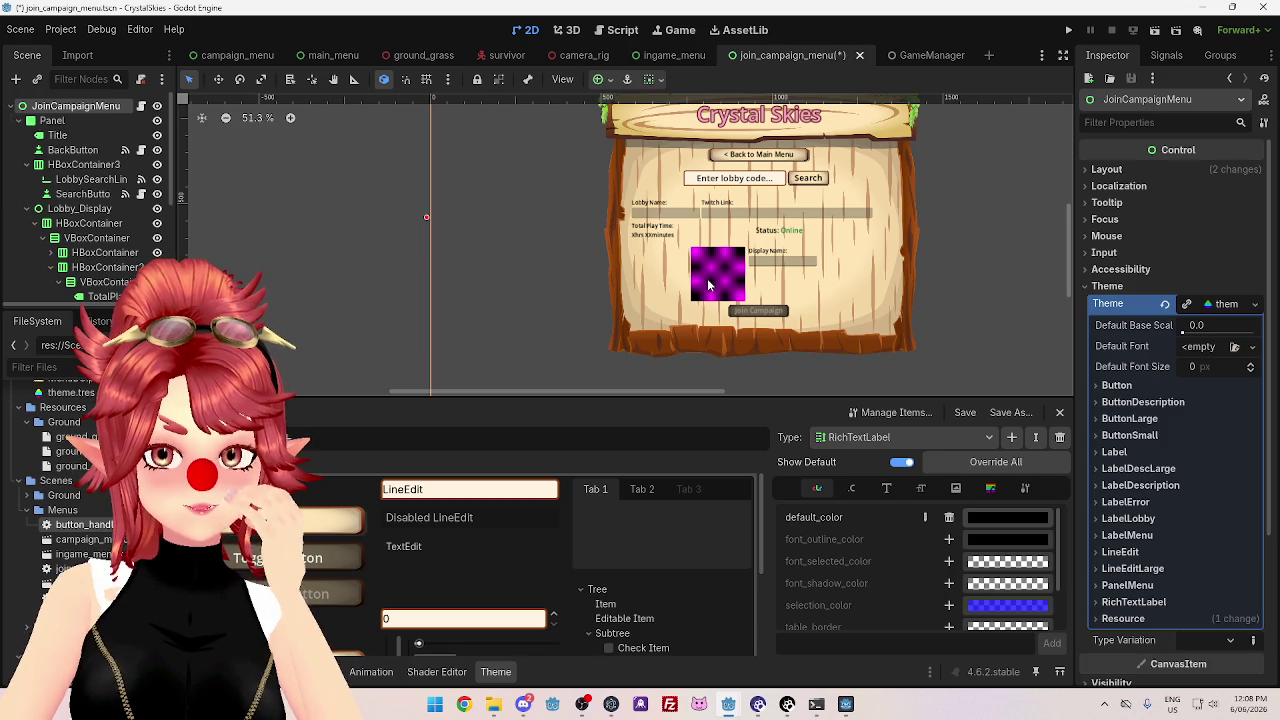
# - Select HBoxContainer2 in the Scene tree and set its Transform Position to x 100, y 500
pyautogui.click(110, 283)
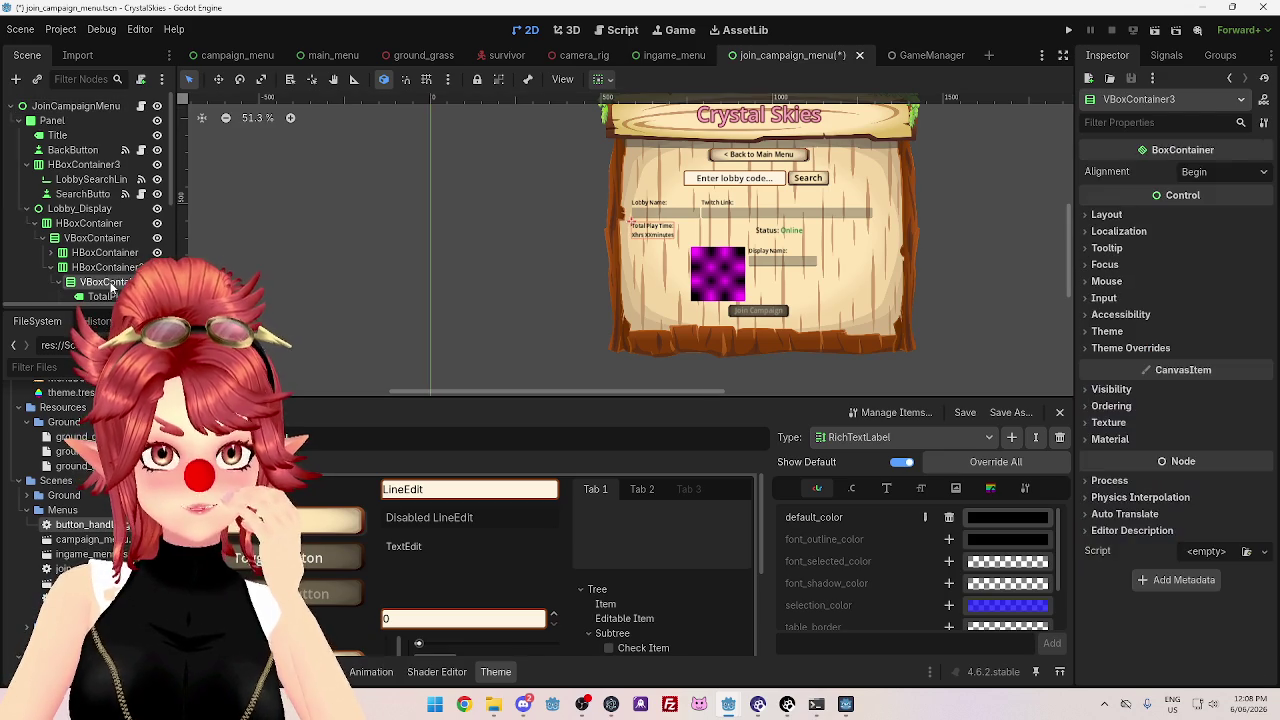
pyautogui.scroll(-2, 100, 270)
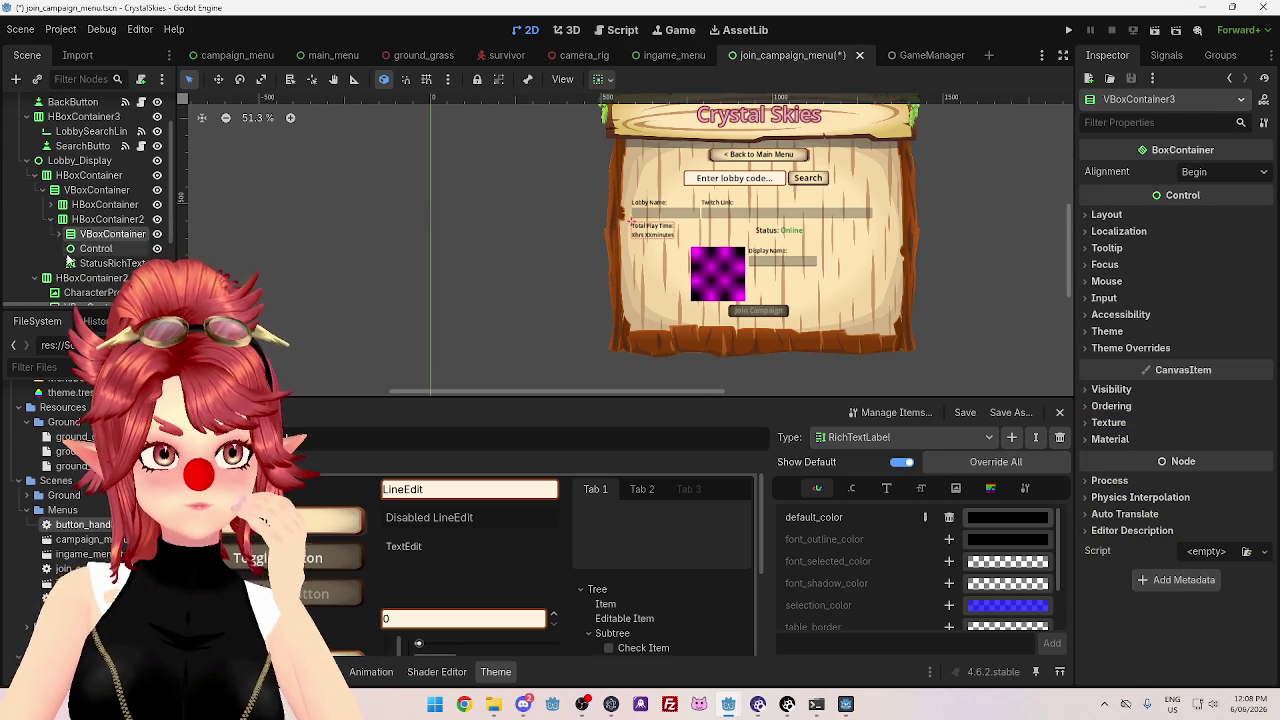
pyautogui.click(70, 237)
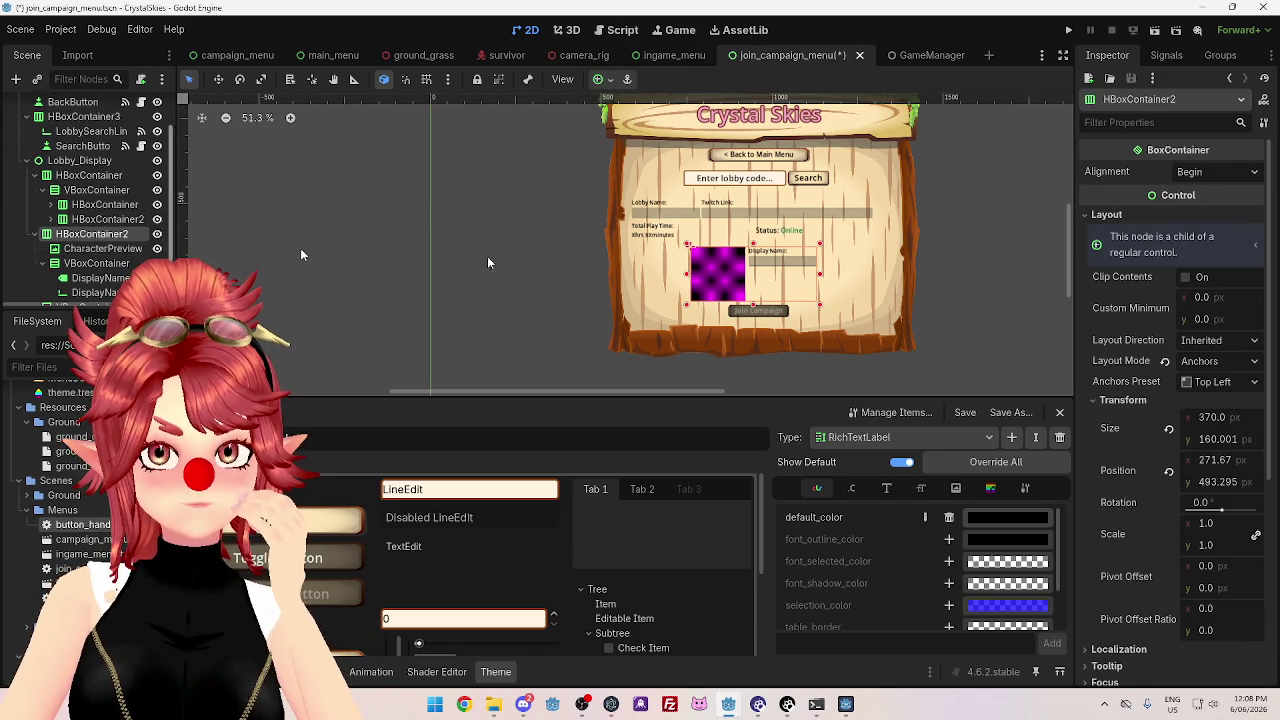
pyautogui.click(1215, 461)
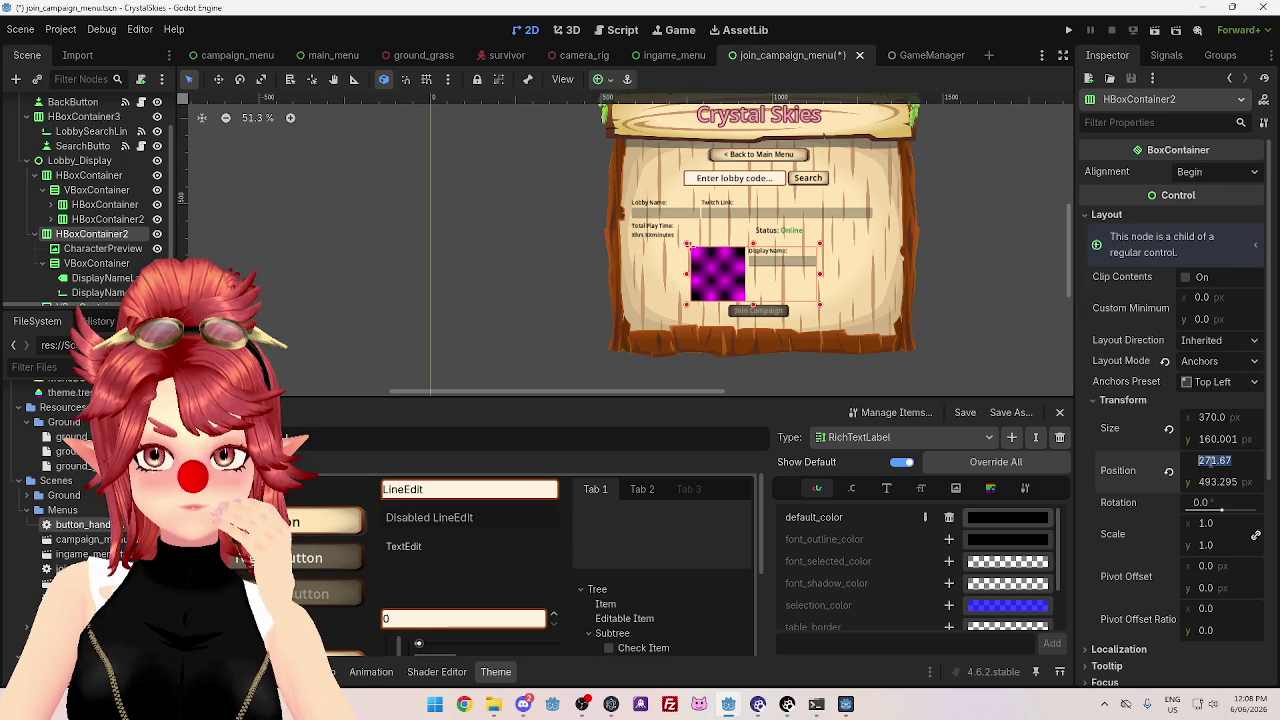
pyautogui.write('20')
pyautogui.press('Return')
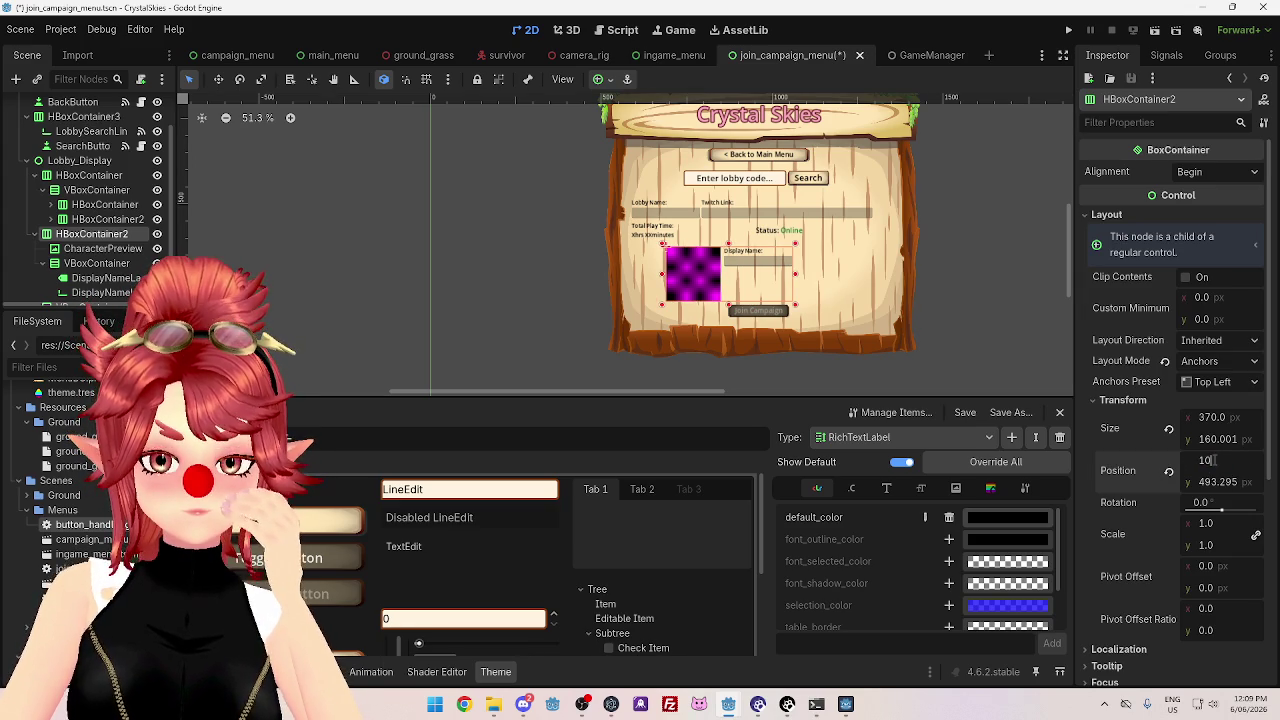
pyautogui.write('00')
pyautogui.press('Return')
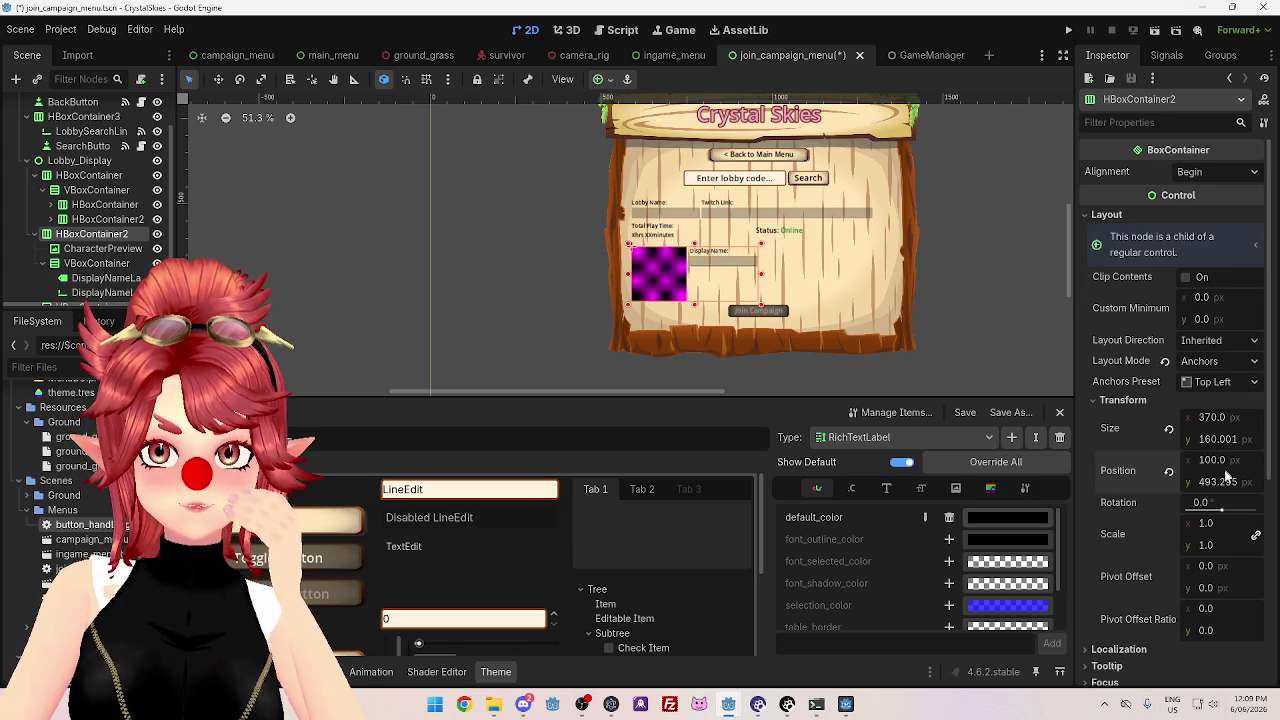
pyautogui.write('00')
pyautogui.press('Return')
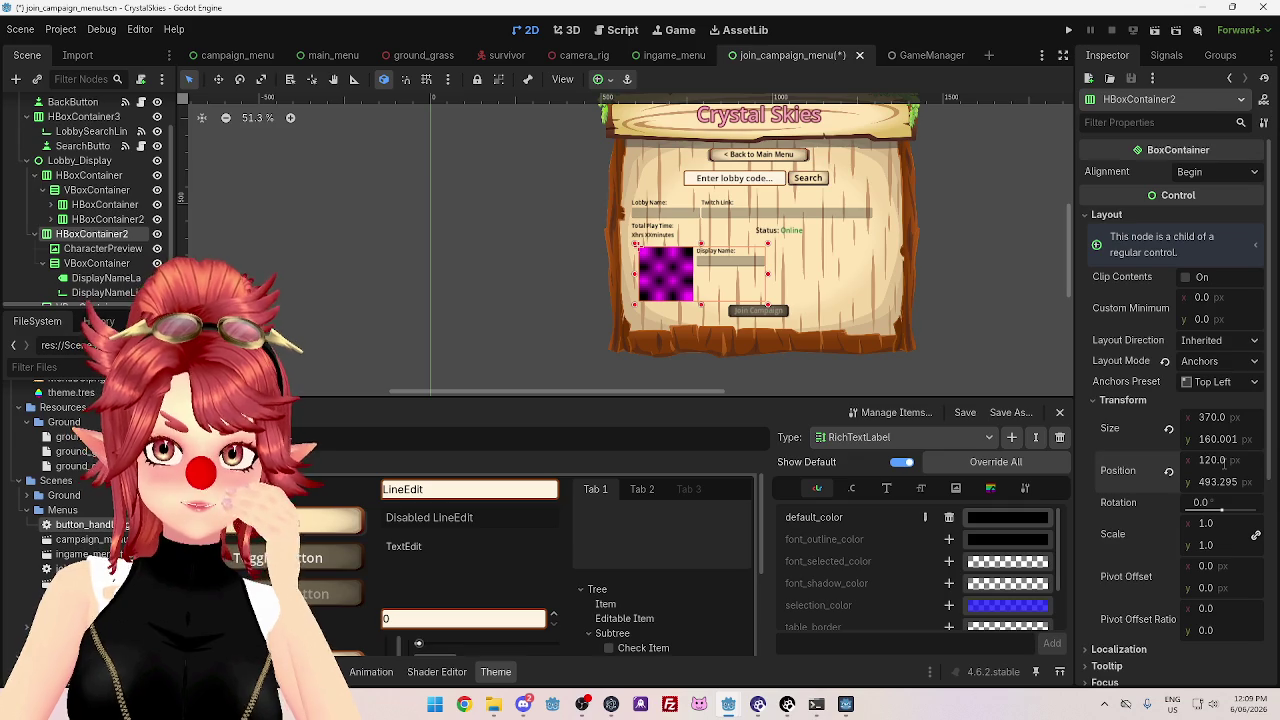
pyautogui.click(1214, 482)
pyautogui.write('500')
pyautogui.press('Return')
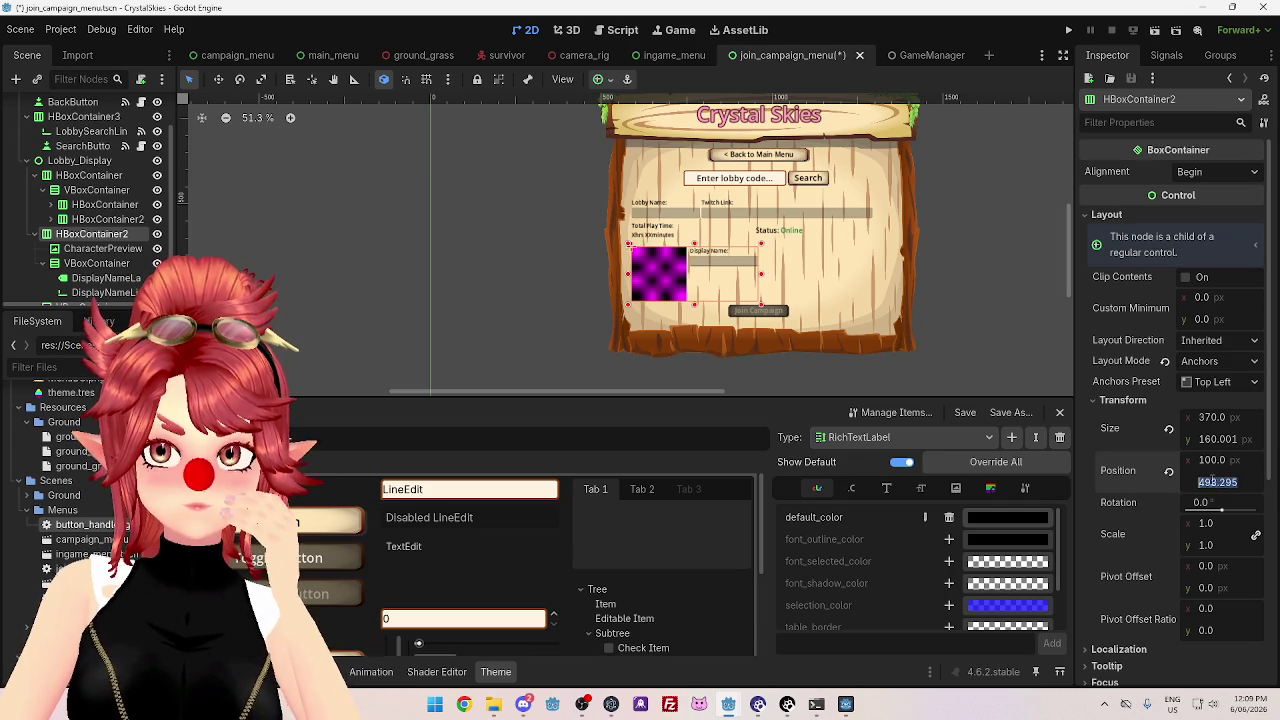
pyautogui.click(745, 300)
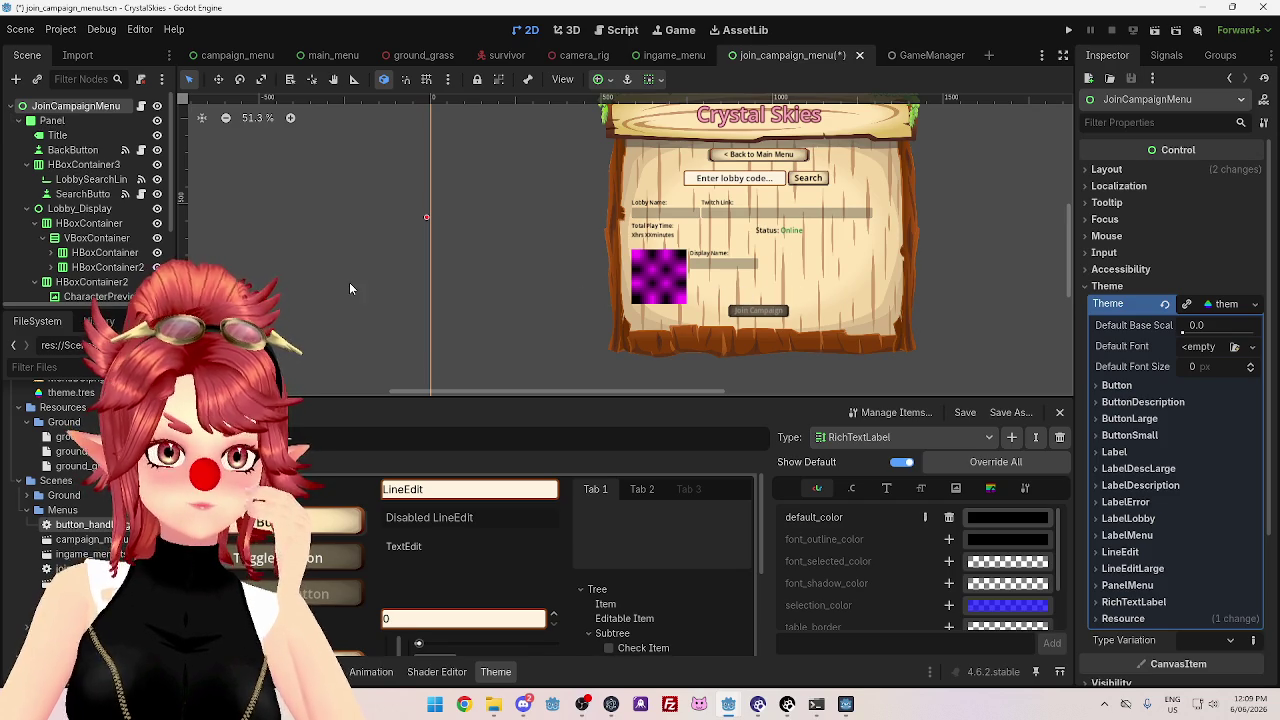
# - Duplicate the InvalidLobbyLabel node to create InvalidLobbyLabel2
pyautogui.click(35, 282)
pyautogui.click(35, 223)
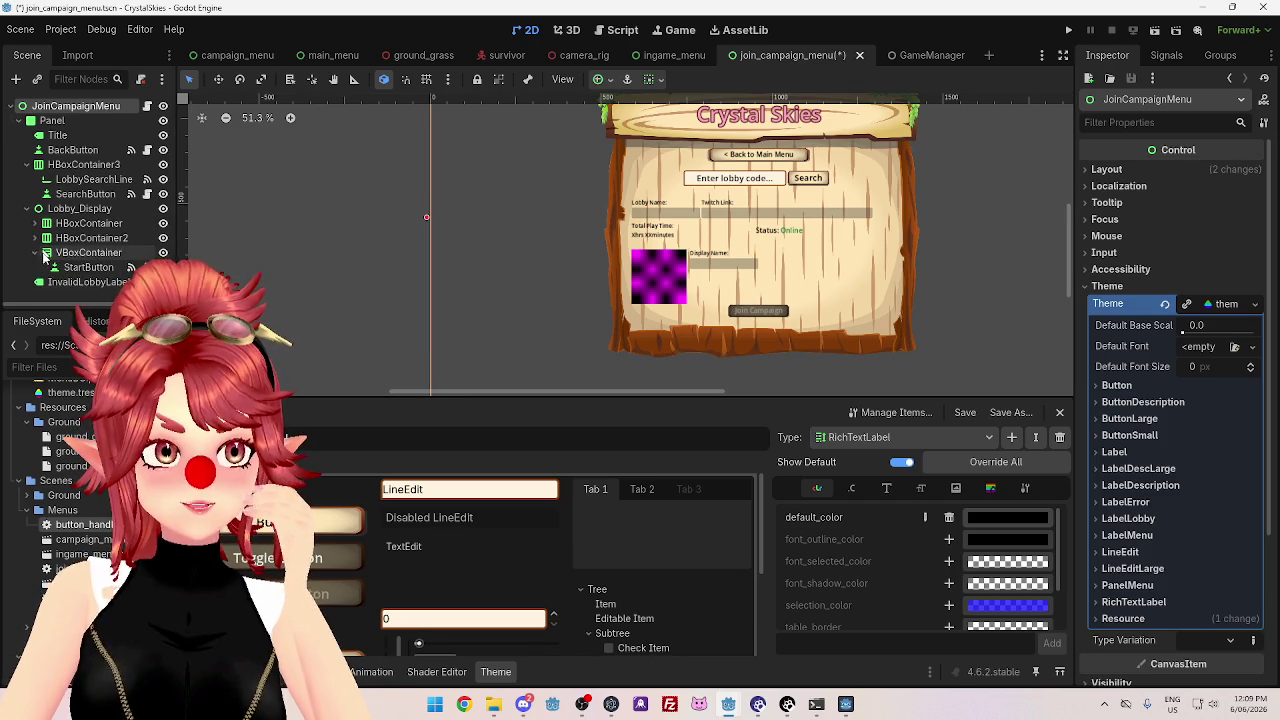
pyautogui.click(80, 268)
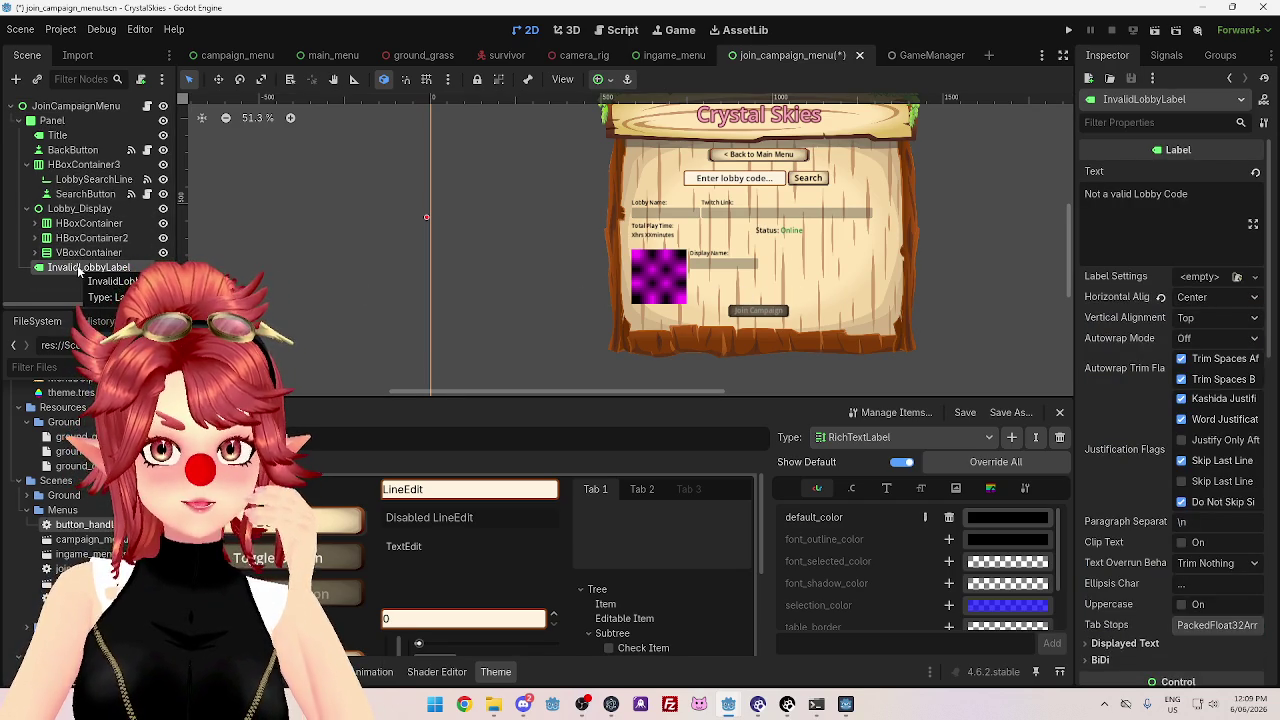
pyautogui.rightClick(77, 265)
pyautogui.hotkey('ctrl', 'd')
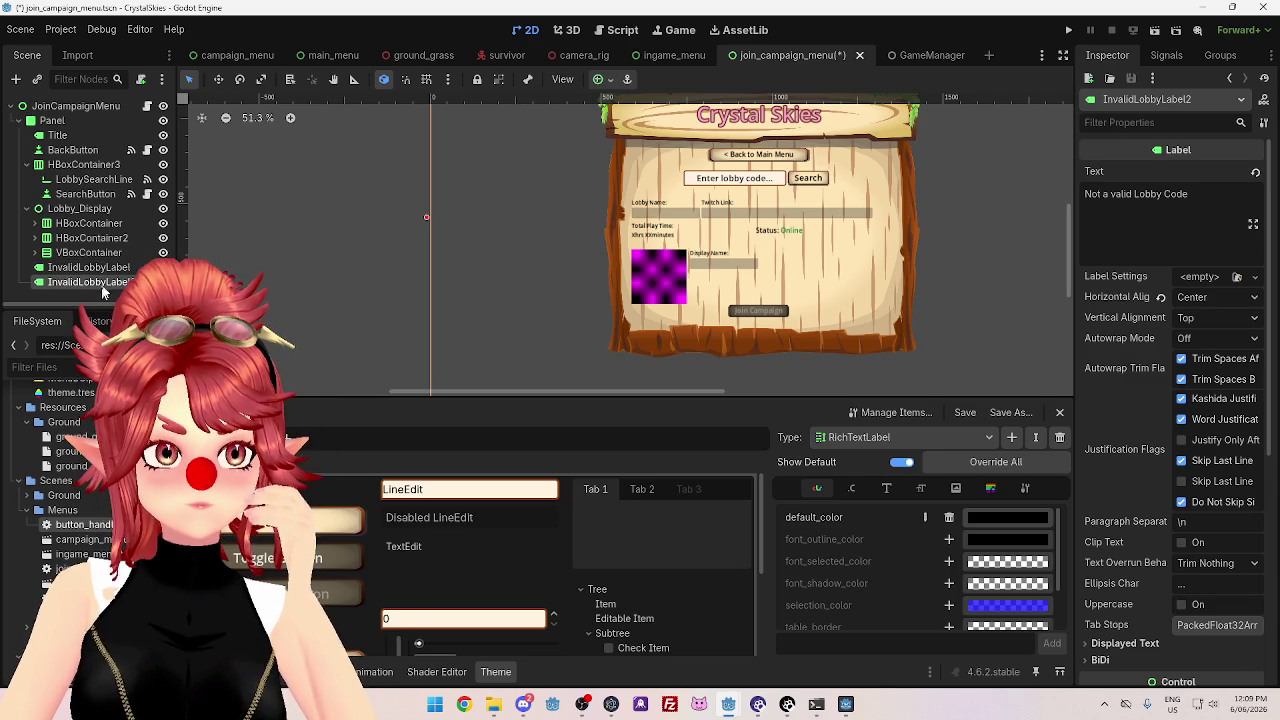
pyautogui.click(100, 282)
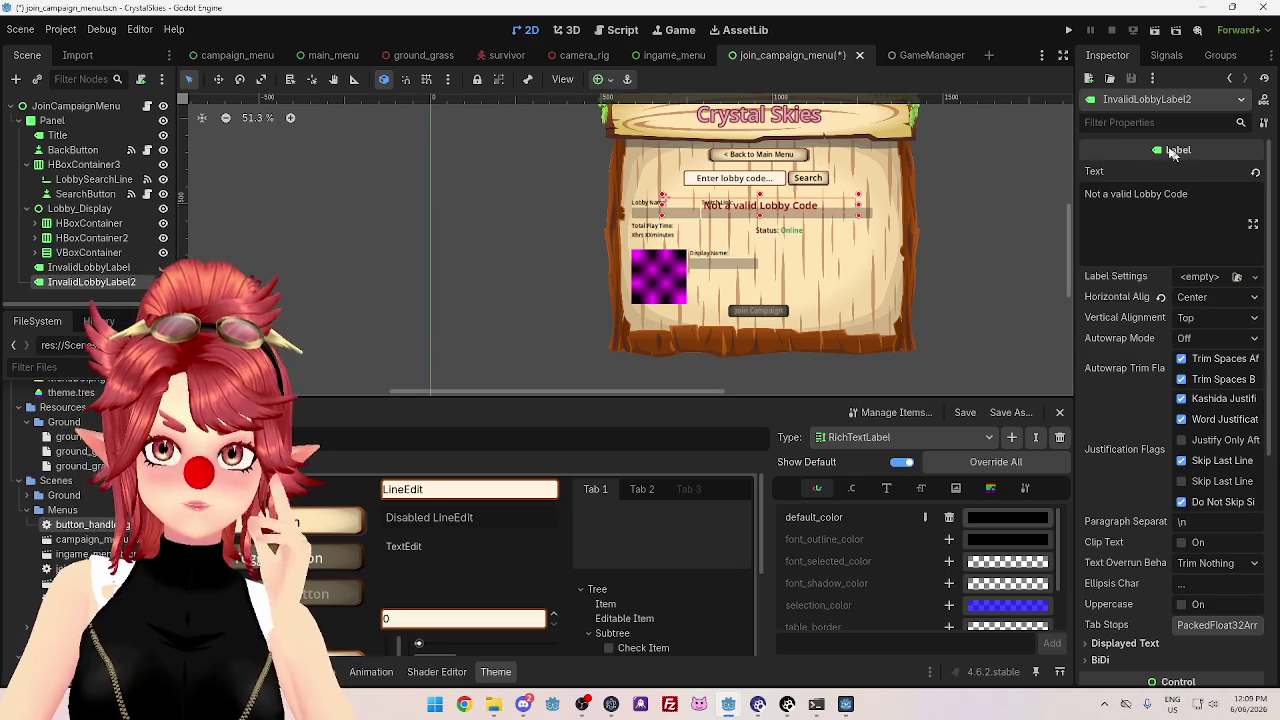
# - Move the duplicated label down to Position y 600
pyautogui.scroll(-5, 1133, 319)
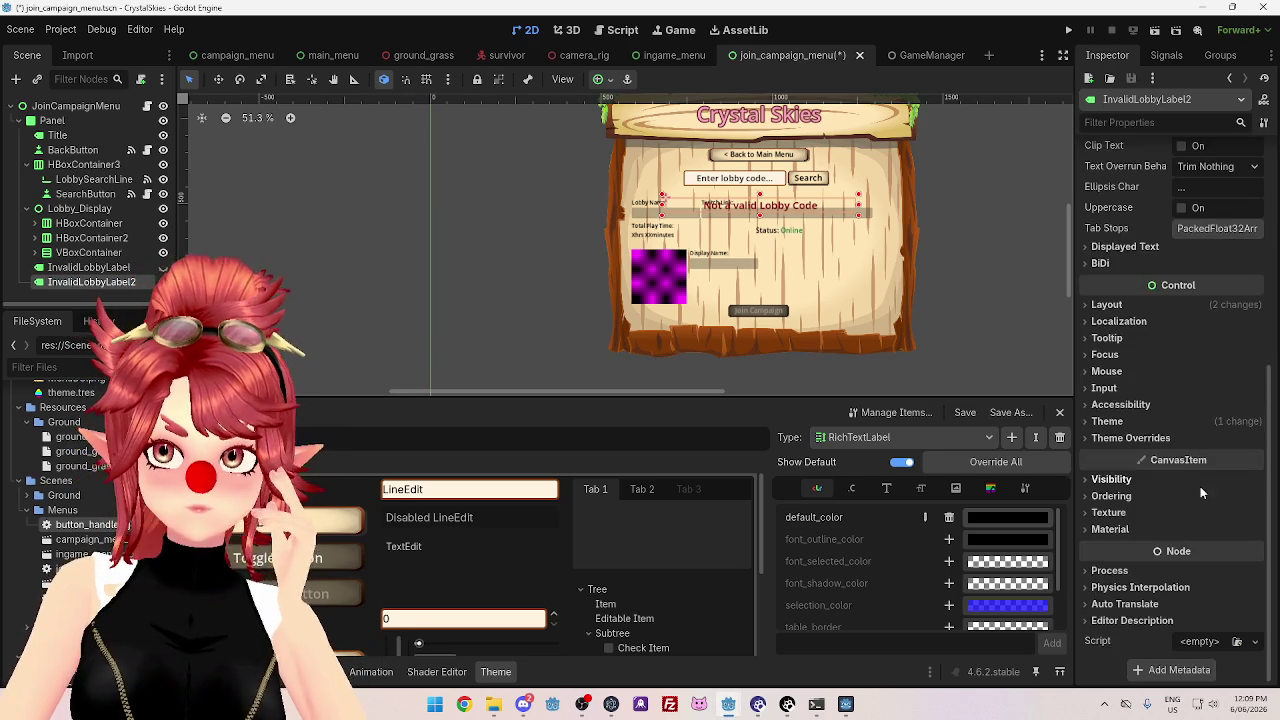
pyautogui.click(1110, 305)
pyautogui.click(1112, 469)
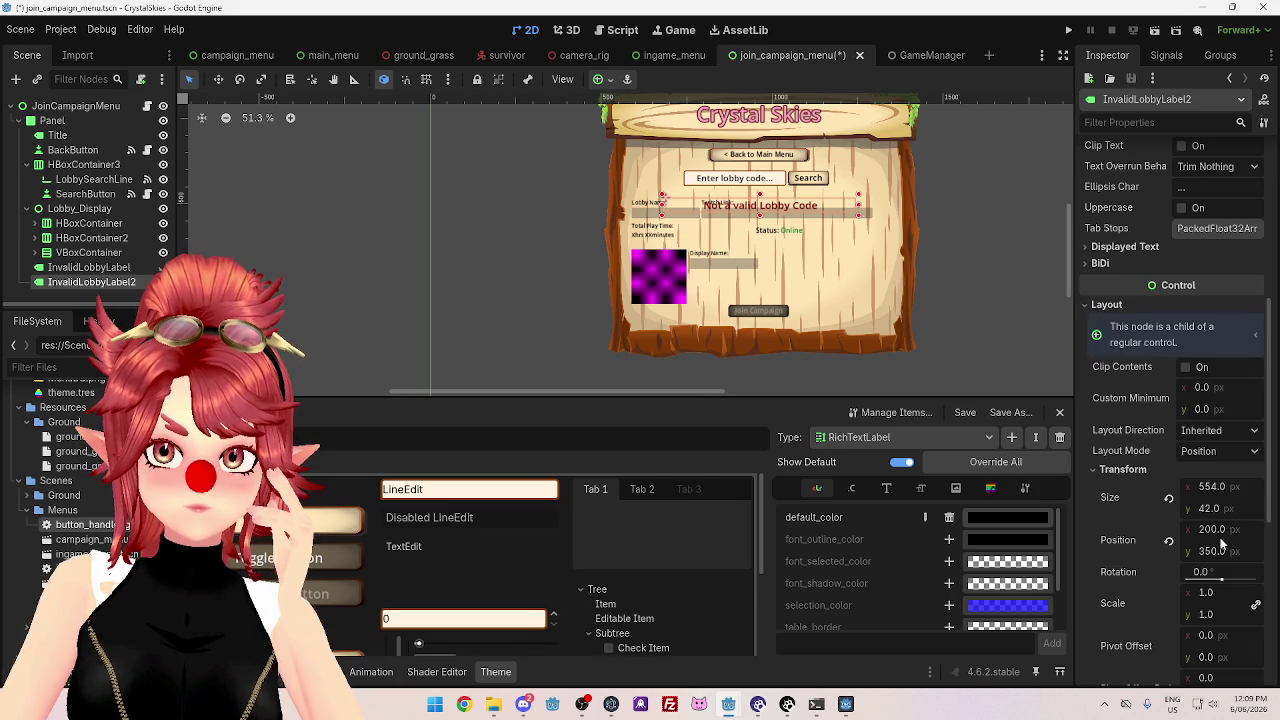
pyautogui.click(1218, 555)
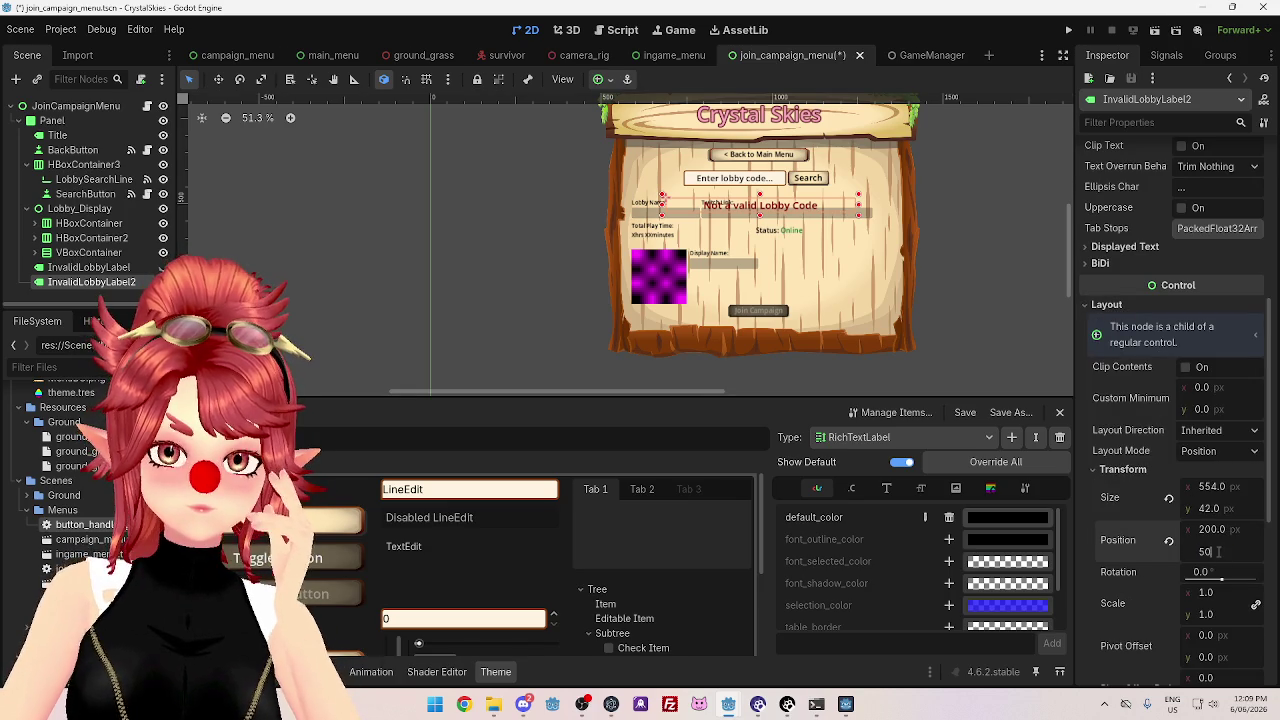
pyautogui.press('BackSpace')
pyautogui.press('BackSpace')
pyautogui.write('600')
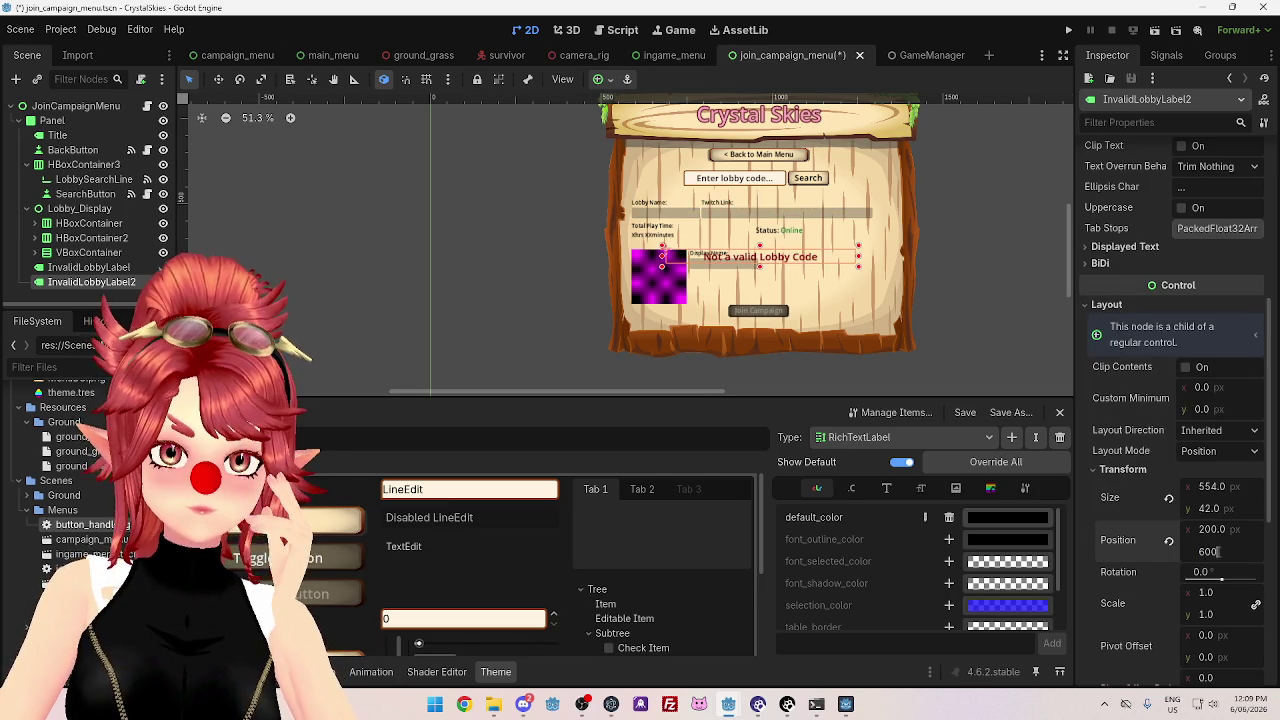
pyautogui.press('Return')
# - Change the duplicated label's text to 'Connecting to game server...'
pyautogui.scroll(4, 1148, 301)
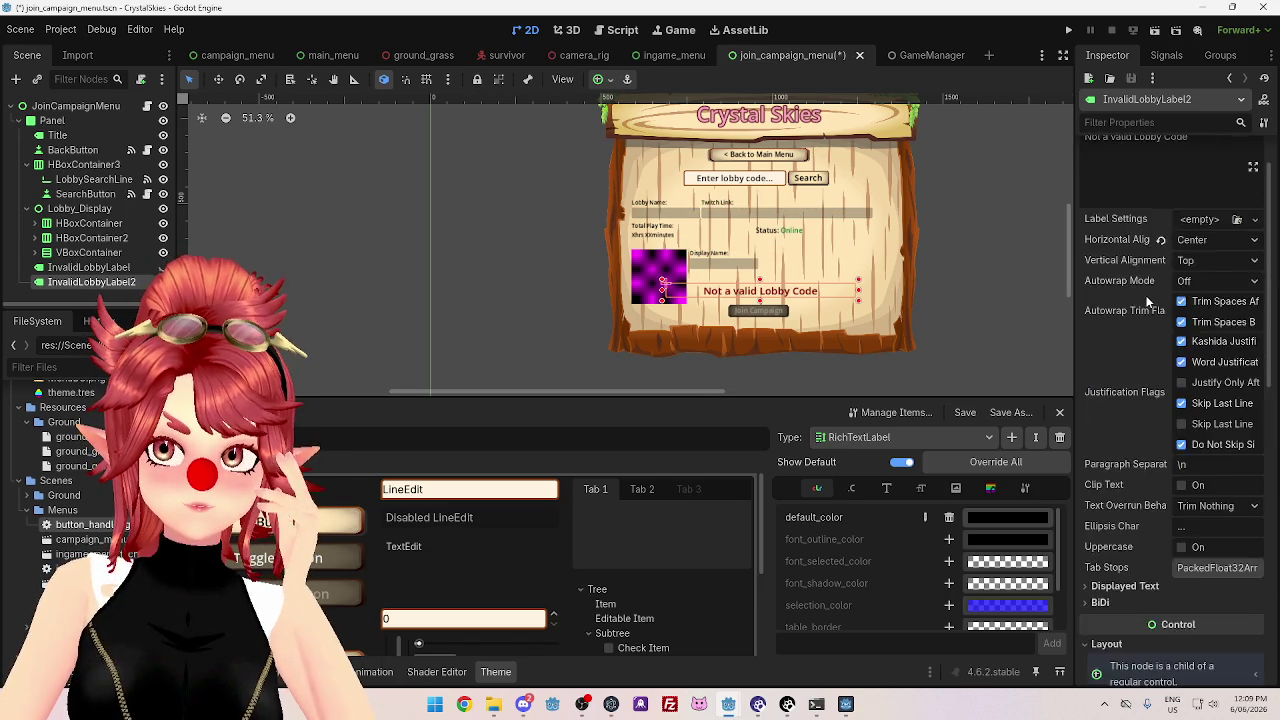
pyautogui.scroll(2, 1148, 301)
pyautogui.tripleClick(1150, 193)
pyautogui.write('Connecting to game s')
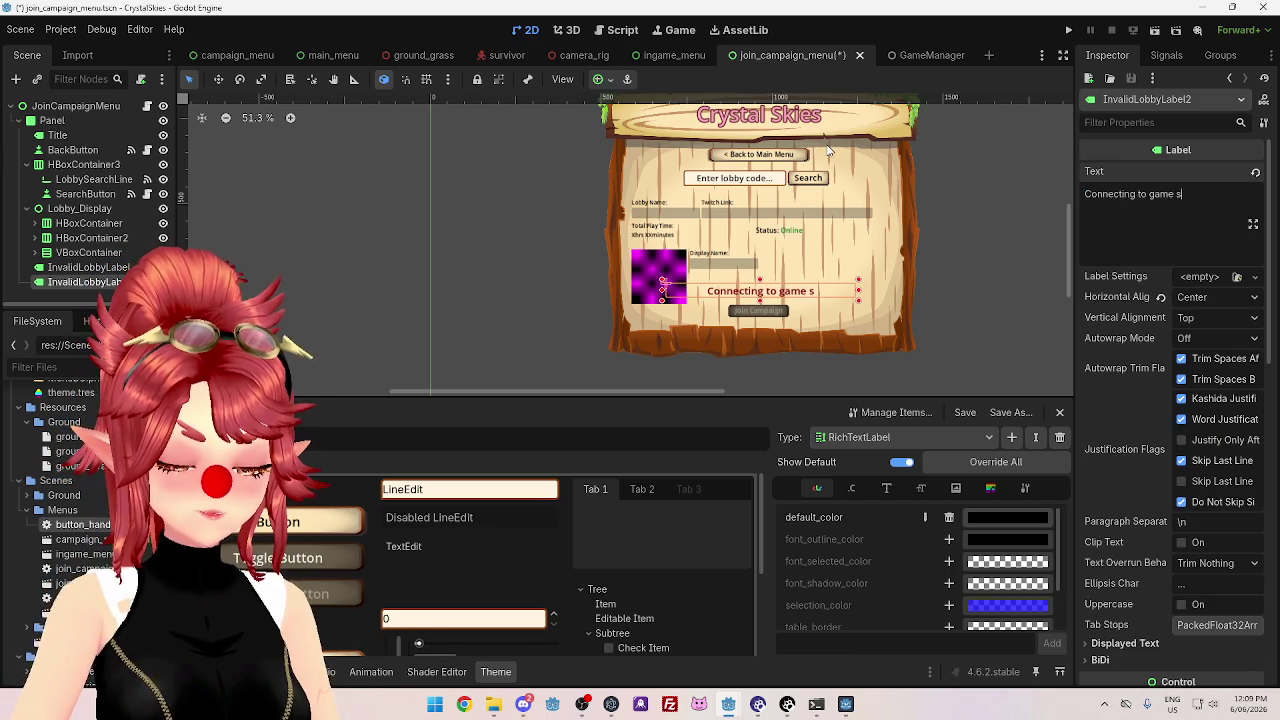
pyautogui.write('erver...')
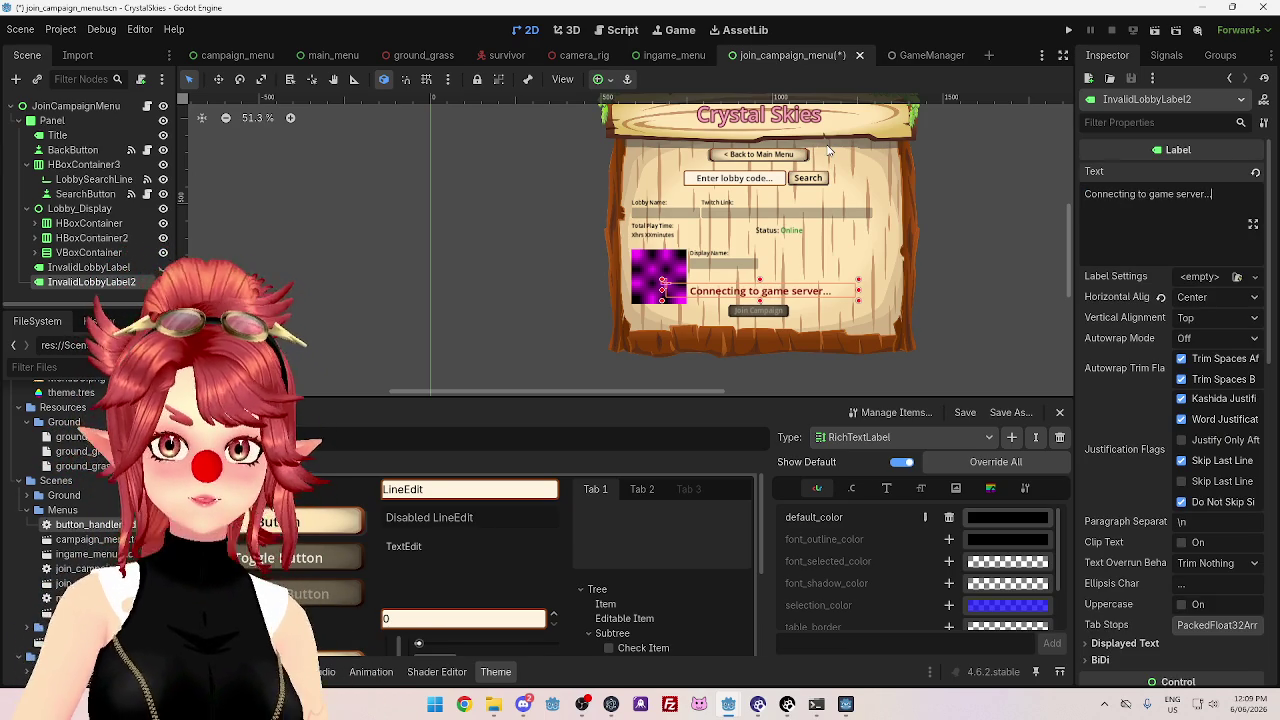
pyautogui.click(970, 319)
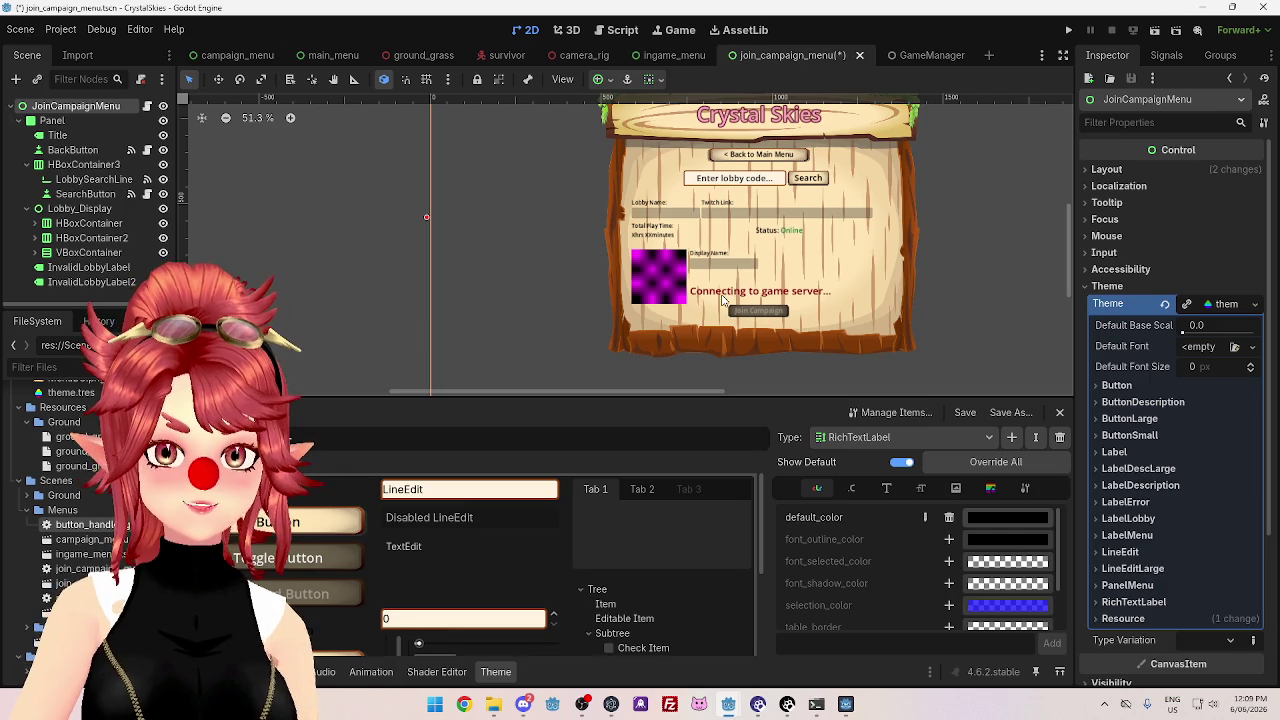
pyautogui.click(108, 281)
# - Rename the InvalidLobbyLabel2 node to ConnectingGameServer
pyautogui.press('F2')
pyautogui.write('Connecting')
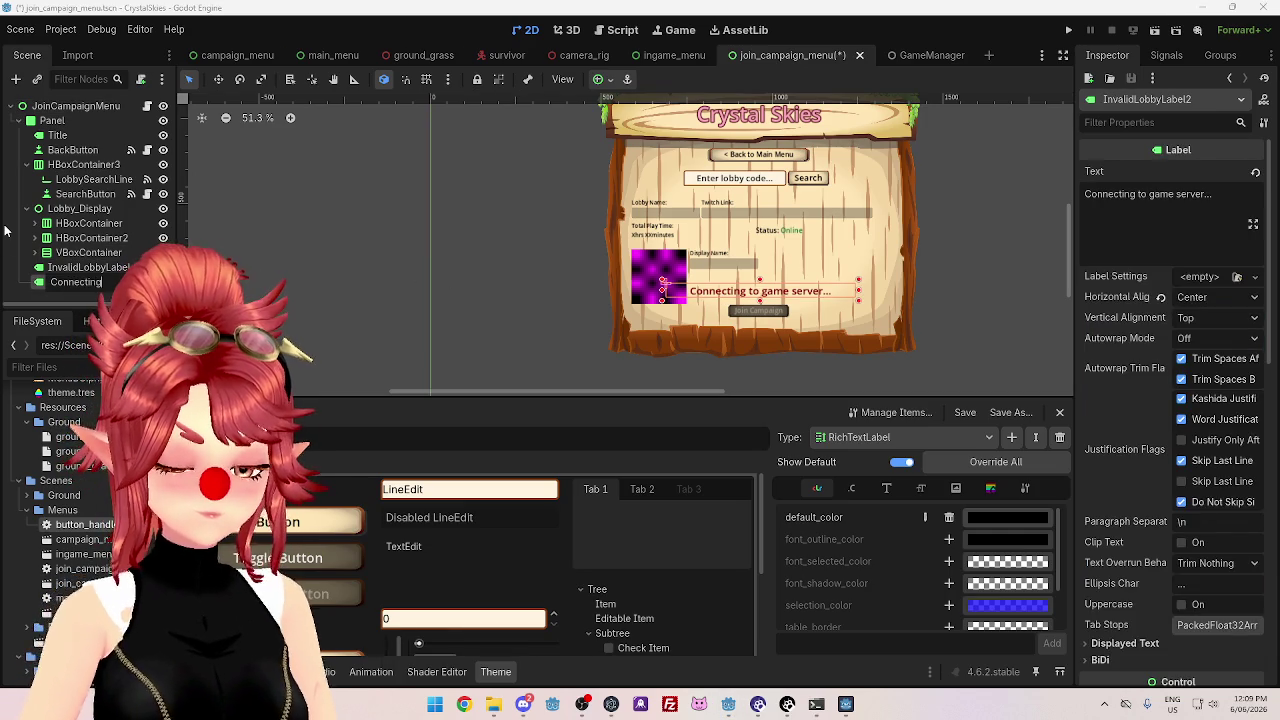
pyautogui.write('C')
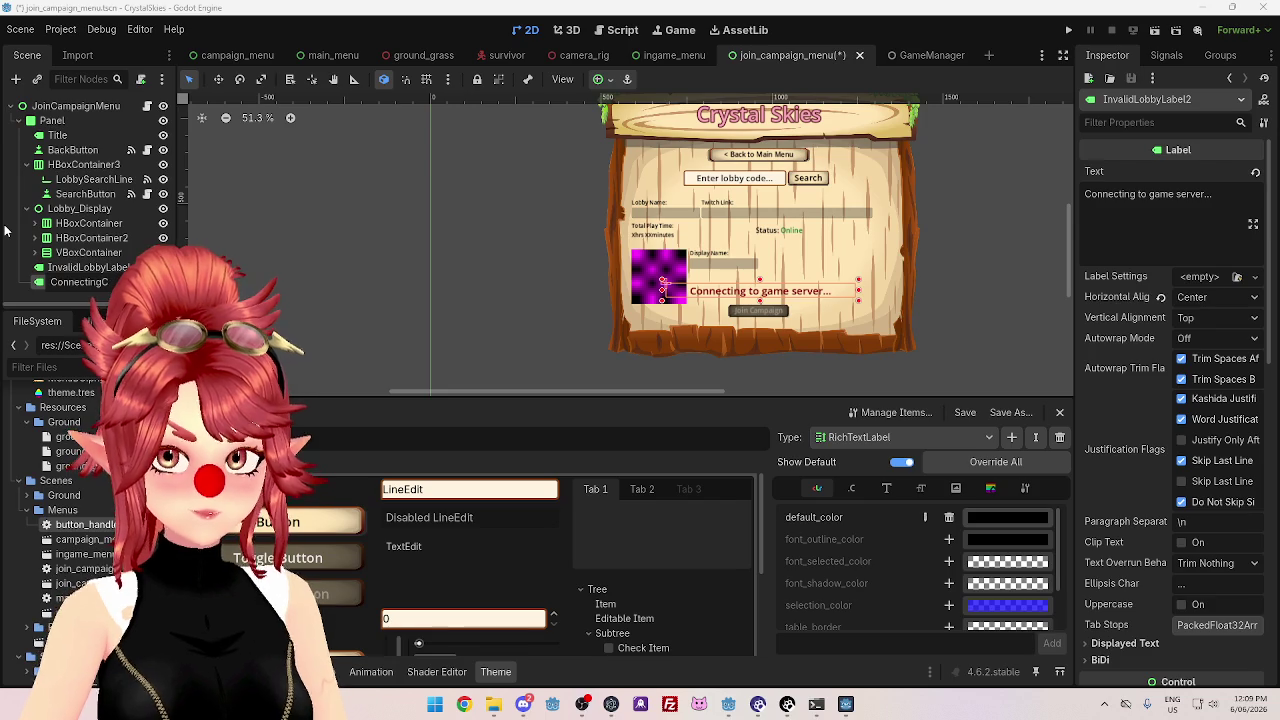
pyautogui.write('ameS')
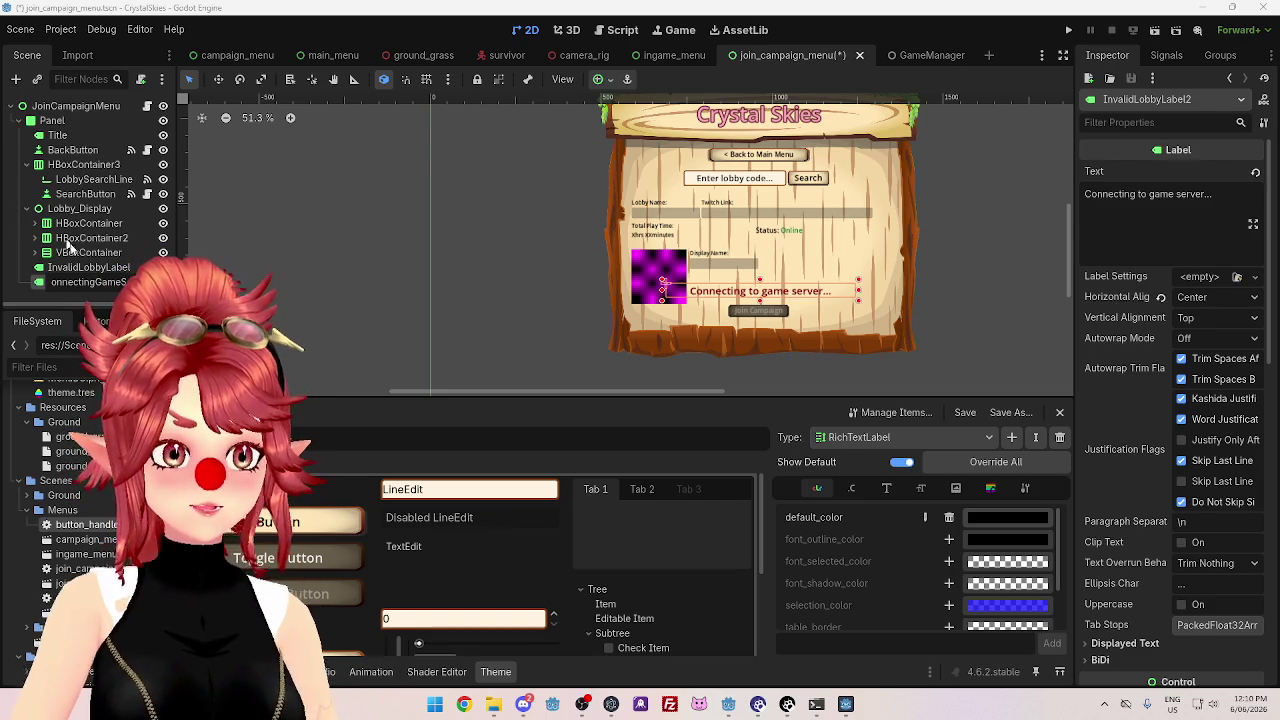
pyautogui.press('Return')
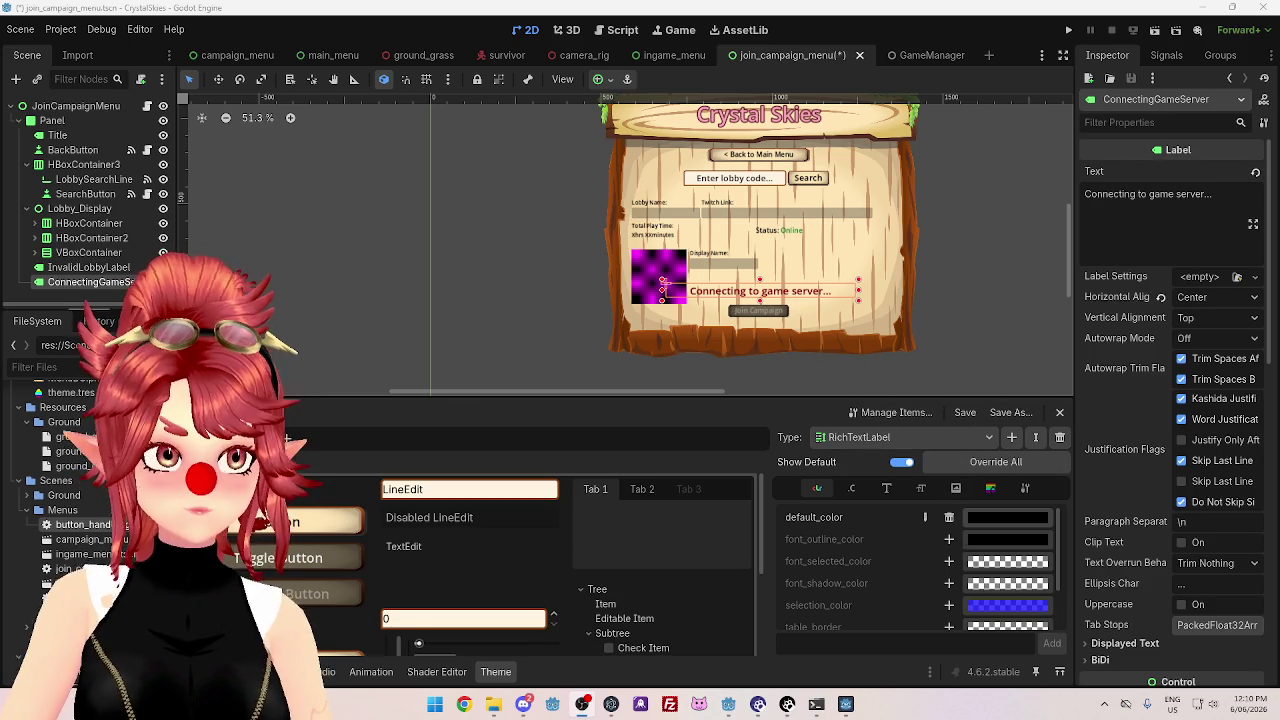
# - Try the LabelDescLarge, LabelDescription, LabelLobby and LabelMenu type variations on the label
pyautogui.scroll(-10, 1208, 505)
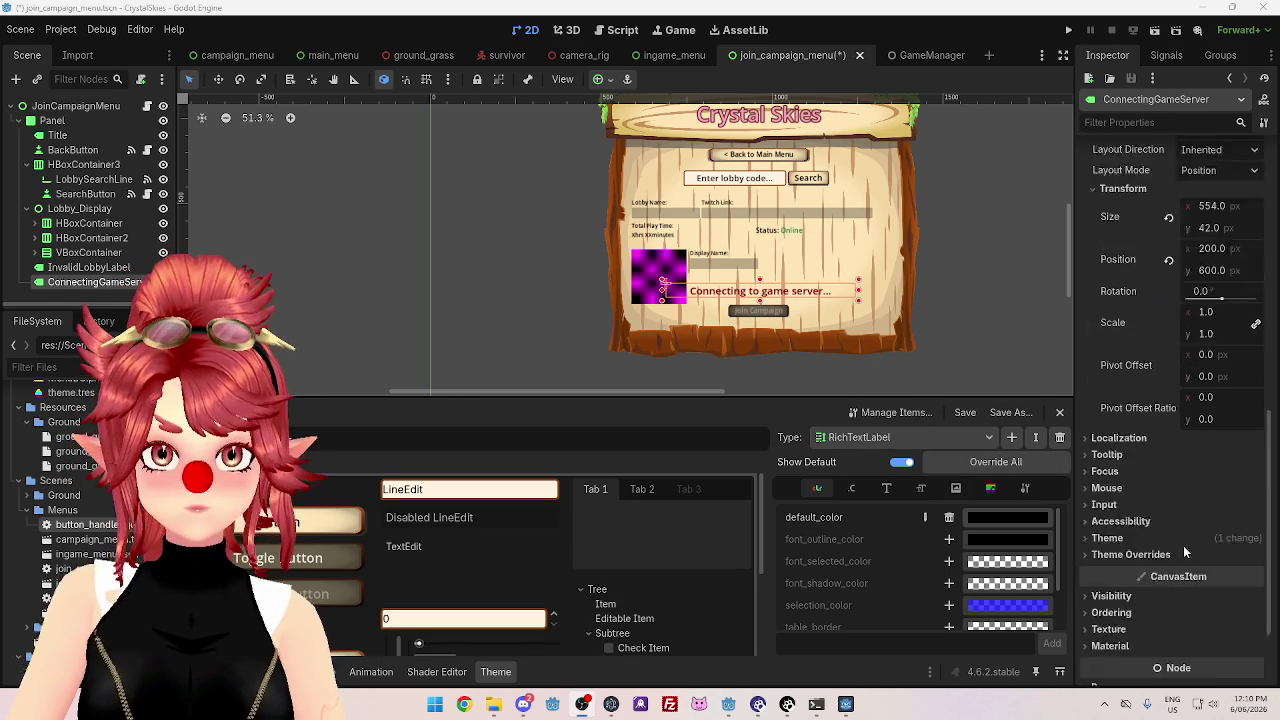
pyautogui.scroll(-4, 1185, 553)
pyautogui.click(1108, 421)
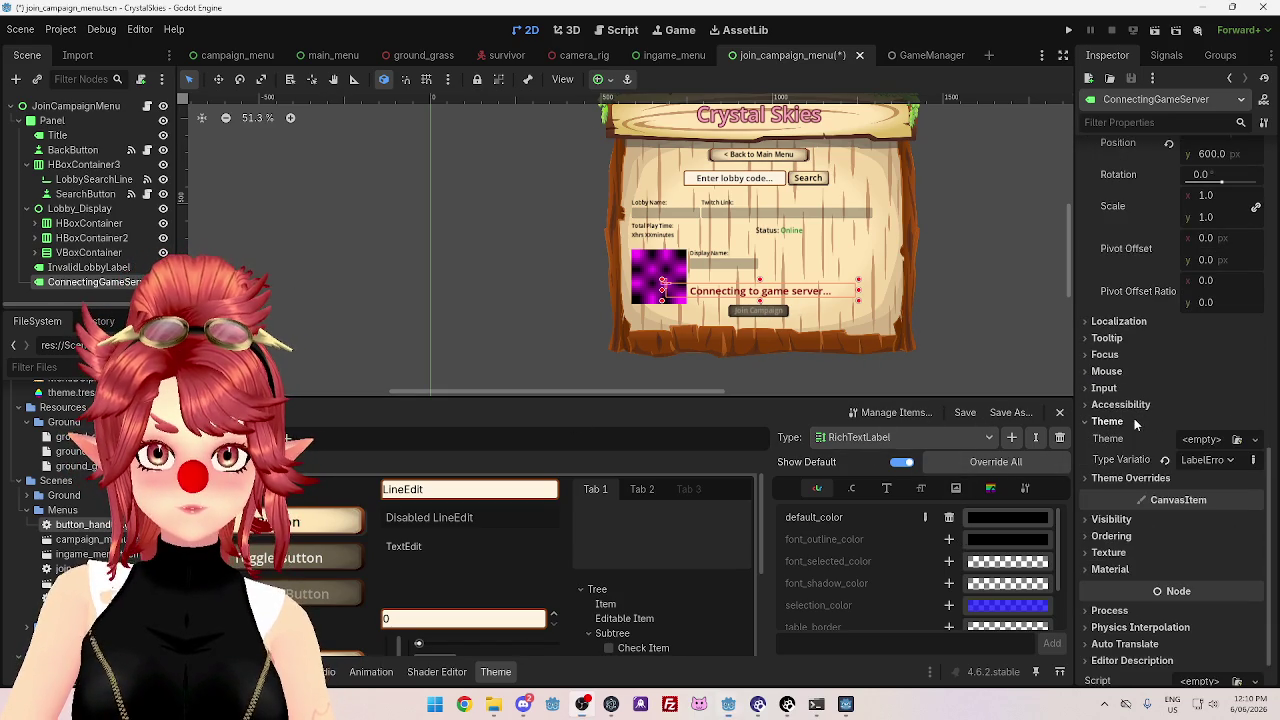
pyautogui.click(1208, 460)
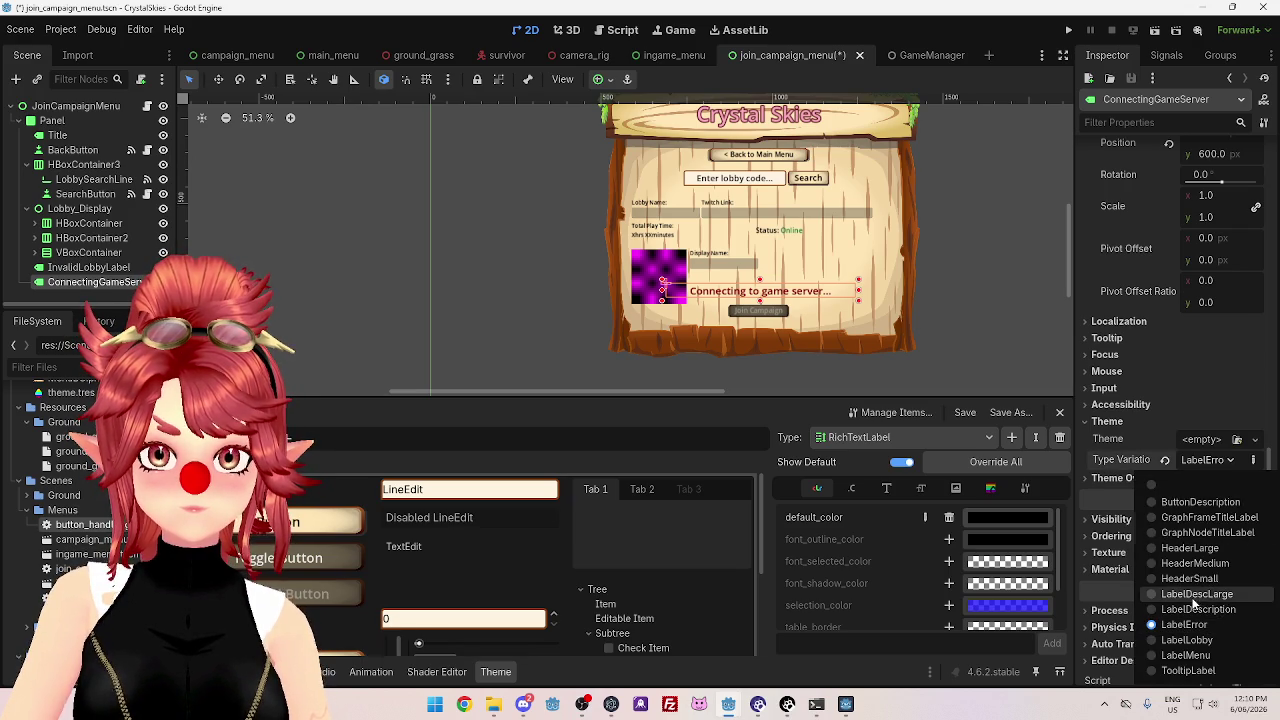
pyautogui.click(1192, 596)
pyautogui.click(1207, 459)
pyautogui.click(1213, 607)
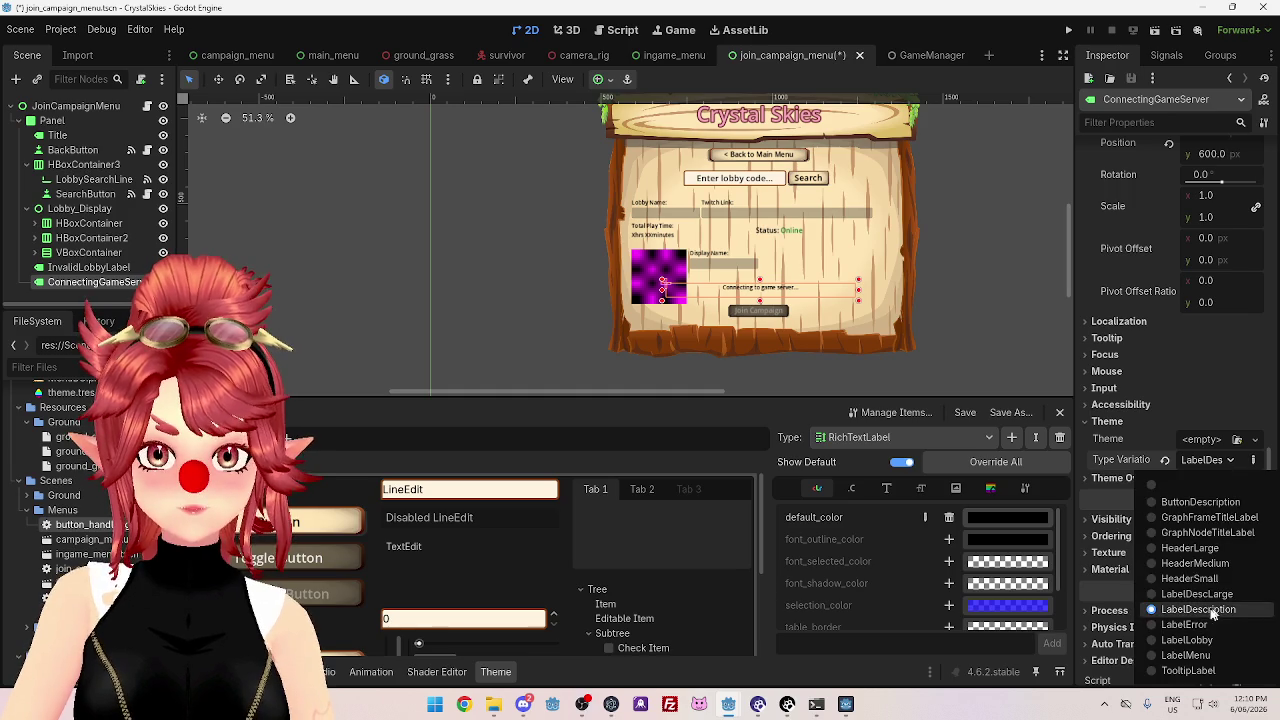
pyautogui.click(1205, 640)
pyautogui.click(1210, 460)
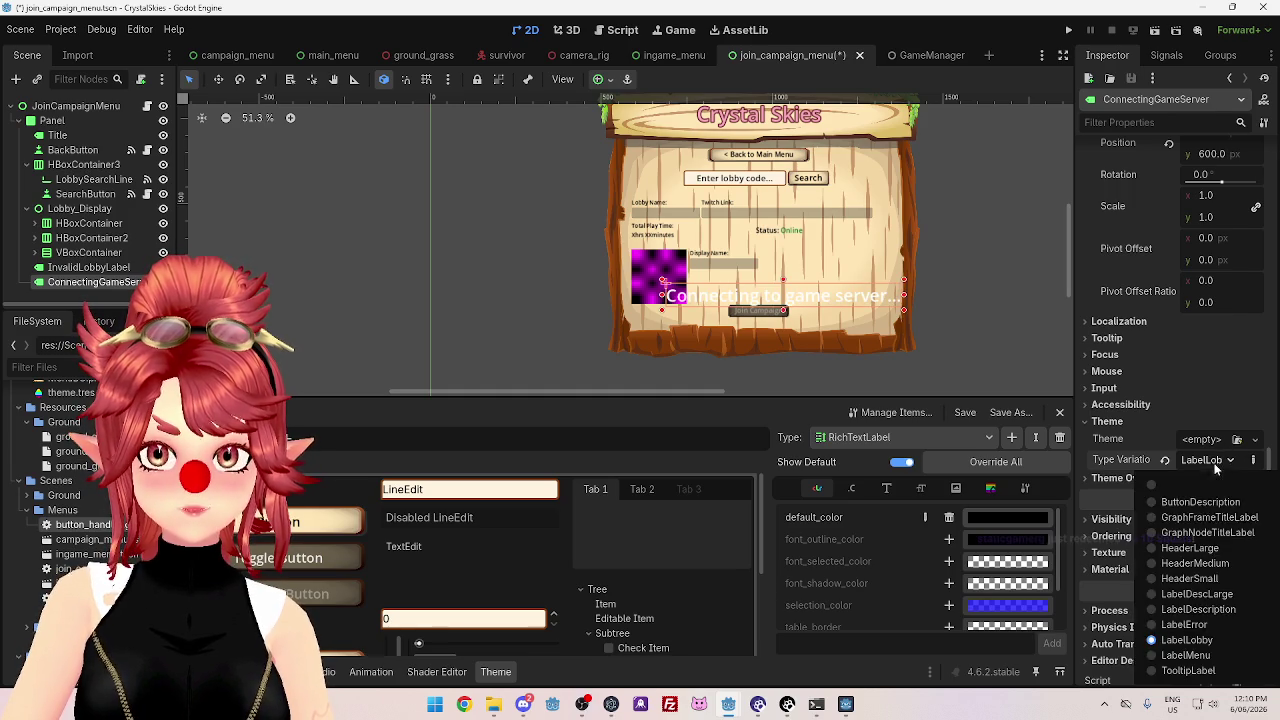
pyautogui.click(1204, 656)
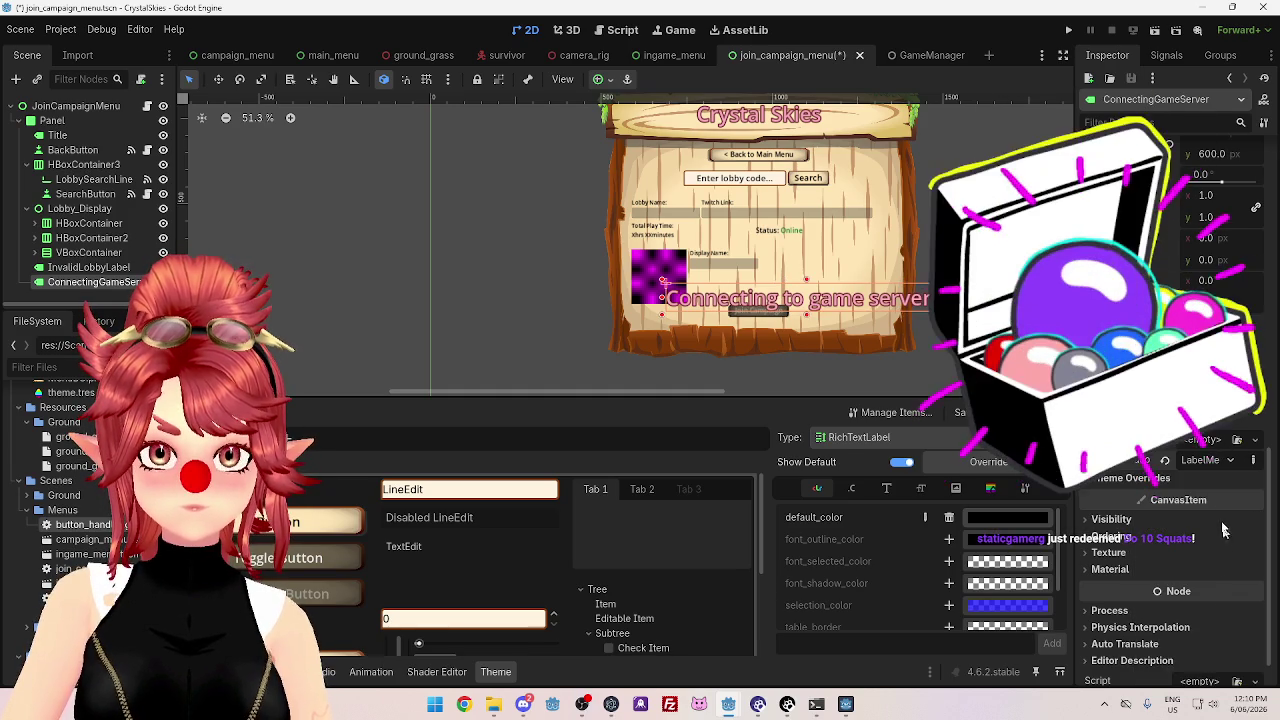
pyautogui.click(1210, 460)
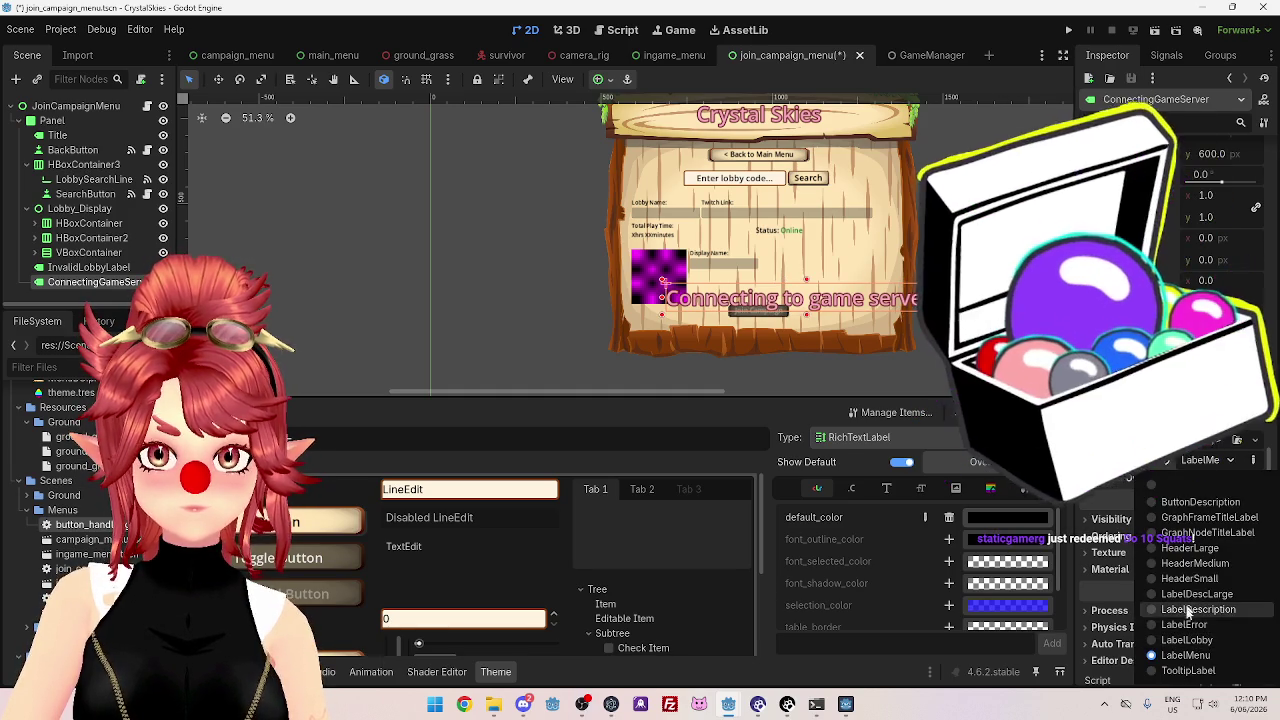
# - Clear the type variation and apply LabelError instead
pyautogui.click(1170, 488)
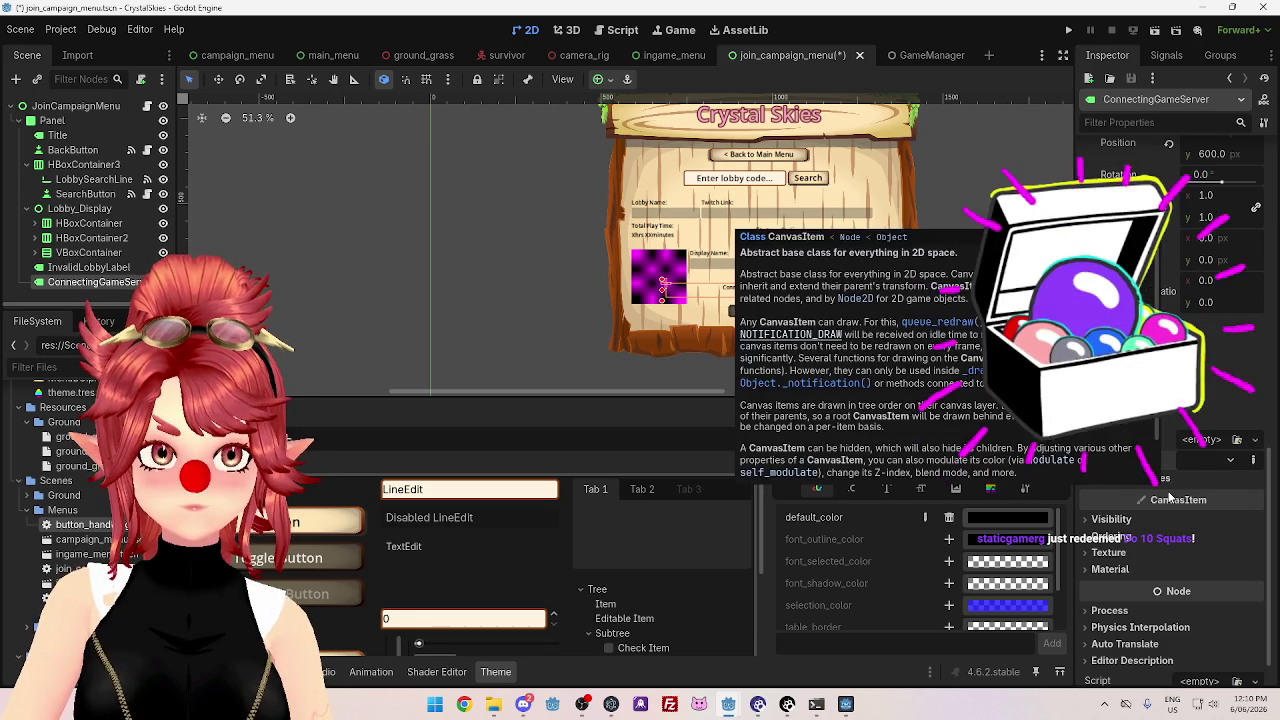
pyautogui.click(1228, 461)
pyautogui.click(1208, 621)
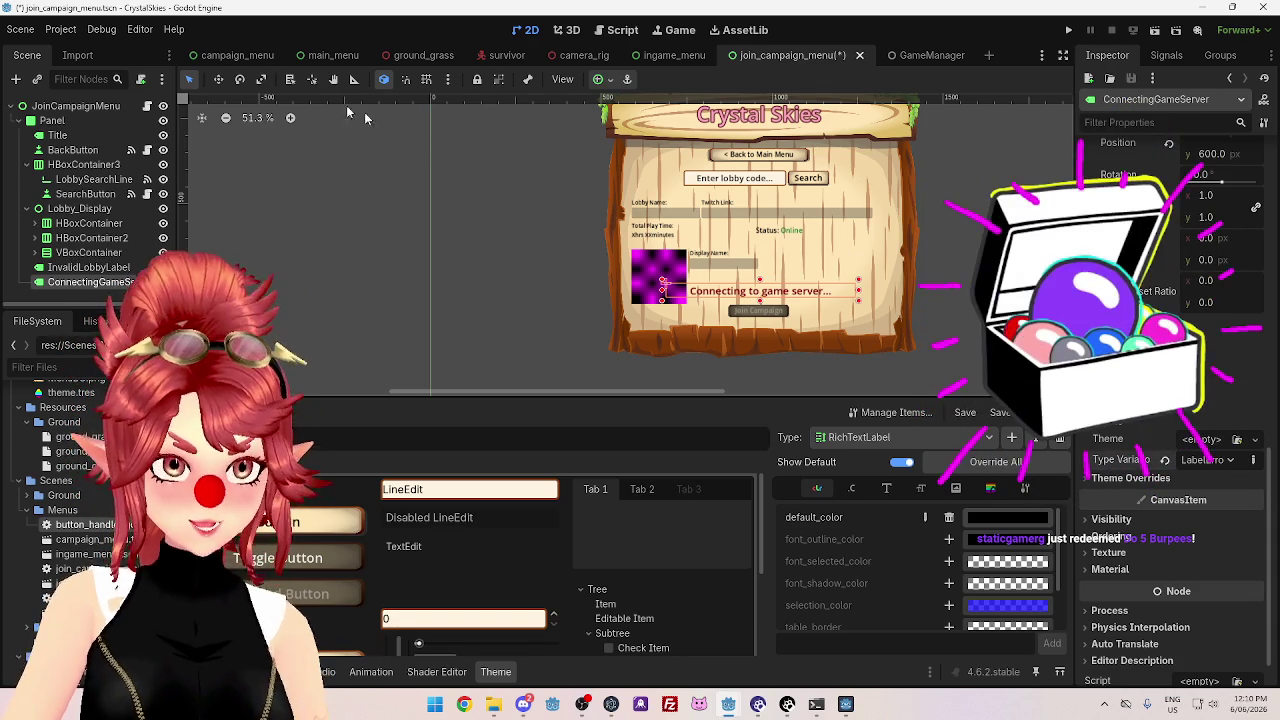
pyautogui.click(240, 55)
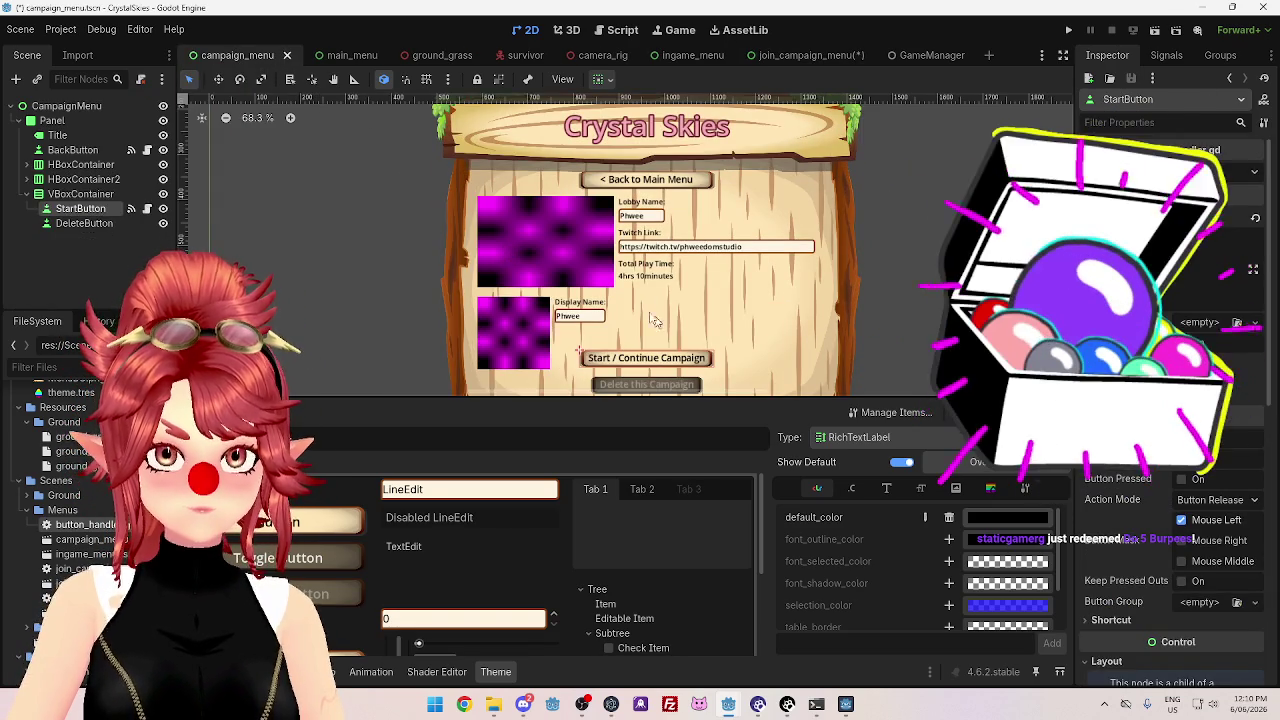
pyautogui.click(370, 58)
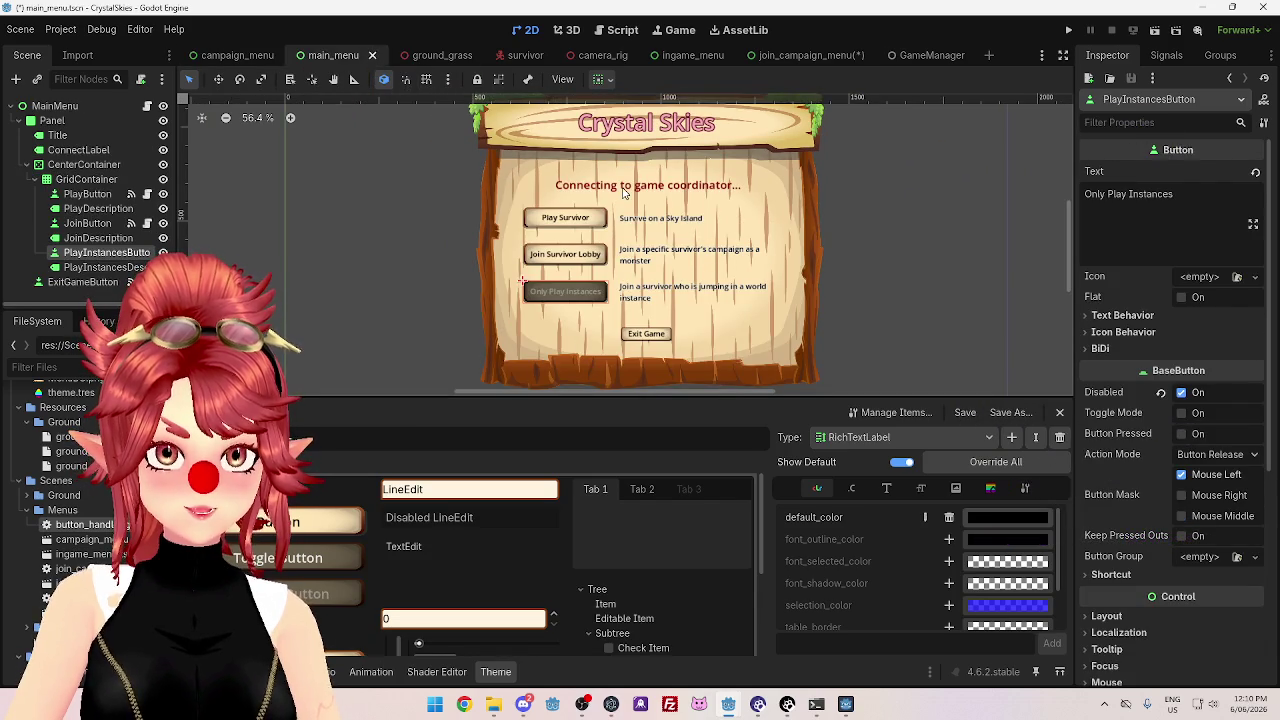
pyautogui.click(800, 55)
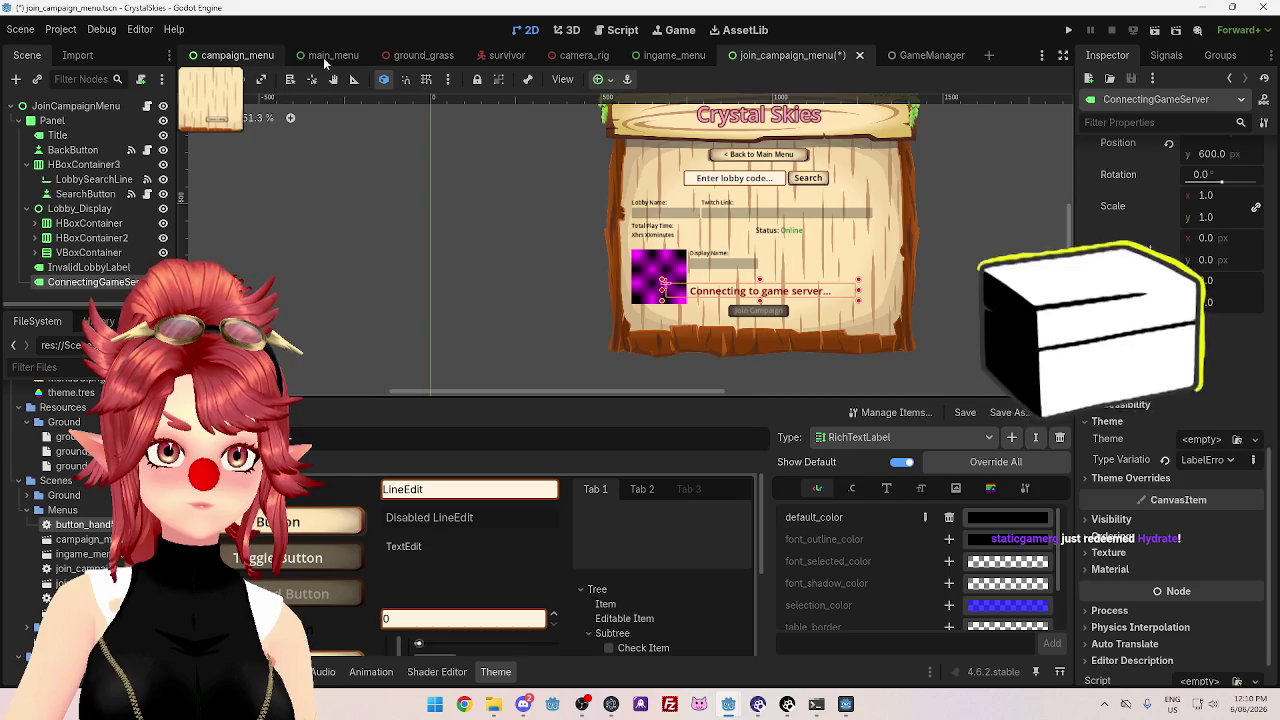
pyautogui.click(237, 55)
pyautogui.click(326, 58)
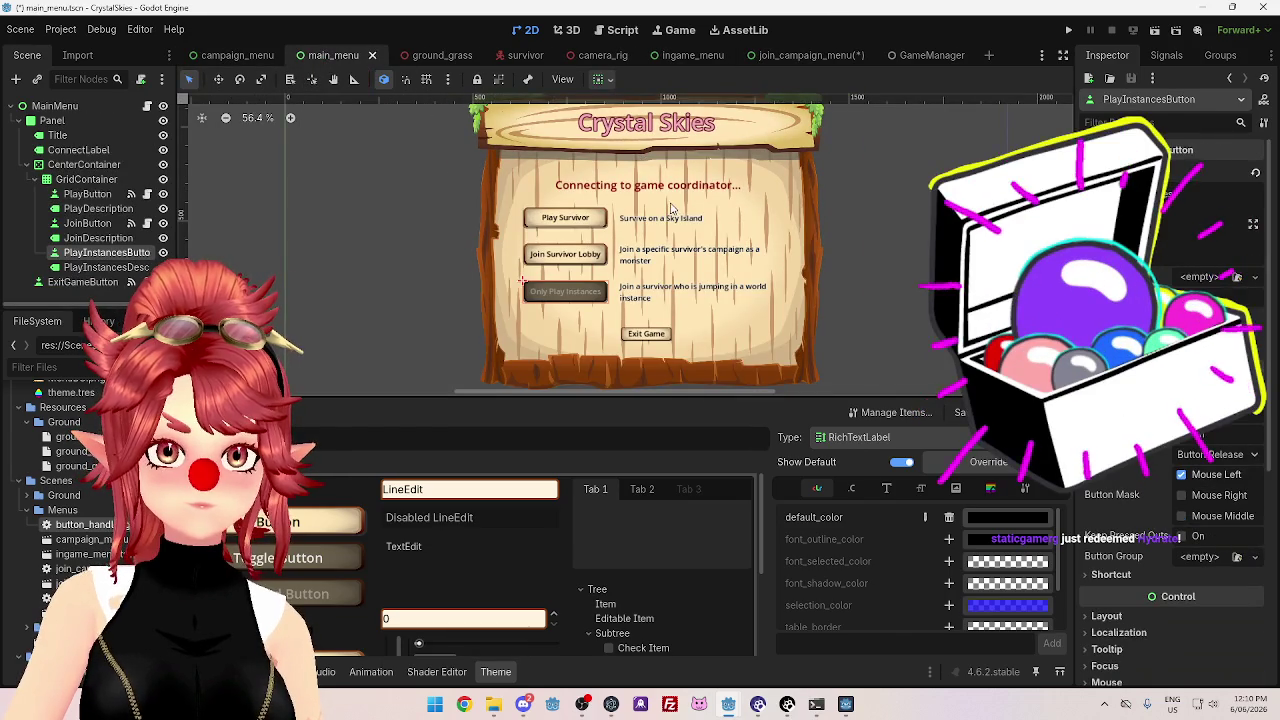
pyautogui.click(790, 56)
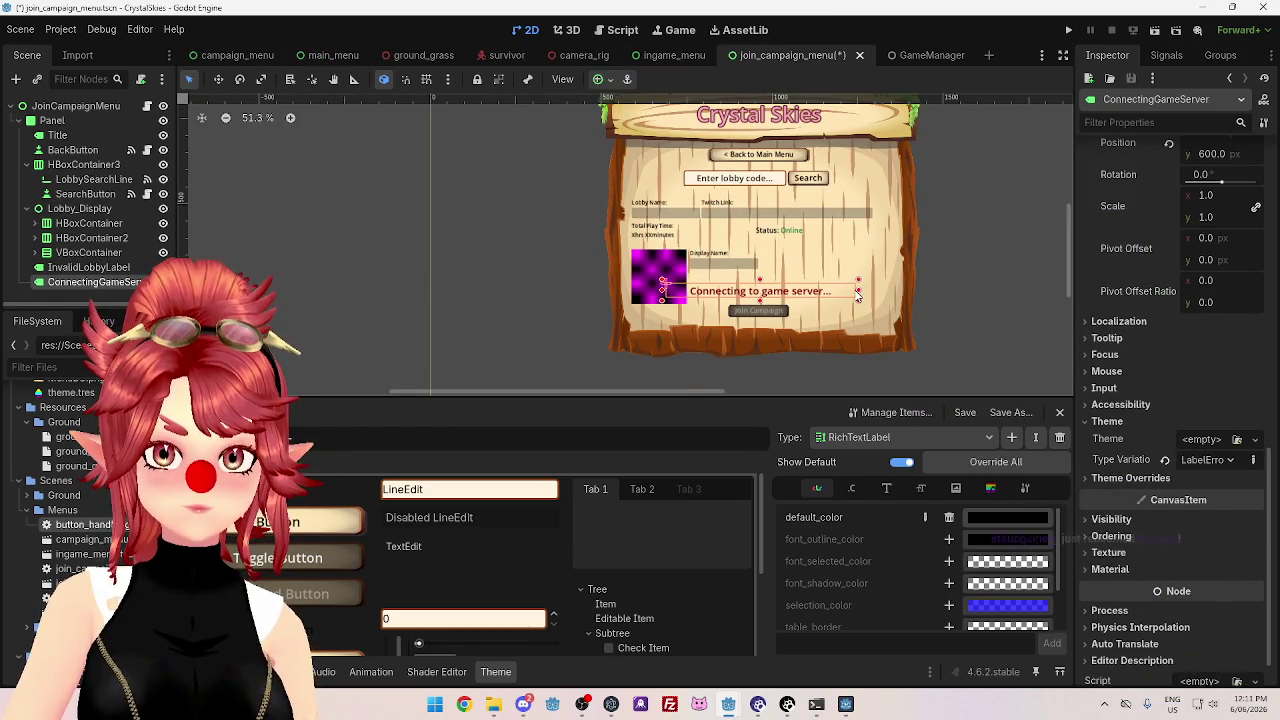
pyautogui.click(949, 310)
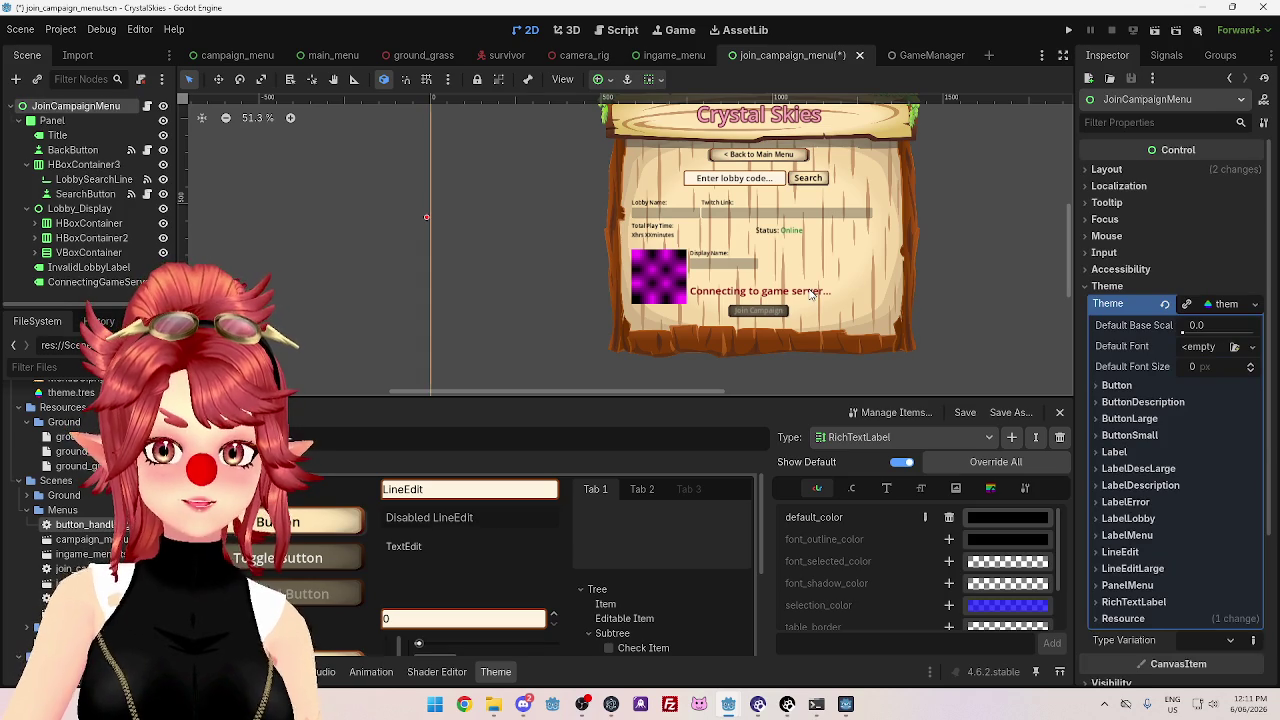
pyautogui.click(811, 294)
pyautogui.click(782, 309)
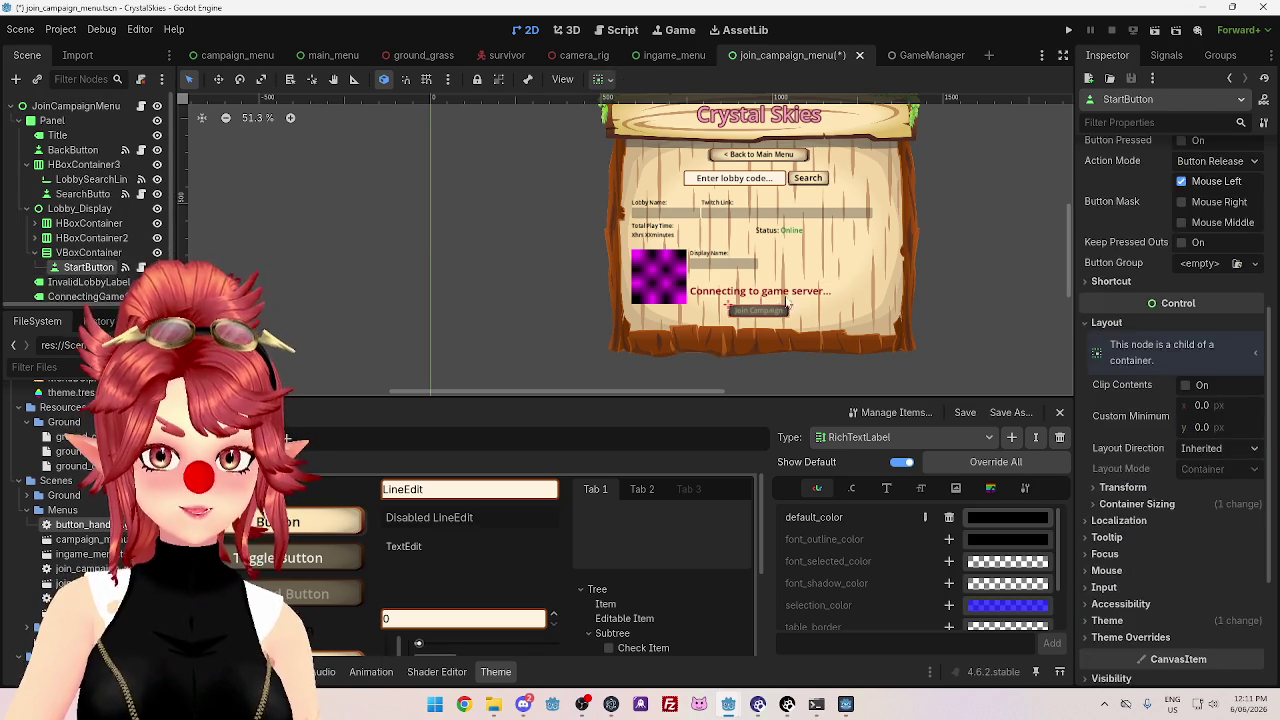
# - Review PacketManager.gd's lobby code in the script editor, then bring up ClientManager.gd
pyautogui.click(790, 296)
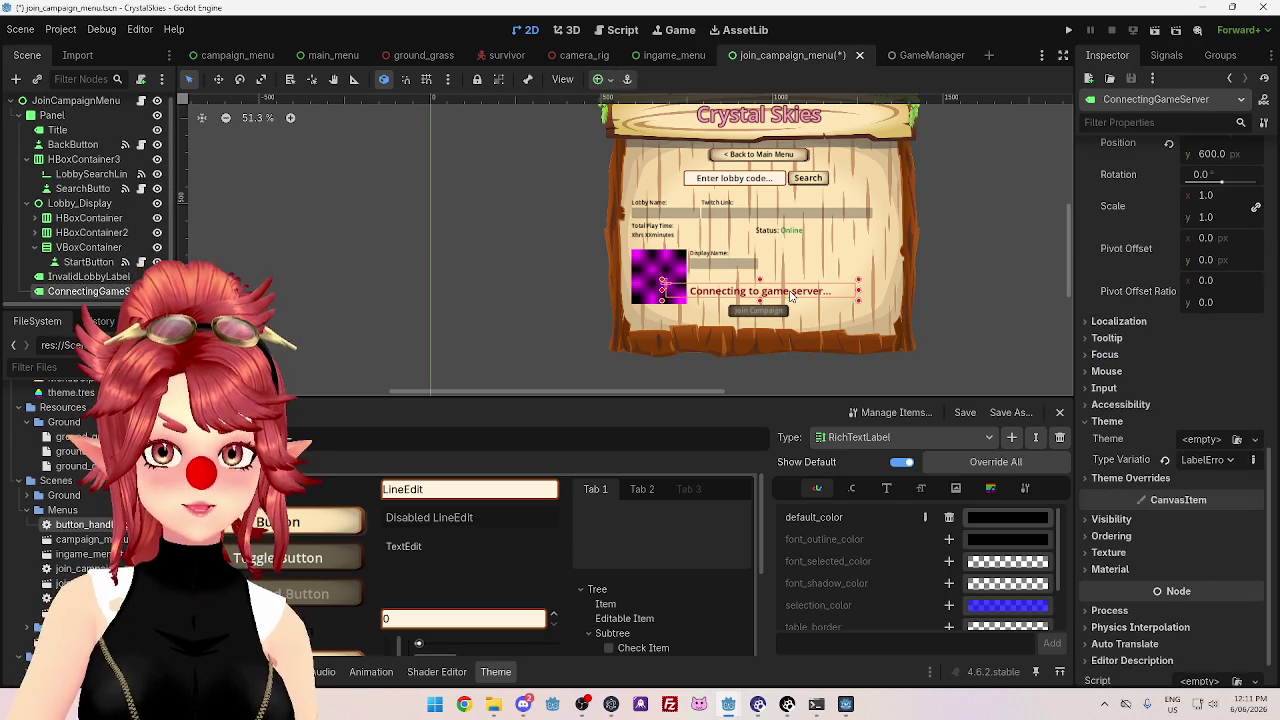
pyautogui.click(622, 30)
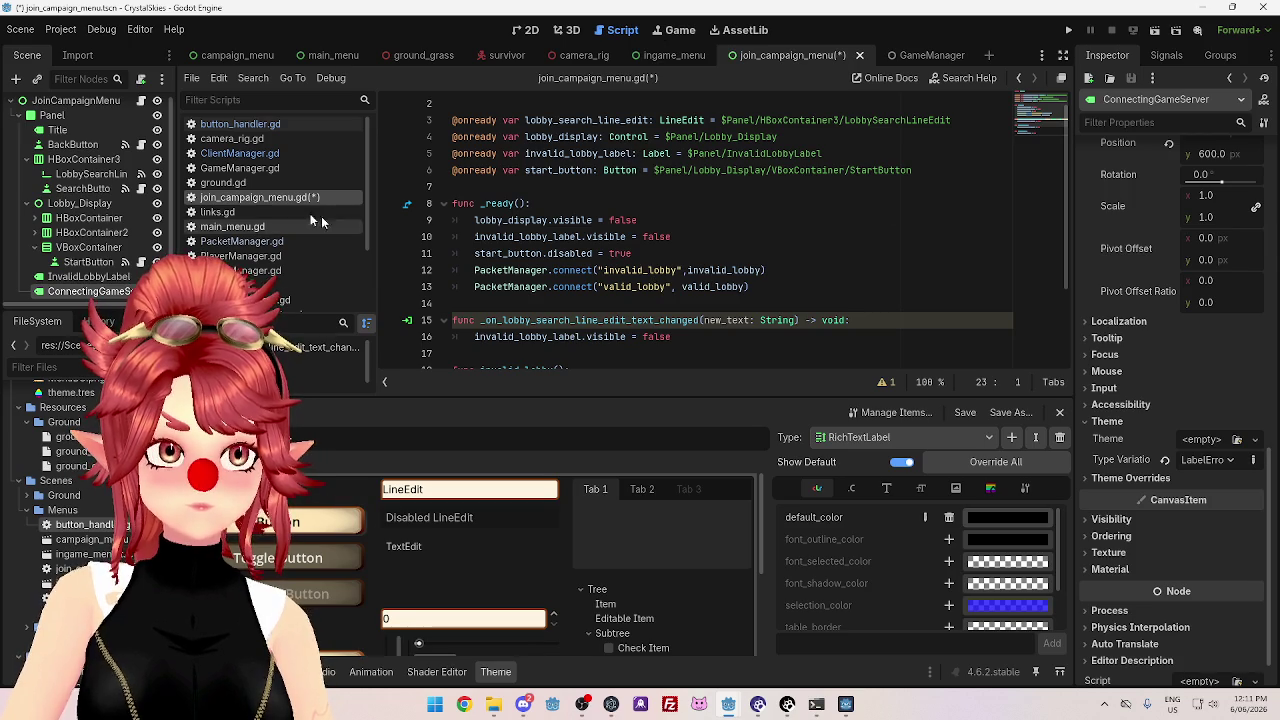
pyautogui.scroll(-1, 284, 201)
pyautogui.click(285, 219)
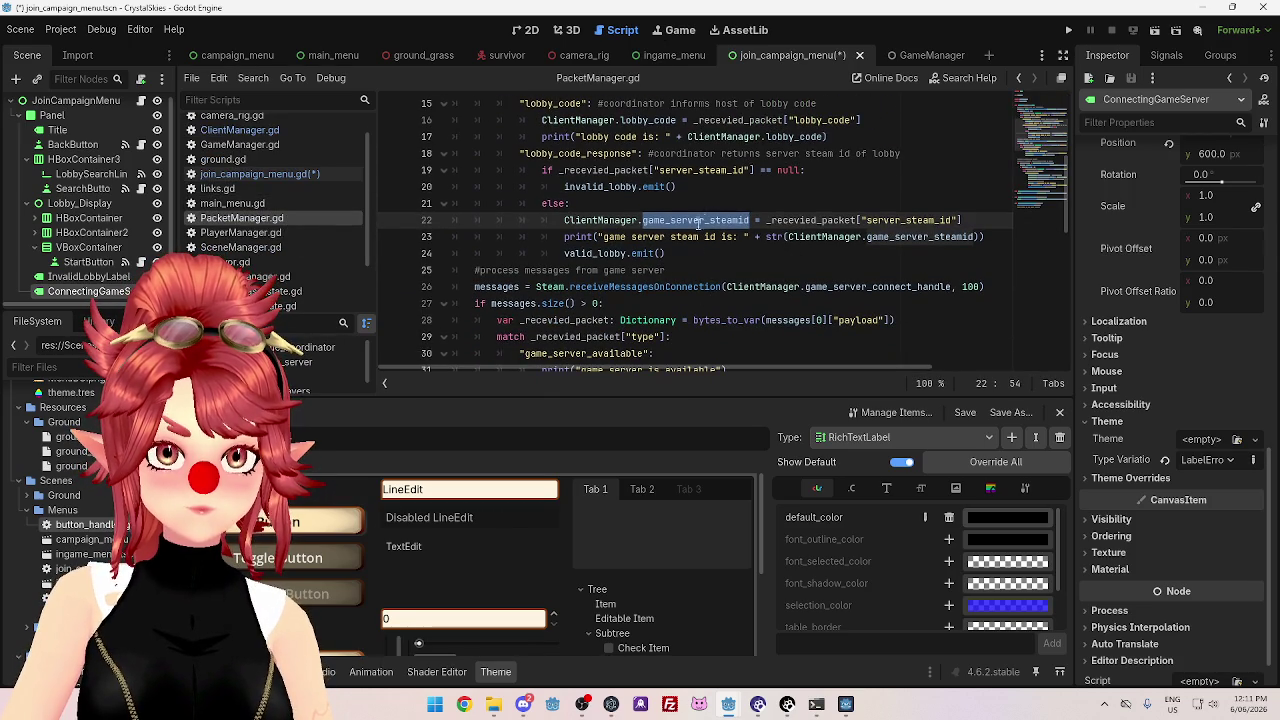
pyautogui.scroll(-2, 666, 262)
pyautogui.scroll(1, 260, 153)
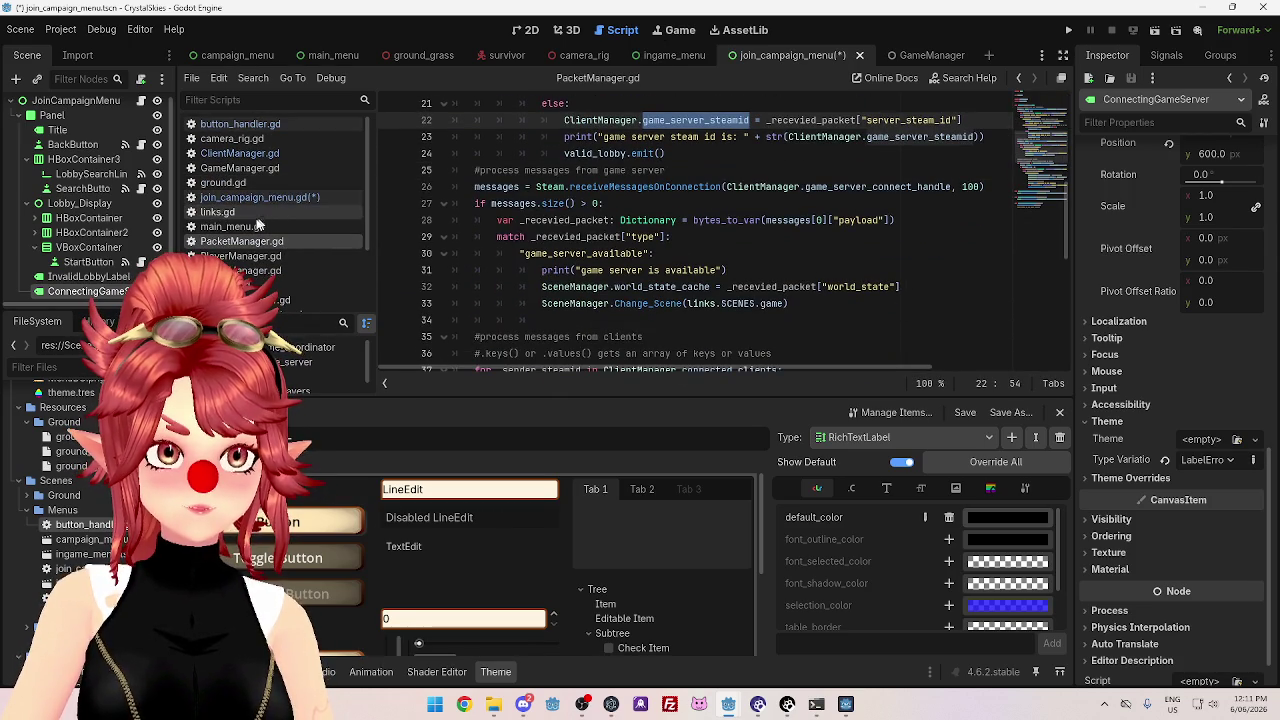
pyautogui.scroll(-6, 610, 336)
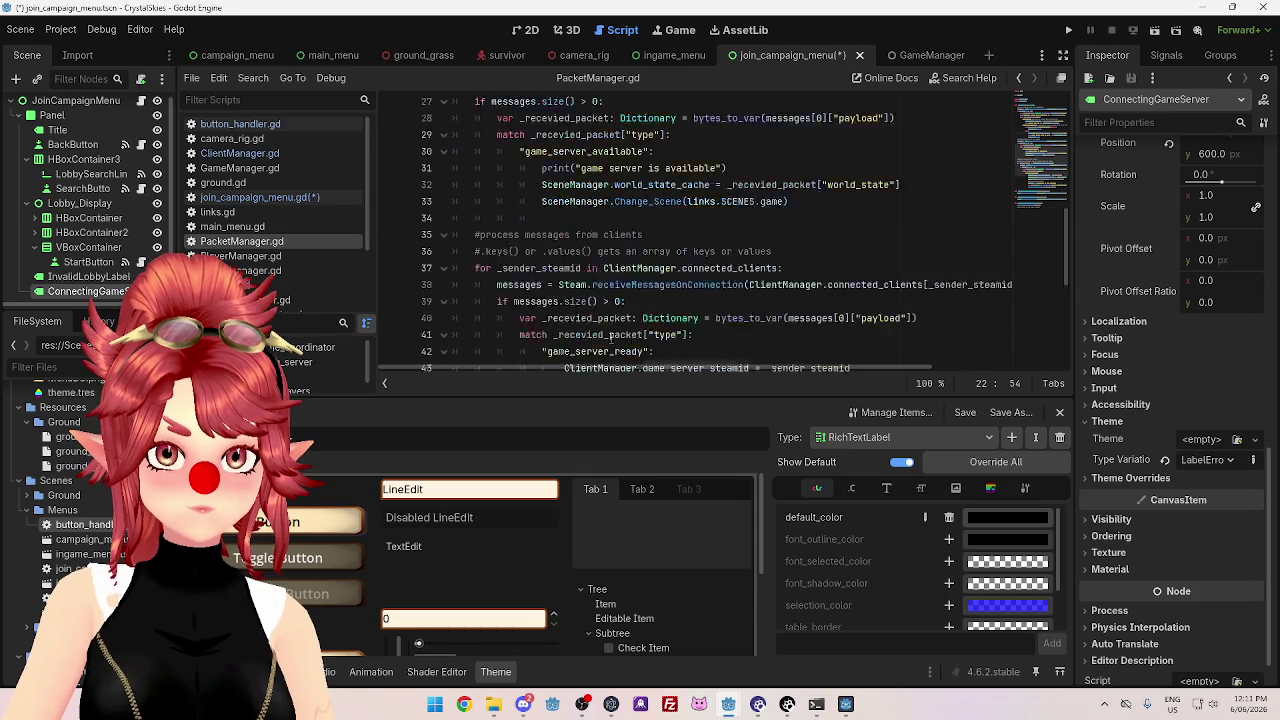
pyautogui.scroll(-2, 700, 320)
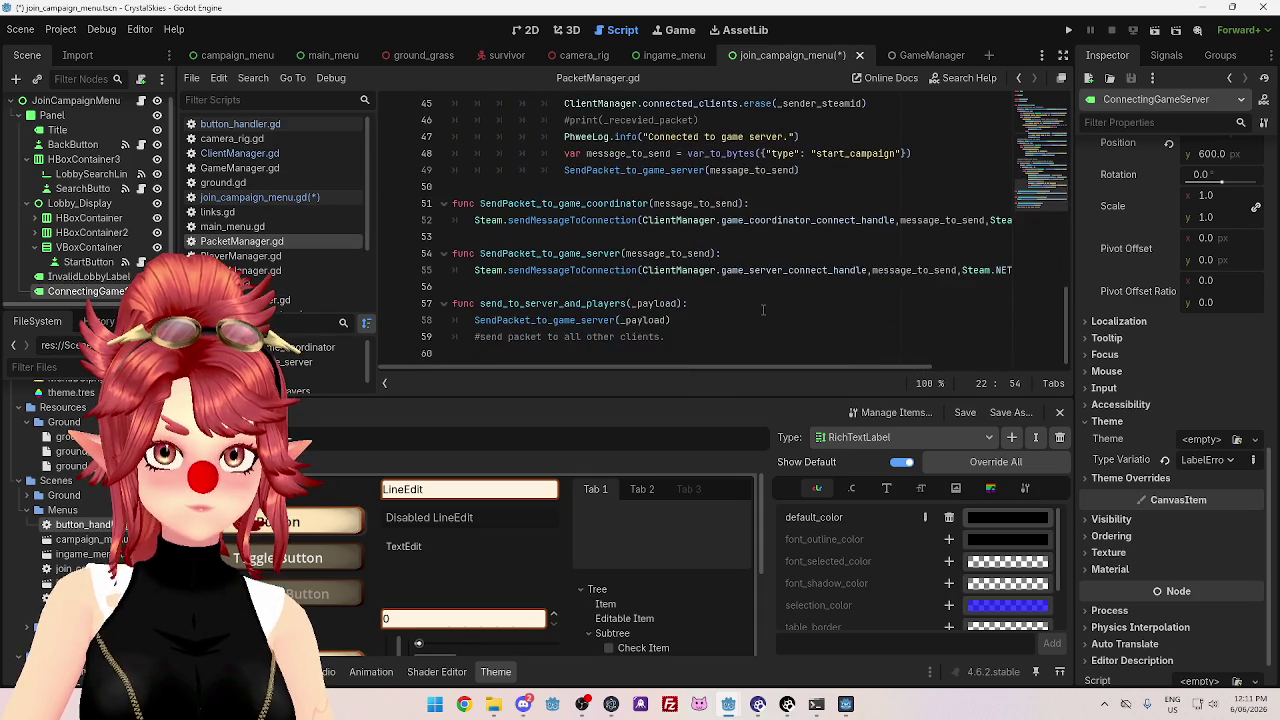
pyautogui.scroll(3, 768, 318)
pyautogui.click(300, 153)
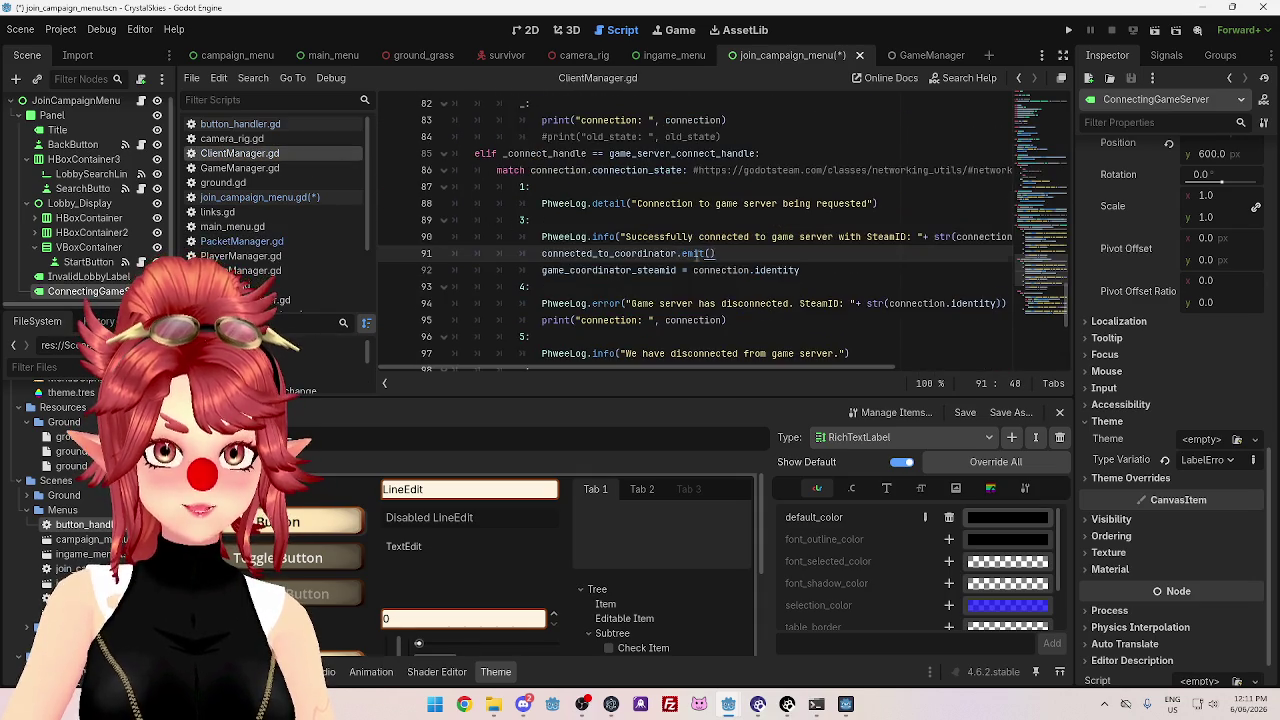
# - On line 91, change connected_to_coordinator.emit() to connected_to_server.emit()
pyautogui.scroll(3, 697, 256)
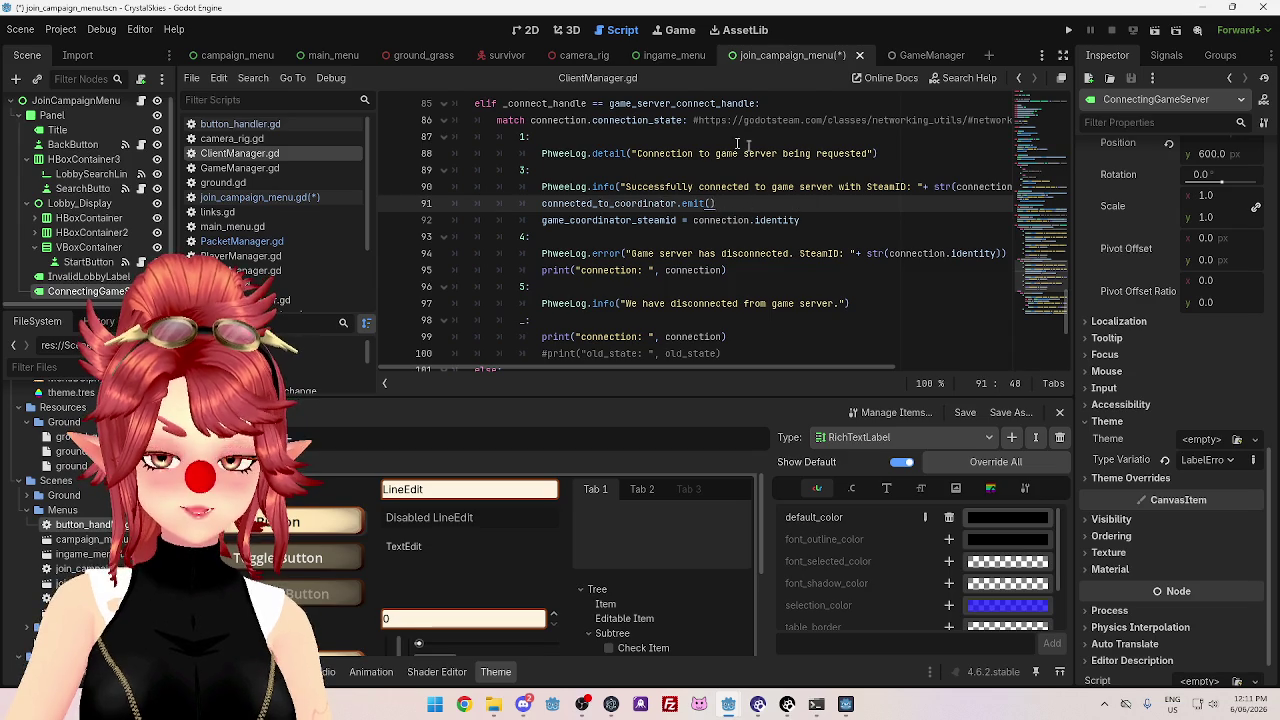
pyautogui.scroll(1, 586, 243)
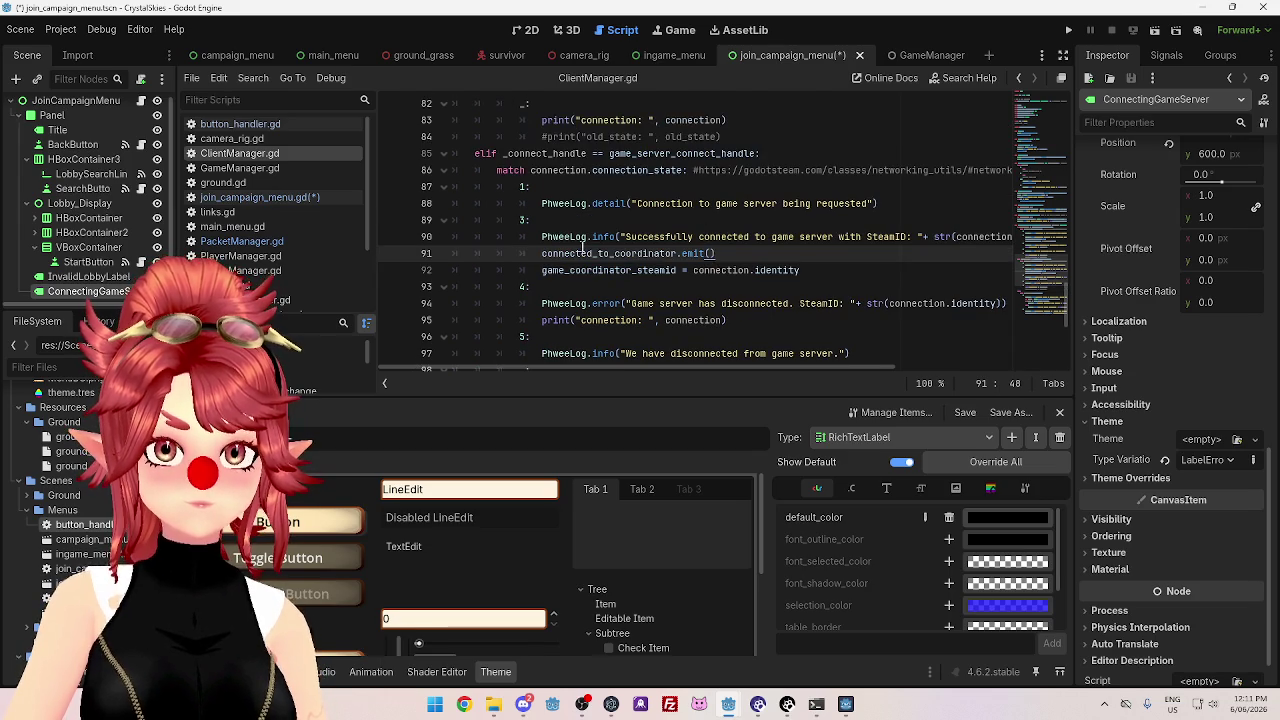
pyautogui.click(571, 253)
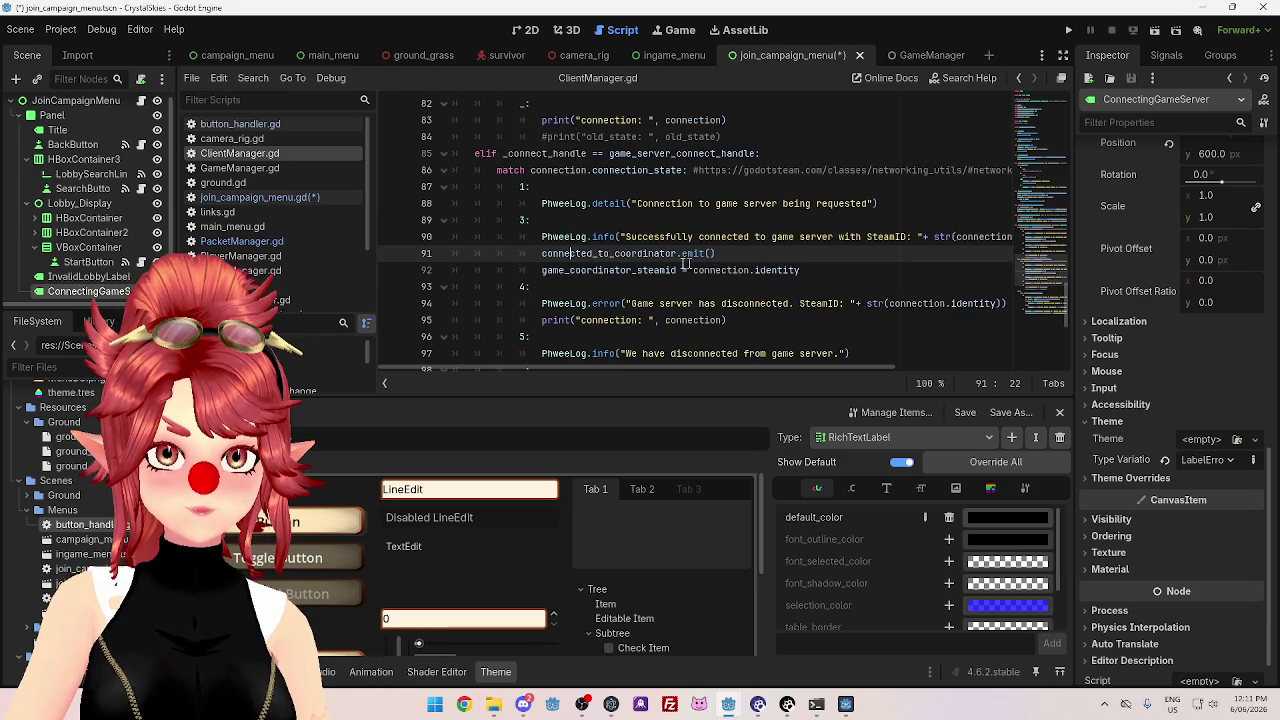
pyautogui.click(743, 259)
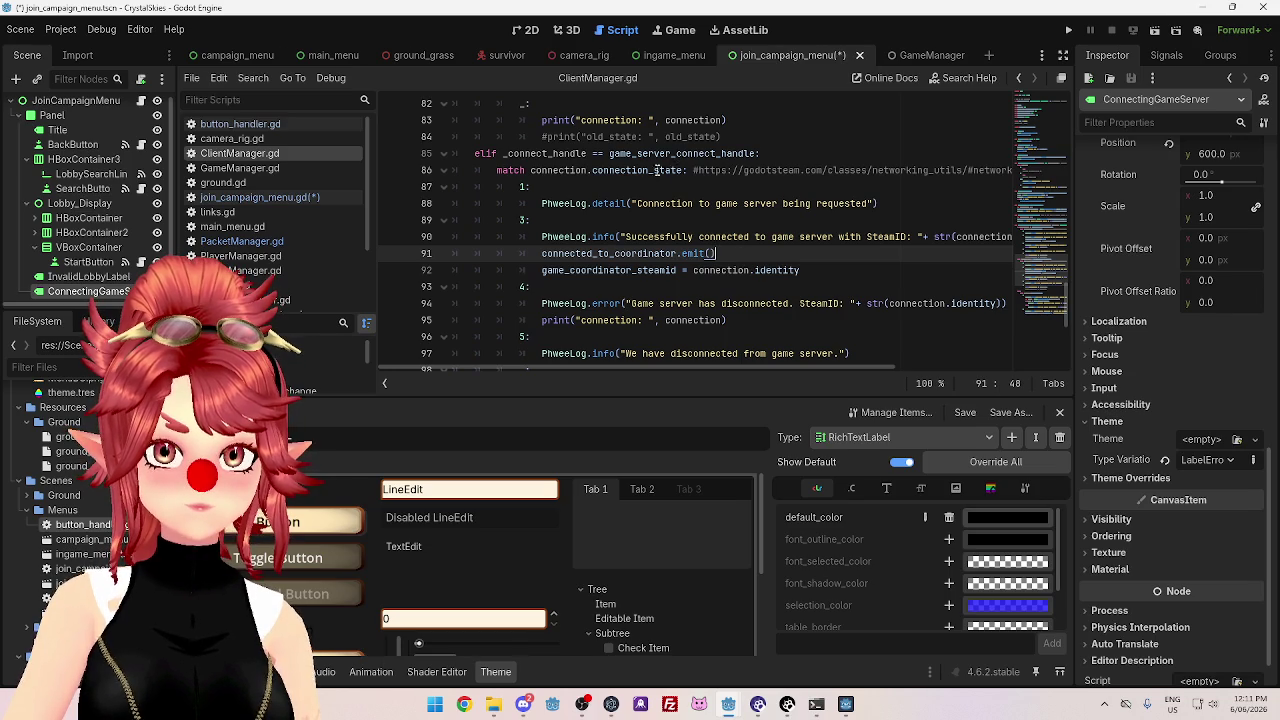
pyautogui.scroll(1, 660, 170)
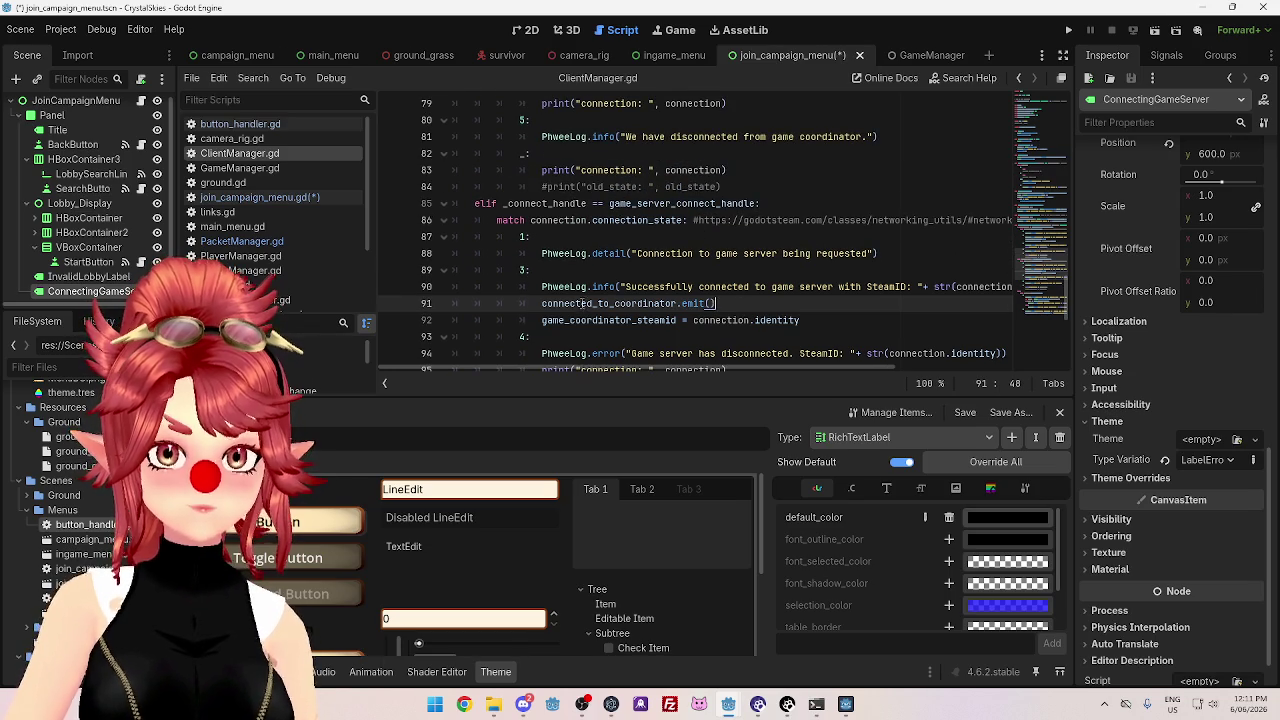
pyautogui.moveTo(614, 303); pyautogui.dragTo(677, 303)
pyautogui.write('serv')
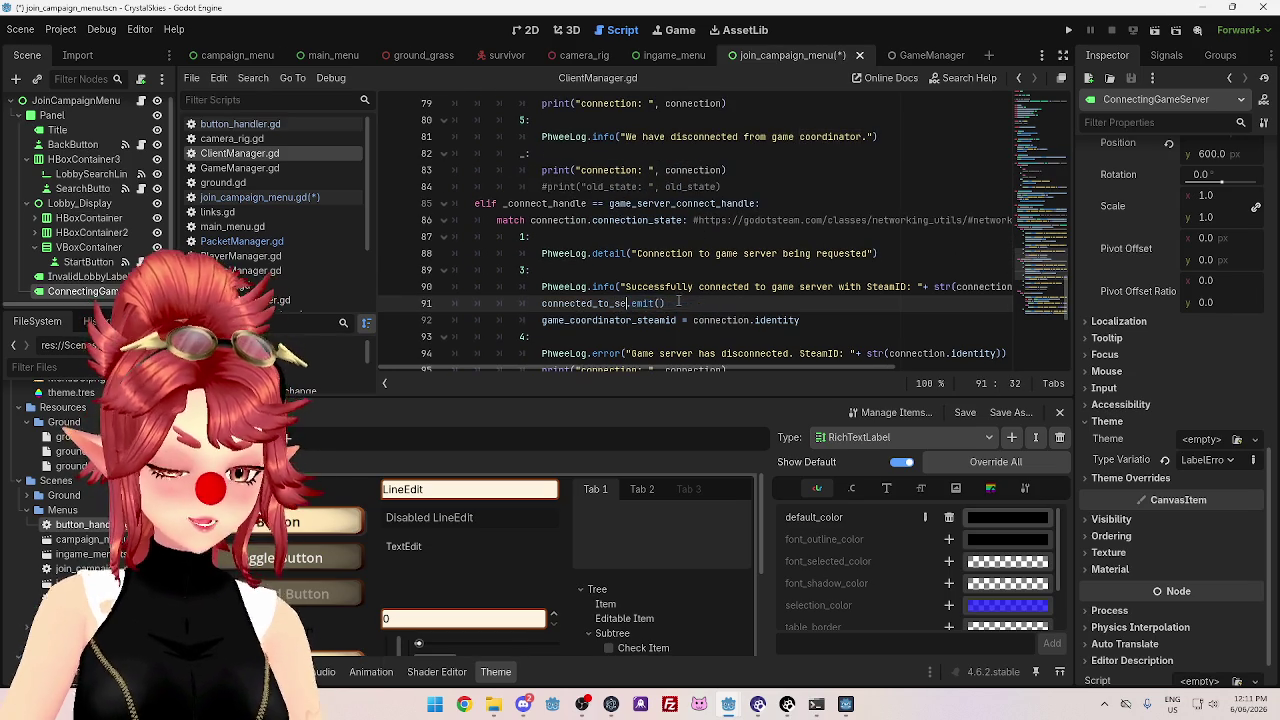
pyautogui.write('er')
pyautogui.scroll(5, 680, 290)
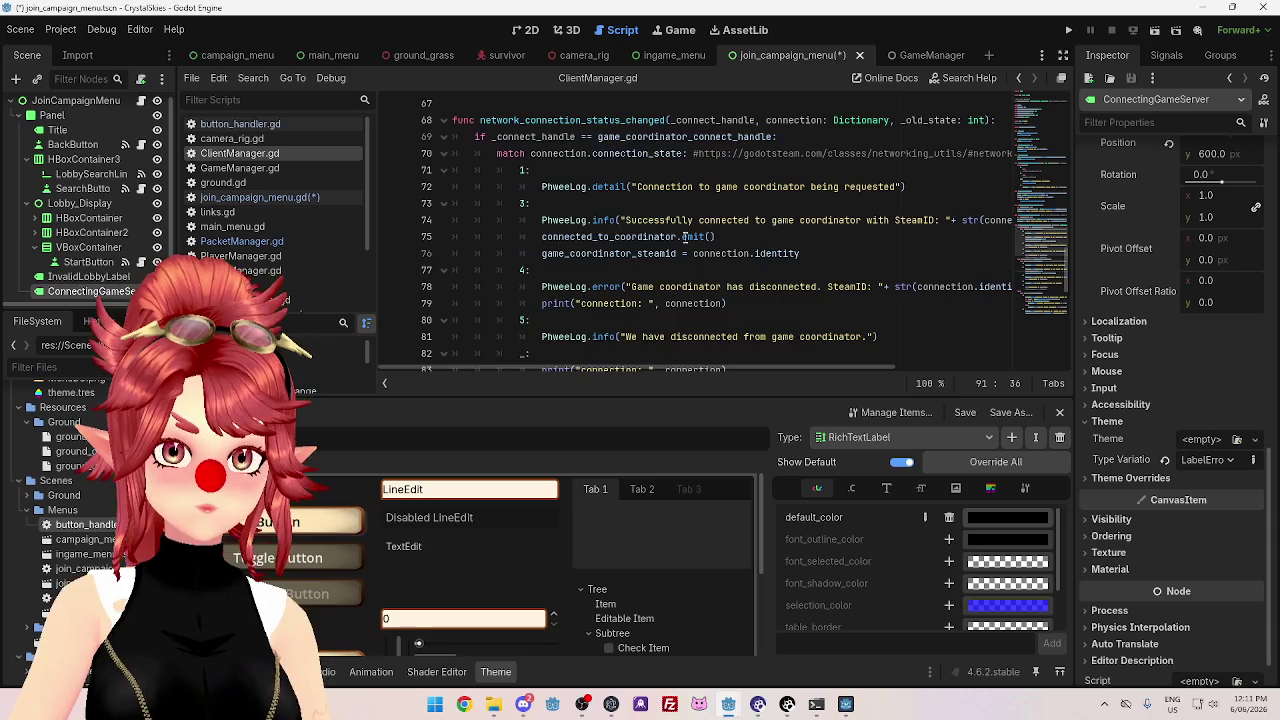
pyautogui.scroll(-5, 685, 275)
pyautogui.scroll(-3, 684, 272)
pyautogui.scroll(9, 665, 255)
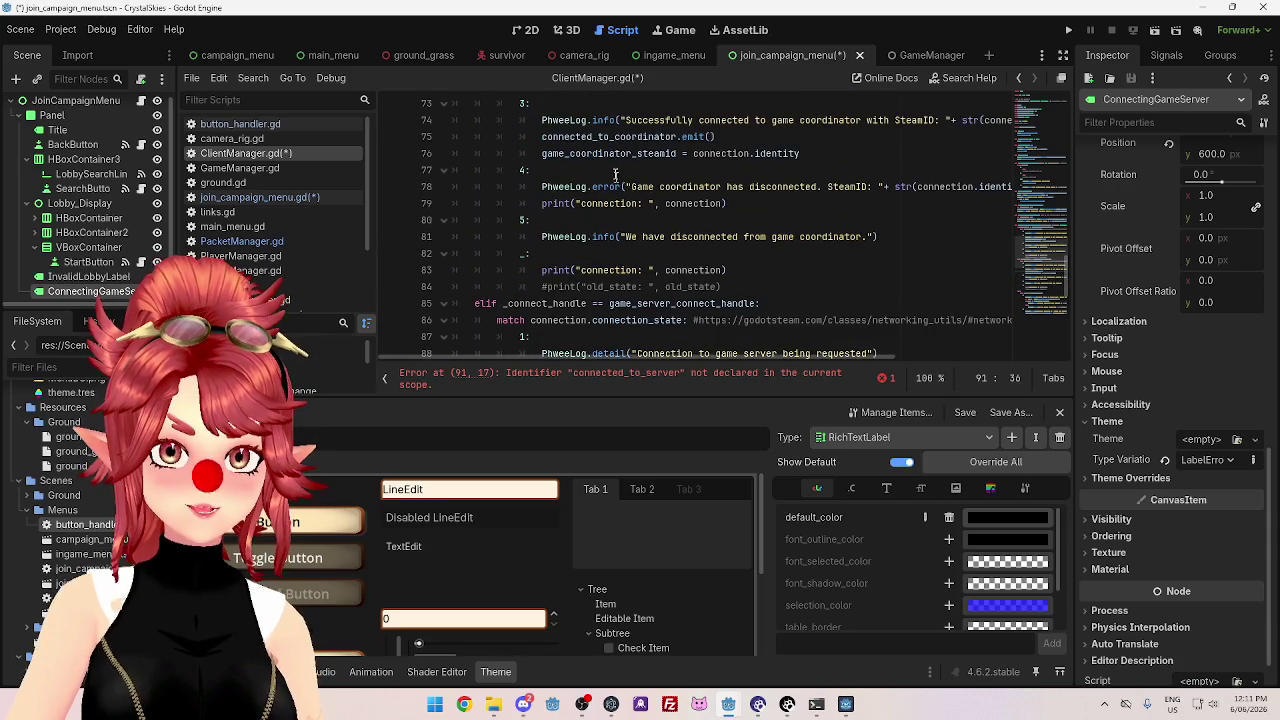
pyautogui.keyDown('ctrl'); pyautogui.click(622, 135); pyautogui.keyUp('ctrl')
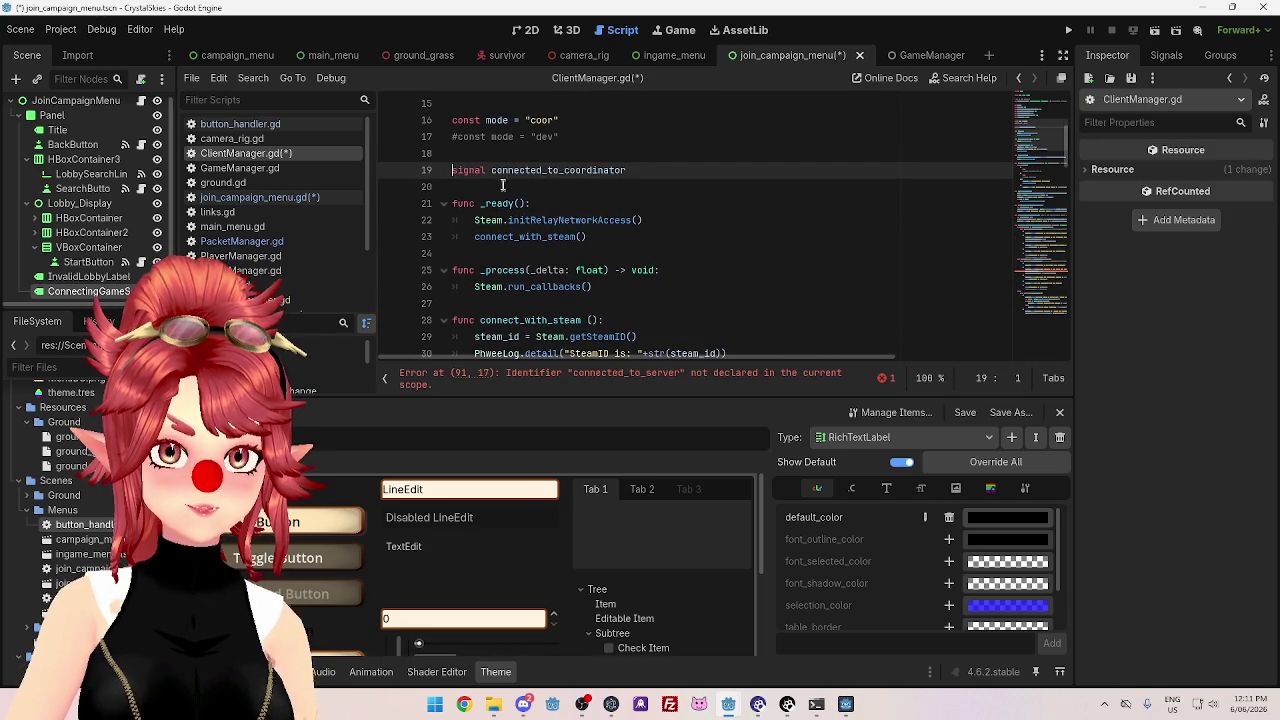
# - Copy the line-19 signal declaration below itself and rename the copy connected_to_server
pyautogui.moveTo(638, 170); pyautogui.dragTo(425, 170)
pyautogui.hotkey('ctrl', 'c')
pyautogui.click(690, 178)
pyautogui.press('Return')
pyautogui.hotkey('ctrl', 'v')
pyautogui.moveTo(562, 187); pyautogui.dragTo(632, 187)
pyautogui.write('se')
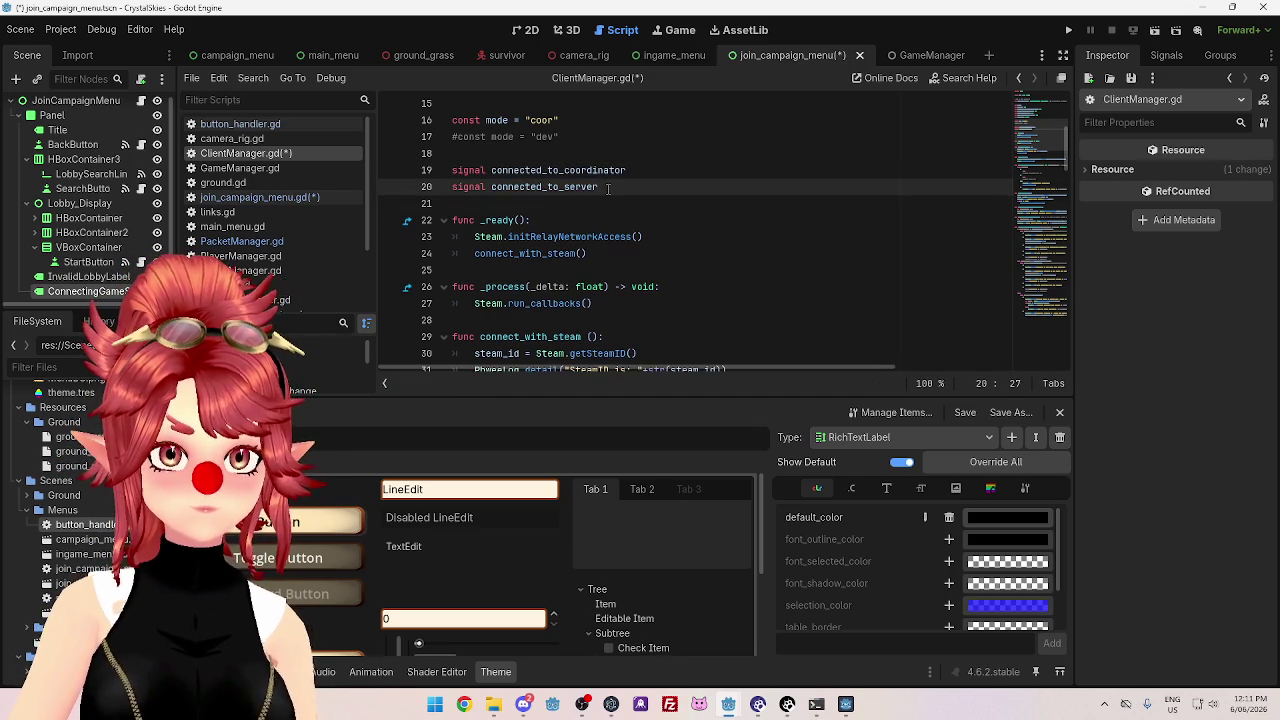
# - Look over the script and select the connected_to_coordinator signal name on line 19
pyautogui.scroll(-5, 511, 195)
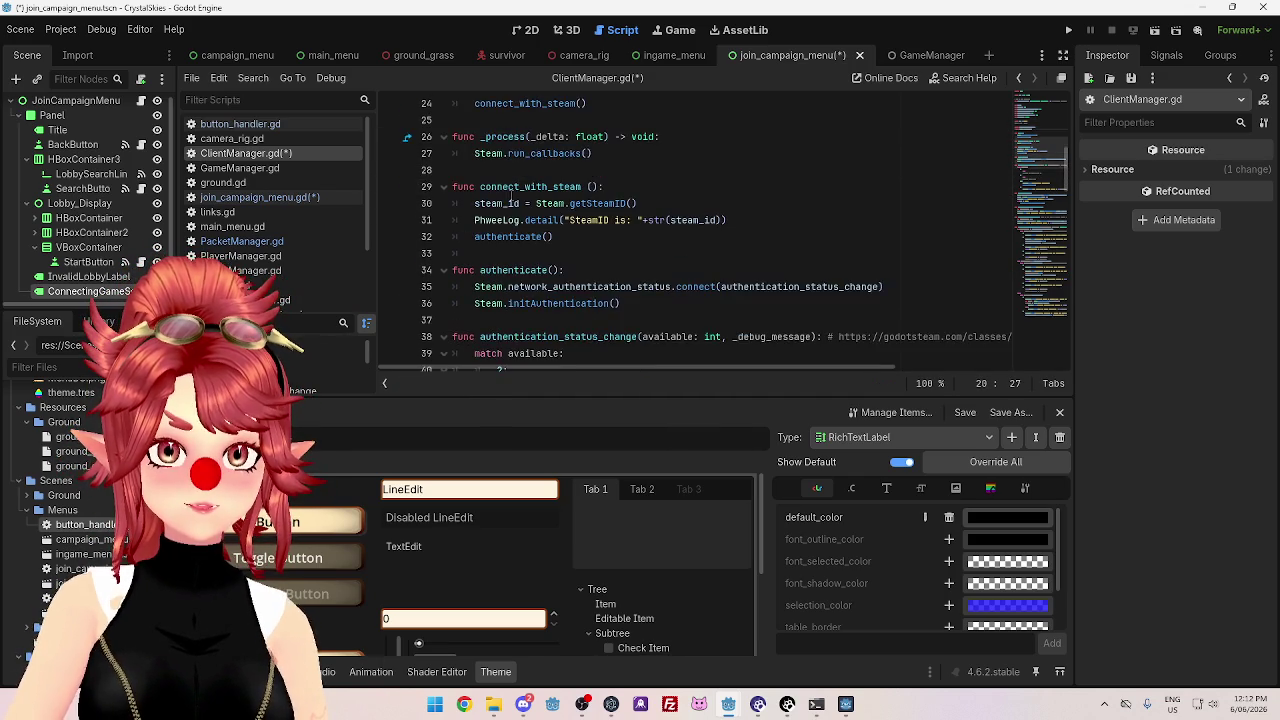
pyautogui.scroll(2, 511, 195)
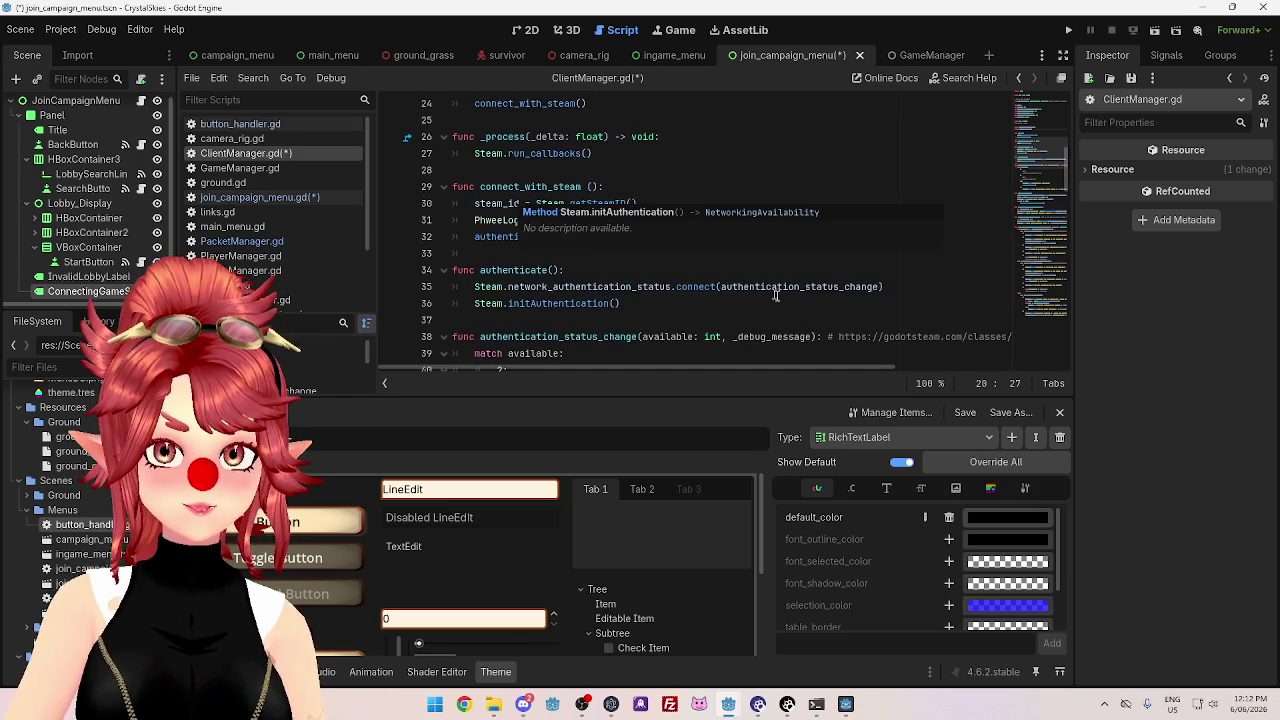
pyautogui.scroll(-7, 736, 308)
pyautogui.scroll(10, 736, 308)
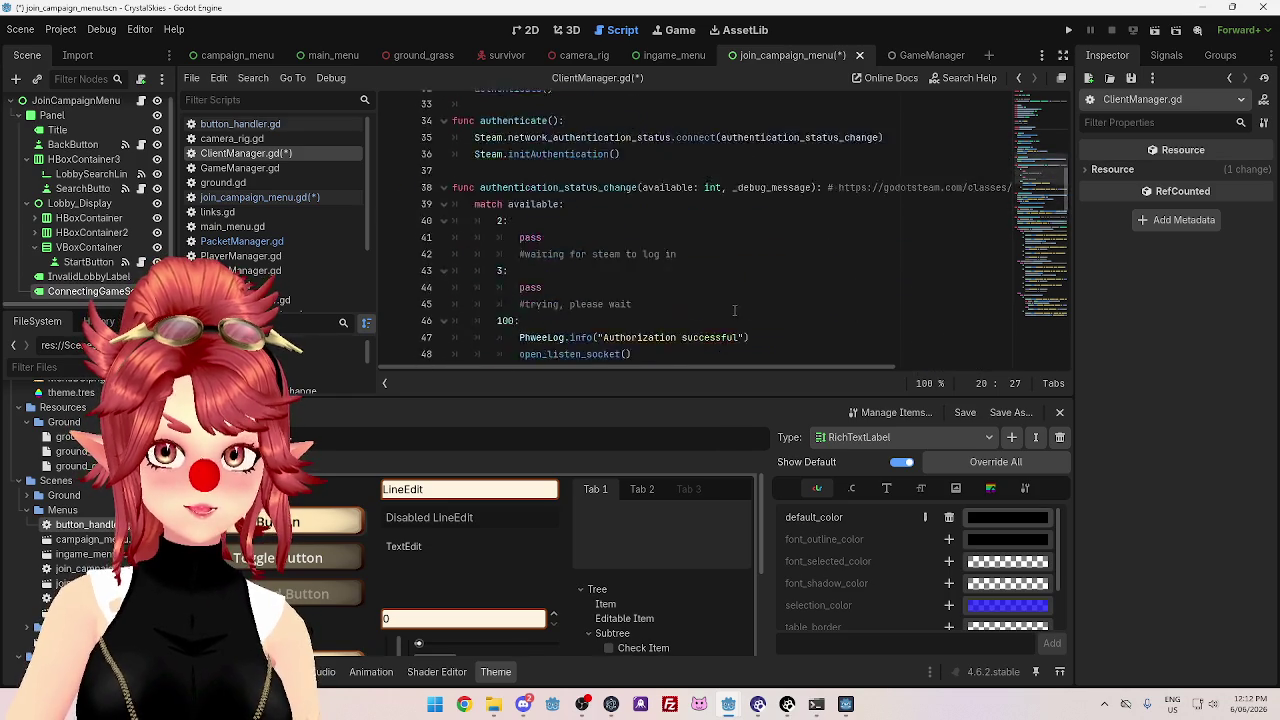
pyautogui.doubleClick(509, 170)
pyautogui.scroll(-19, 537, 190)
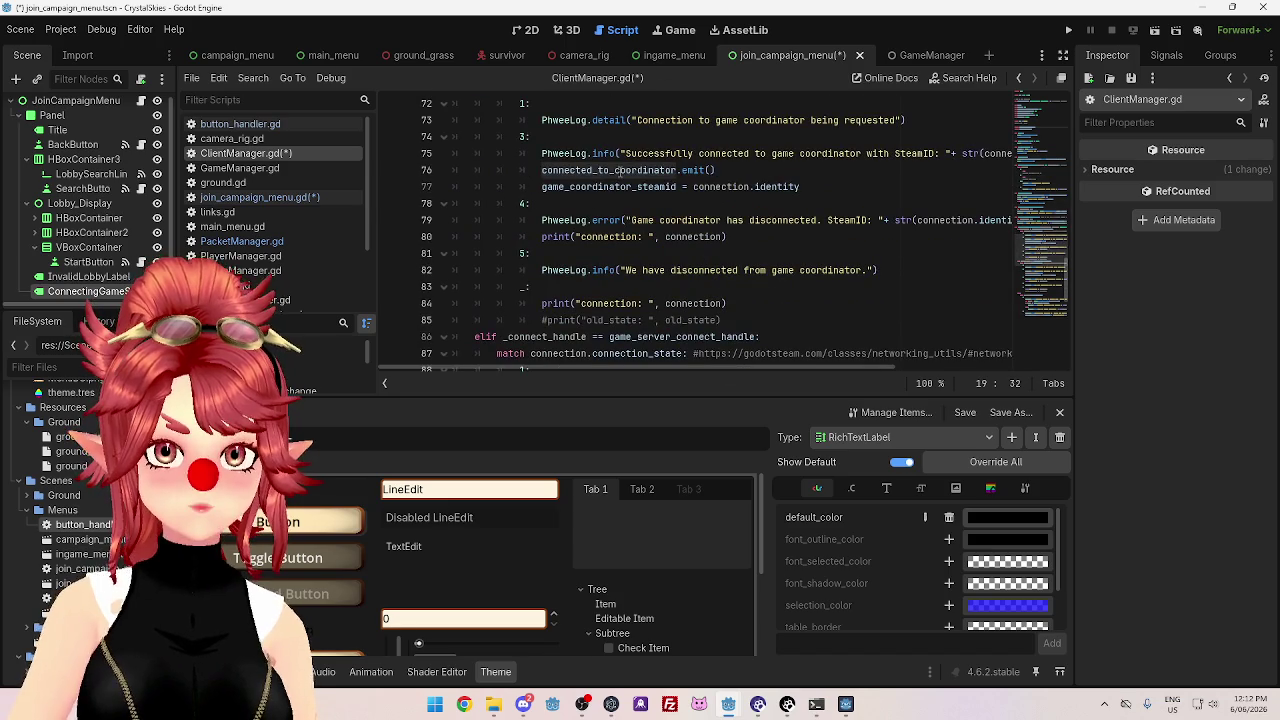
pyautogui.scroll(-1, 656, 272)
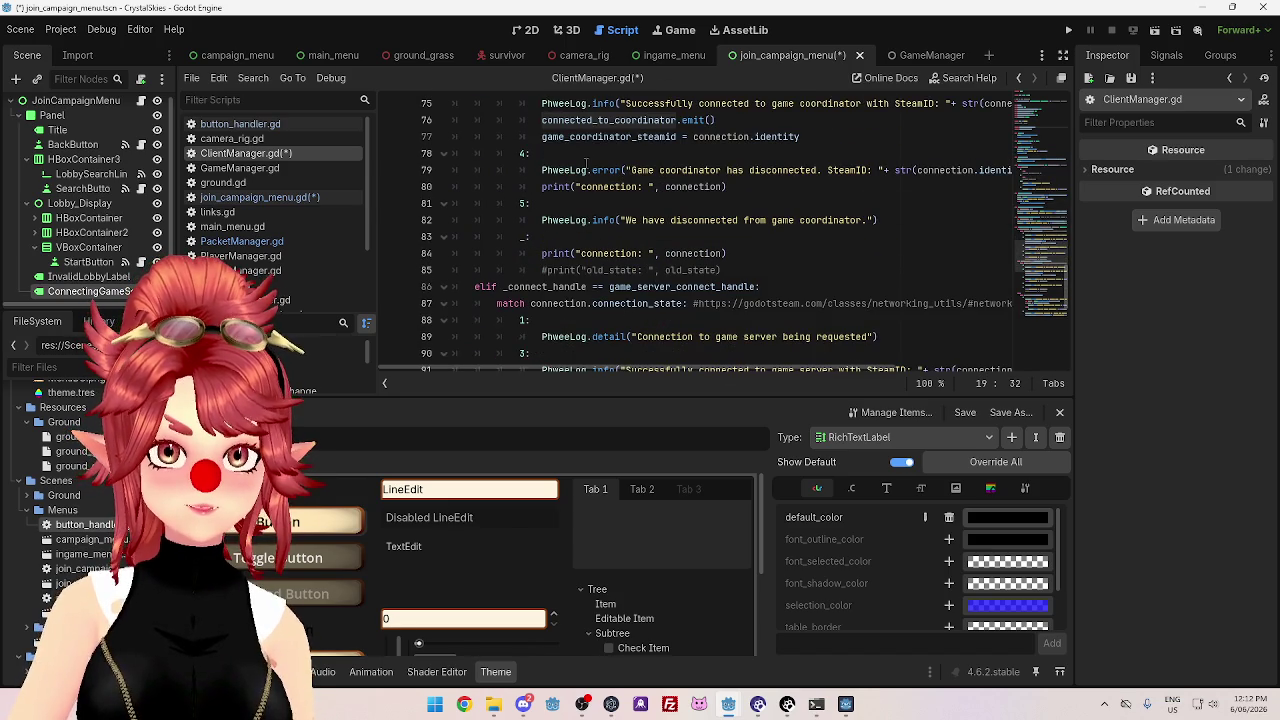
pyautogui.scroll(-3, 631, 280)
pyautogui.scroll(1, 622, 265)
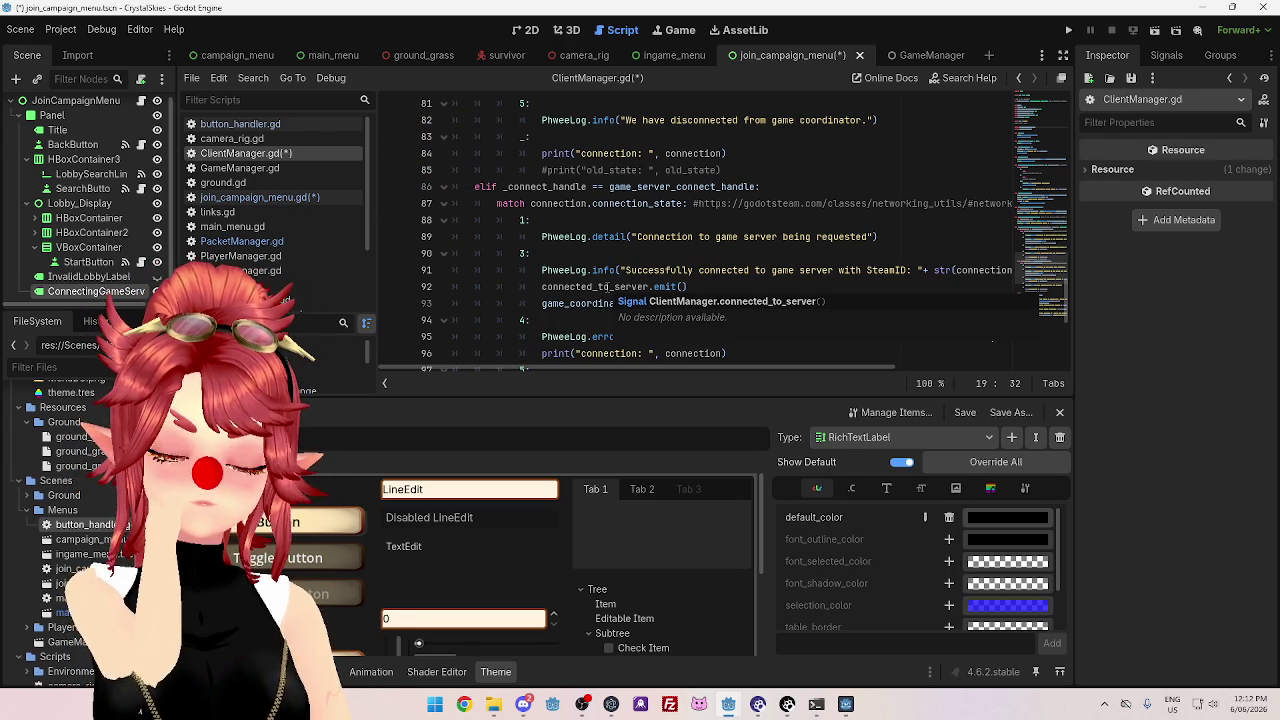
pyautogui.scroll(6, 607, 287)
pyautogui.scroll(-10, 607, 287)
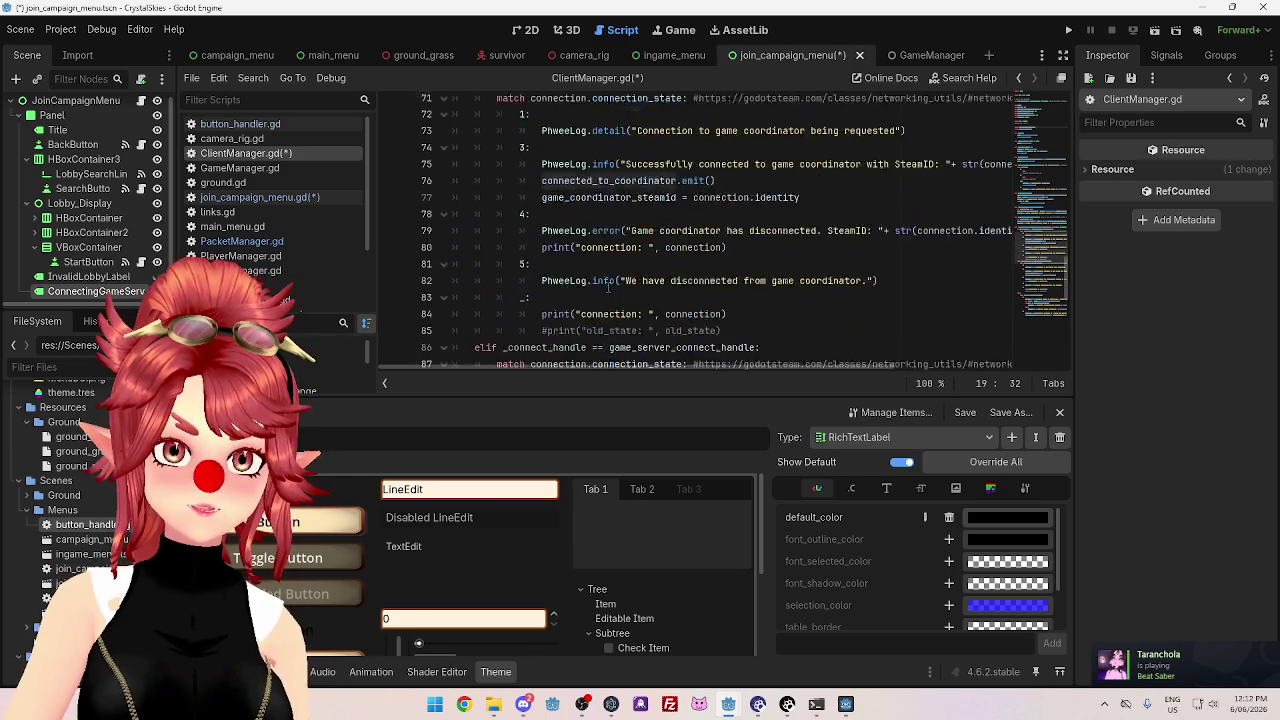
pyautogui.scroll(-2, 607, 287)
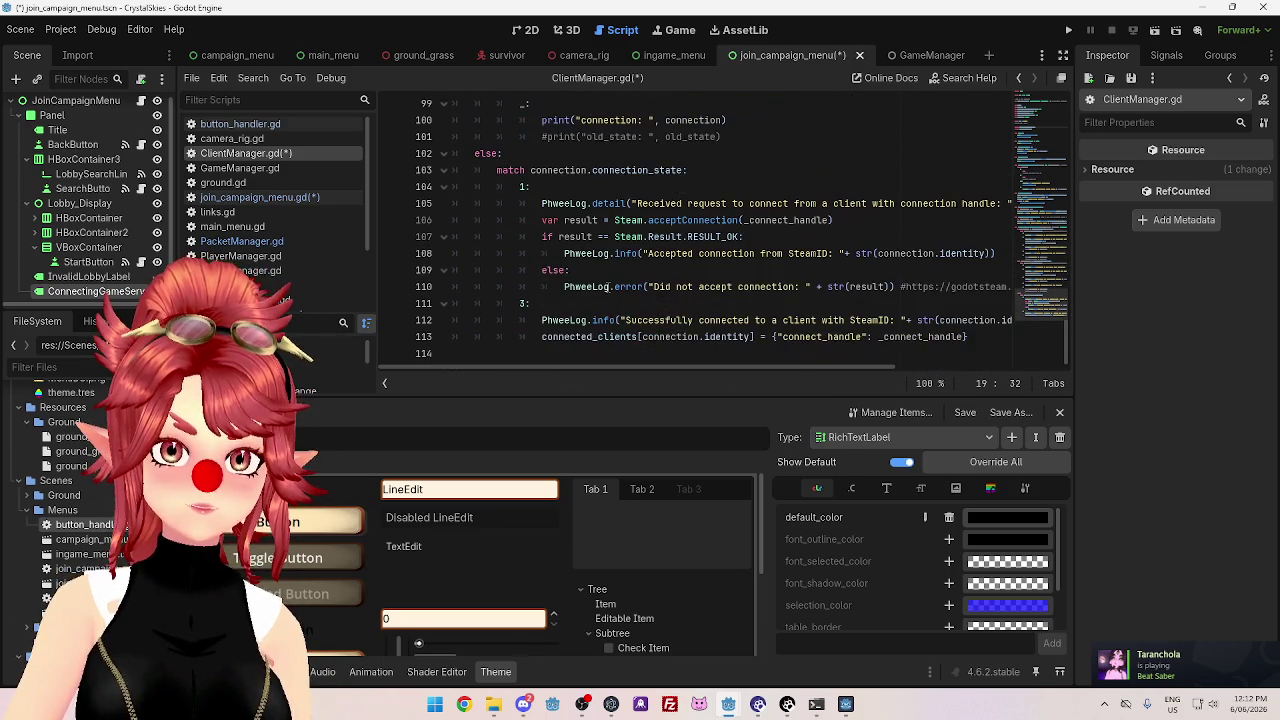
pyautogui.scroll(4, 607, 287)
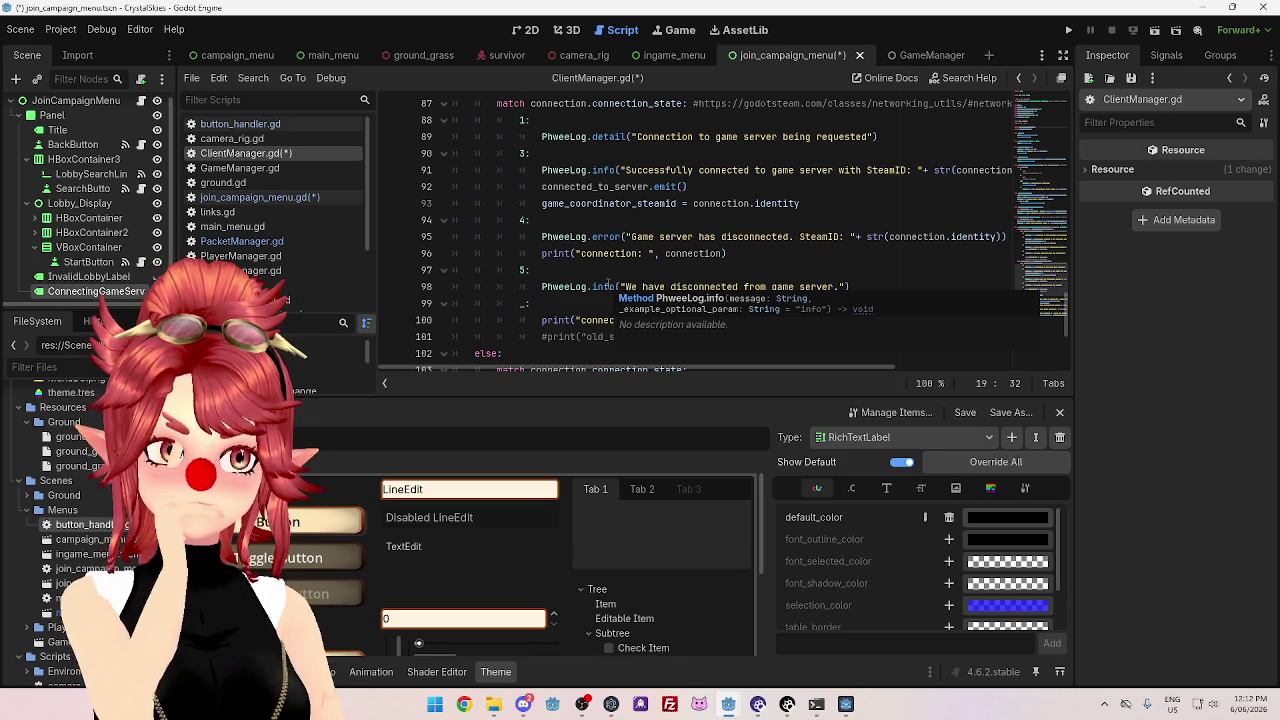
pyautogui.scroll(-4, 607, 287)
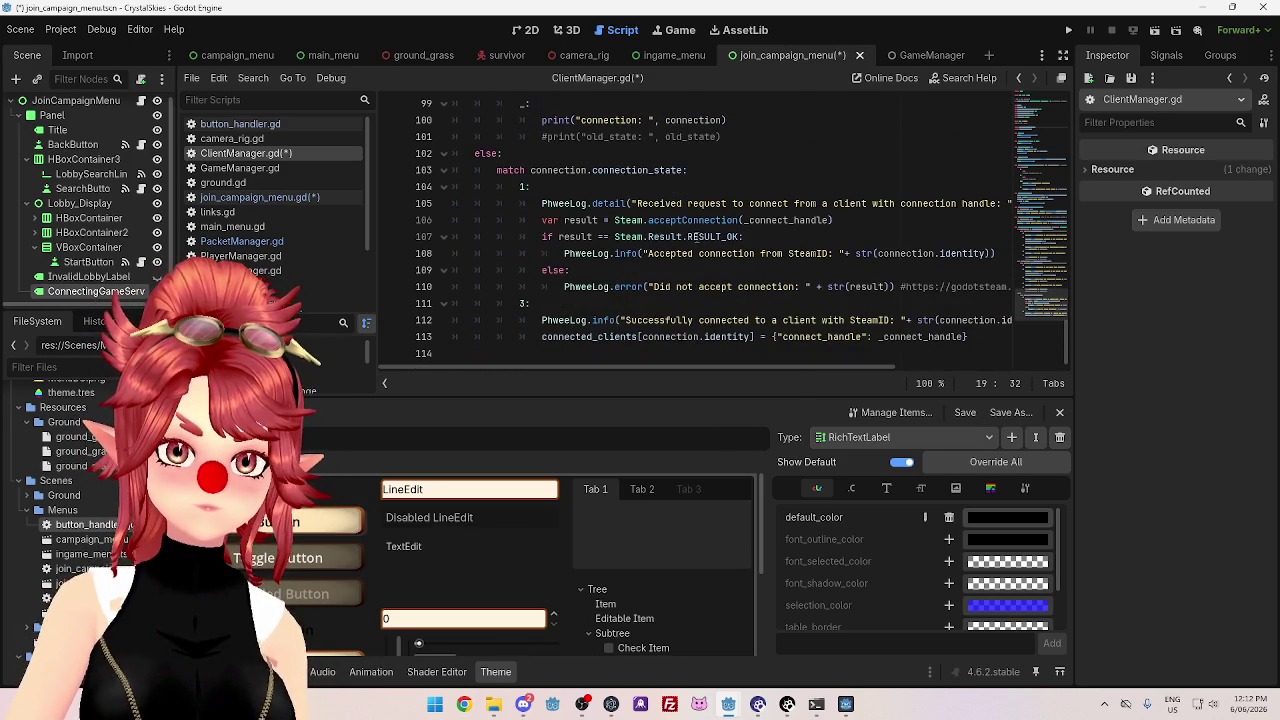
pyautogui.scroll(1, 692, 237)
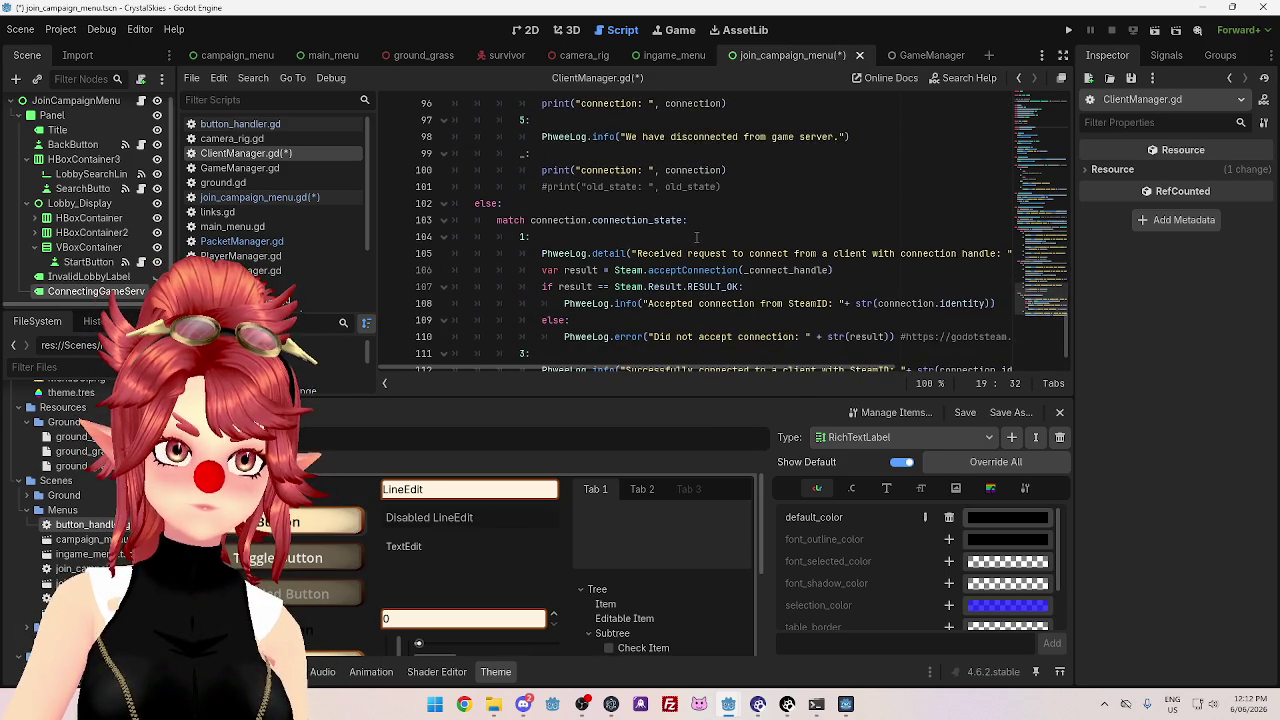
pyautogui.scroll(1, 696, 237)
pyautogui.scroll(-2, 696, 237)
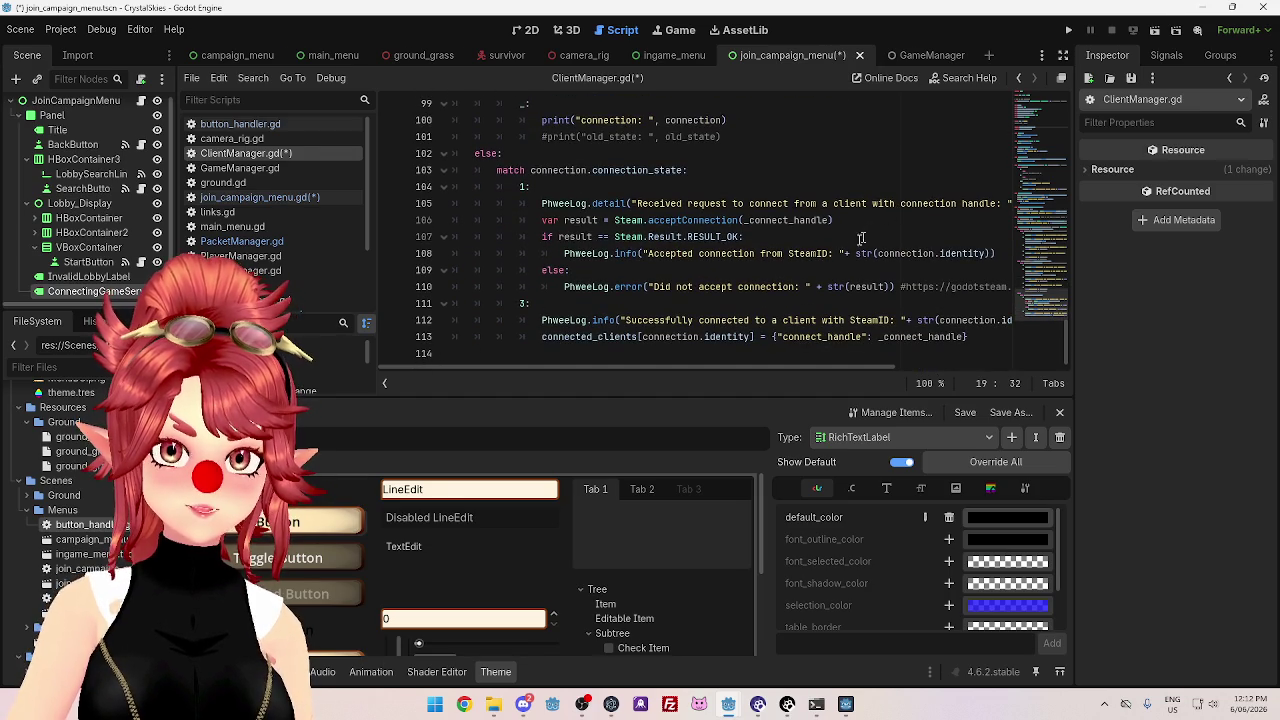
pyautogui.scroll(4, 680, 253)
pyautogui.scroll(1, 695, 243)
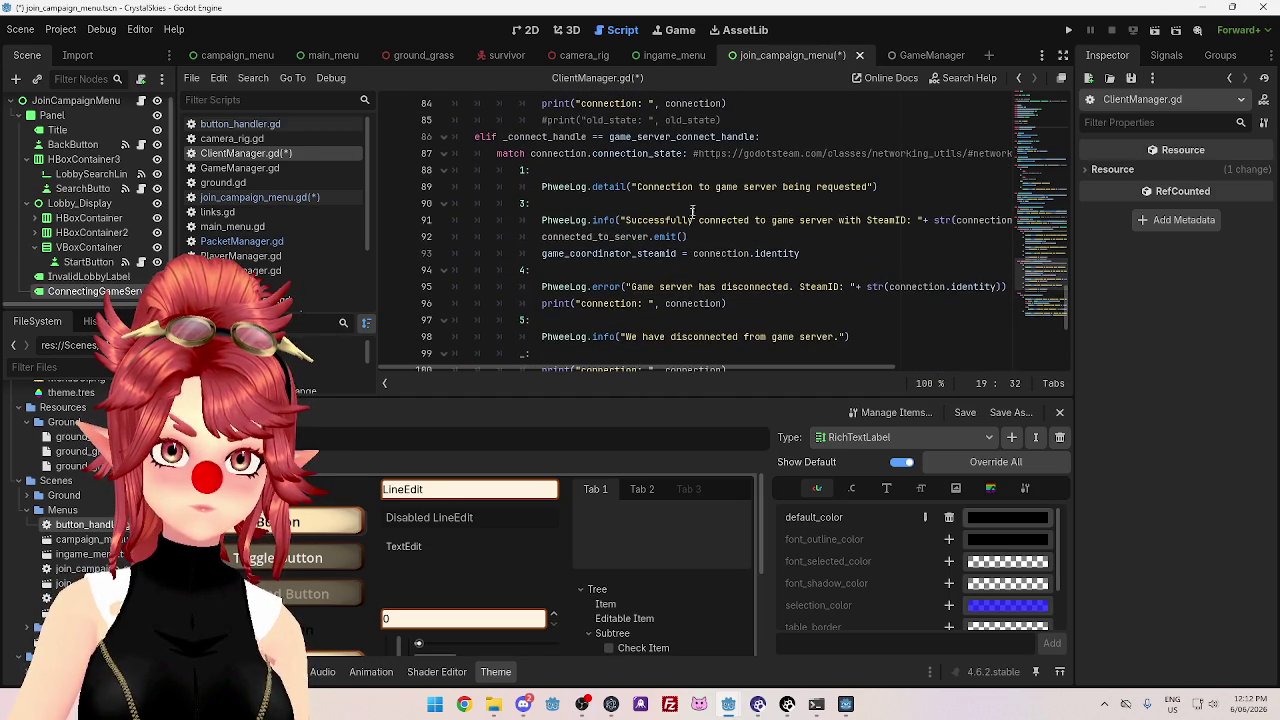
pyautogui.scroll(-1, 696, 197)
pyautogui.click(642, 186)
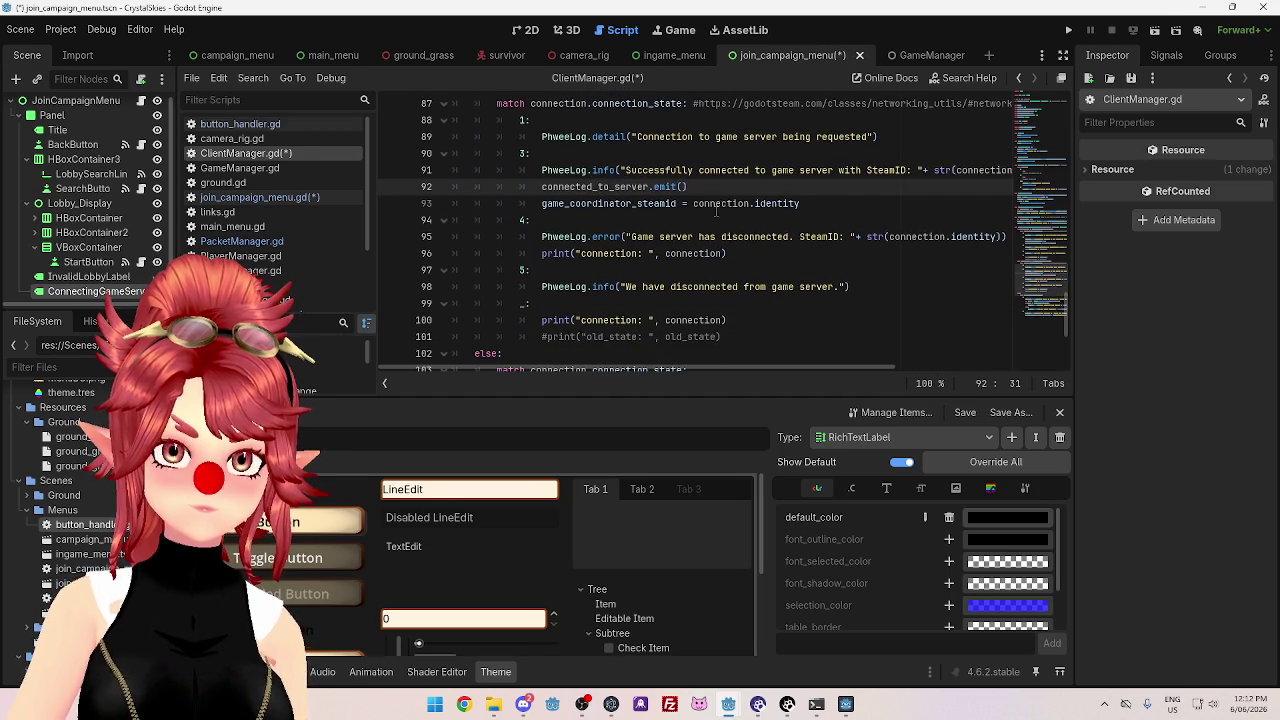
pyautogui.moveTo(716, 211)
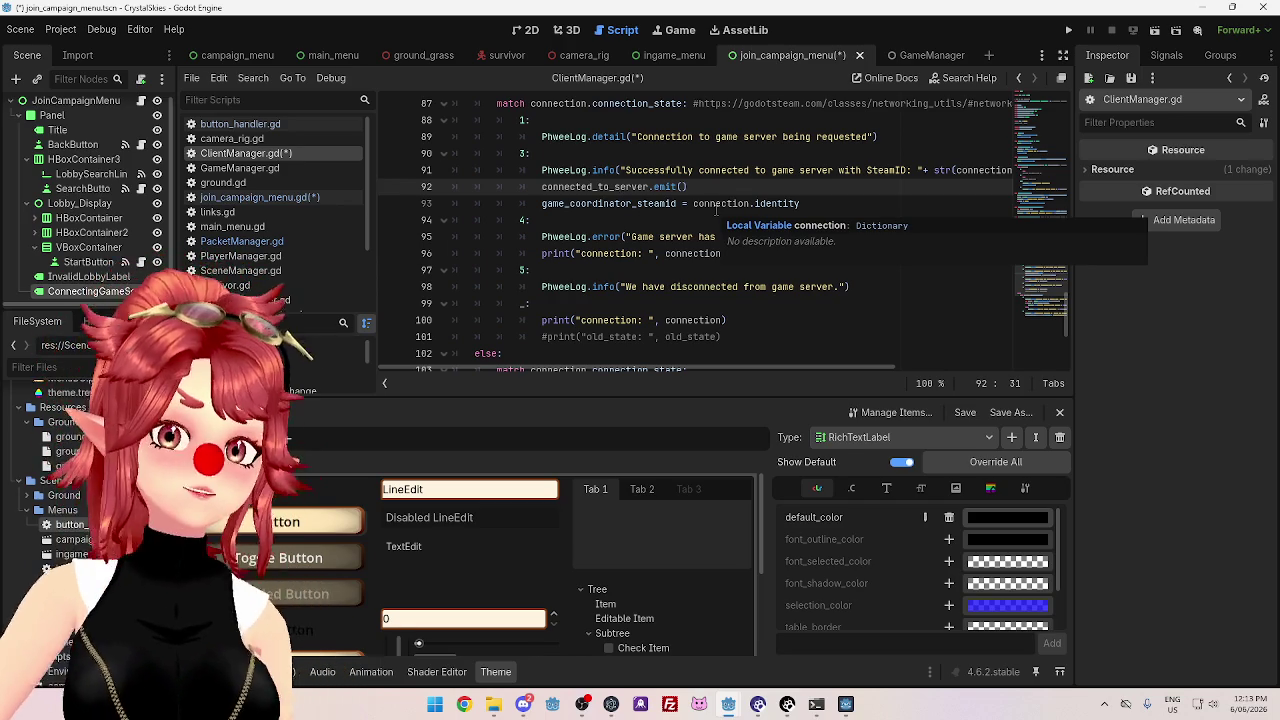
pyautogui.scroll(4, 716, 211)
pyautogui.scroll(-3, 650, 260)
pyautogui.scroll(1, 617, 303)
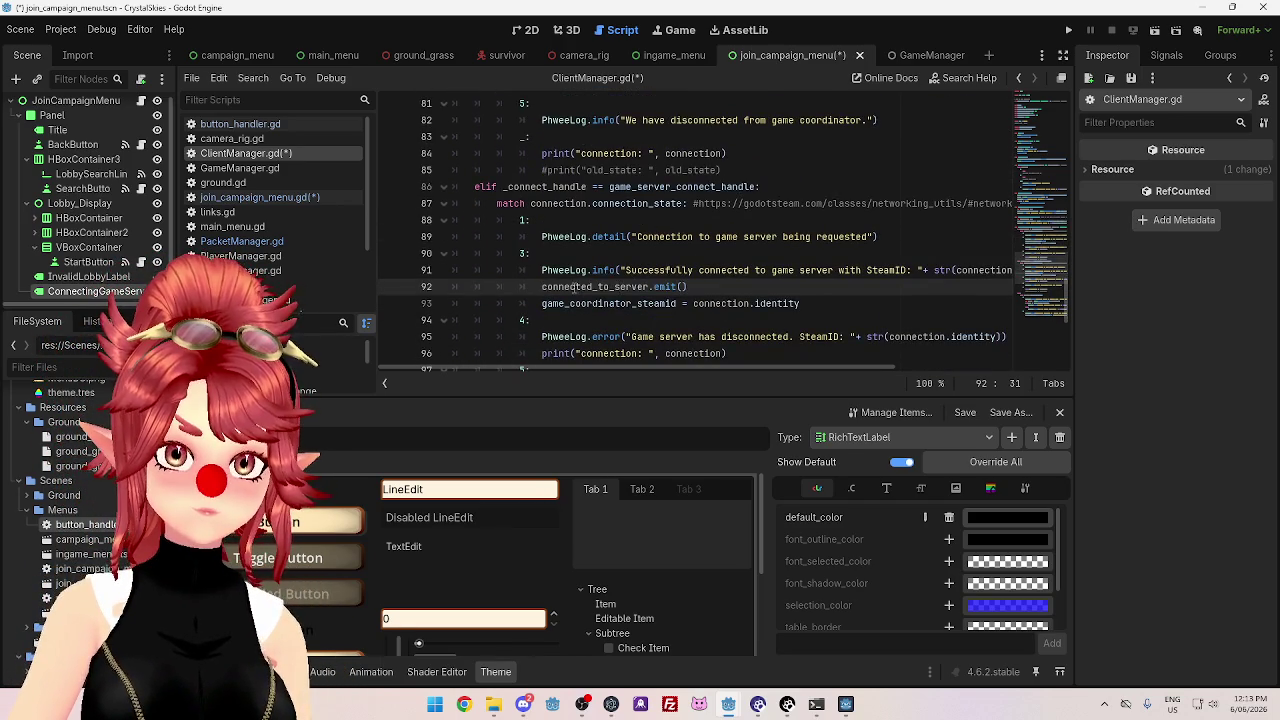
pyautogui.scroll(-3, 575, 287)
pyautogui.scroll(1, 570, 200)
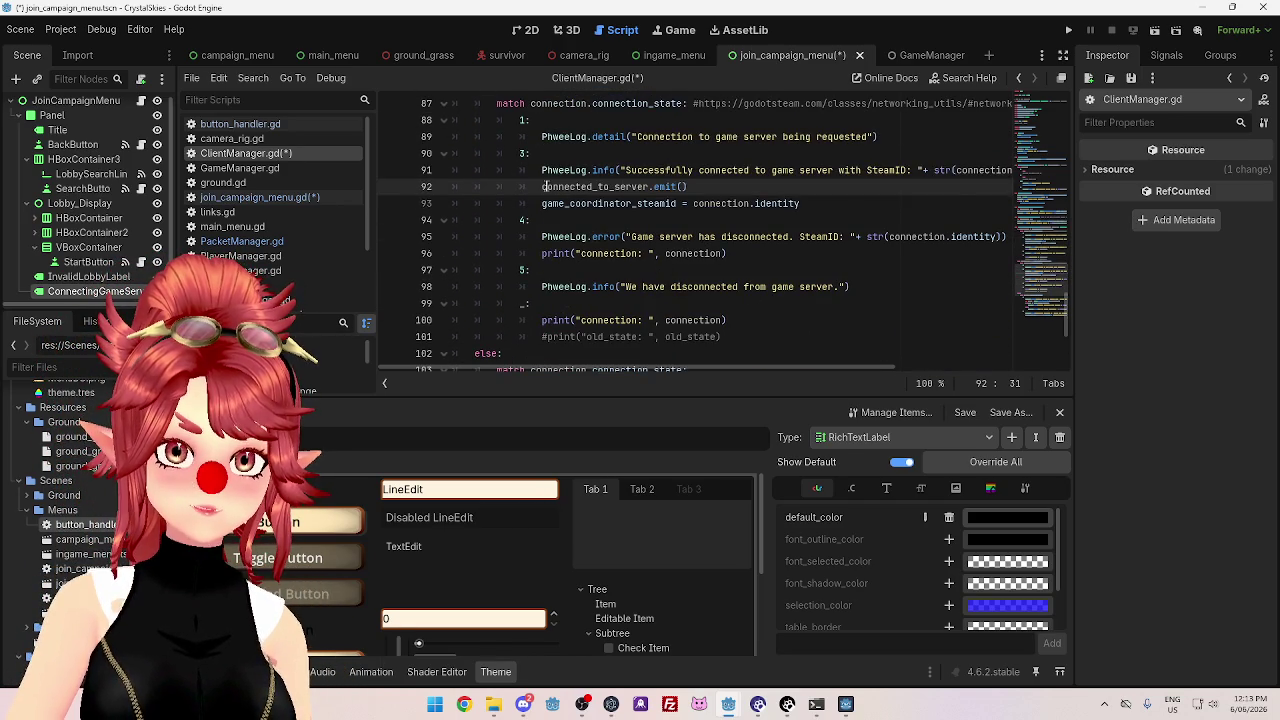
pyautogui.moveTo(543, 186); pyautogui.dragTo(655, 186)
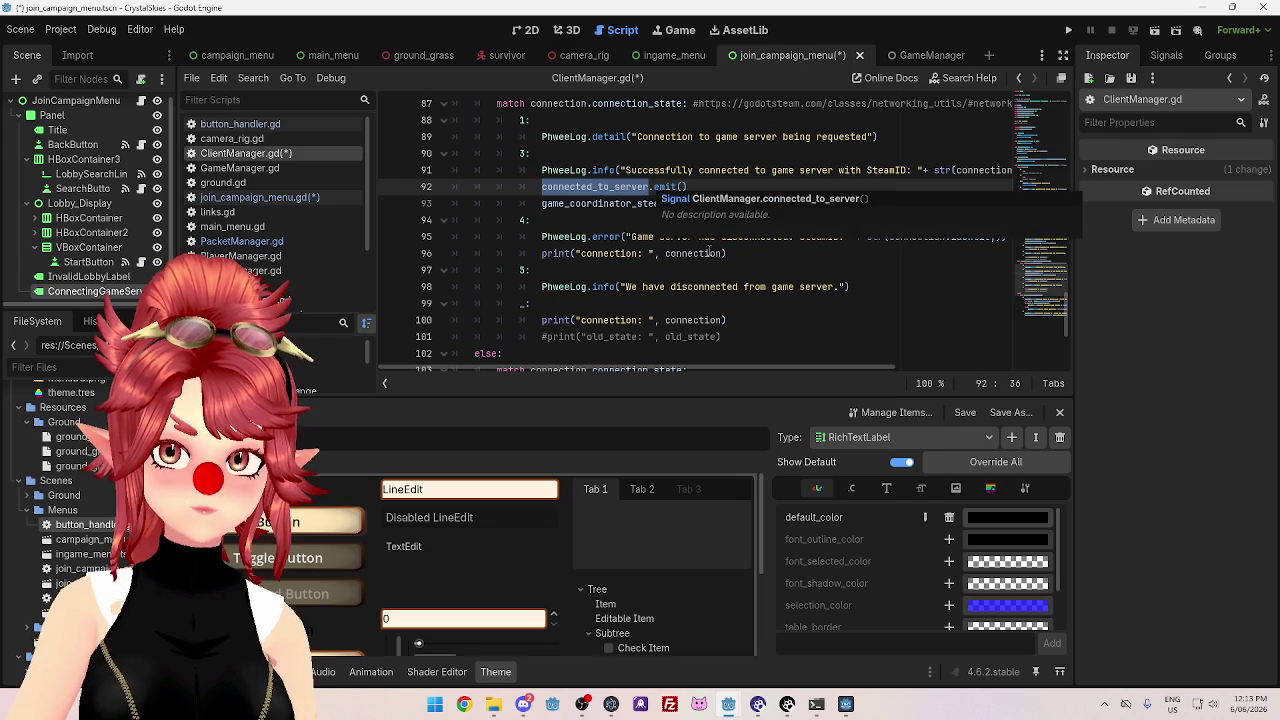
pyautogui.click(622, 187)
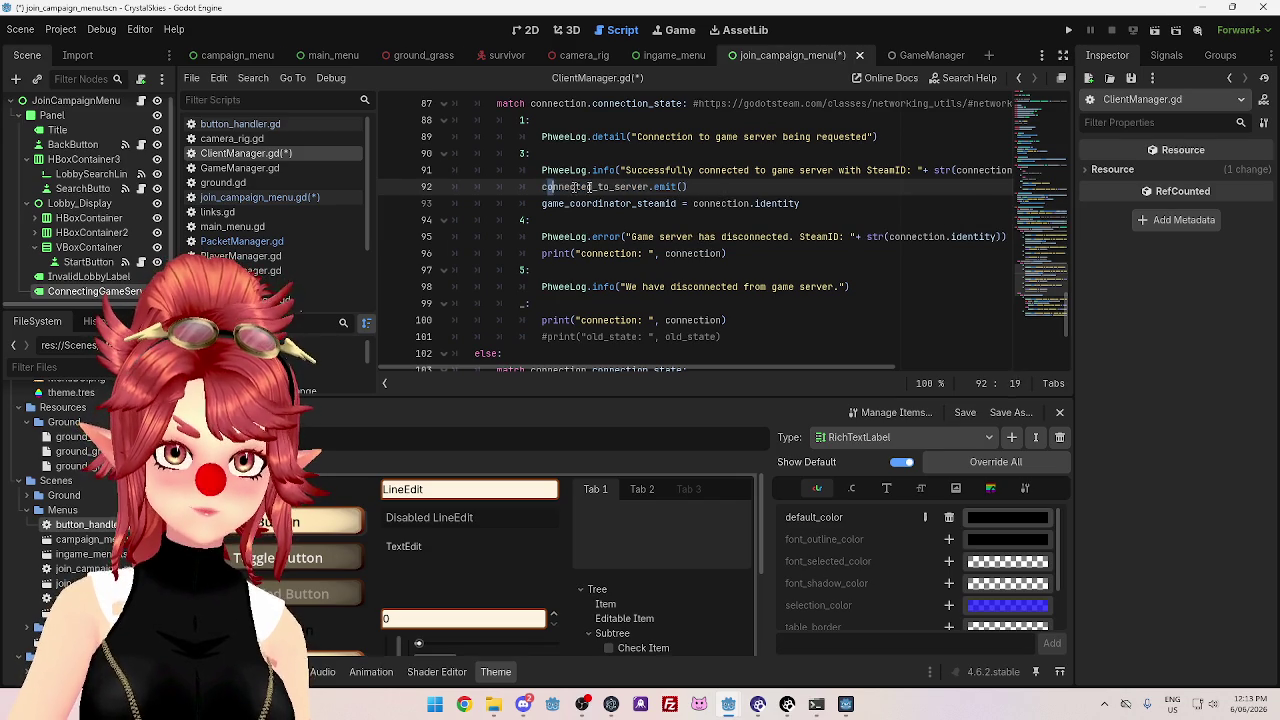
pyautogui.moveTo(548, 187); pyautogui.dragTo(652, 186)
pyautogui.click(687, 187)
pyautogui.moveTo(548, 187); pyautogui.dragTo(650, 187)
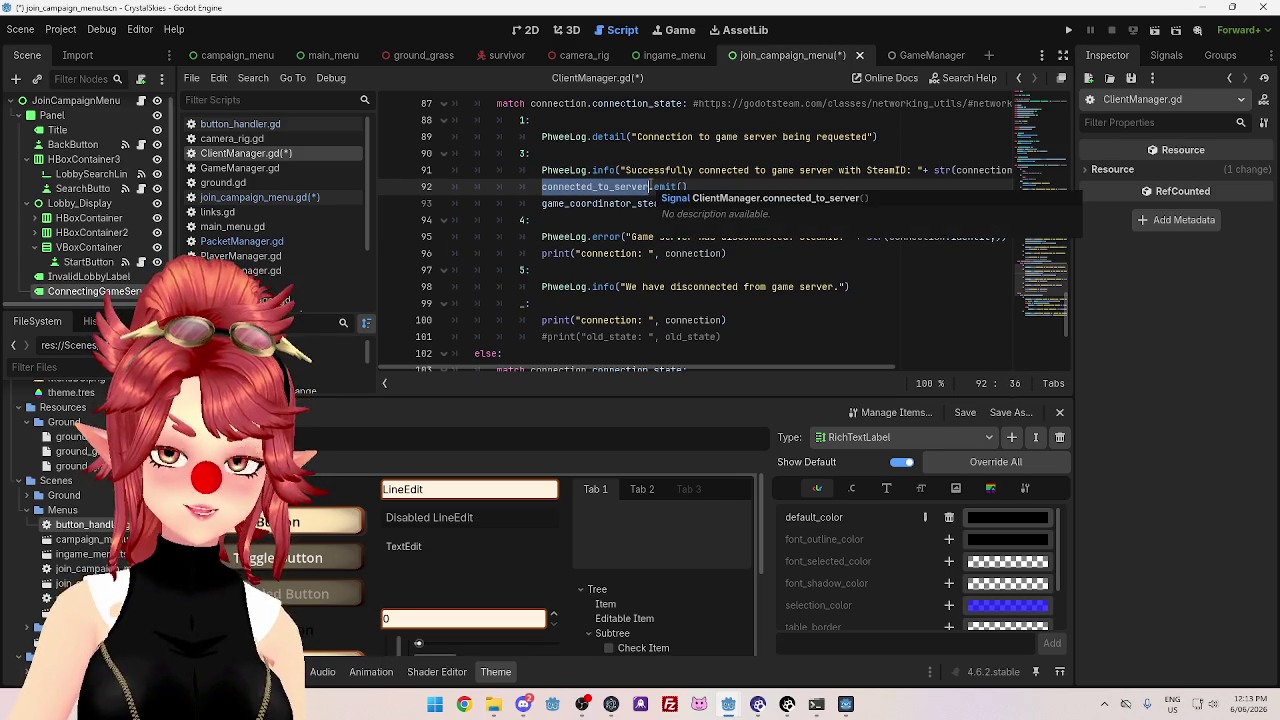
pyautogui.click(735, 187)
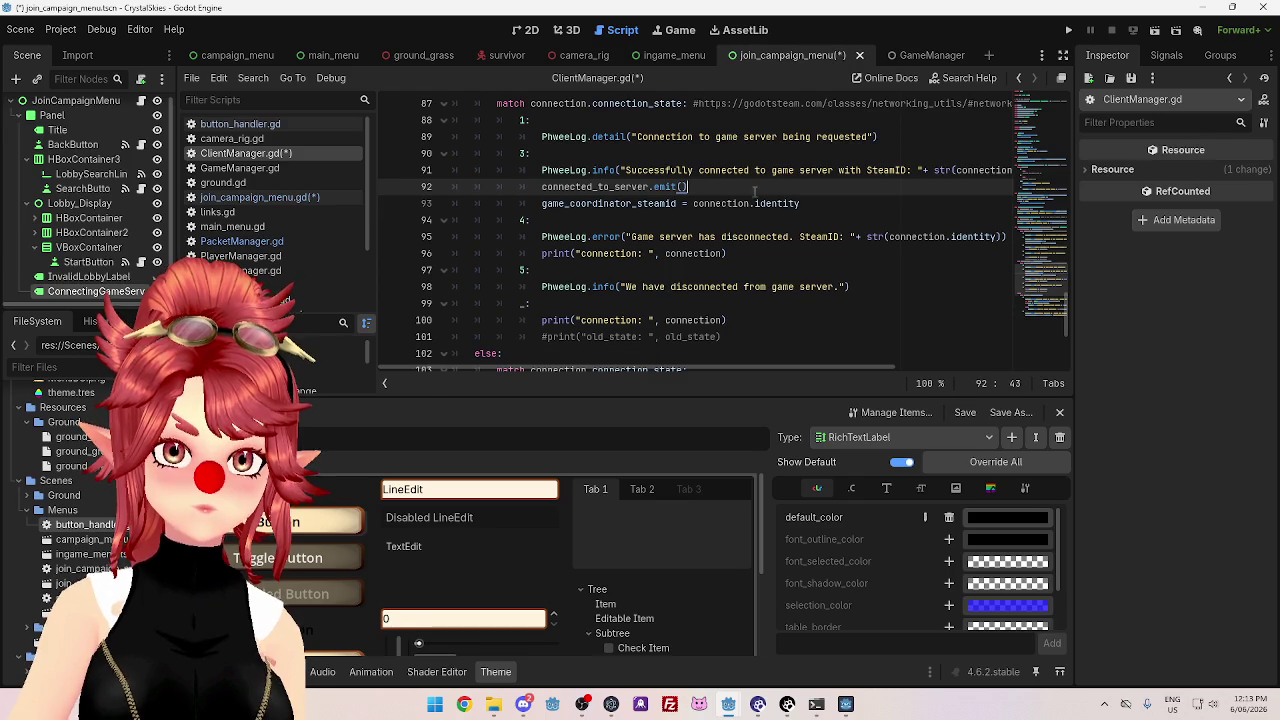
pyautogui.scroll(1, 707, 213)
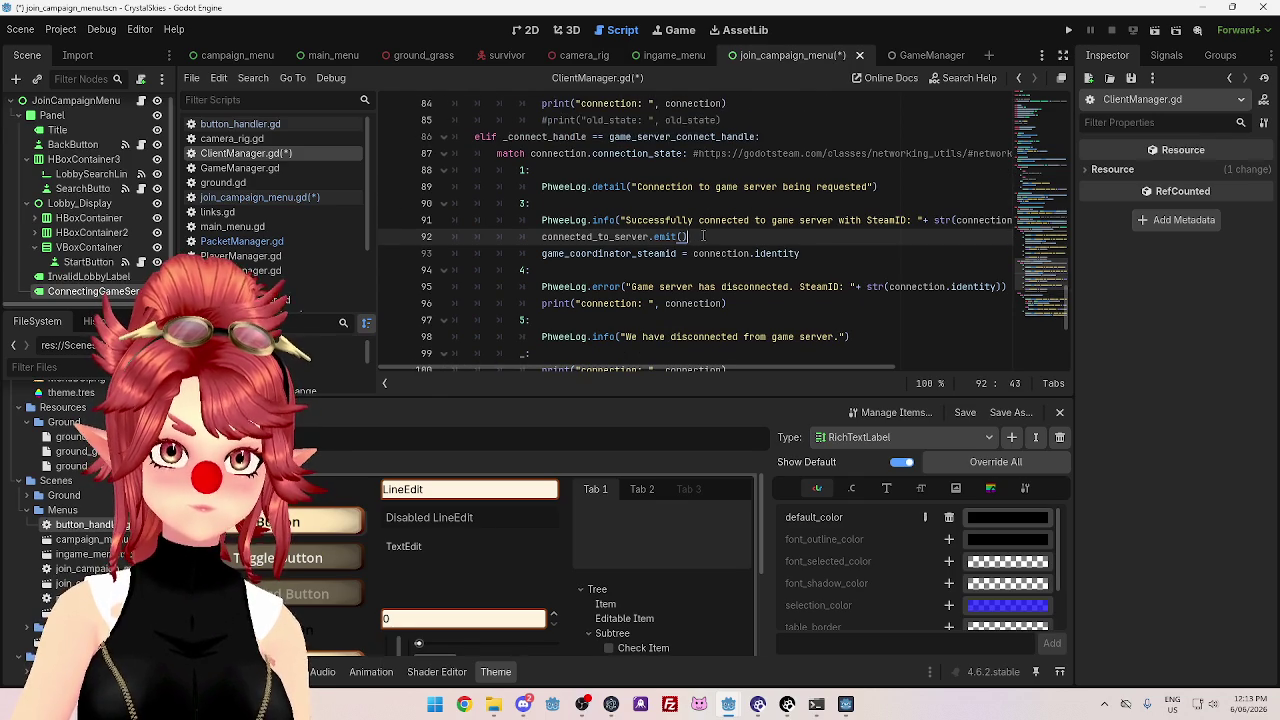
pyautogui.scroll(-5, 703, 236)
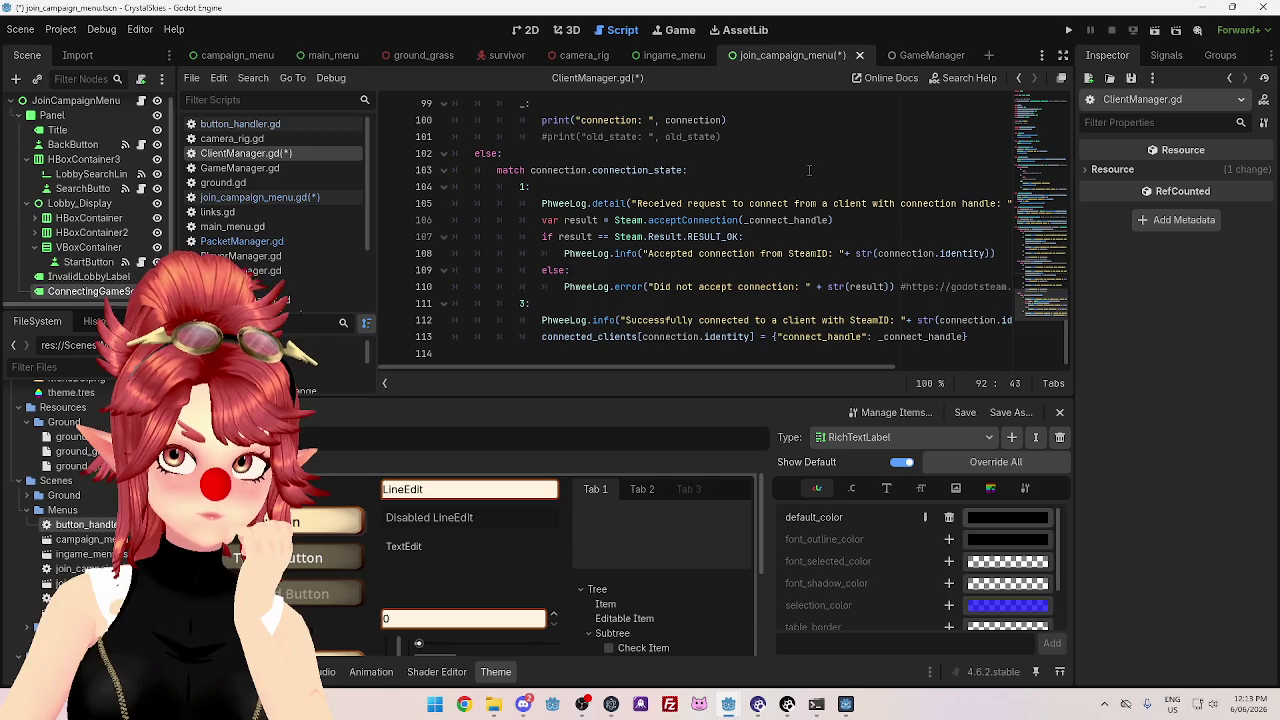
pyautogui.scroll(4, 808, 170)
pyautogui.scroll(1, 660, 160)
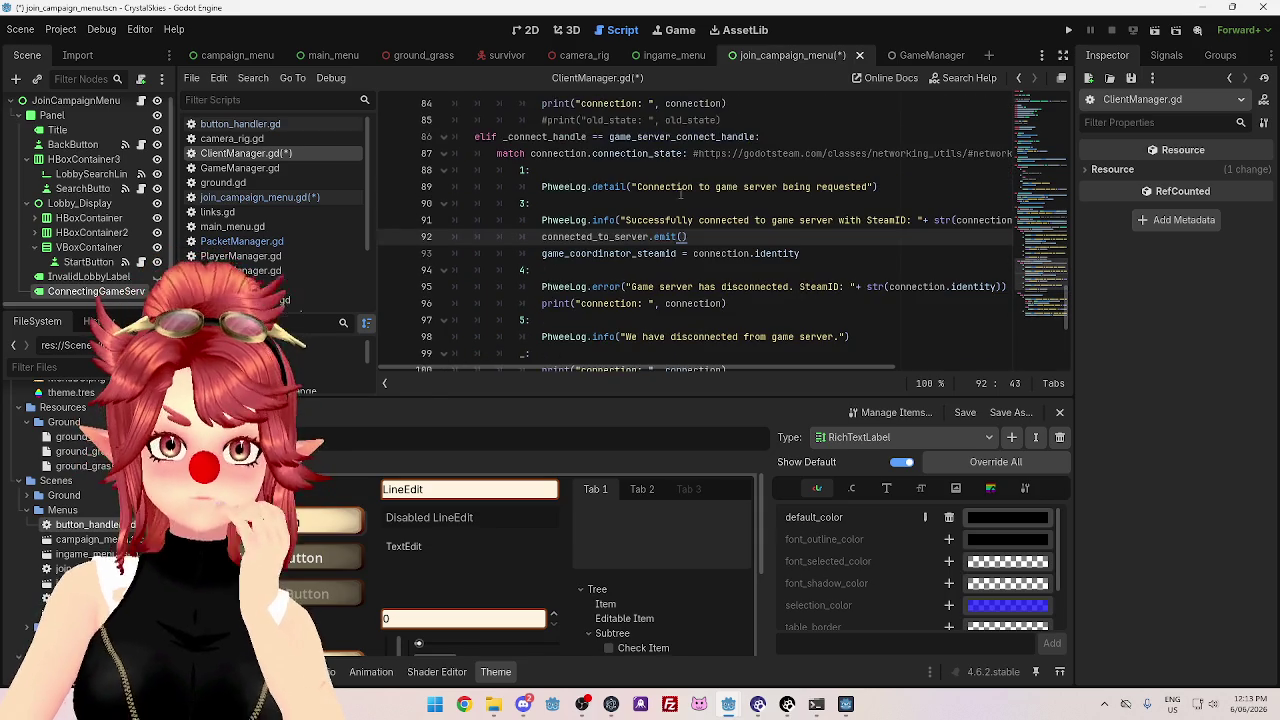
pyautogui.moveTo(647, 232)
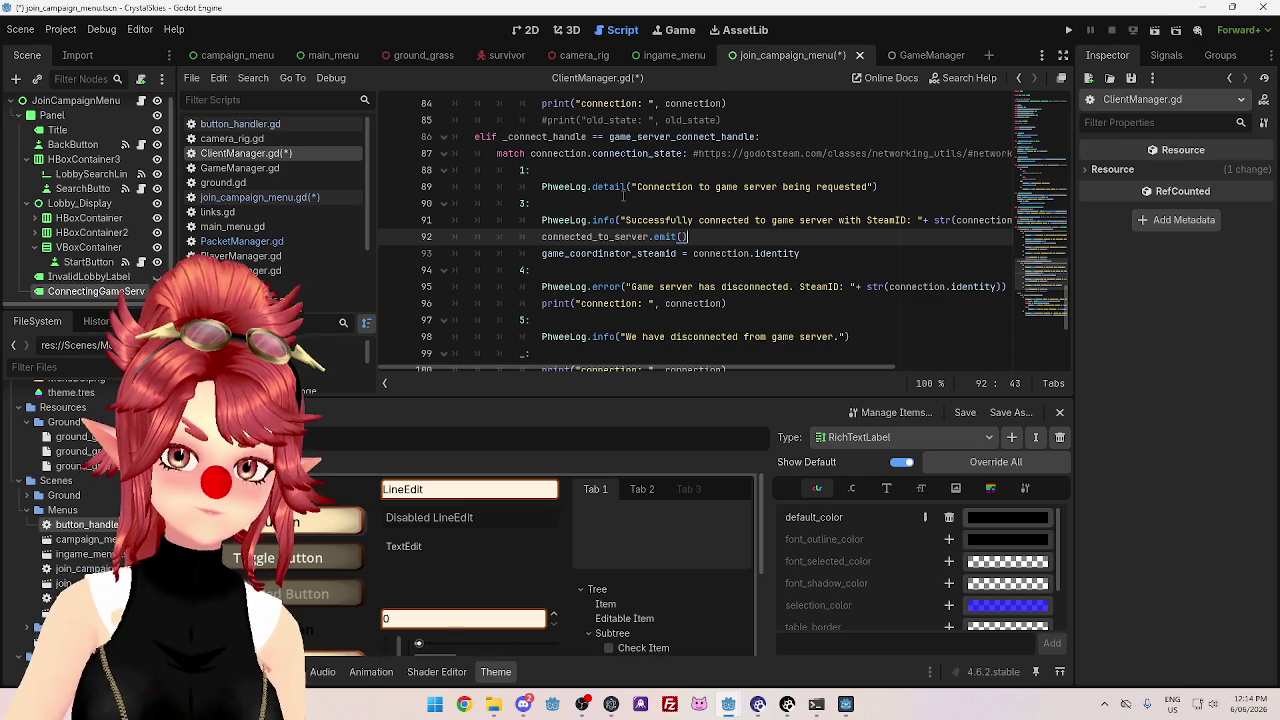
pyautogui.scroll(-5, 623, 195)
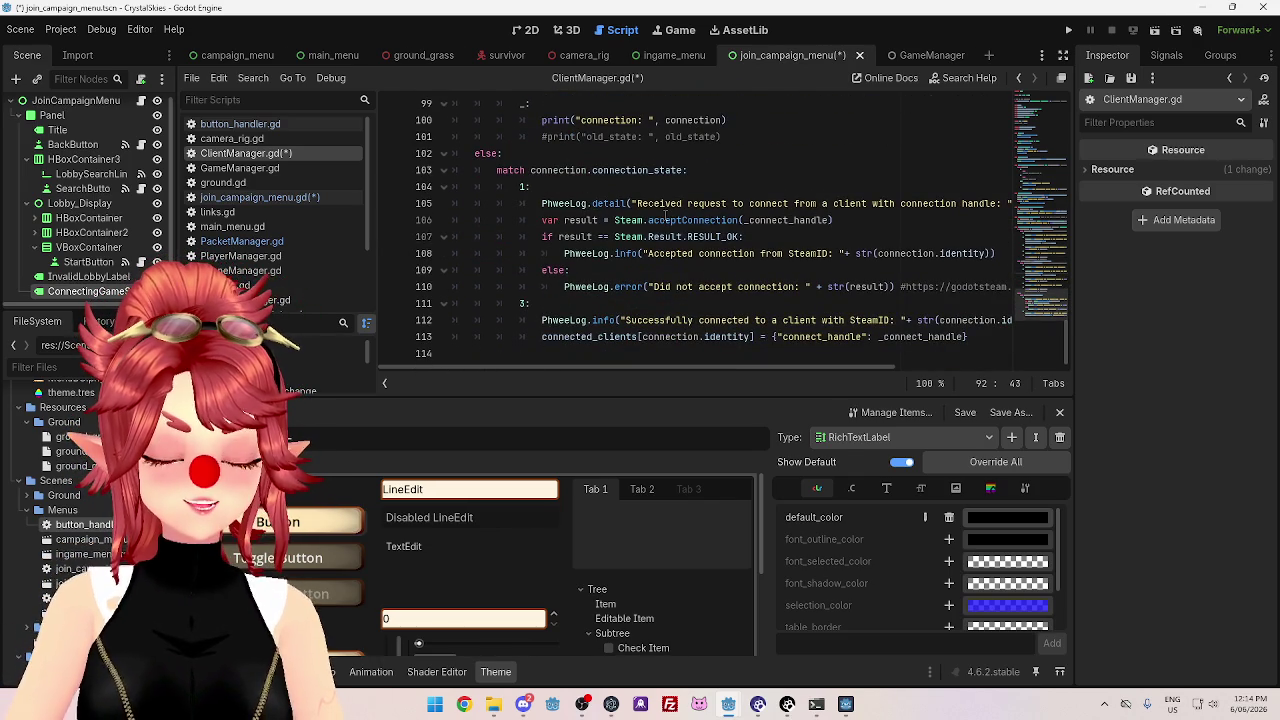
pyautogui.moveTo(665, 214)
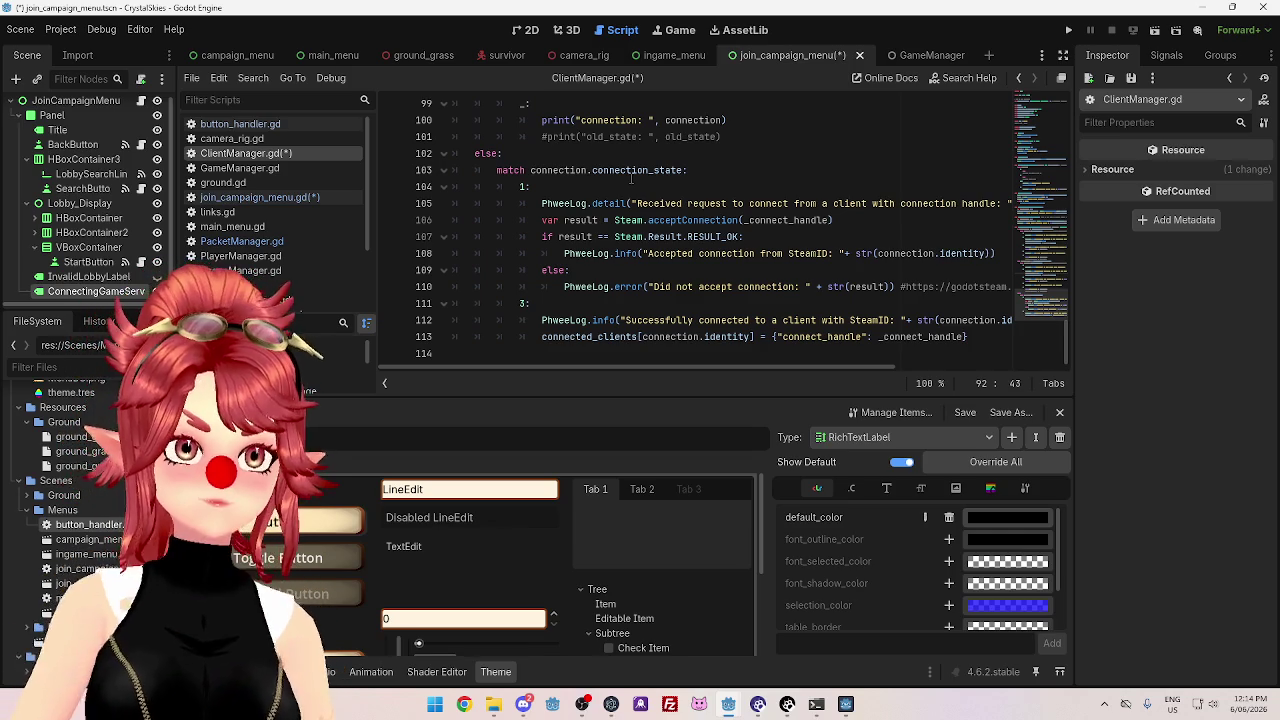
pyautogui.scroll(5, 631, 178)
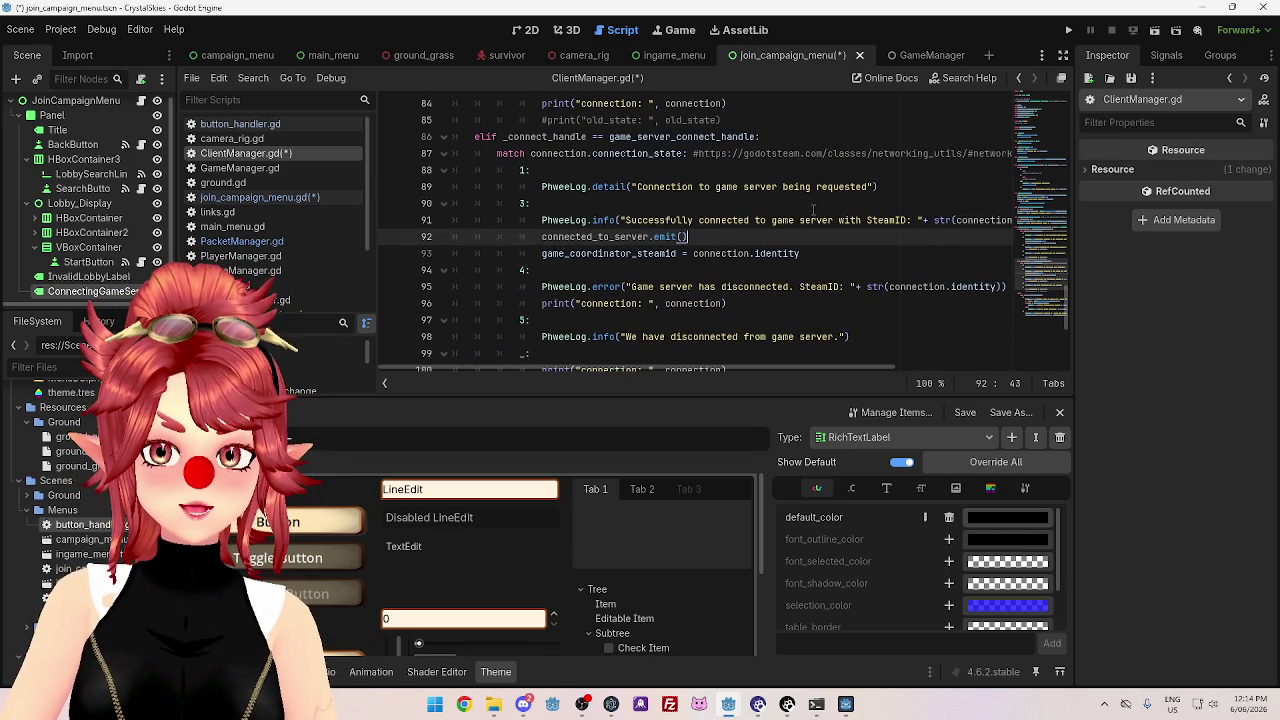
pyautogui.scroll(2, 766, 216)
pyautogui.scroll(-1, 766, 216)
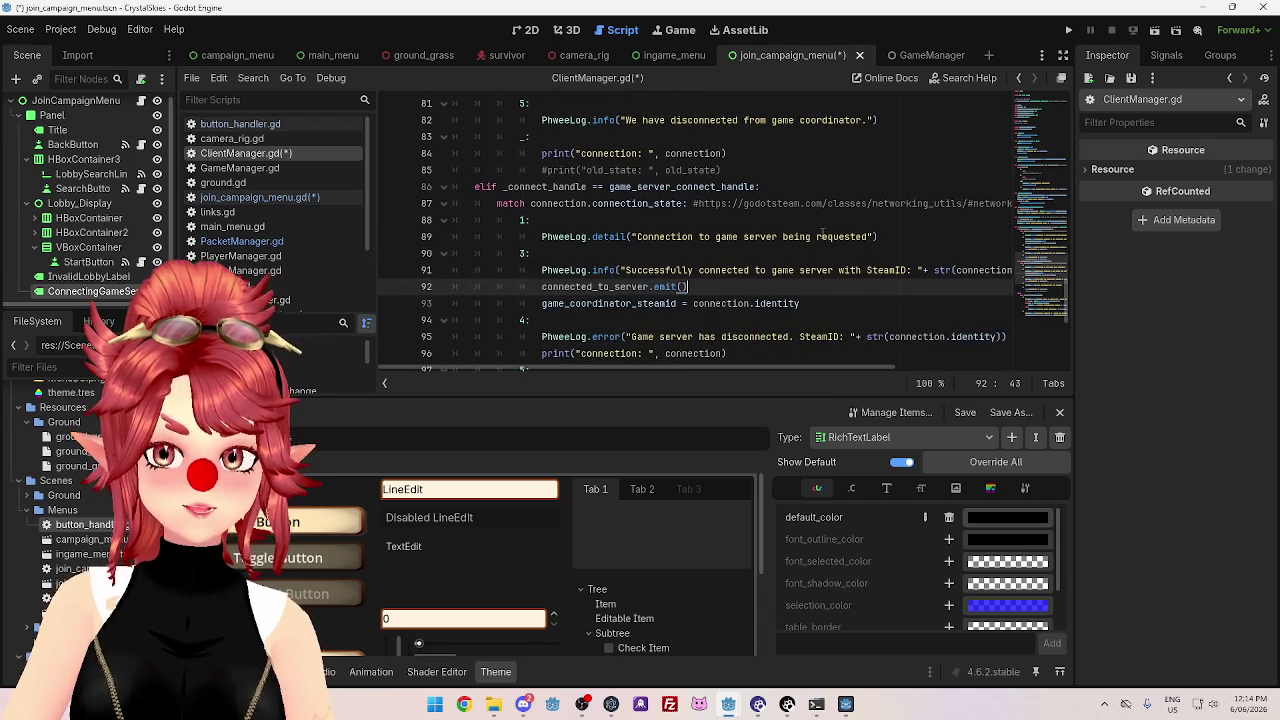
pyautogui.moveTo(608, 187); pyautogui.dragTo(758, 187)
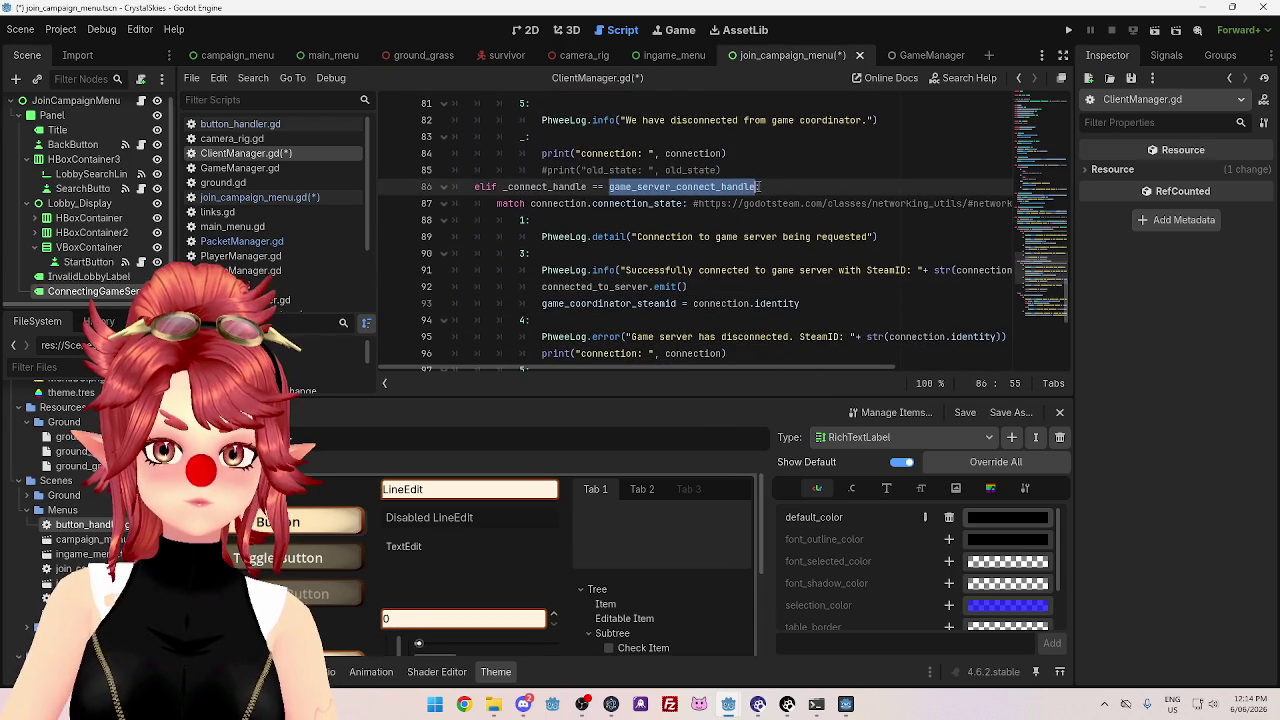
pyautogui.scroll(2, 640, 230)
pyautogui.scroll(1, 635, 243)
pyautogui.scroll(-4, 635, 243)
pyautogui.scroll(1, 635, 243)
pyautogui.scroll(6, 634, 240)
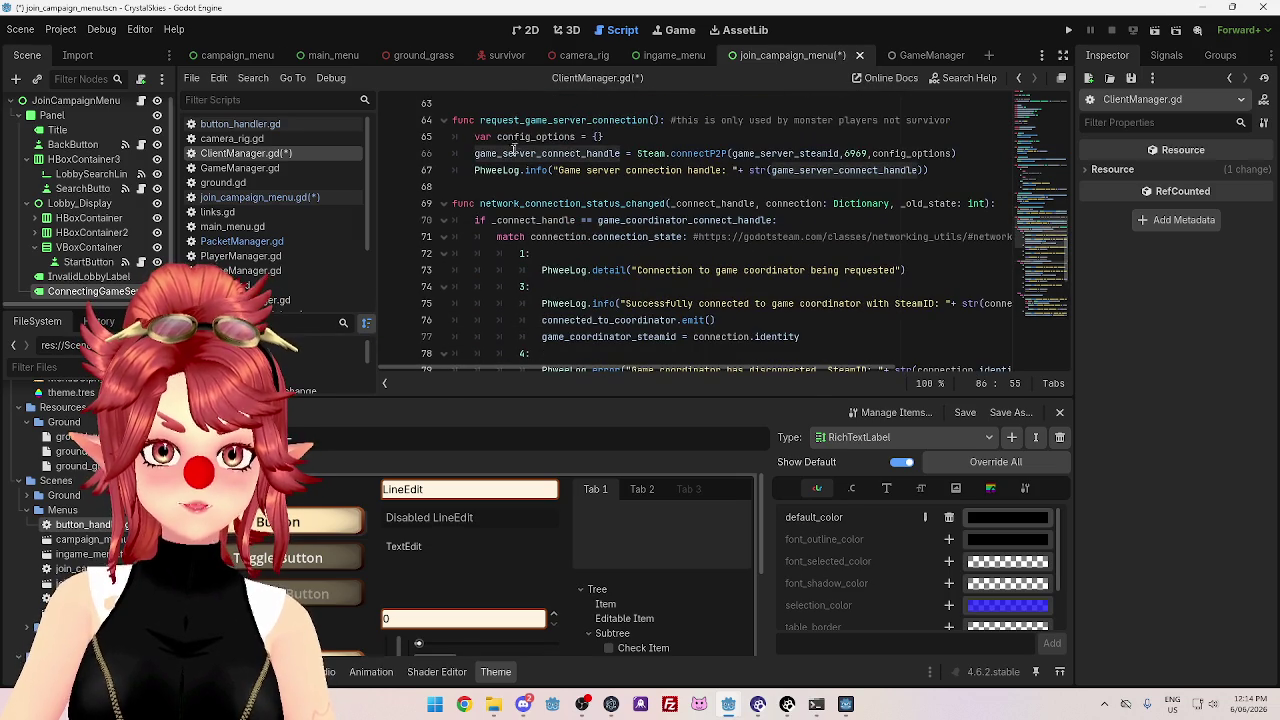
pyautogui.moveTo(585, 158)
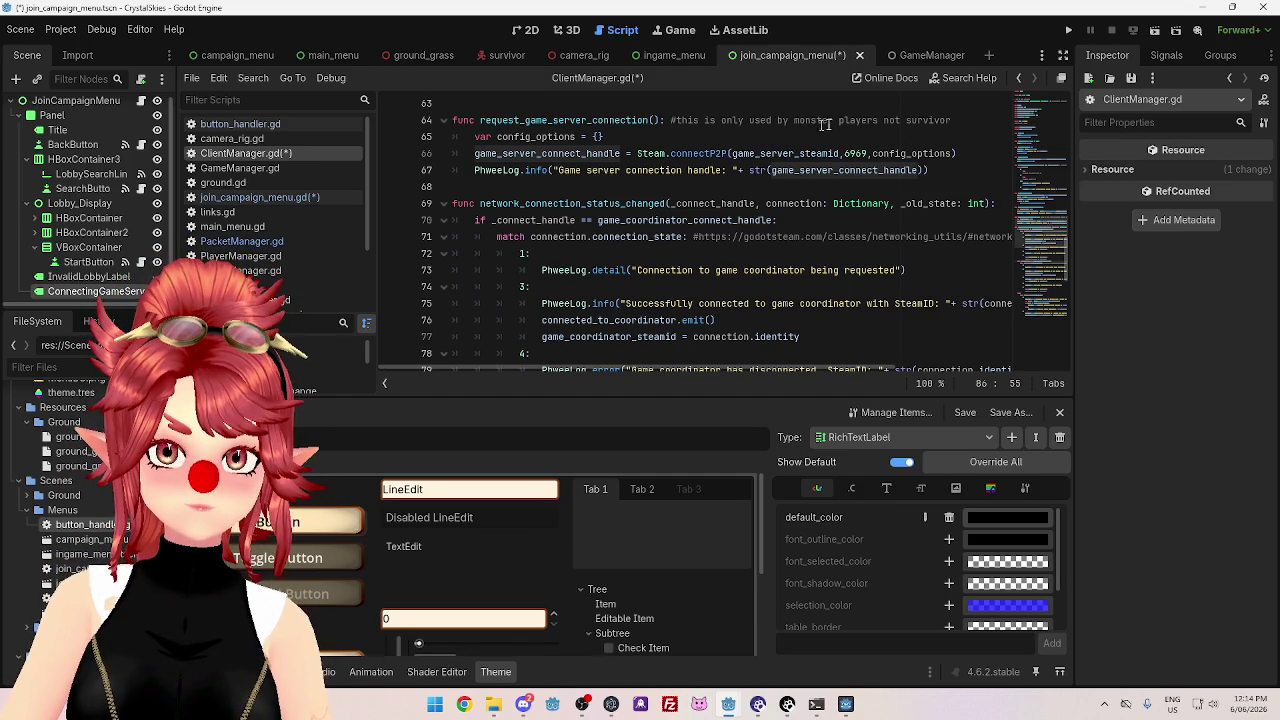
pyautogui.scroll(-3, 540, 153)
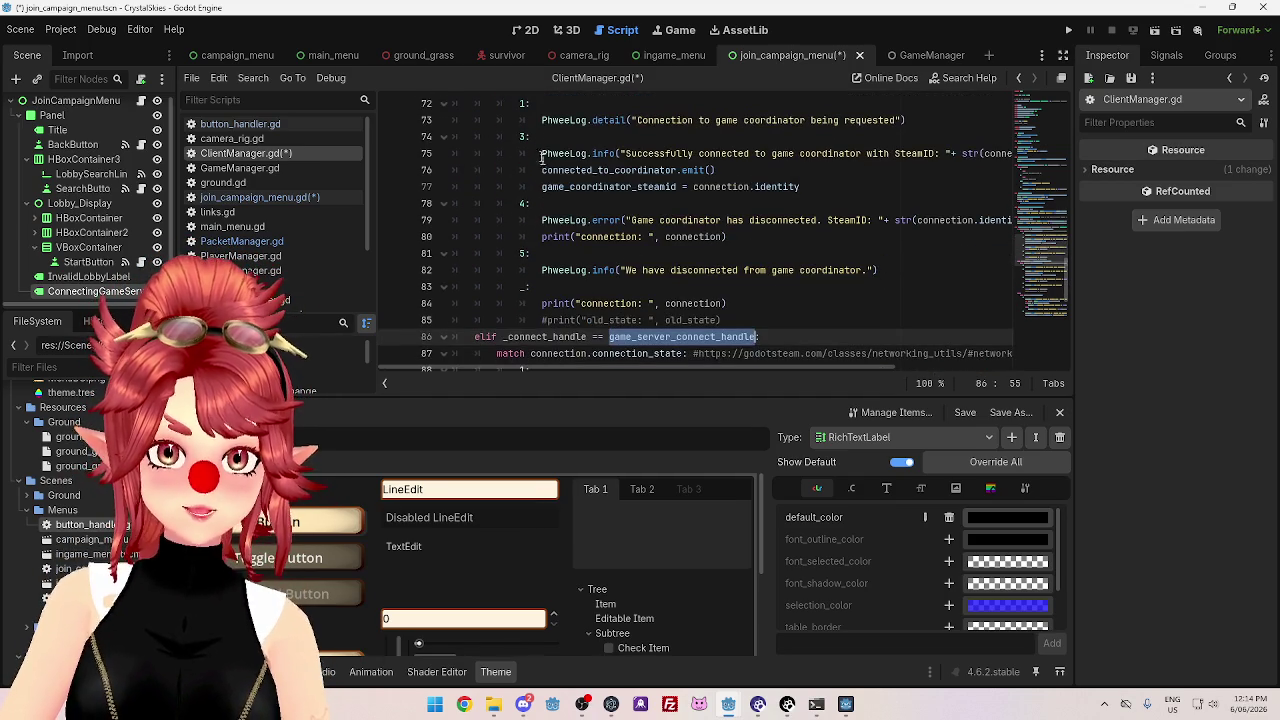
pyautogui.scroll(-1, 802, 298)
pyautogui.scroll(4, 802, 298)
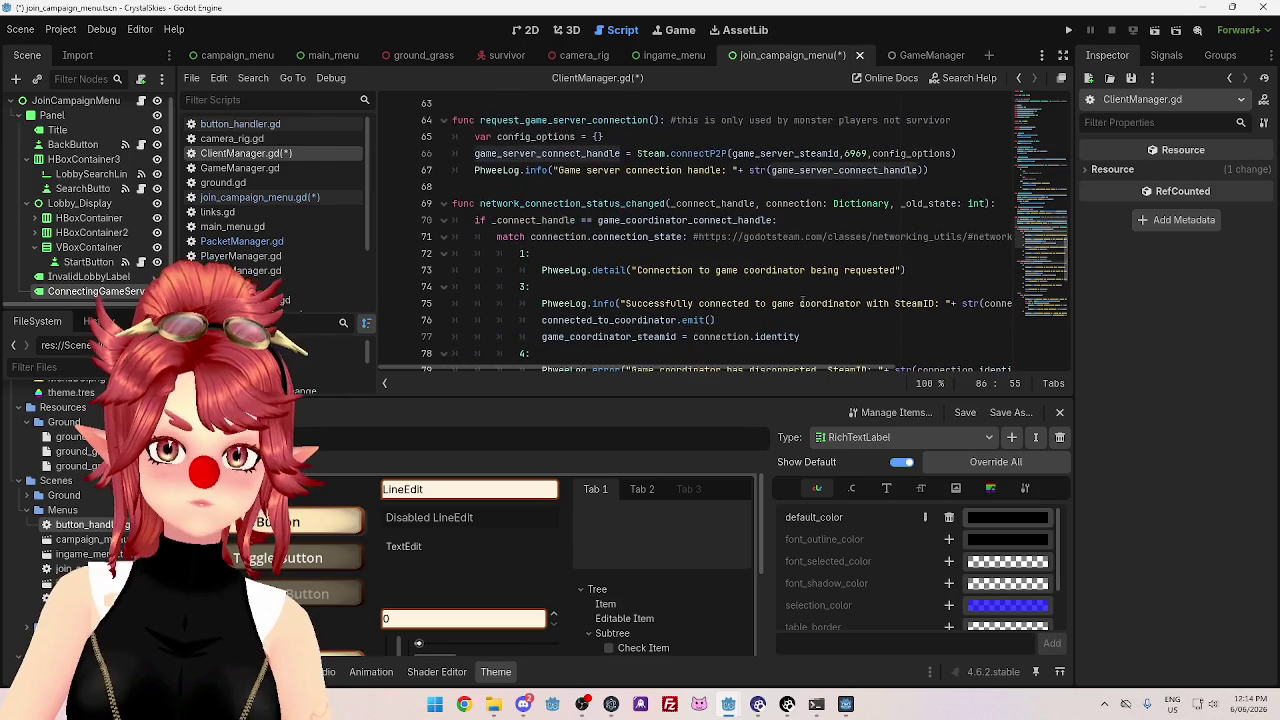
pyautogui.click(542, 153)
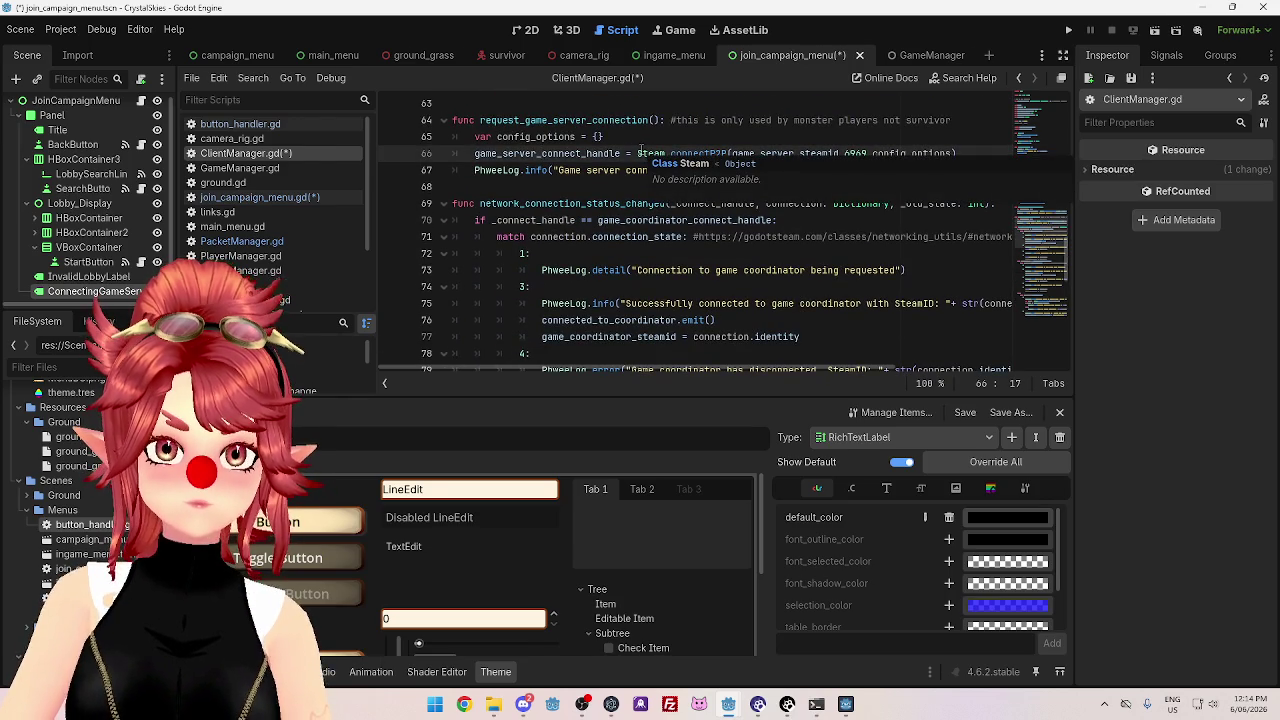
pyautogui.click(710, 153)
pyautogui.moveTo(958, 153); pyautogui.dragTo(637, 153)
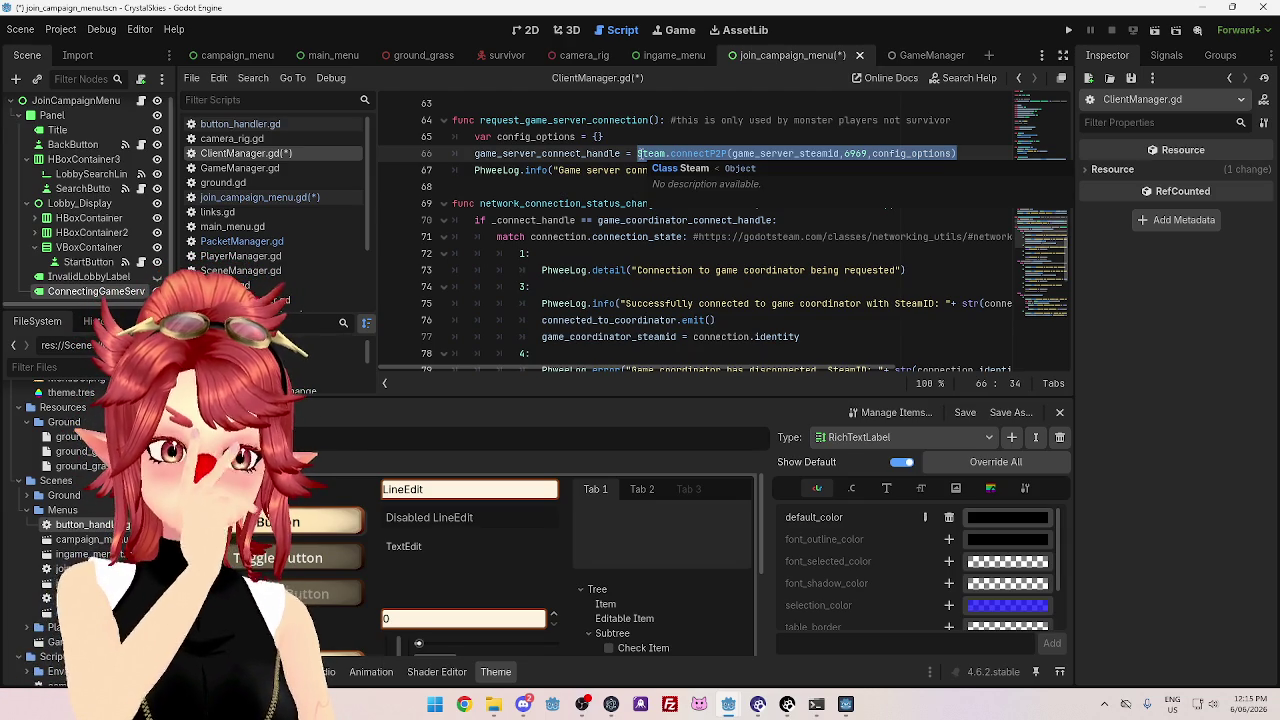
pyautogui.scroll(4, 610, 283)
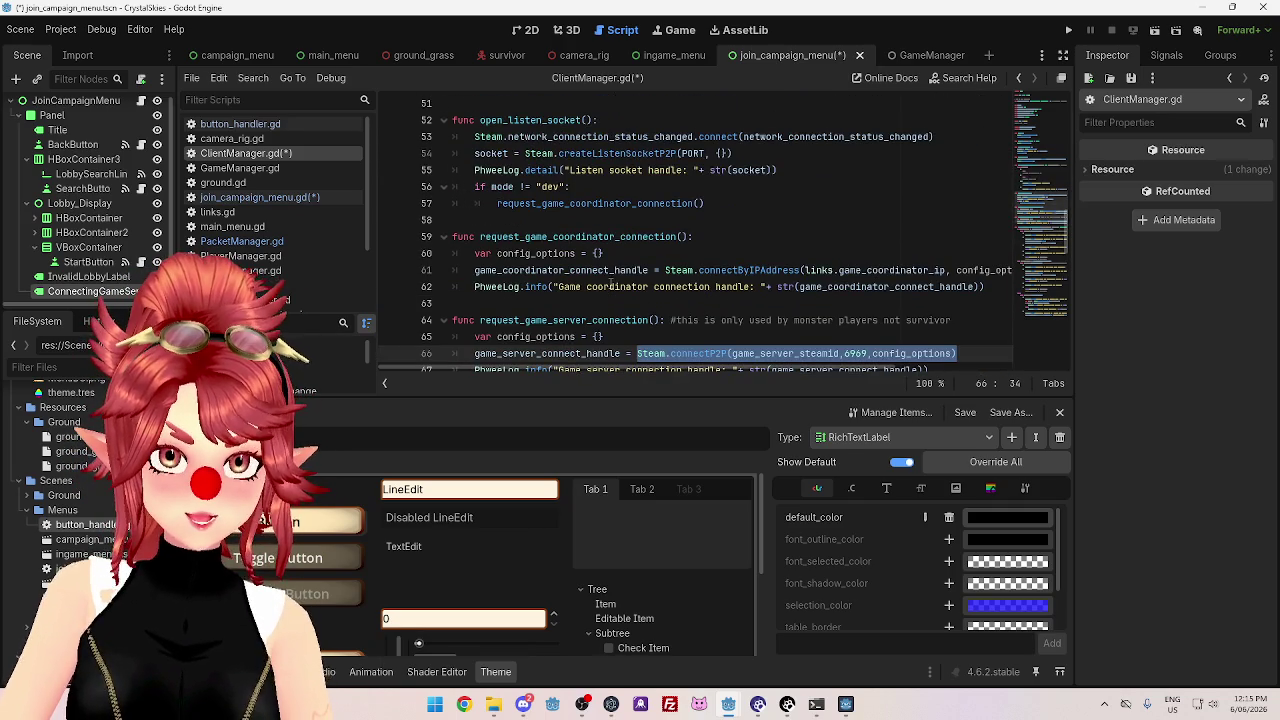
pyautogui.scroll(2, 610, 284)
pyautogui.scroll(-3, 609, 285)
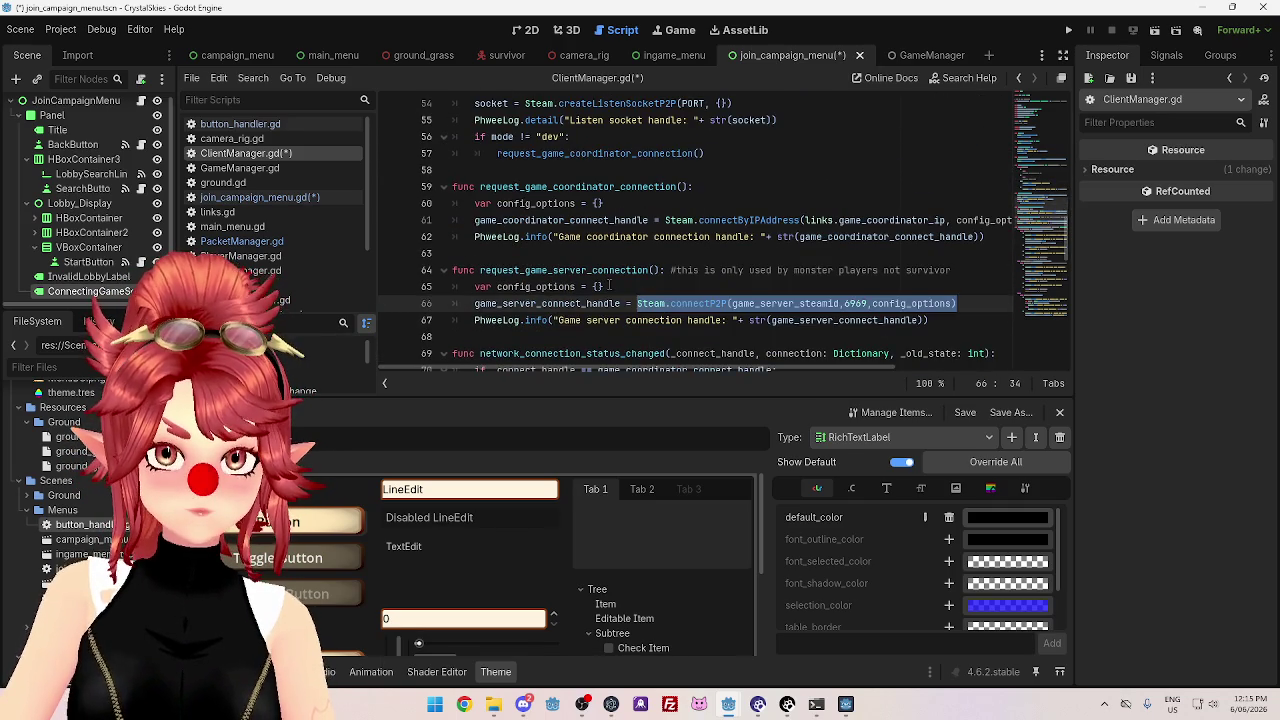
pyautogui.scroll(-1, 609, 285)
pyautogui.scroll(-1, 605, 285)
pyautogui.scroll(1, 600, 286)
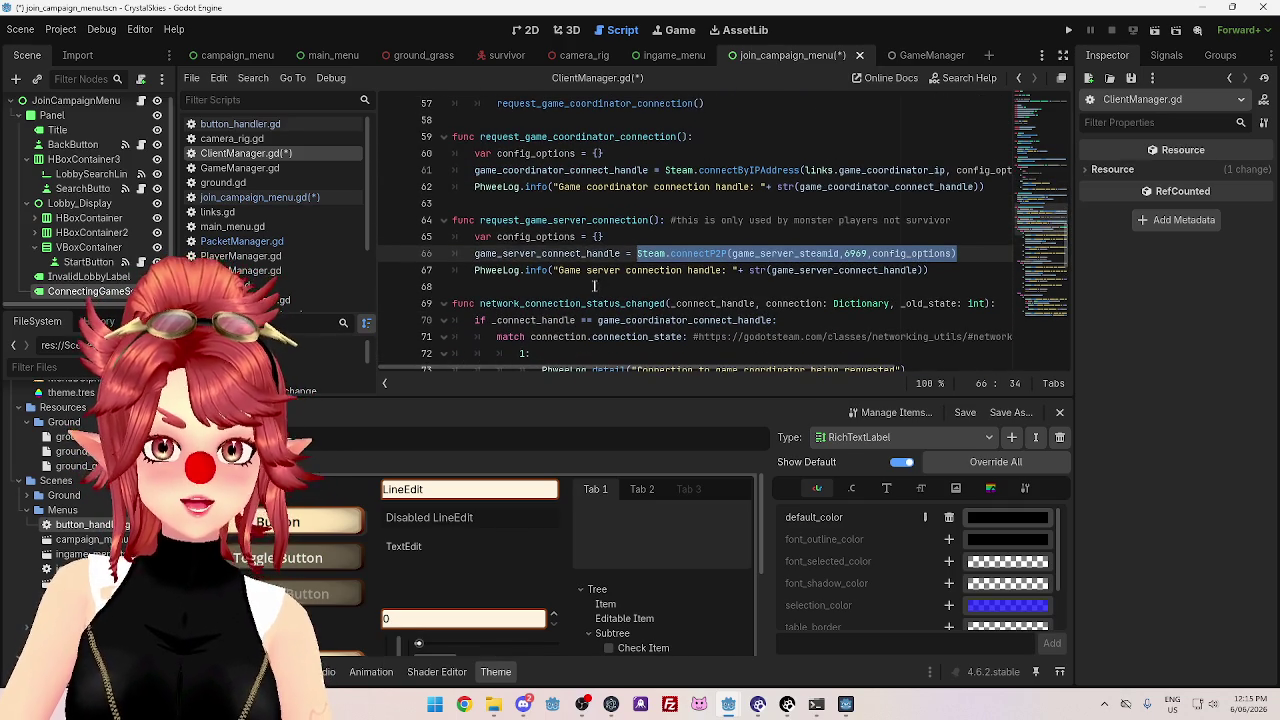
pyautogui.scroll(-2, 598, 286)
pyautogui.scroll(1, 555, 226)
pyautogui.doubleClick(504, 205)
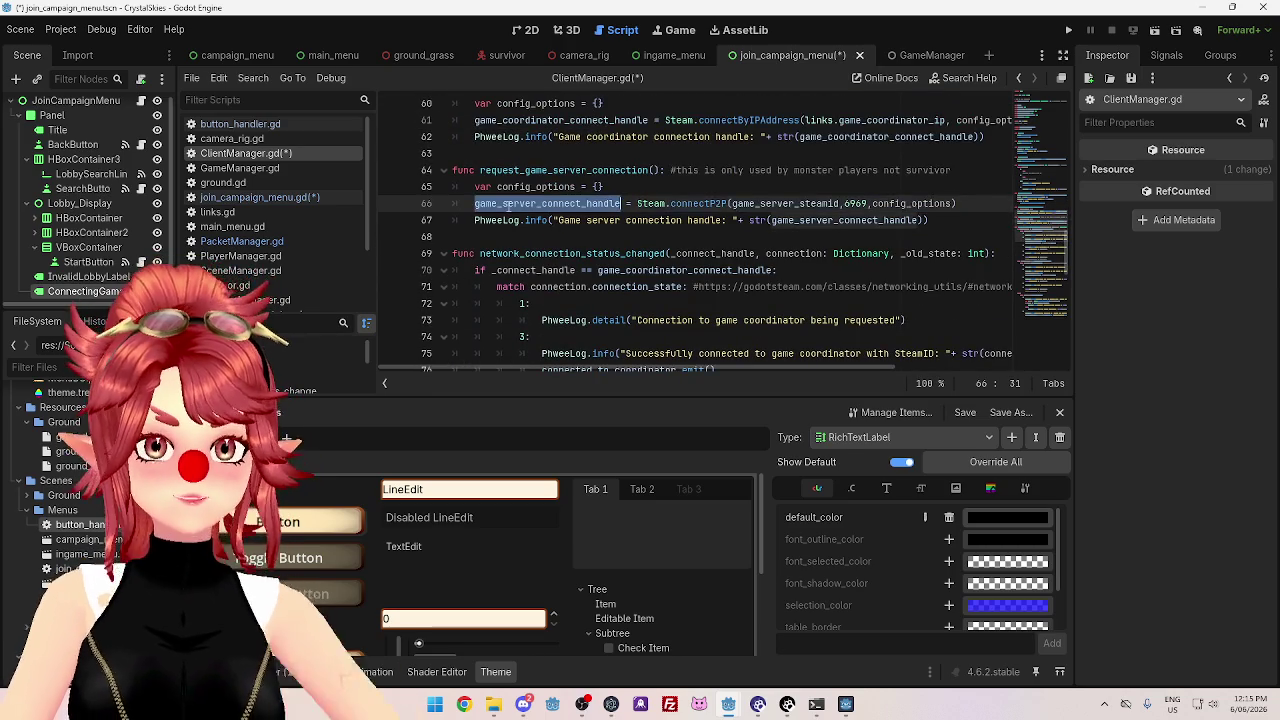
# - Find game_server_connect_handle in all project files and enlarge the Search Results panel
pyautogui.hotkey('ctrl', 'shift', 'f')
pyautogui.click(637, 421)
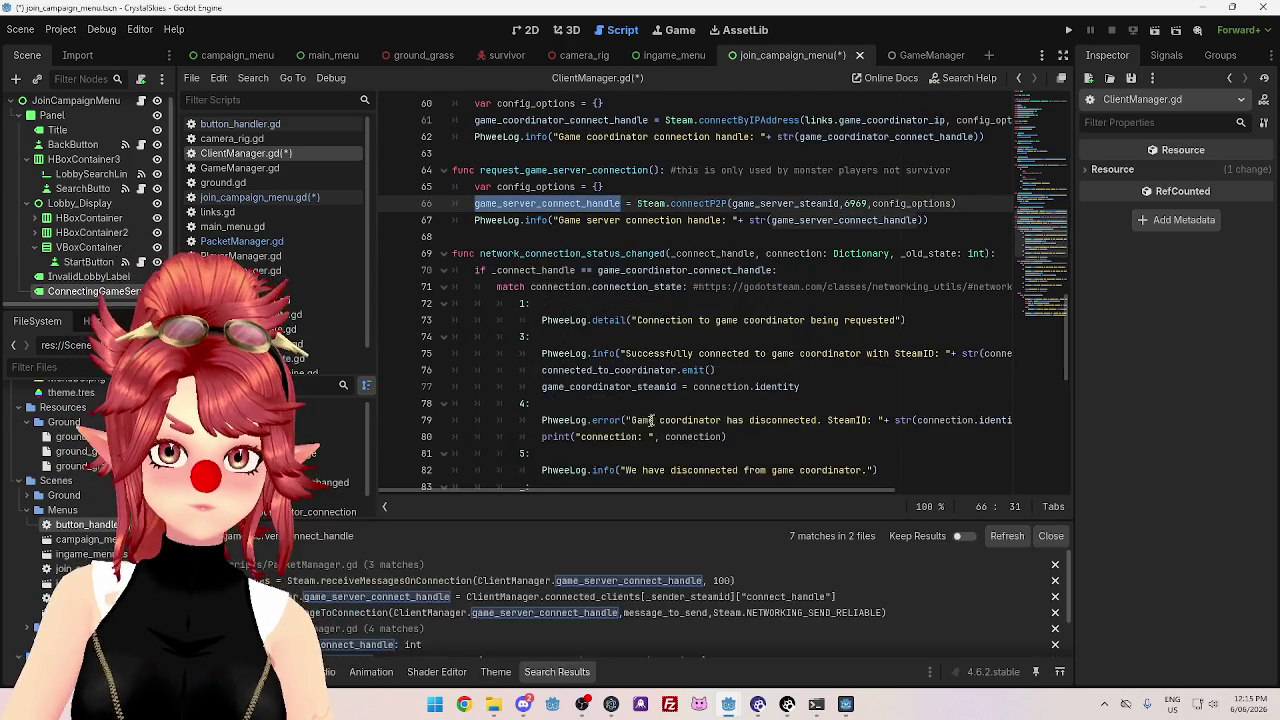
pyautogui.moveTo(697, 517); pyautogui.dragTo(665, 398)
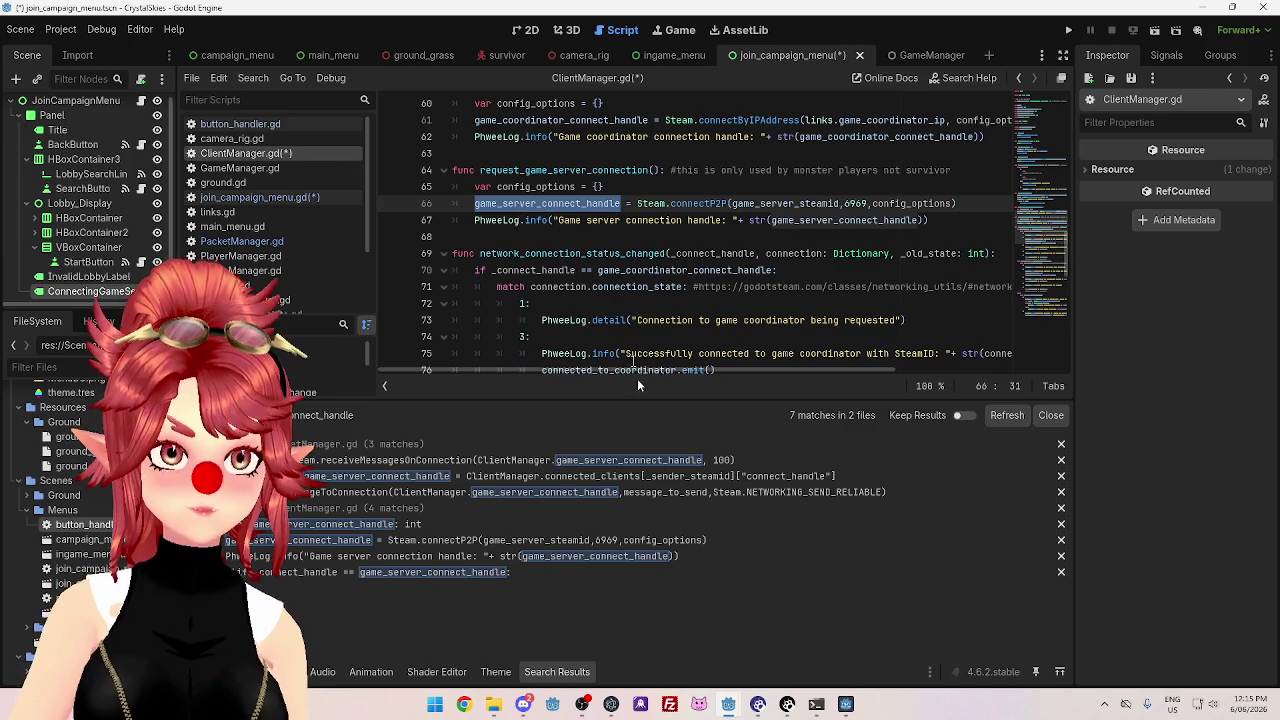
pyautogui.moveTo(625, 400); pyautogui.dragTo(672, 446)
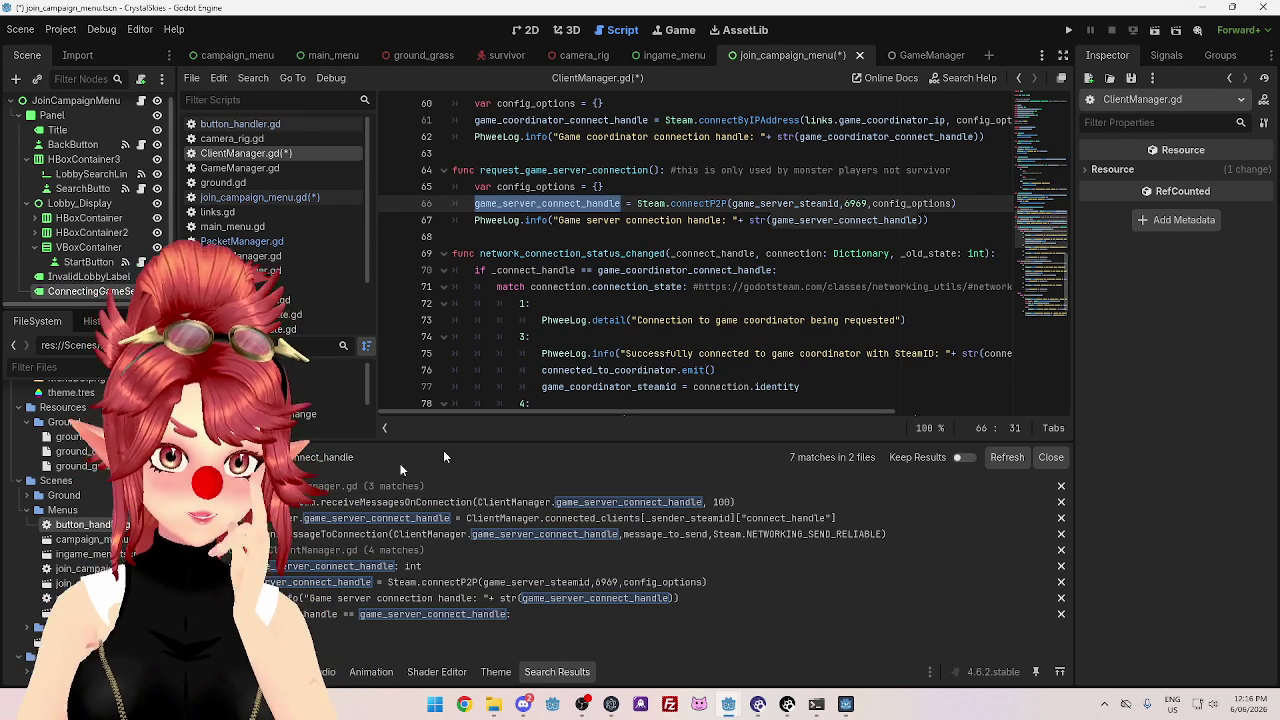
pyautogui.moveTo(610, 272)
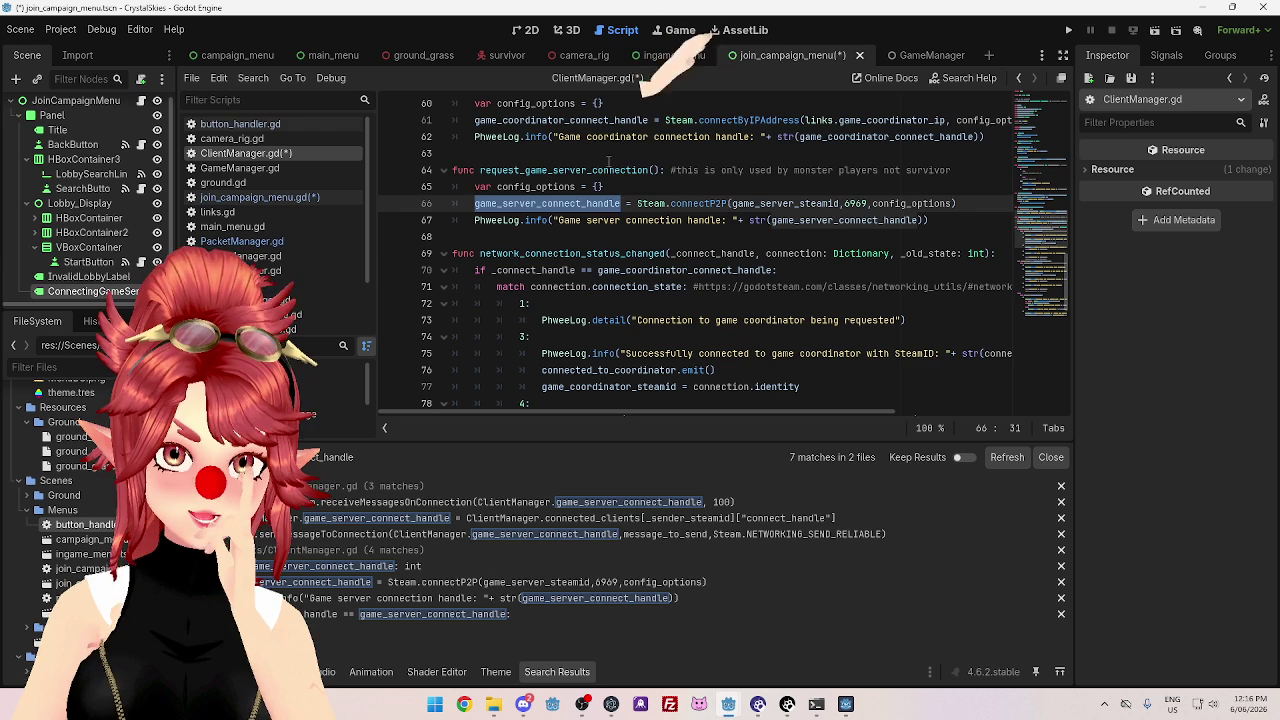
pyautogui.moveTo(600, 206)
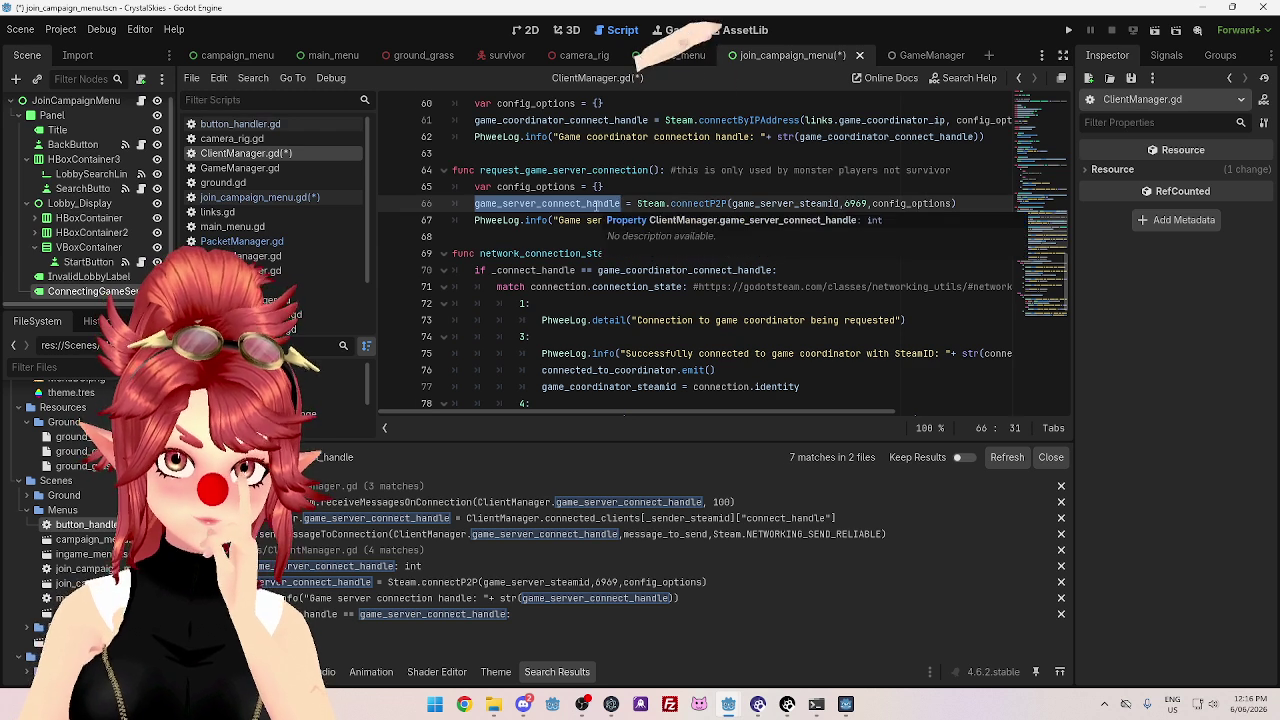
pyautogui.scroll(-1, 600, 206)
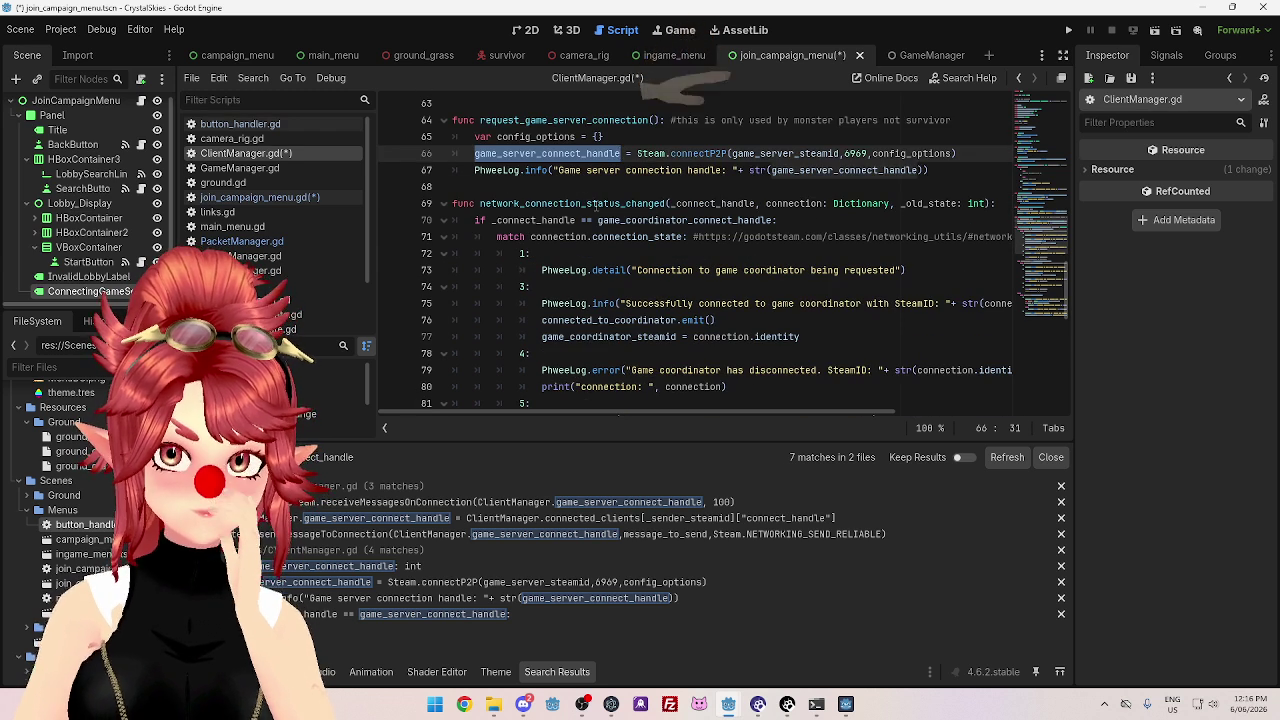
pyautogui.scroll(-5, 597, 205)
pyautogui.scroll(-1, 597, 205)
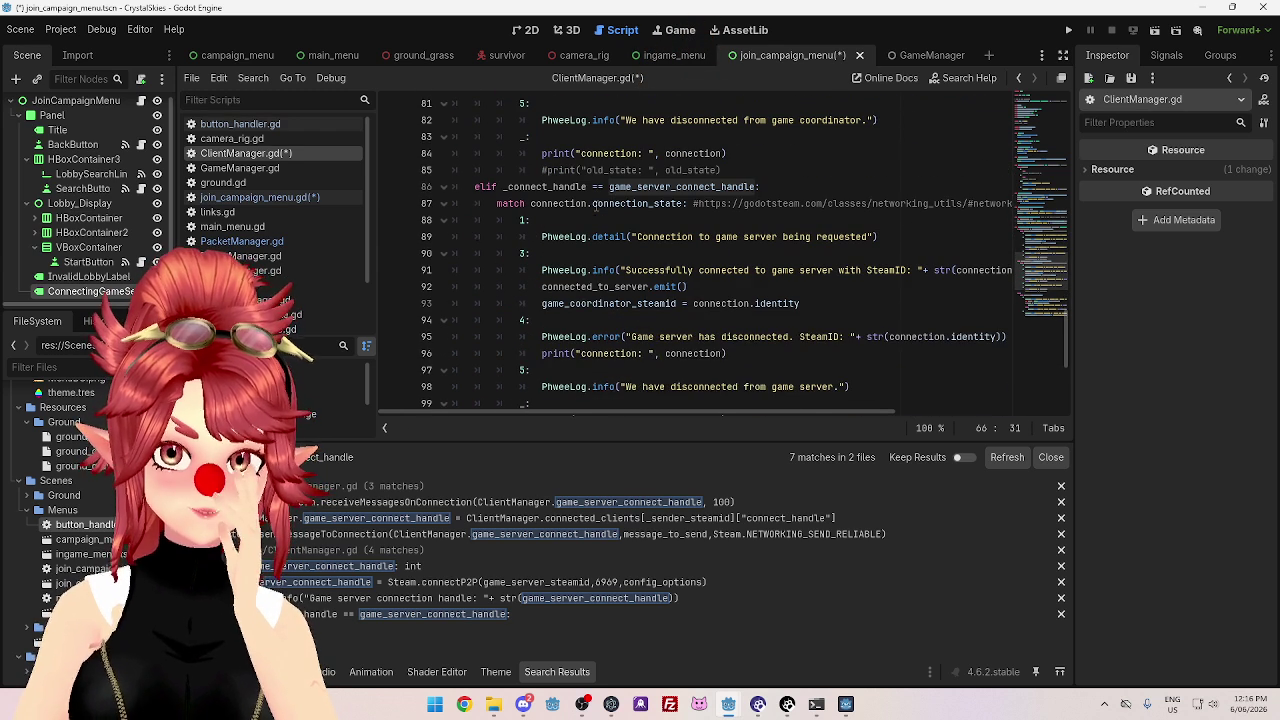
pyautogui.moveTo(626, 311)
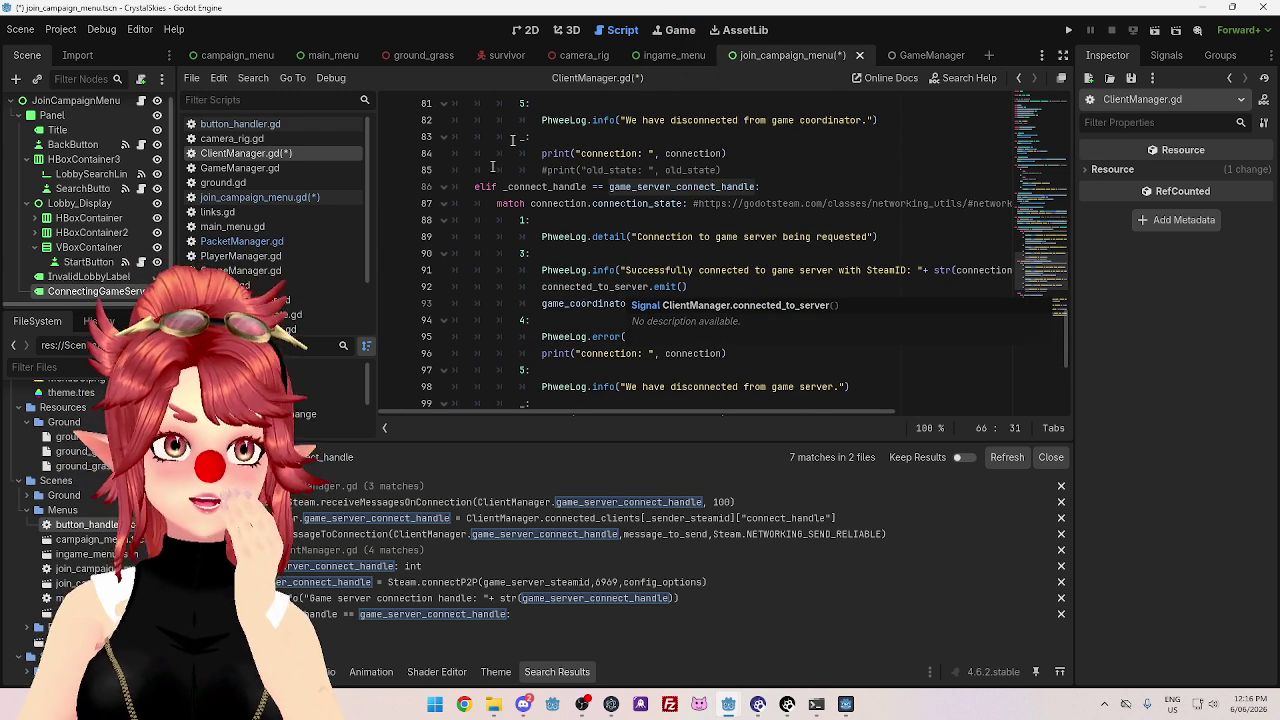
pyautogui.moveTo(587, 120)
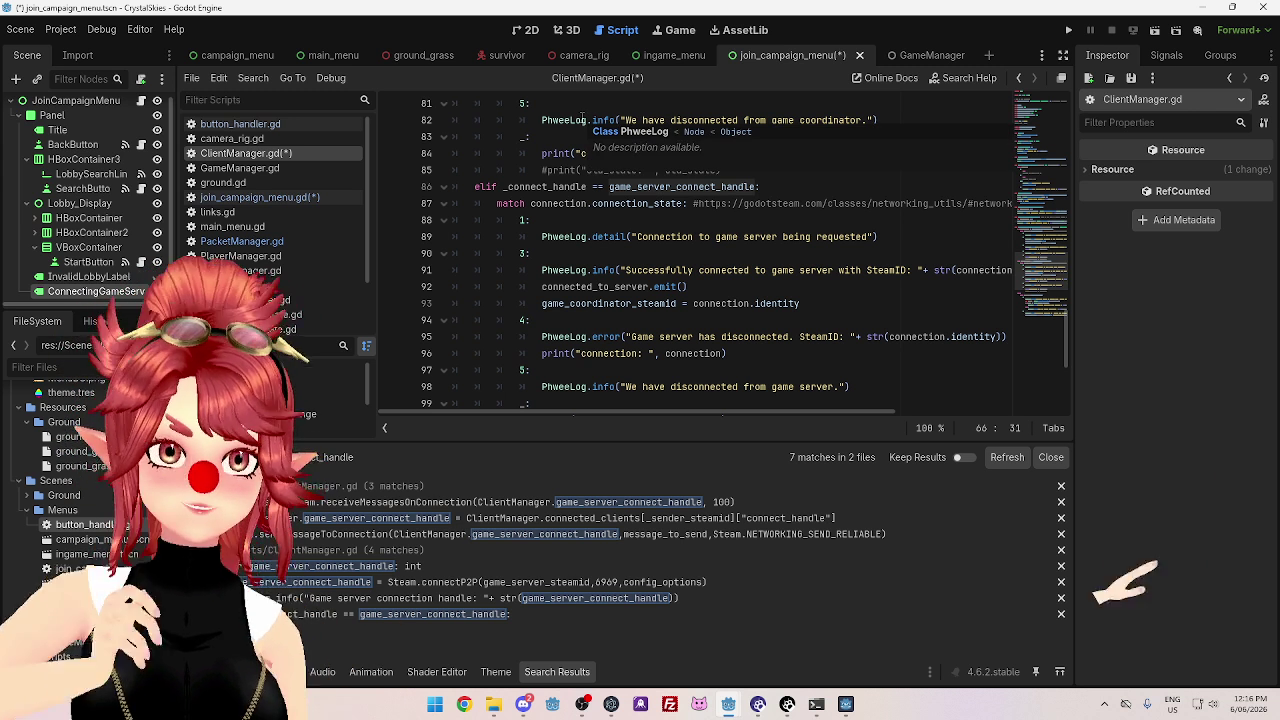
pyautogui.click(760, 186)
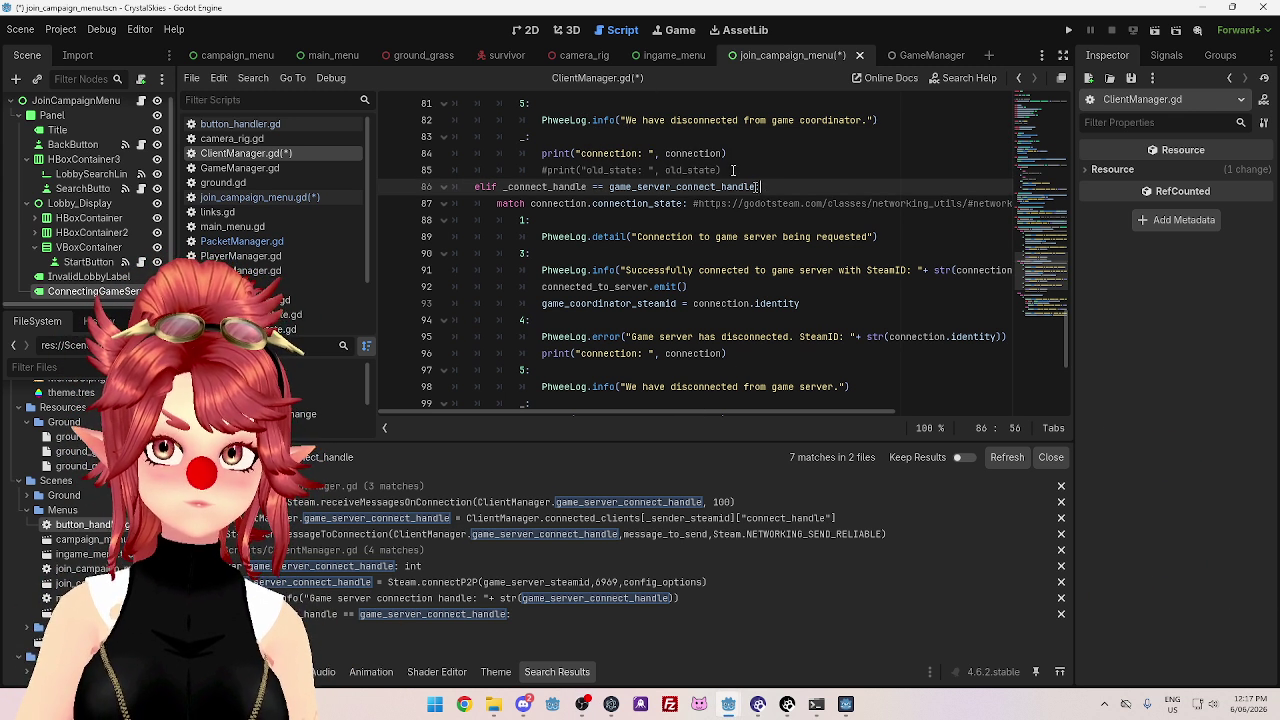
pyautogui.hotkey('alt', 'Tab')
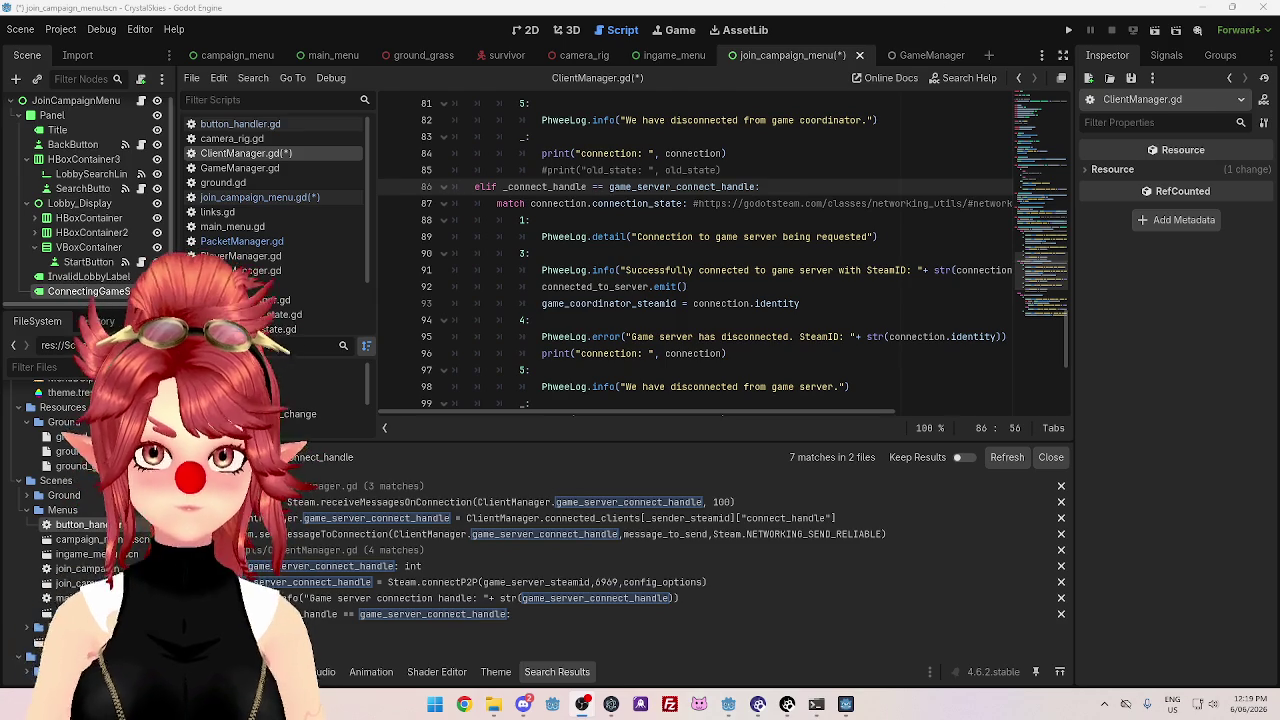
# - Inspect the game-server connection cases and the signal emitted on line 92
pyautogui.click(727, 208)
pyautogui.click(692, 221)
pyautogui.scroll(-1, 693, 326)
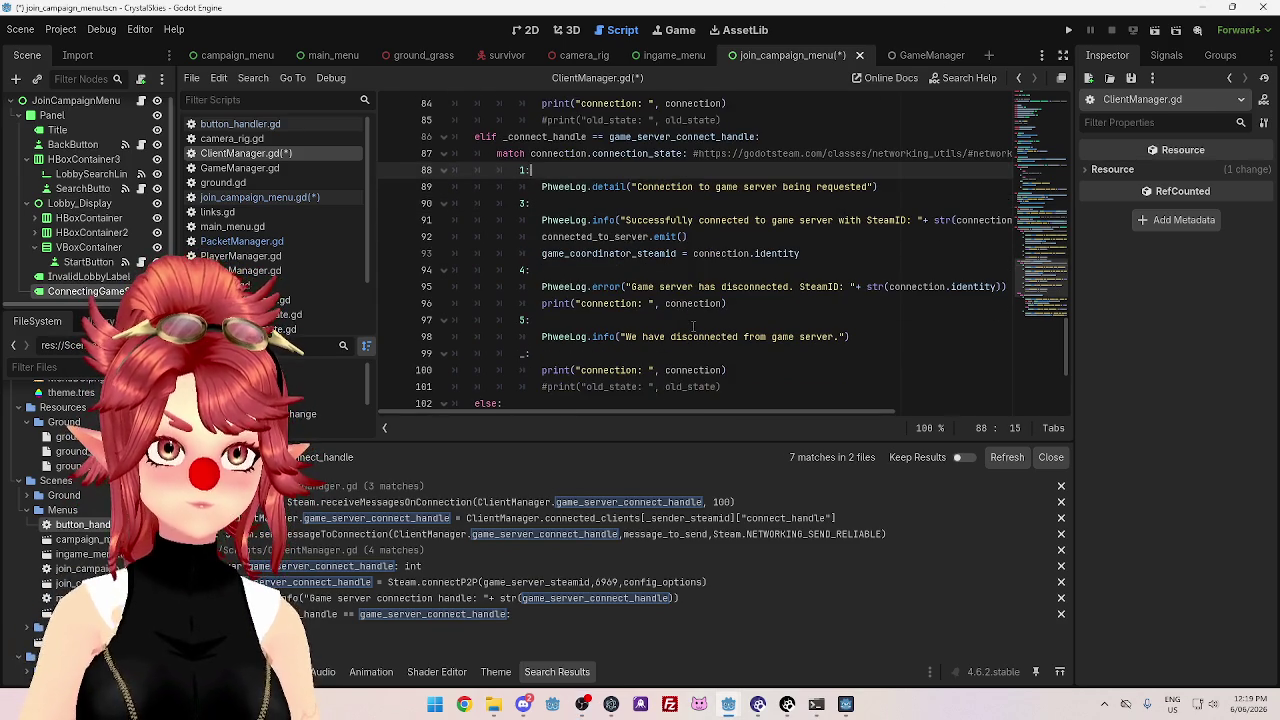
pyautogui.click(741, 204)
pyautogui.scroll(-2, 712, 225)
pyautogui.scroll(-2, 707, 232)
pyautogui.scroll(6, 707, 232)
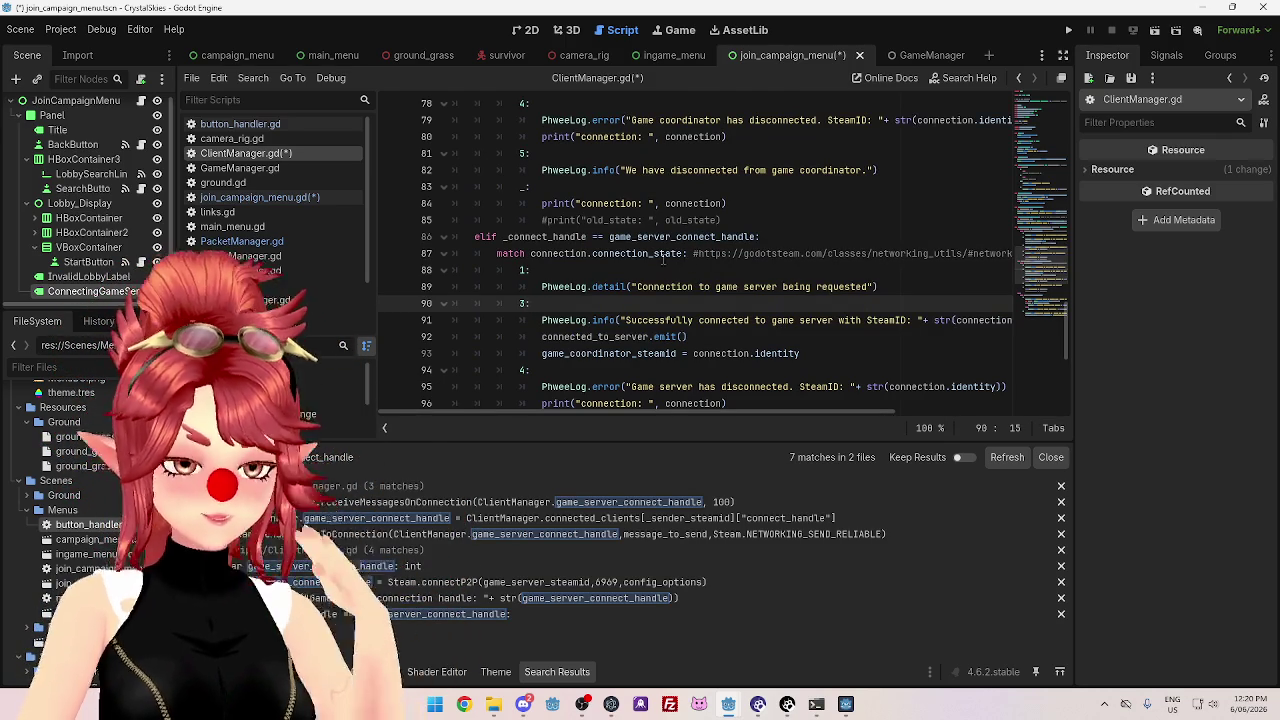
pyautogui.scroll(-1, 663, 258)
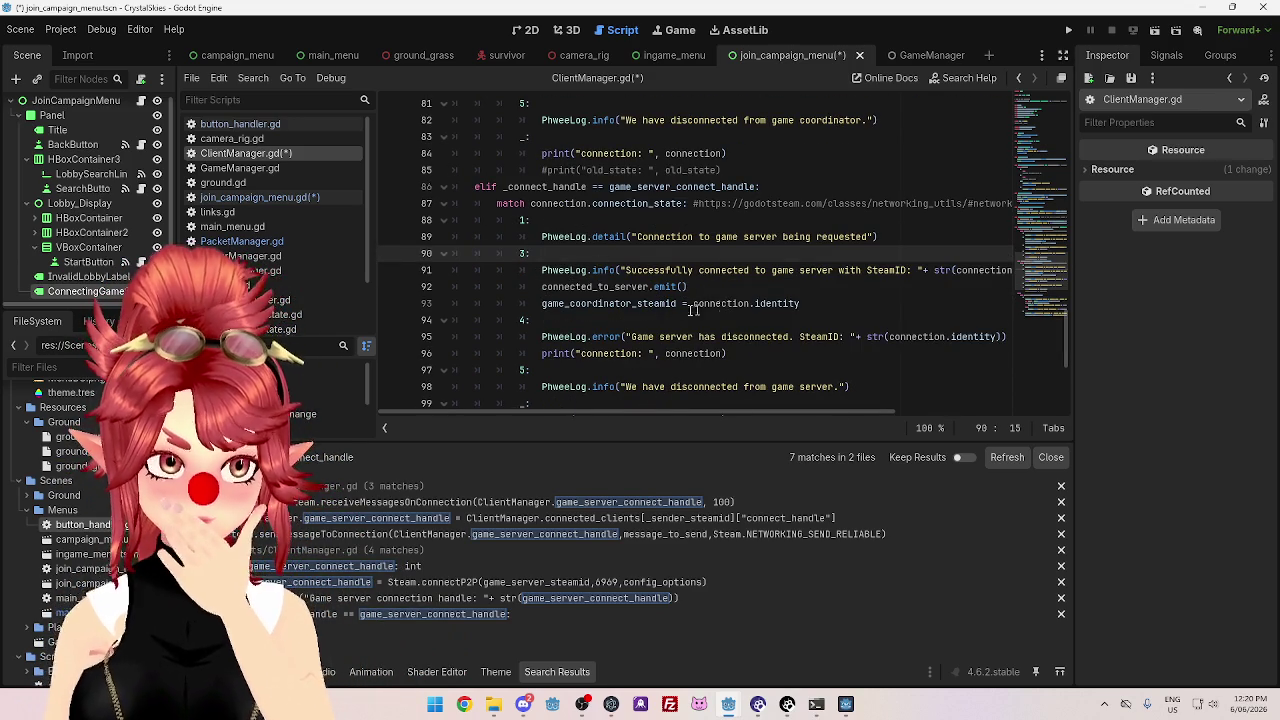
pyautogui.click(614, 287)
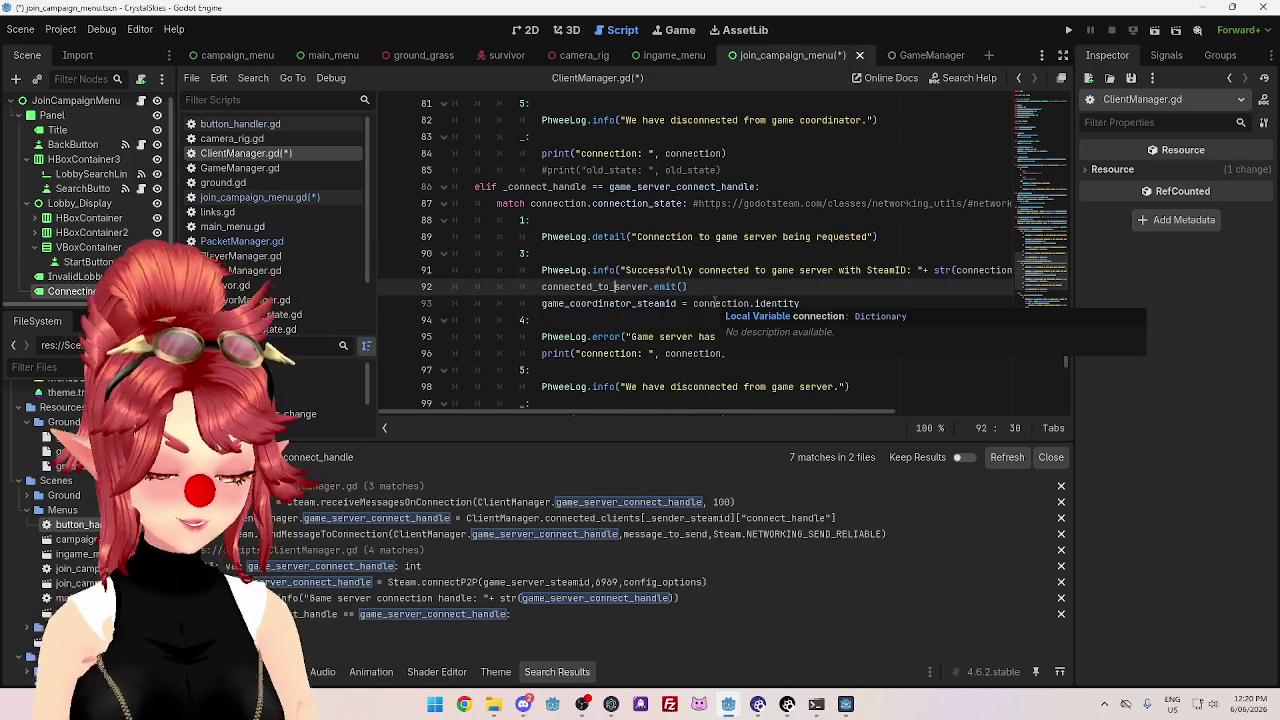
pyautogui.write('game')
pyautogui.write('_game')
pyautogui.click(650, 287)
pyautogui.scroll(10, 759, 303)
pyautogui.scroll(10, 759, 303)
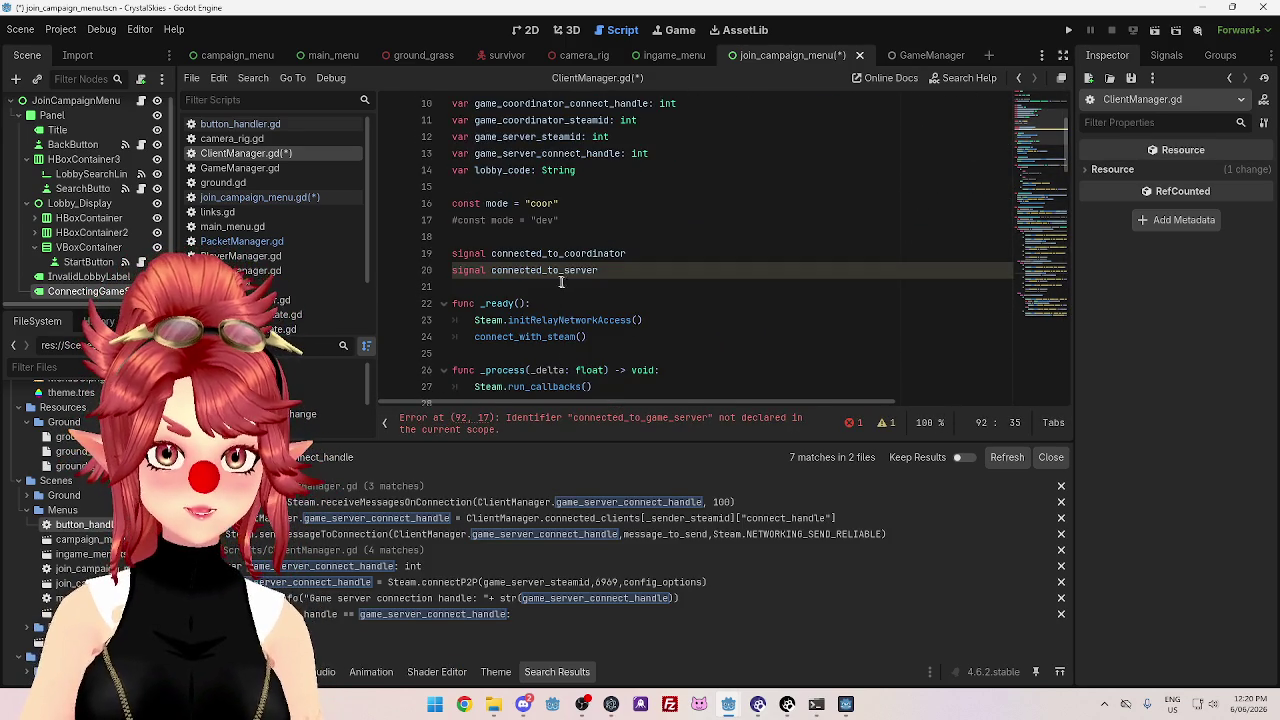
# - Rename the connected_to_server declaration to connected_to_game_server, then open join_campaign_menu.gd
pyautogui.click(563, 270)
pyautogui.write('game_')
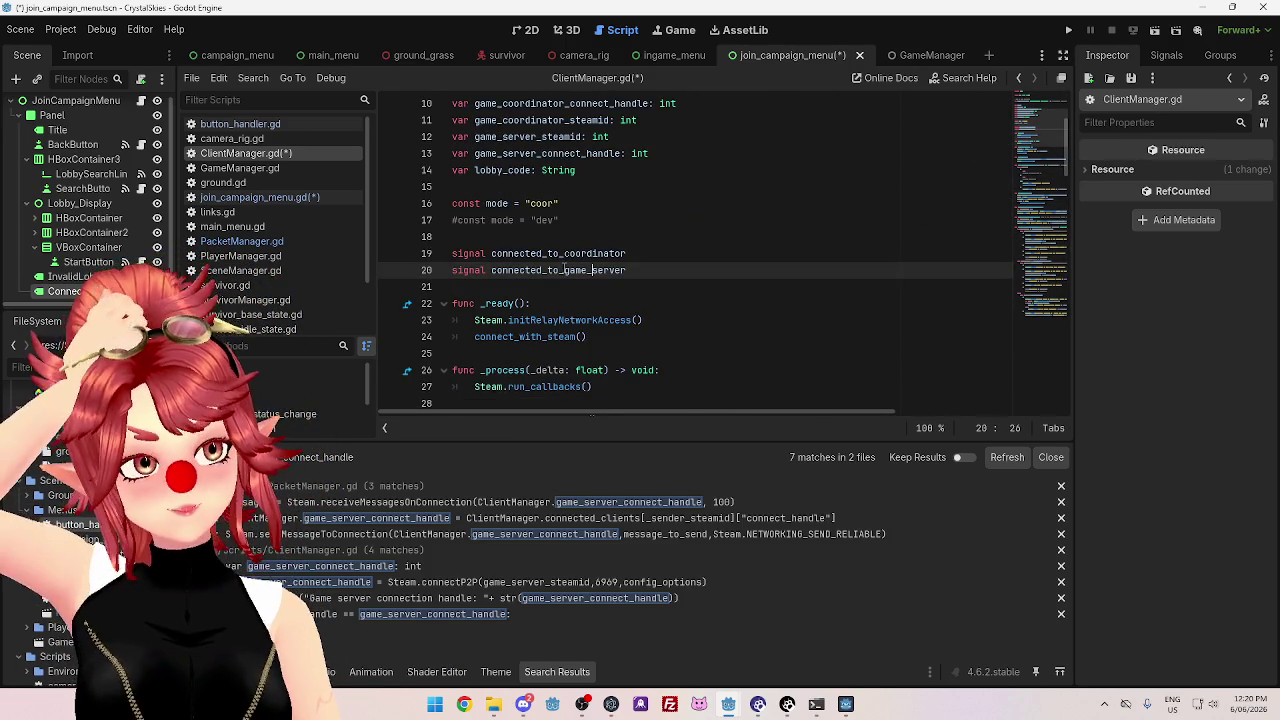
pyautogui.click(259, 197)
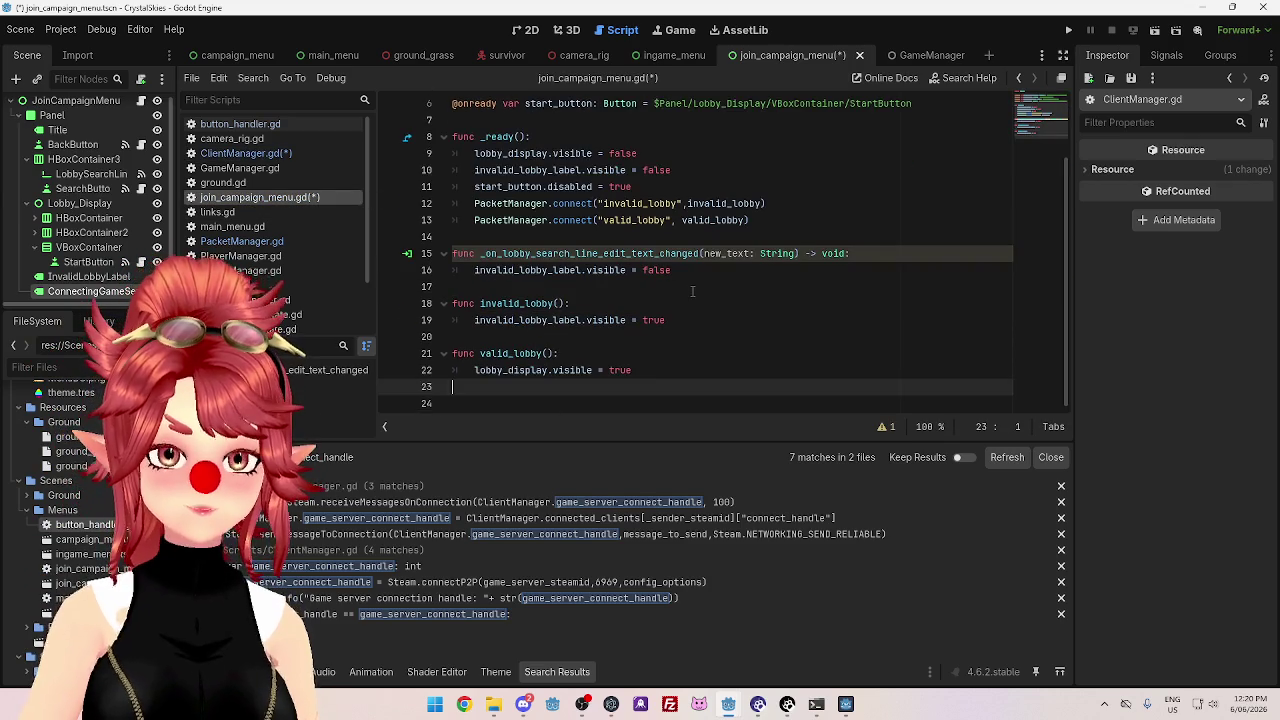
# - Look over join_campaign_menu.gd, then open the main_menu scene and its main_menu.gd script
pyautogui.scroll(2, 675, 300)
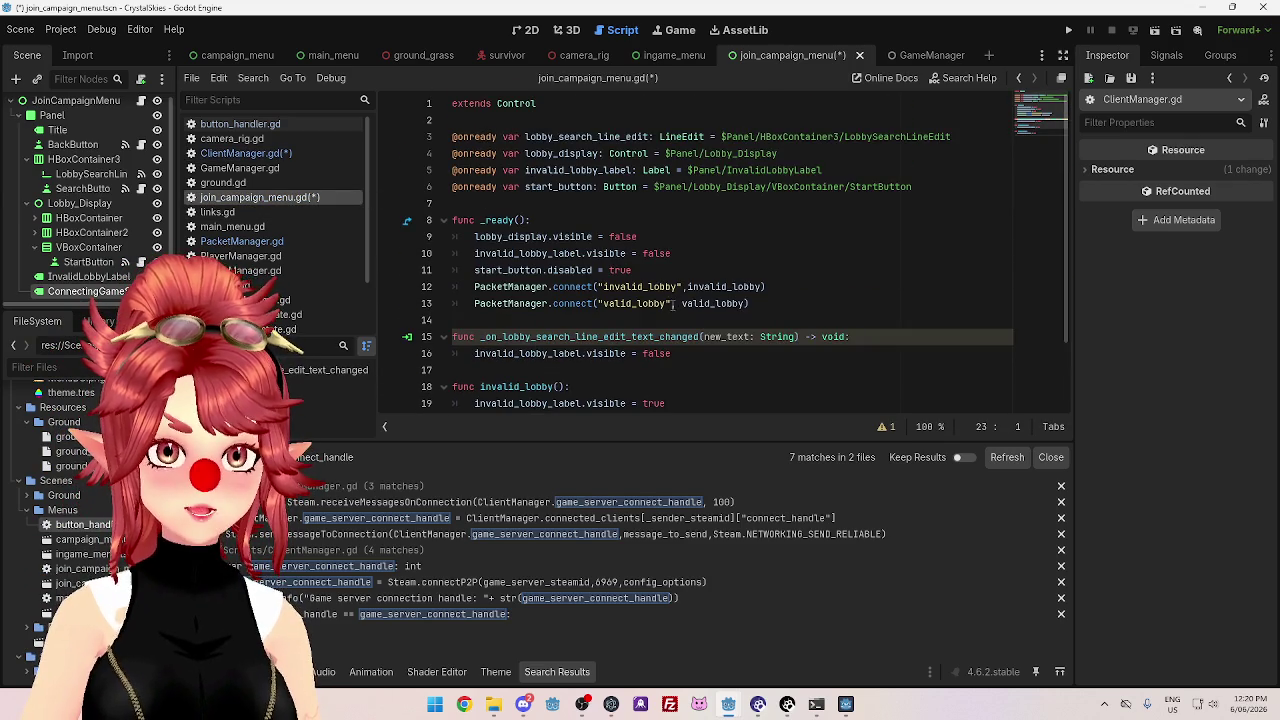
pyautogui.scroll(-1, 673, 303)
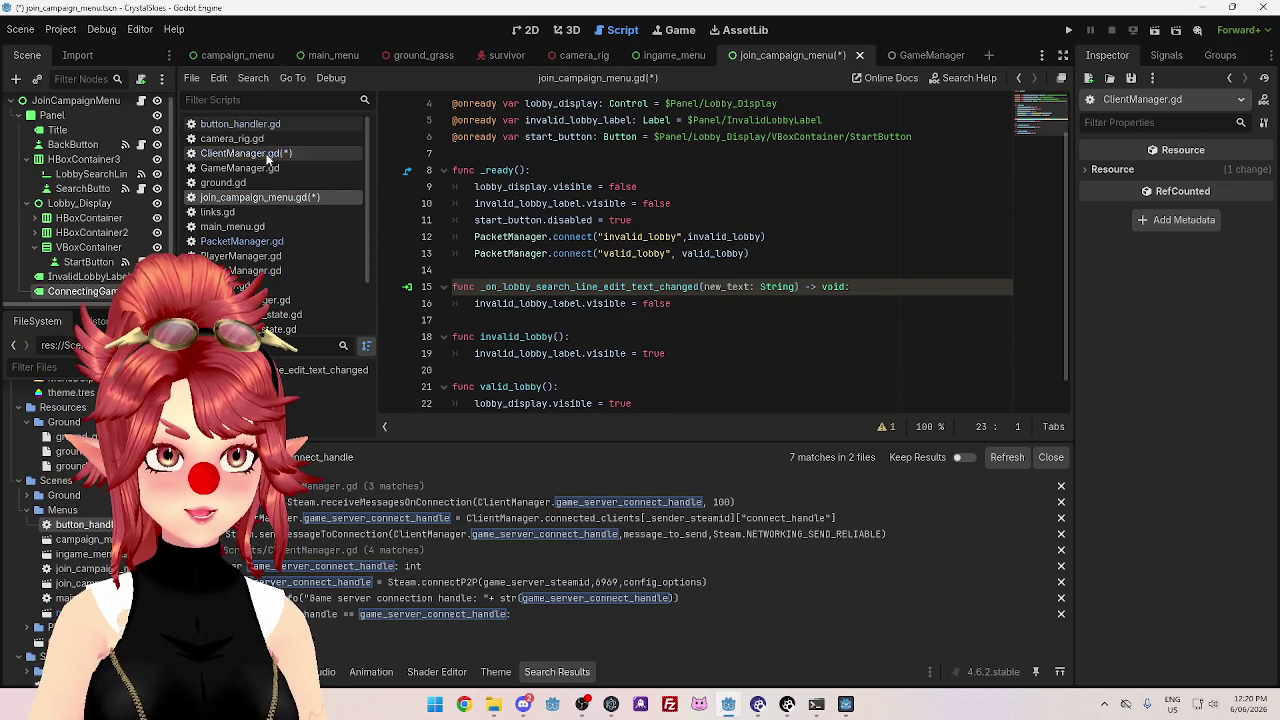
pyautogui.scroll(-2, 280, 283)
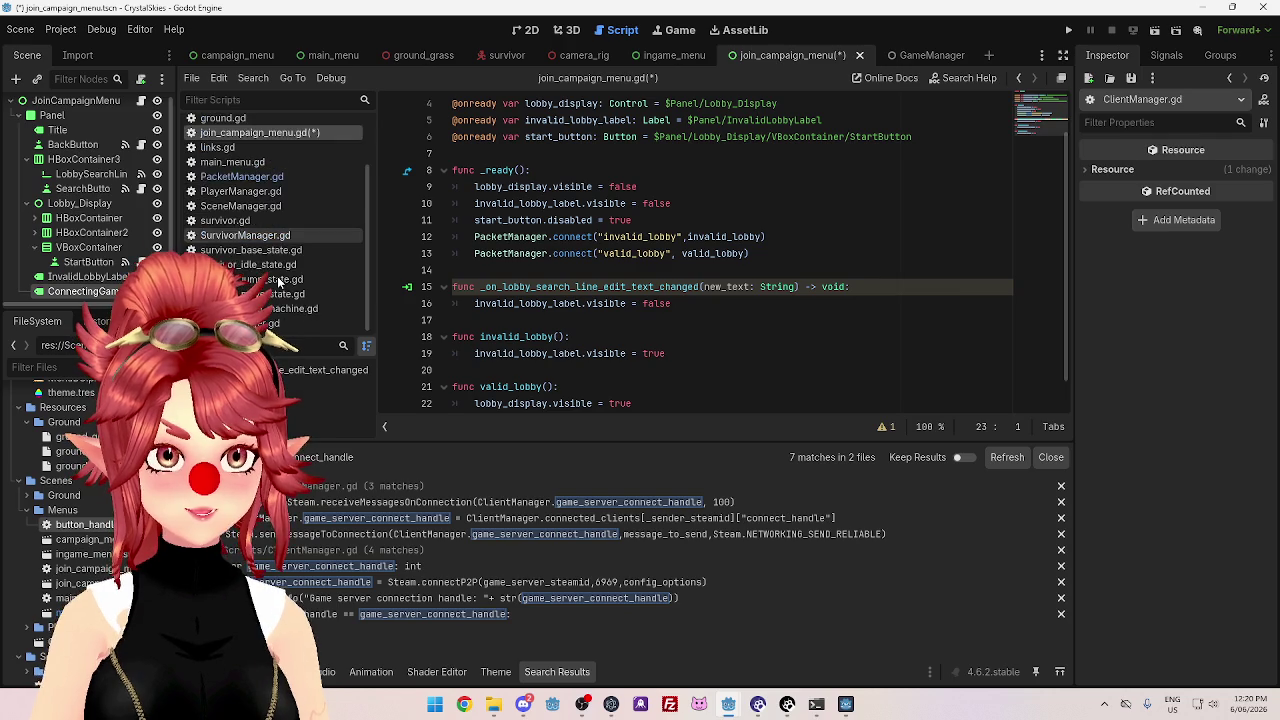
pyautogui.scroll(2, 279, 283)
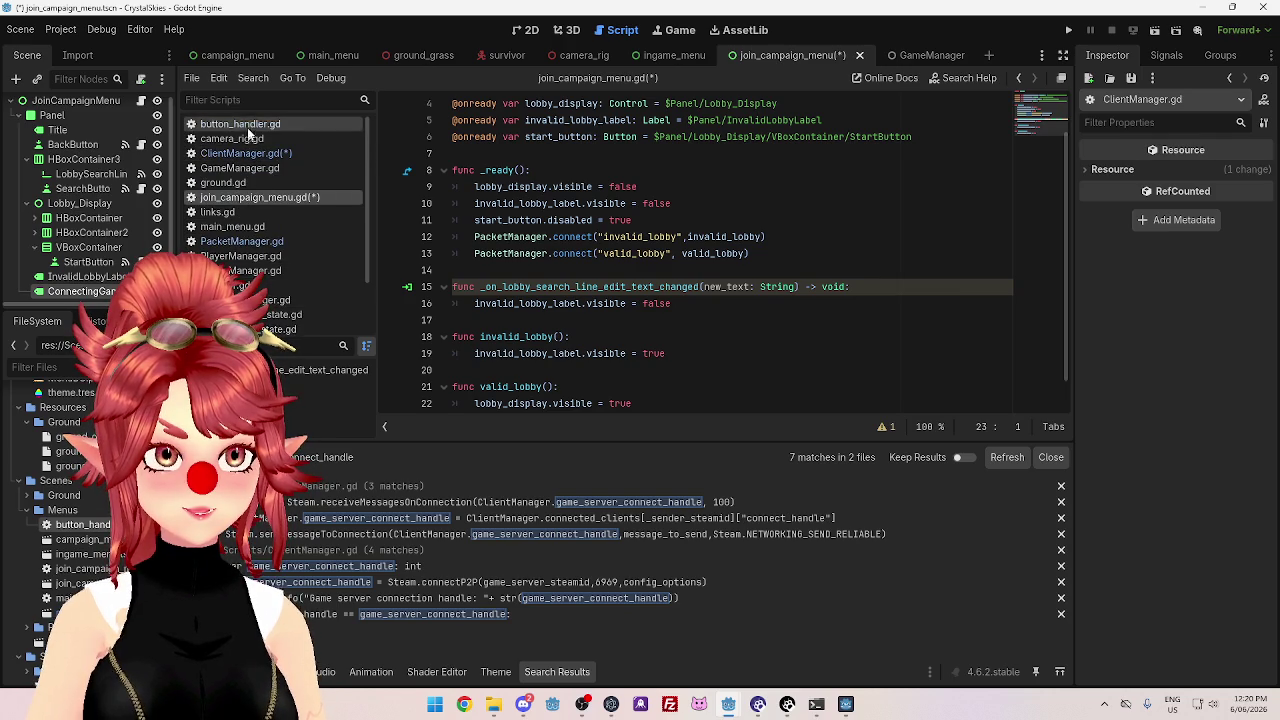
pyautogui.click(235, 55)
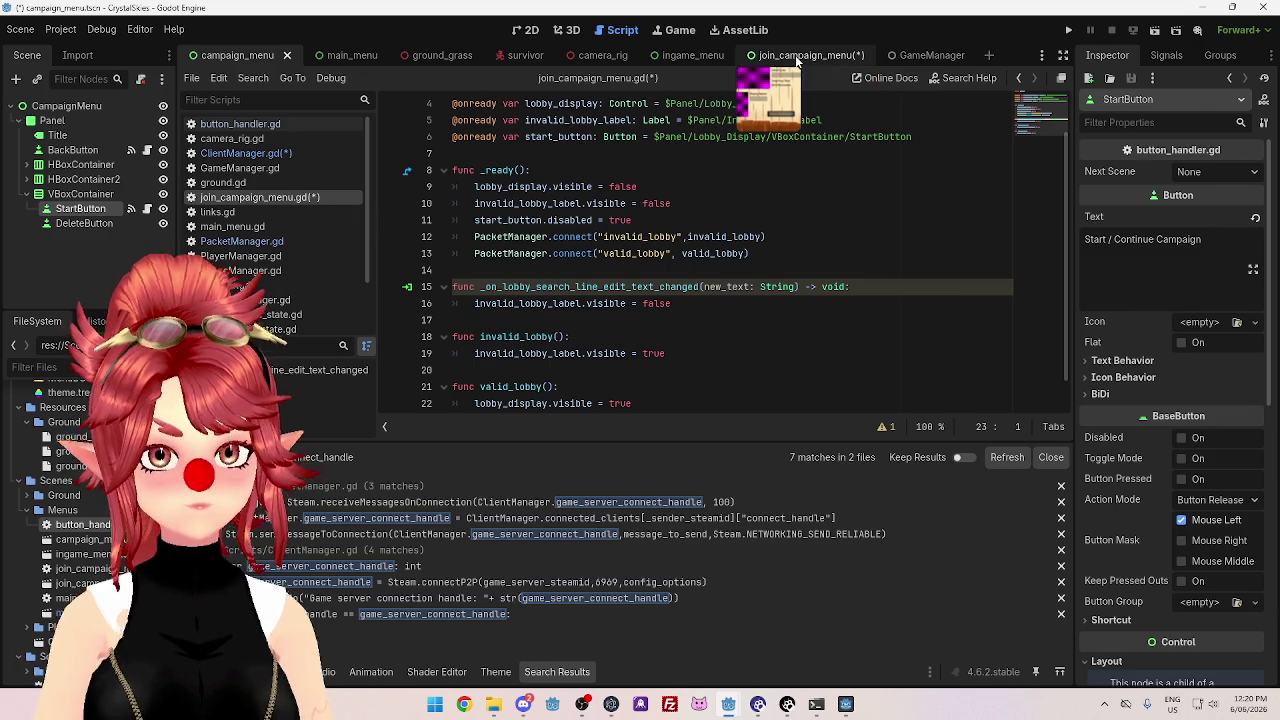
pyautogui.click(335, 55)
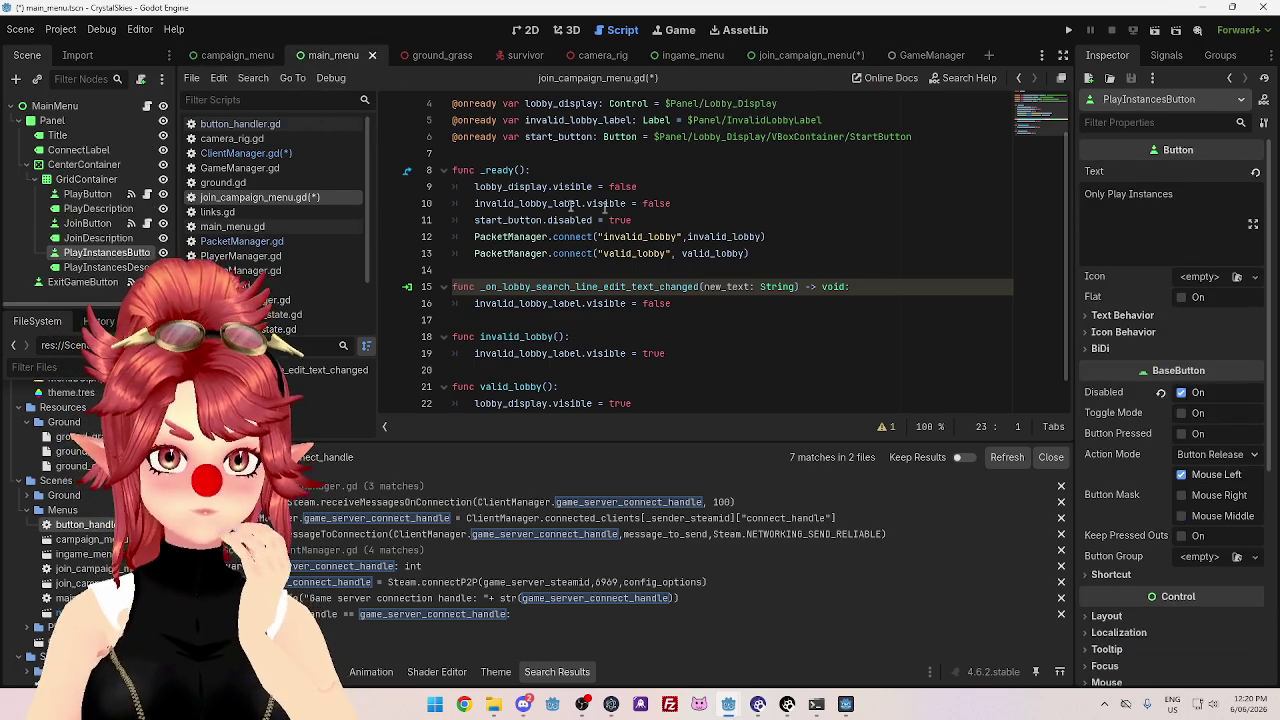
pyautogui.click(250, 230)
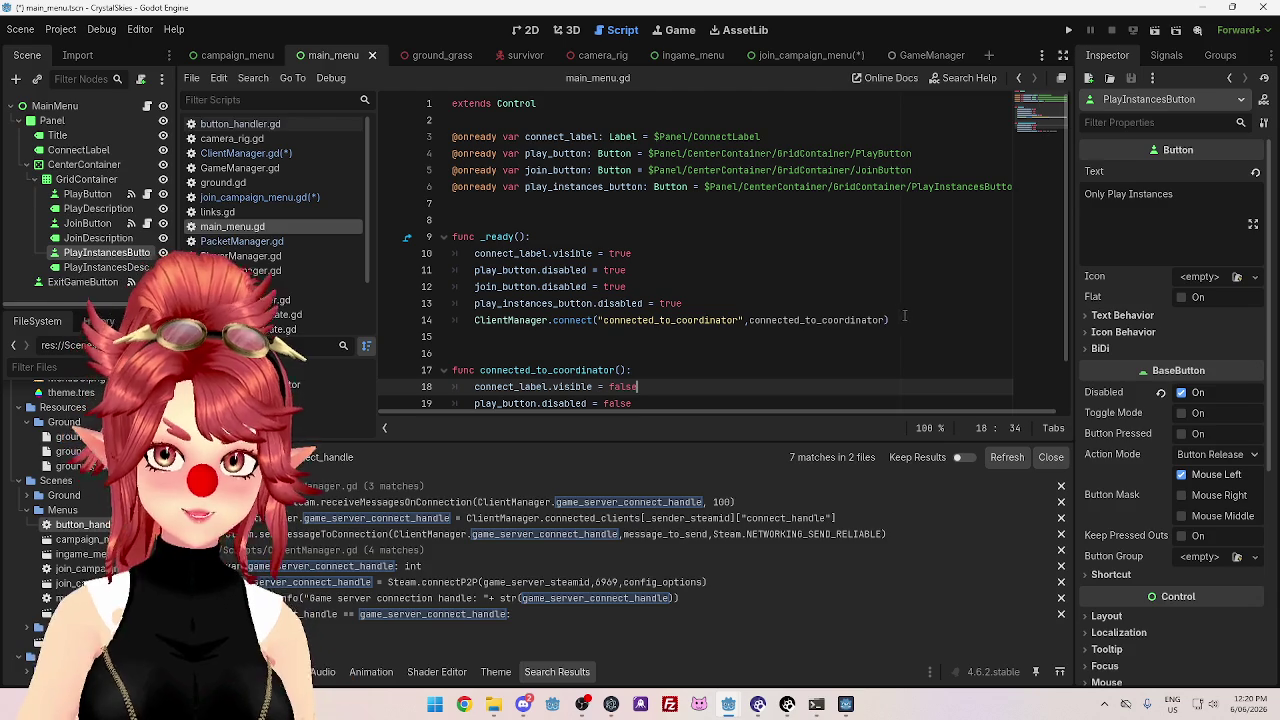
# - Paste a copy of the ClientManager connect call as line 14, retargeted to connected_to_game_server for signal and callable
pyautogui.moveTo(889, 320); pyautogui.dragTo(474, 320)
pyautogui.hotkey('ctrl', 'c')
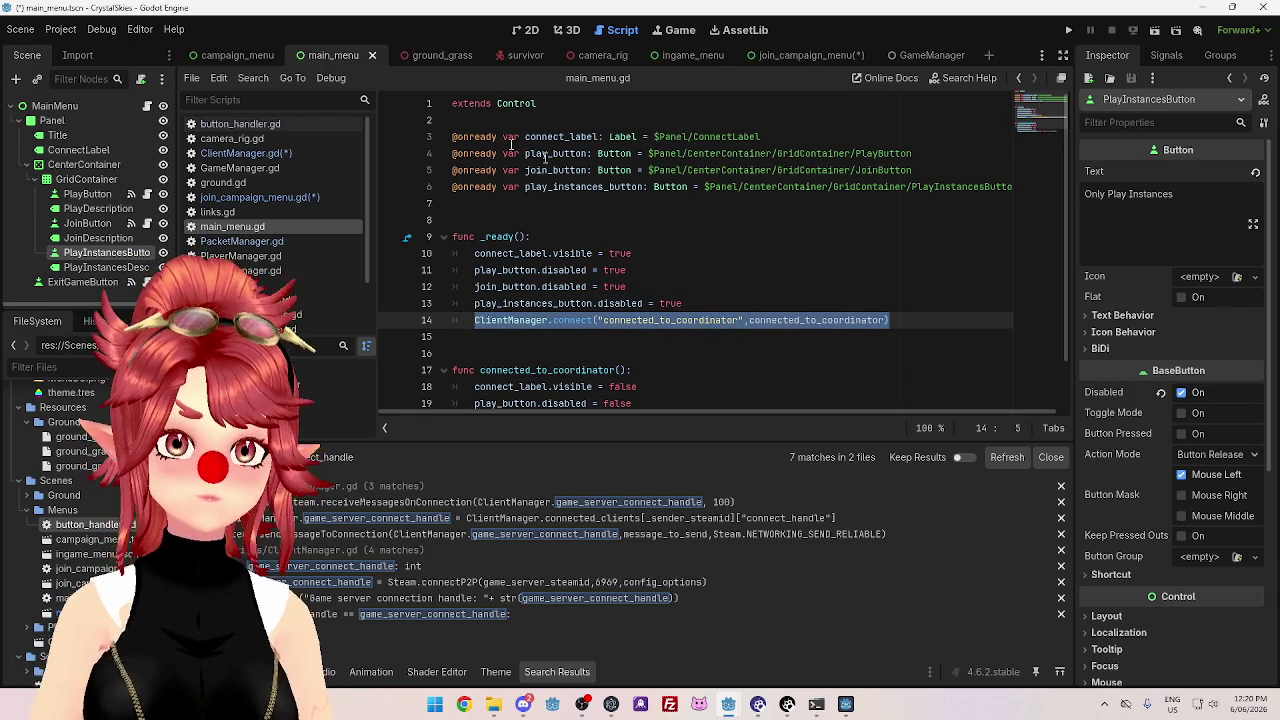
pyautogui.click(800, 56)
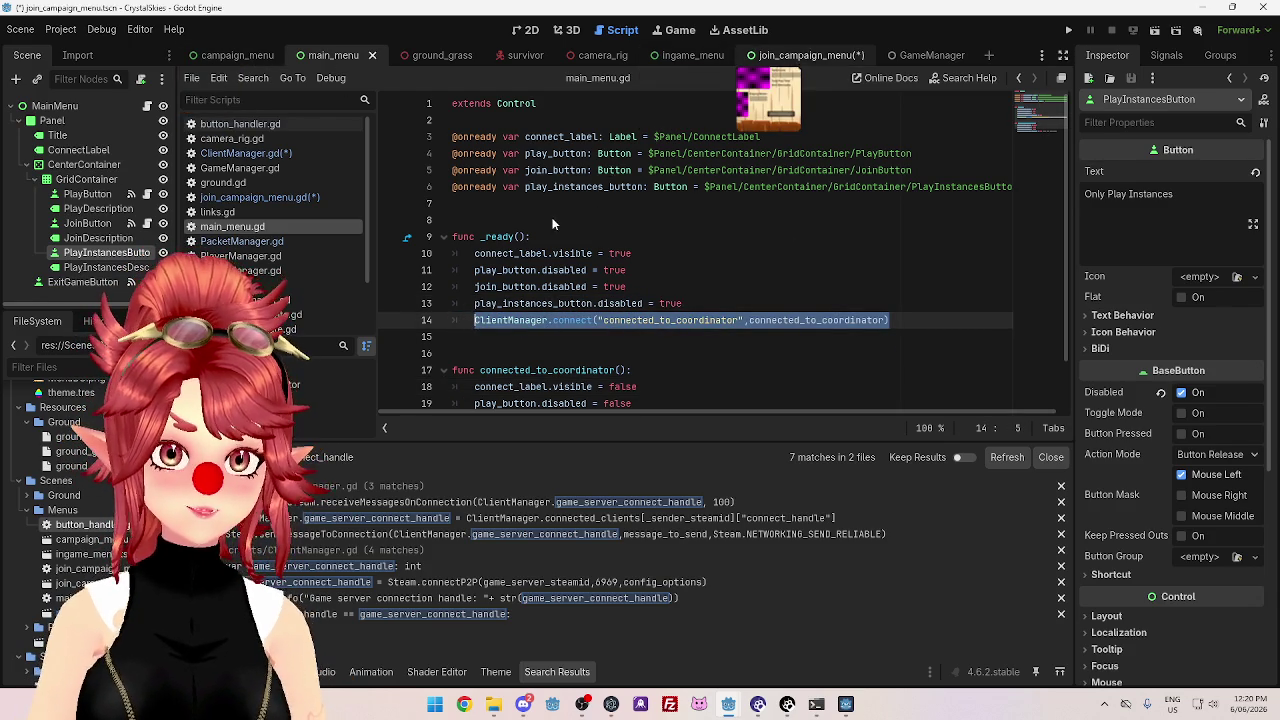
pyautogui.click(262, 197)
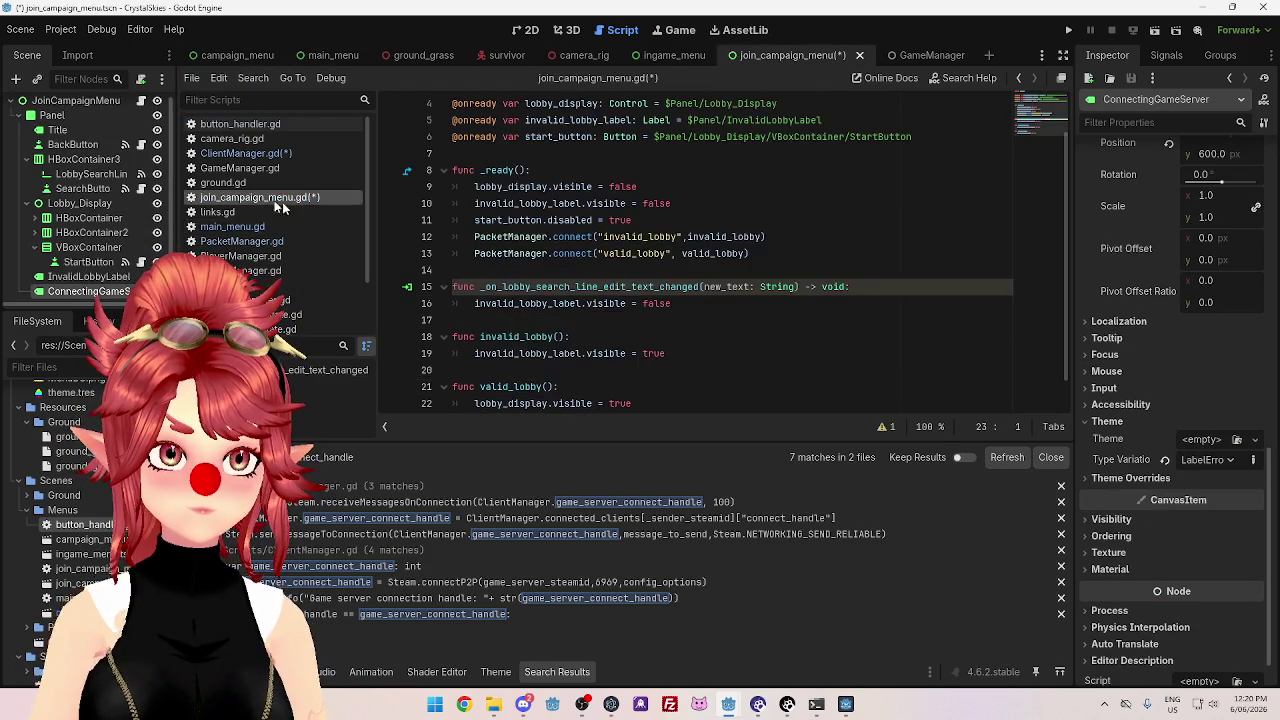
pyautogui.click(773, 255)
pyautogui.press('Return')
pyautogui.hotkey('ctrl', 'v')
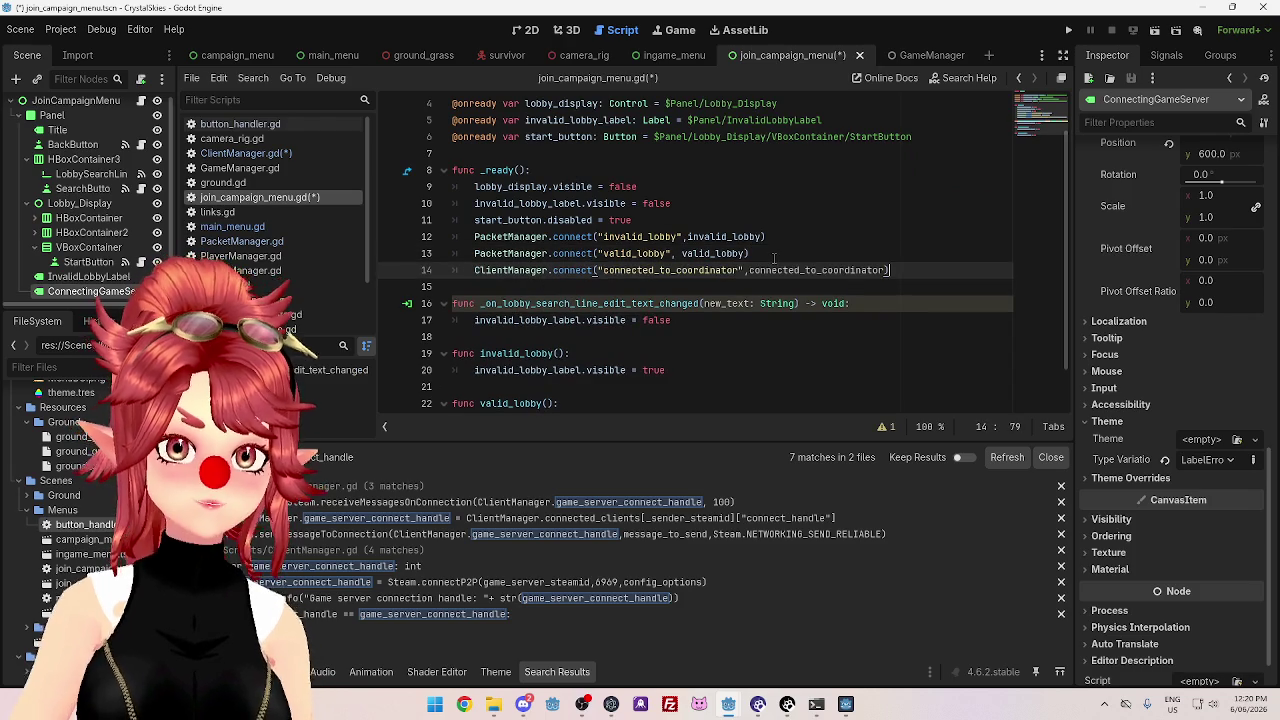
pyautogui.moveTo(677, 270); pyautogui.dragTo(741, 270)
pyautogui.write('game_server')
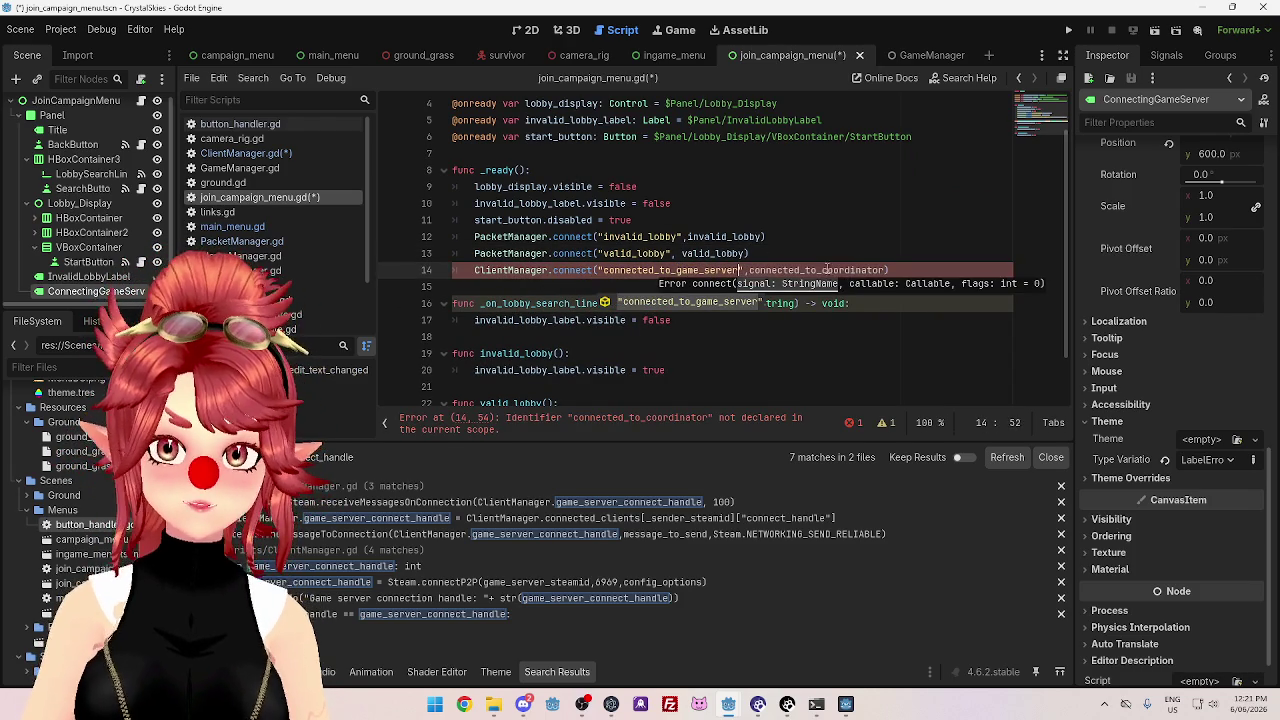
pyautogui.moveTo(822, 270); pyautogui.dragTo(886, 270)
pyautogui.write('game_server')
pyautogui.click(790, 337)
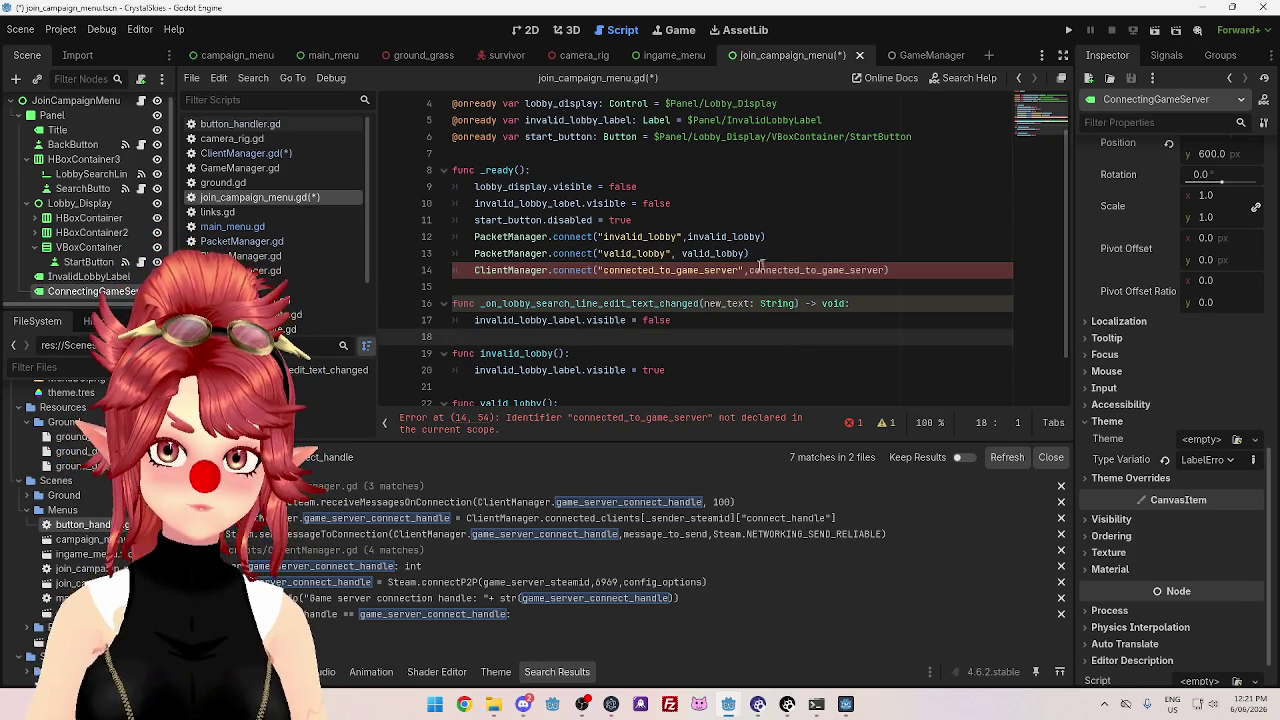
pyautogui.doubleClick(809, 270)
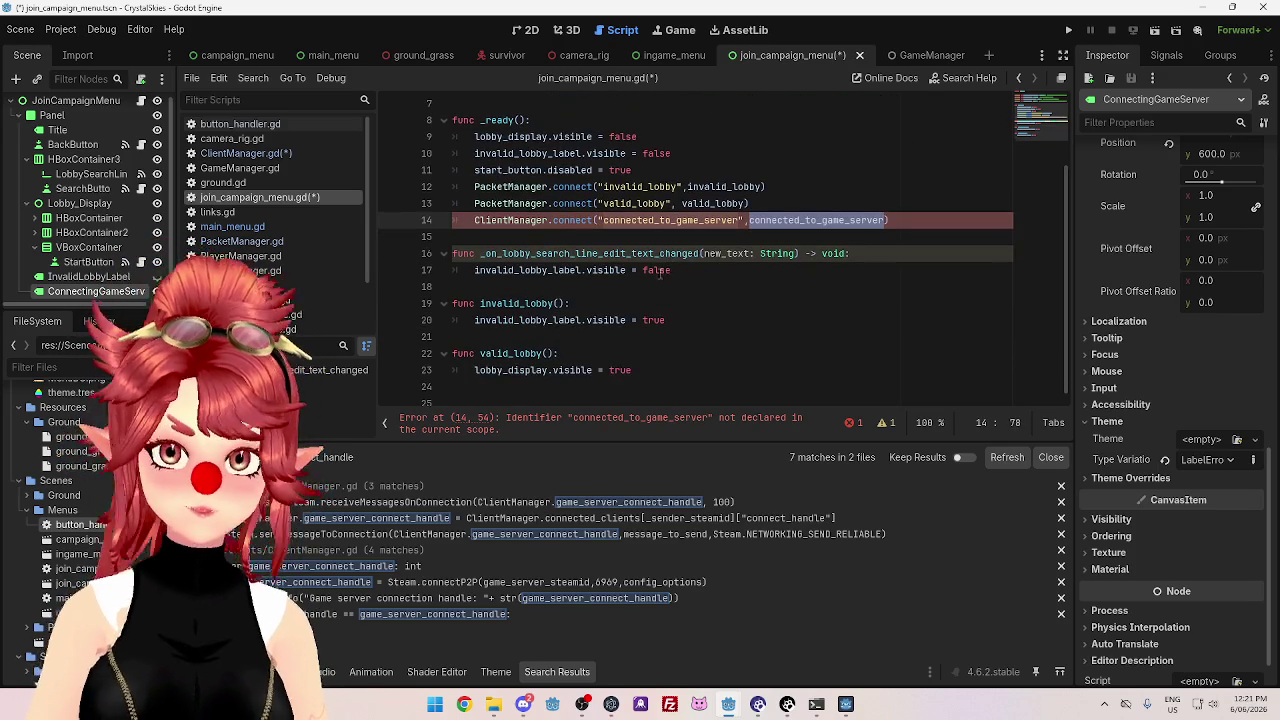
# - Declare 'func connected_to_game_server():' at the end of the script and start its body
pyautogui.click(538, 388)
pyautogui.hotkey('ctrl', 'End')
pyautogui.write('func')
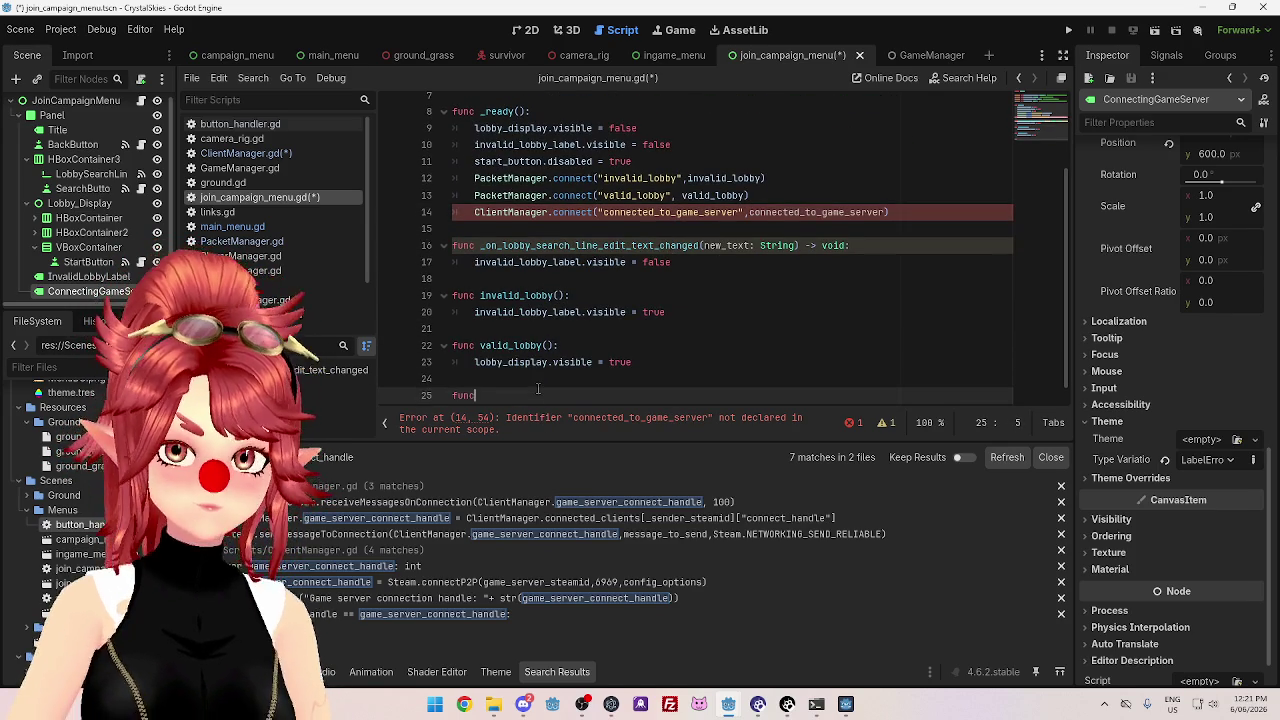
pyautogui.write(' connected_to_game_server():')
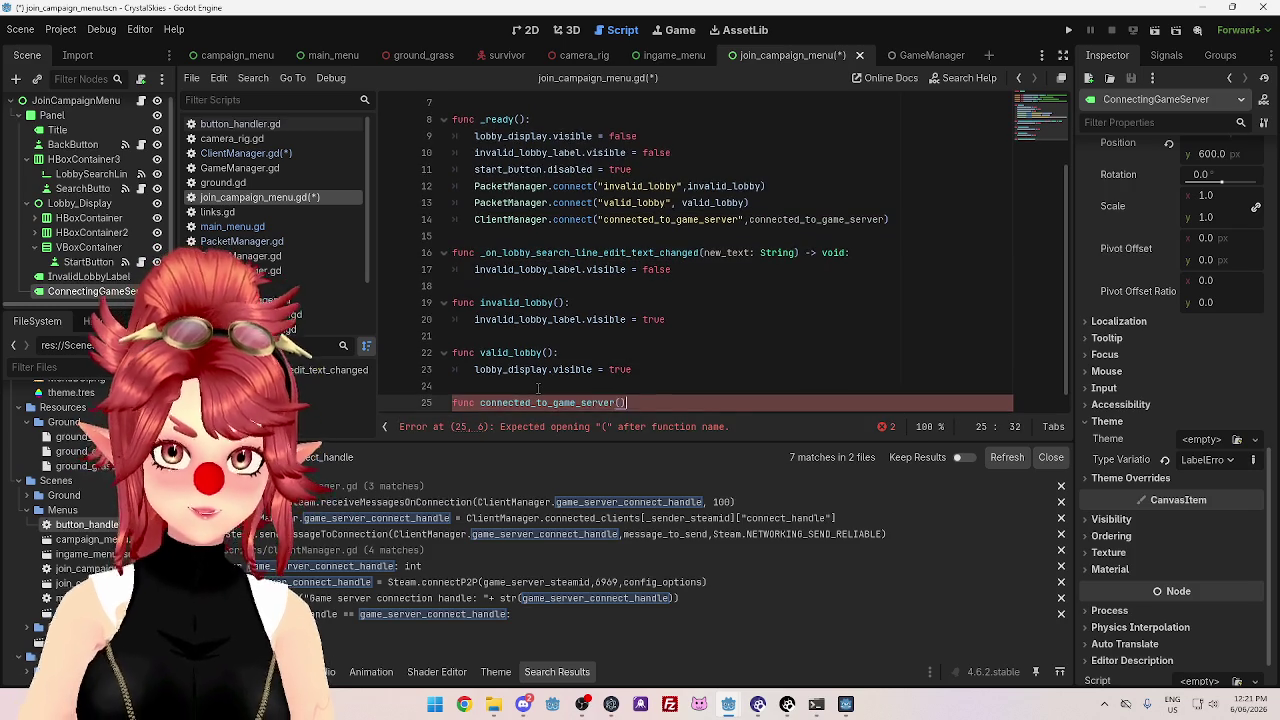
pyautogui.press('Return')
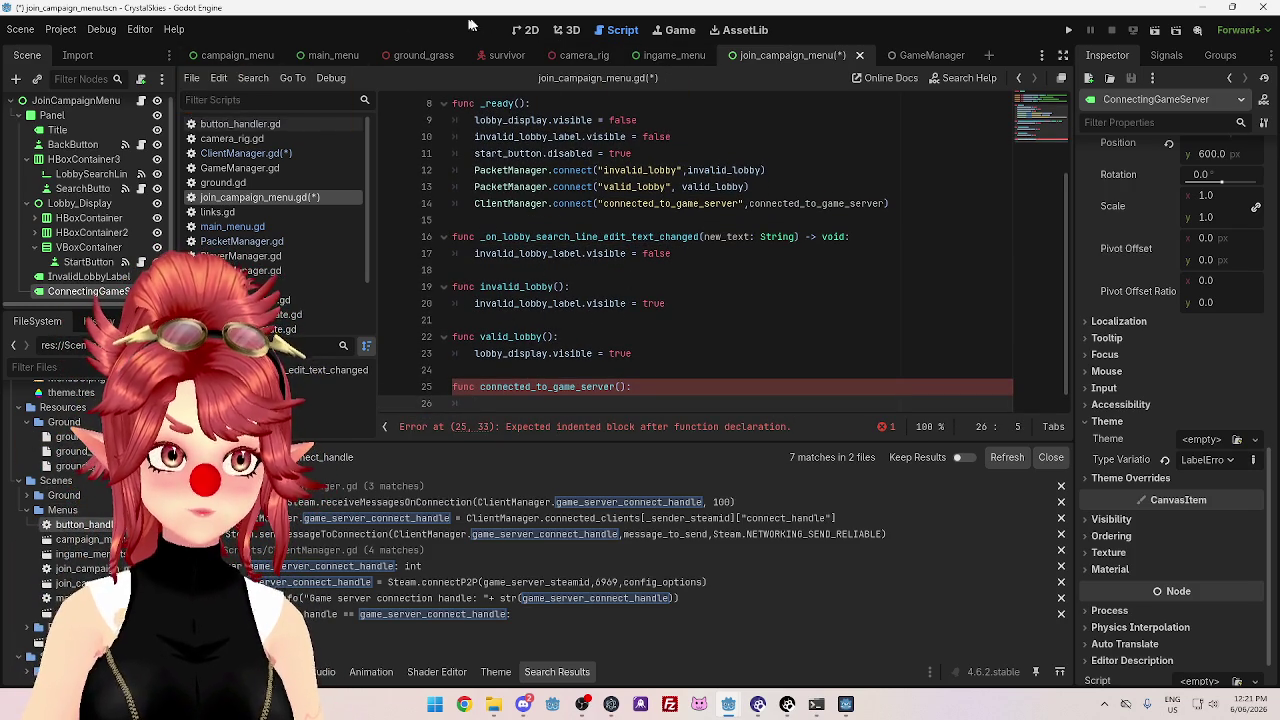
pyautogui.hotkey('ctrl', 'F1')
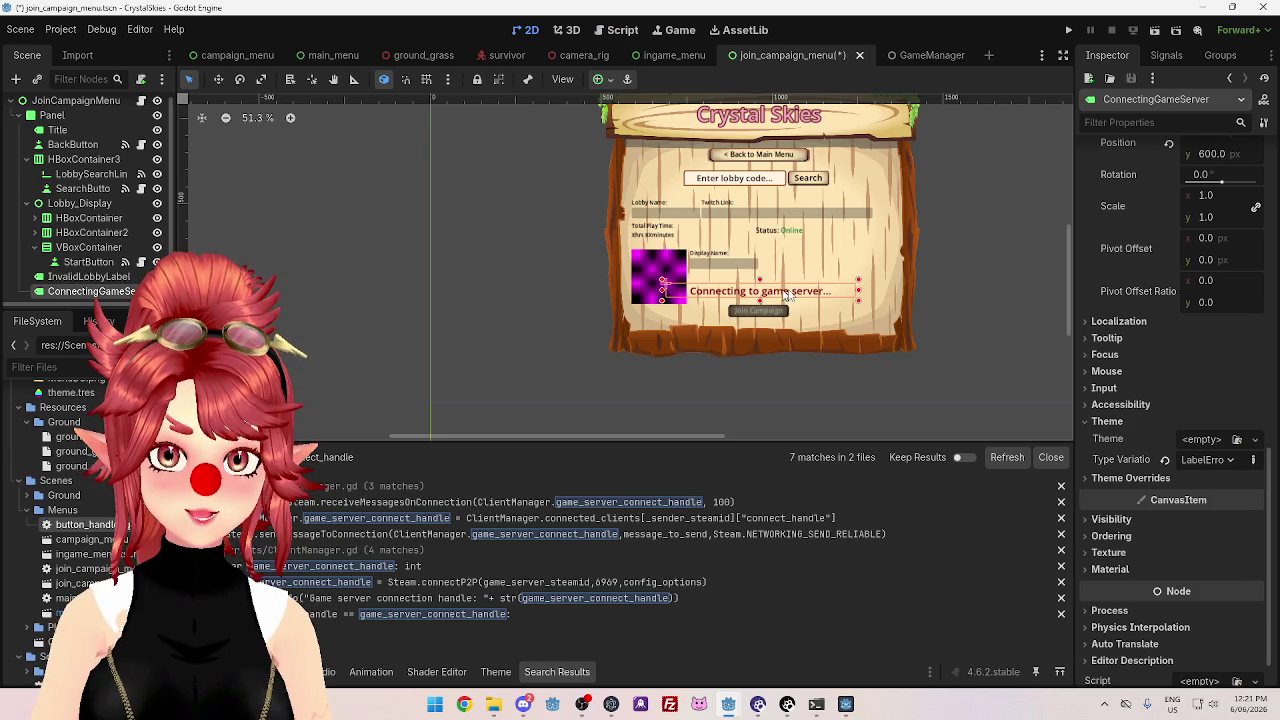
# - Copy the invalid_lobby_label visibility line into connected_to_game_server, setting it to false
pyautogui.click(617, 30)
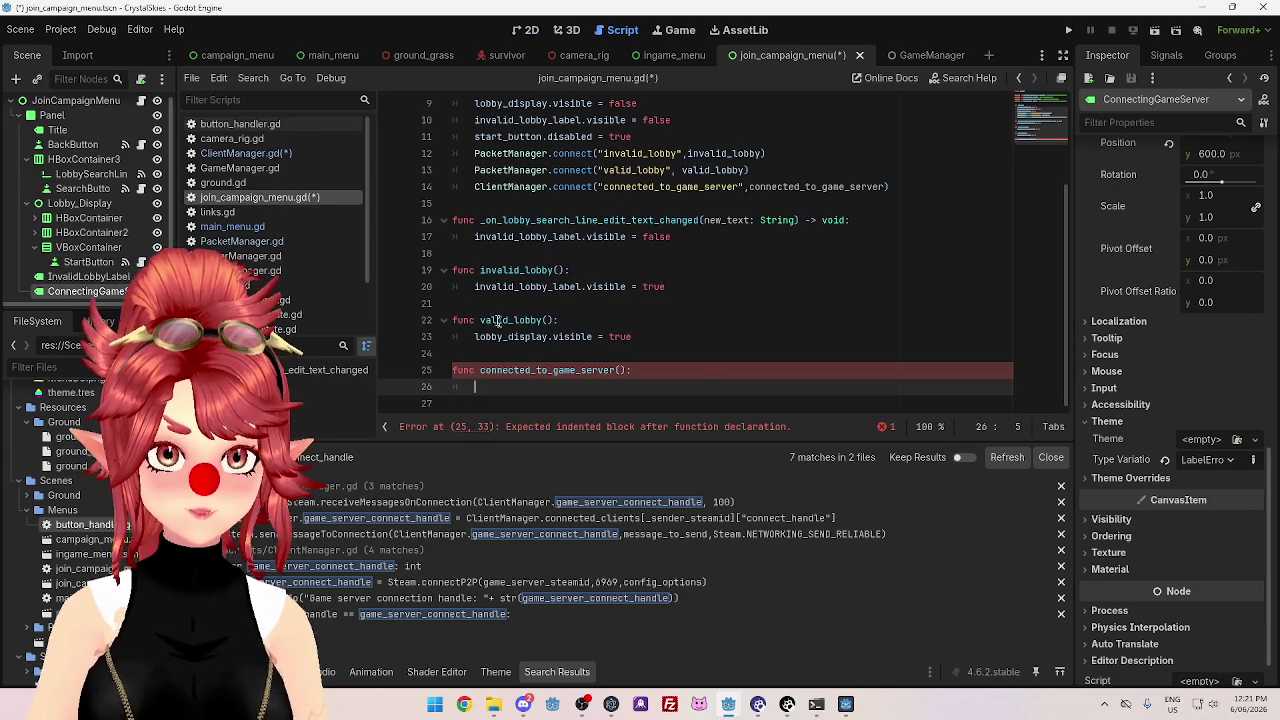
pyautogui.moveTo(665, 287); pyautogui.dragTo(474, 287)
pyautogui.hotkey('ctrl', 'c')
pyautogui.click(516, 388)
pyautogui.hotkey('ctrl', 'v')
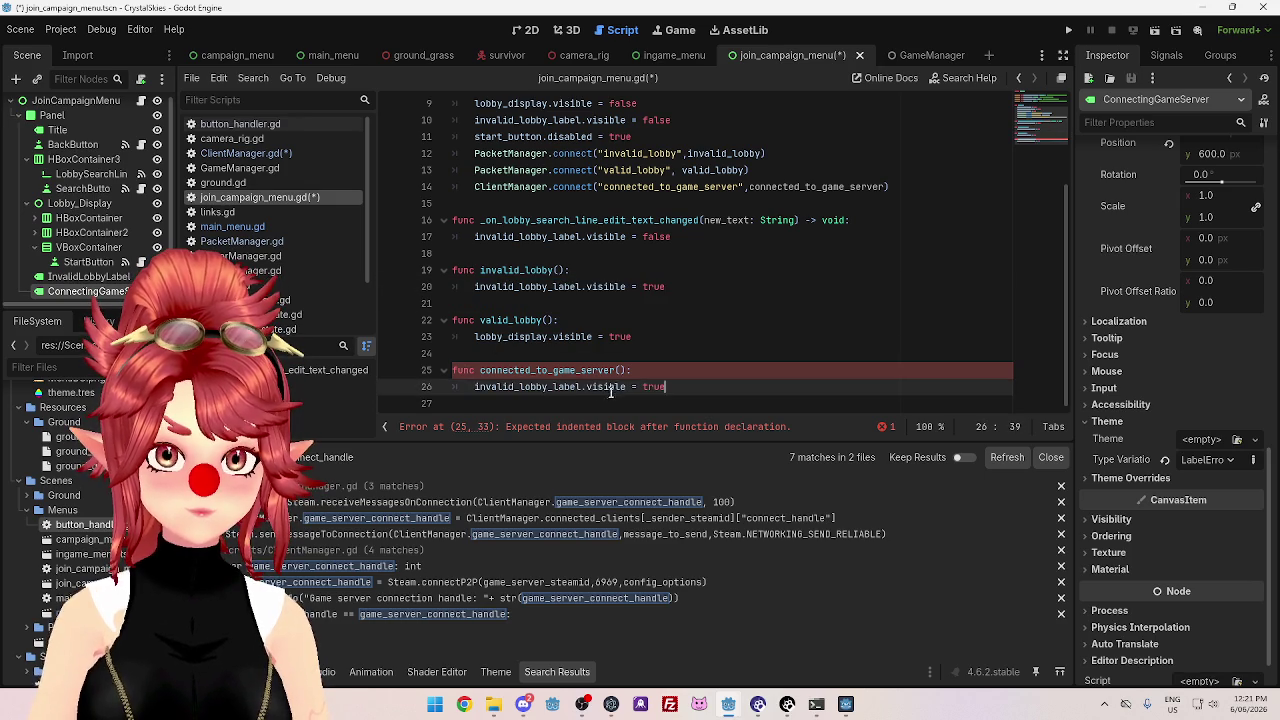
pyautogui.doubleClick(654, 387)
pyautogui.write('false')
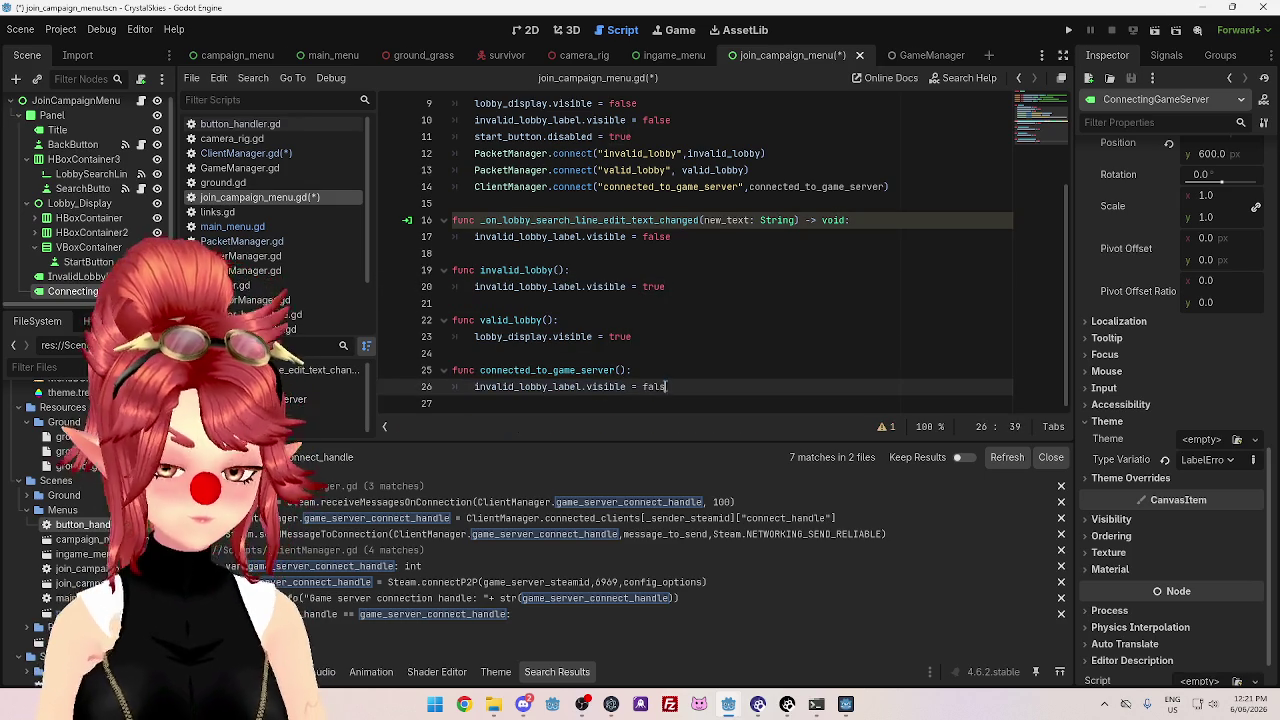
pyautogui.press('Return')
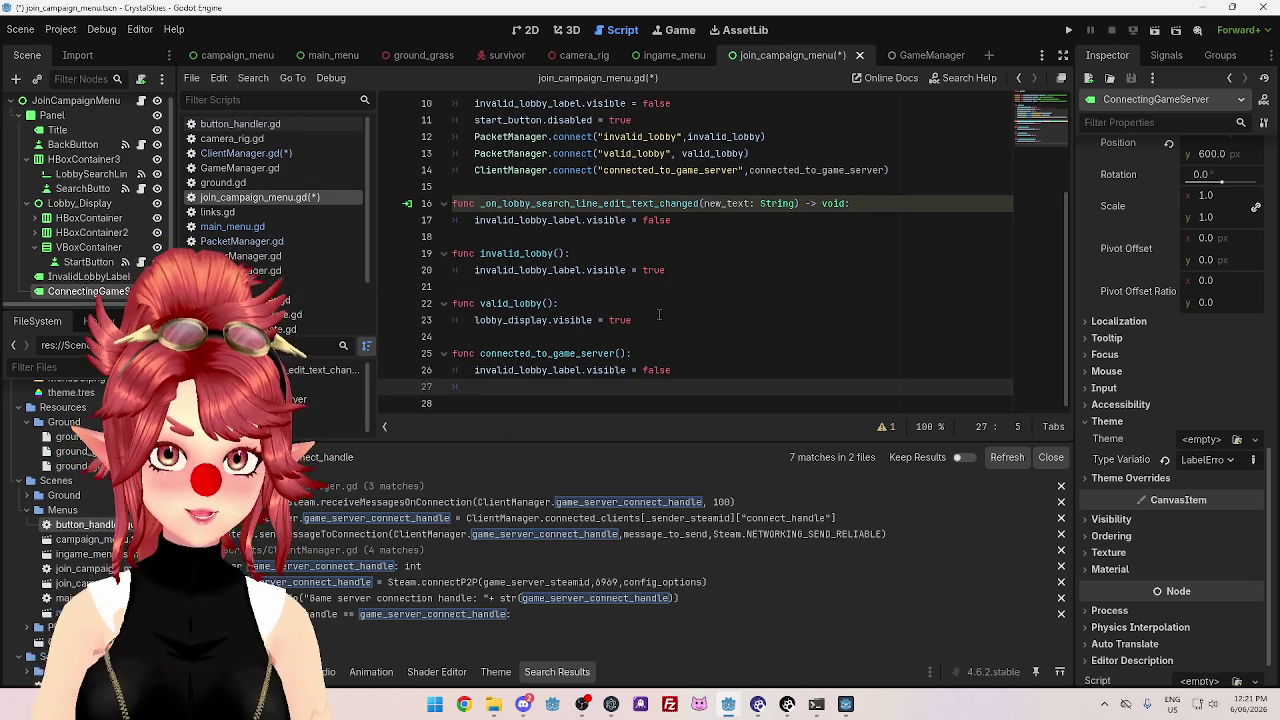
# - Copy the start_button.disabled line from line 11 into the function, changing true to false
pyautogui.scroll(2, 650, 305)
pyautogui.moveTo(474, 220); pyautogui.dragTo(641, 222)
pyautogui.hotkey('ctrl', 'c')
pyautogui.scroll(-2, 628, 232)
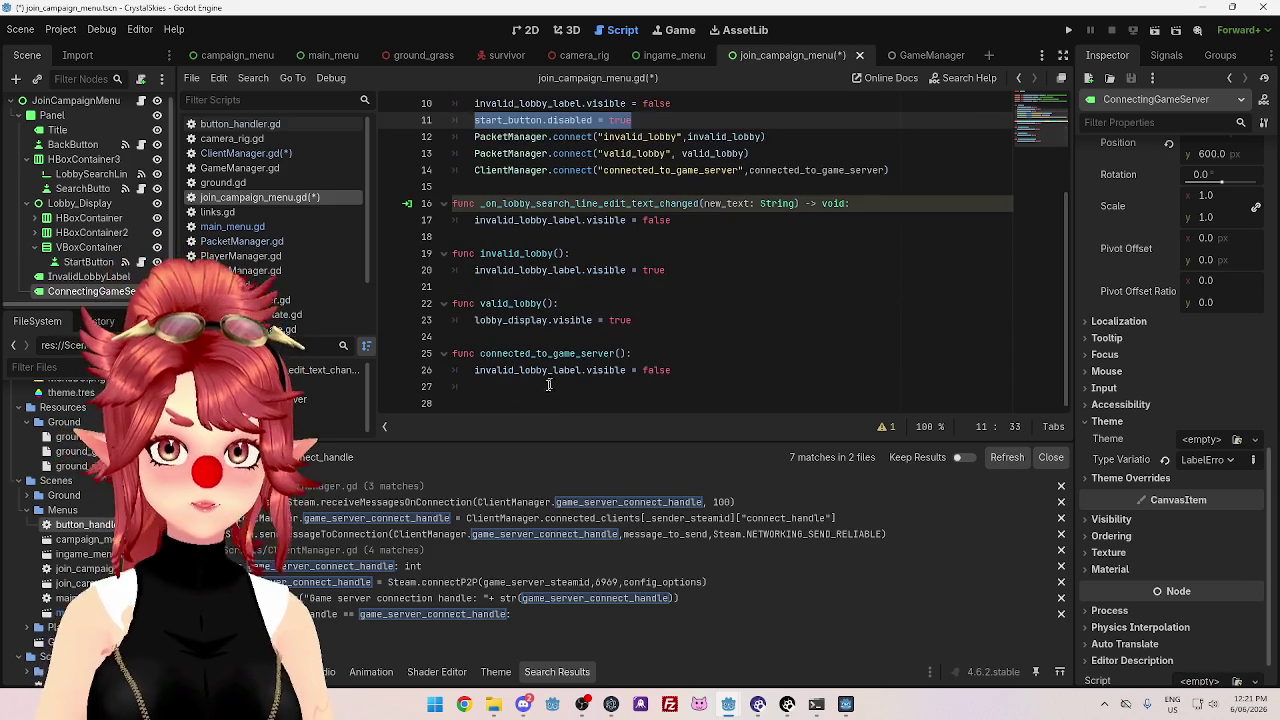
pyautogui.click(551, 388)
pyautogui.hotkey('ctrl', 'v')
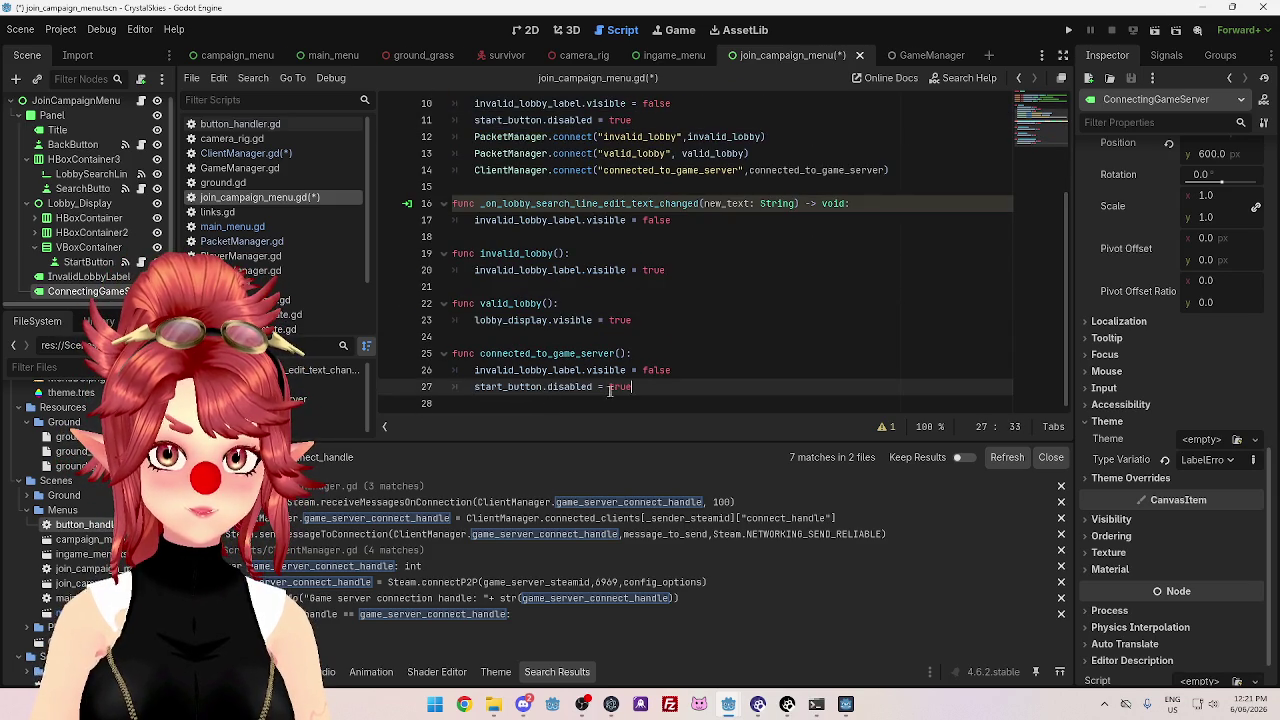
pyautogui.click(676, 397)
pyautogui.write('false')
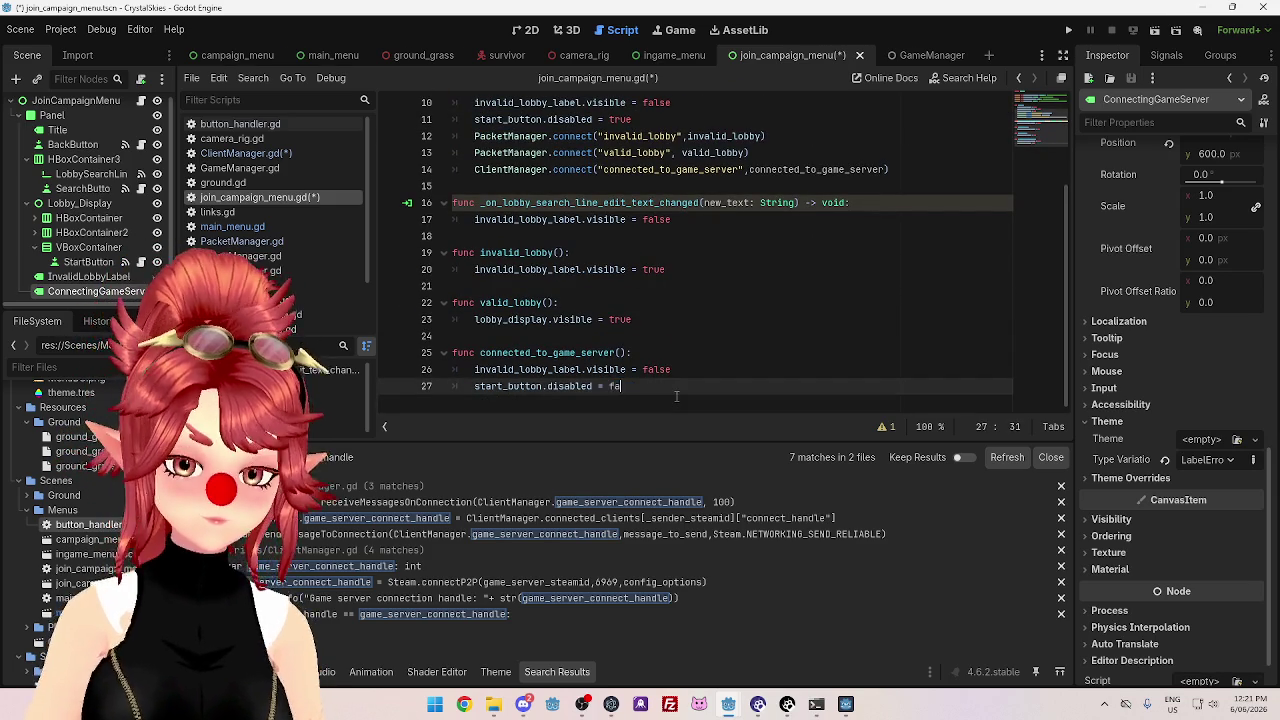
# - Save join_campaign_menu.gd and review the script
pyautogui.scroll(1, 678, 370)
pyautogui.click(679, 334)
pyautogui.hotkey('ctrl', 's')
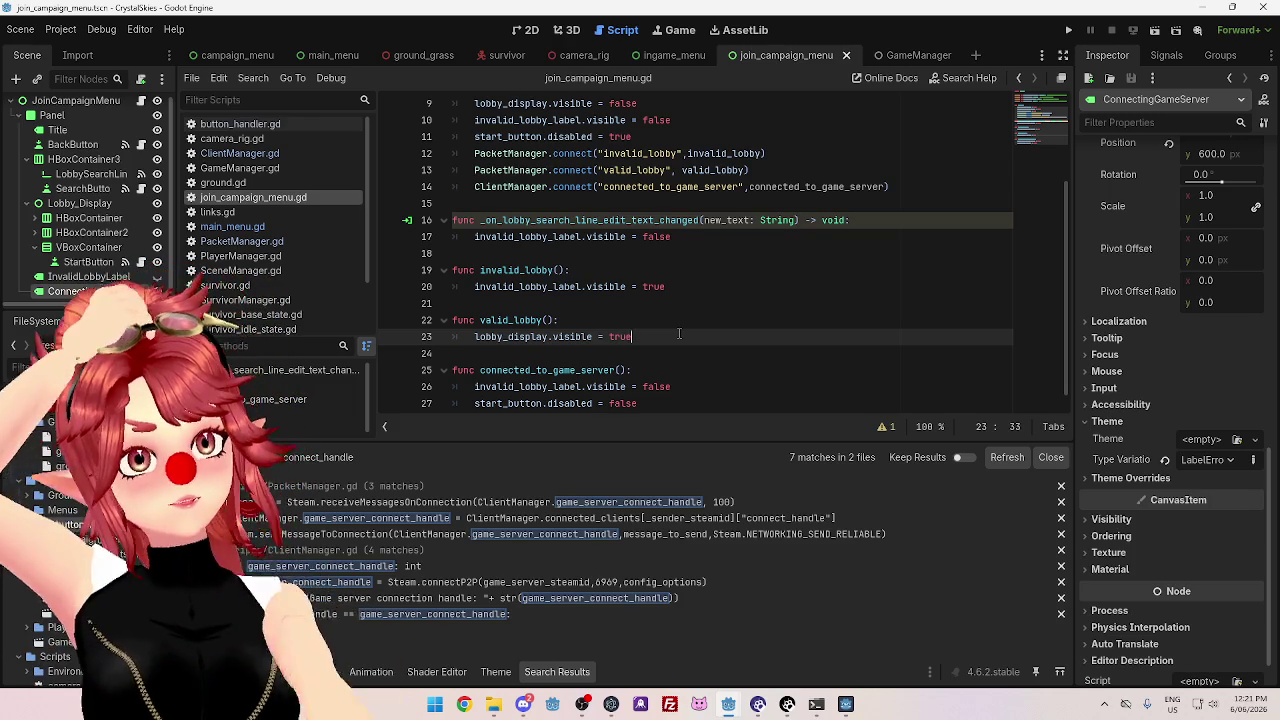
pyautogui.scroll(1, 684, 306)
pyautogui.scroll(2, 684, 306)
pyautogui.scroll(-2, 684, 306)
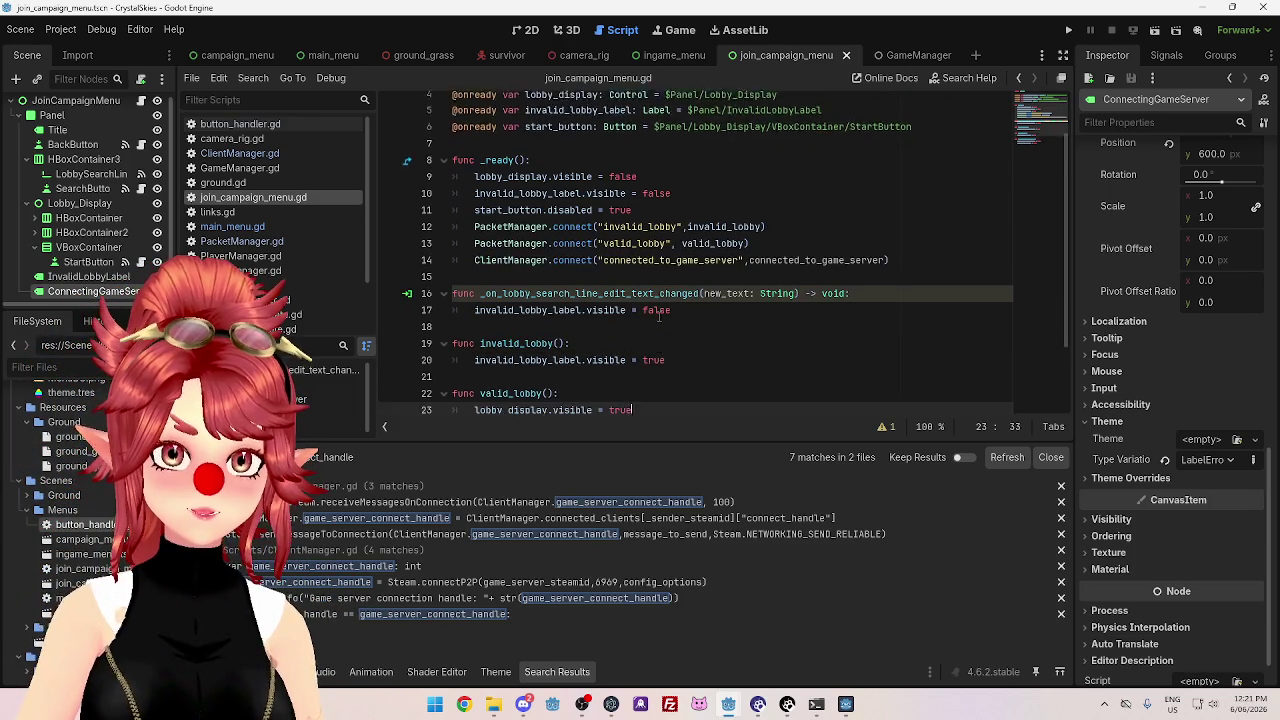
# - Look up the documentation for the connect method, then dismiss it
pyautogui.click(722, 220)
pyautogui.moveTo(806, 220)
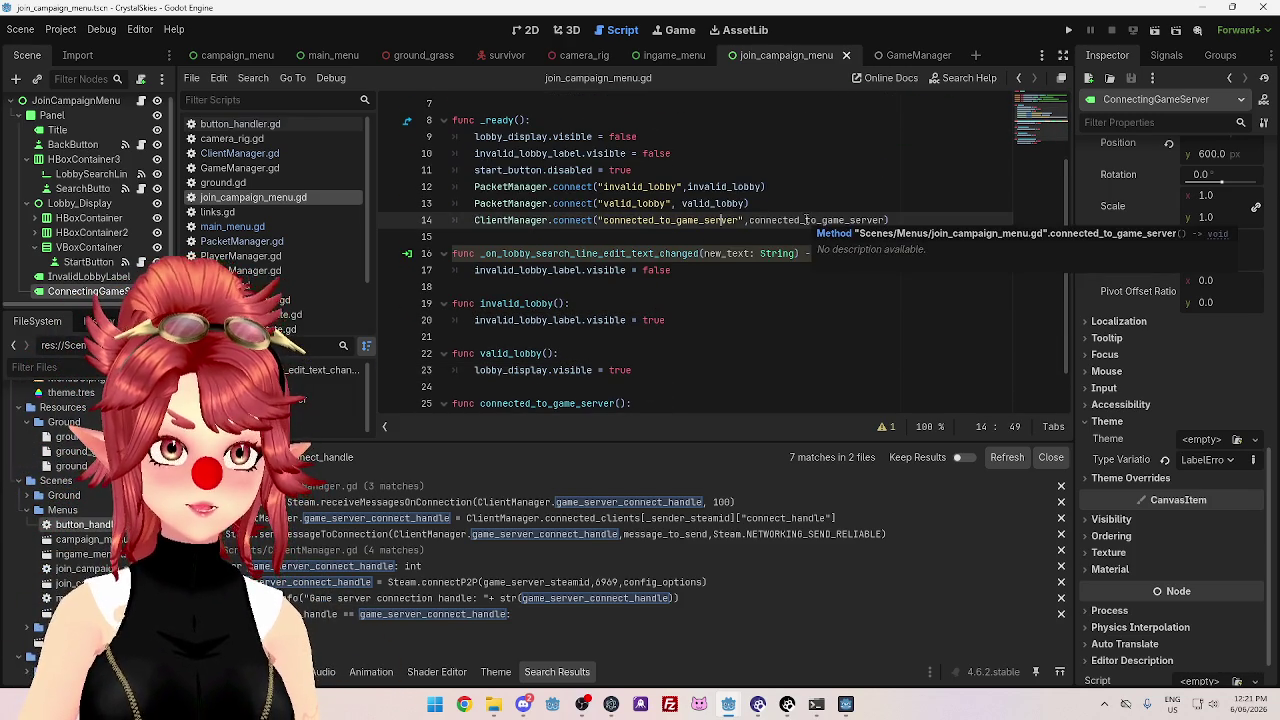
pyautogui.click(541, 220)
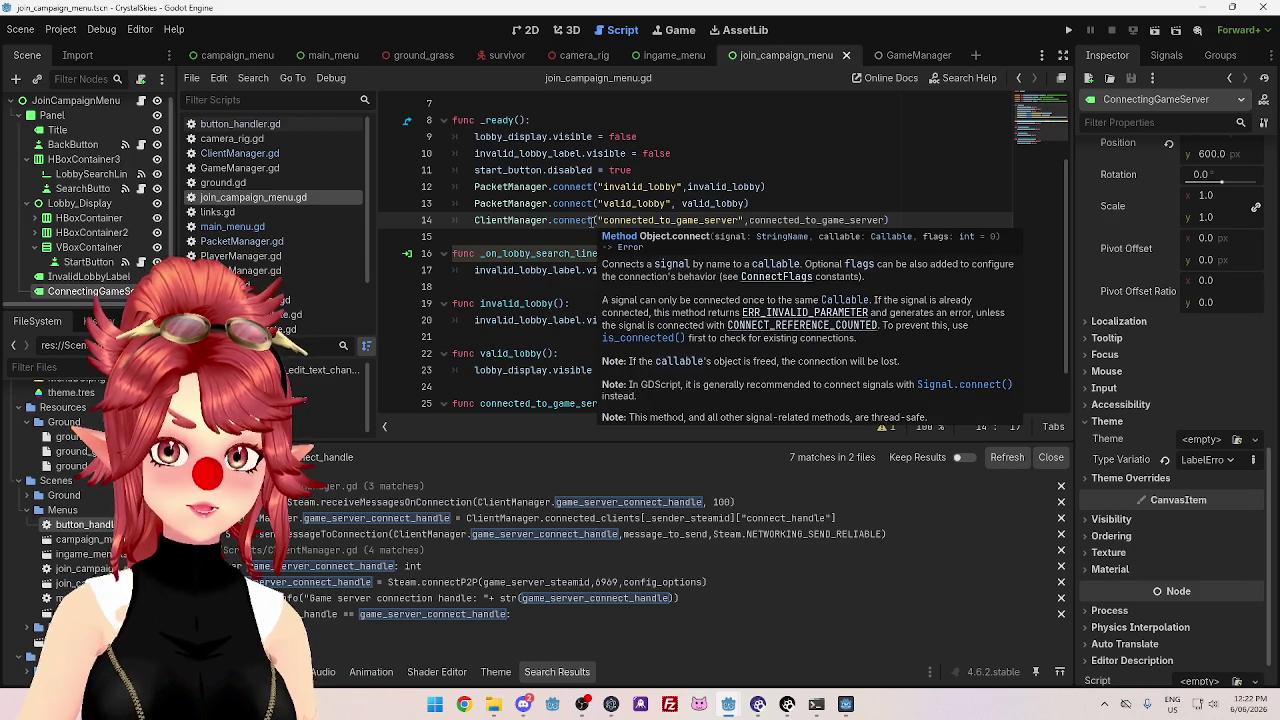
pyautogui.click(575, 220)
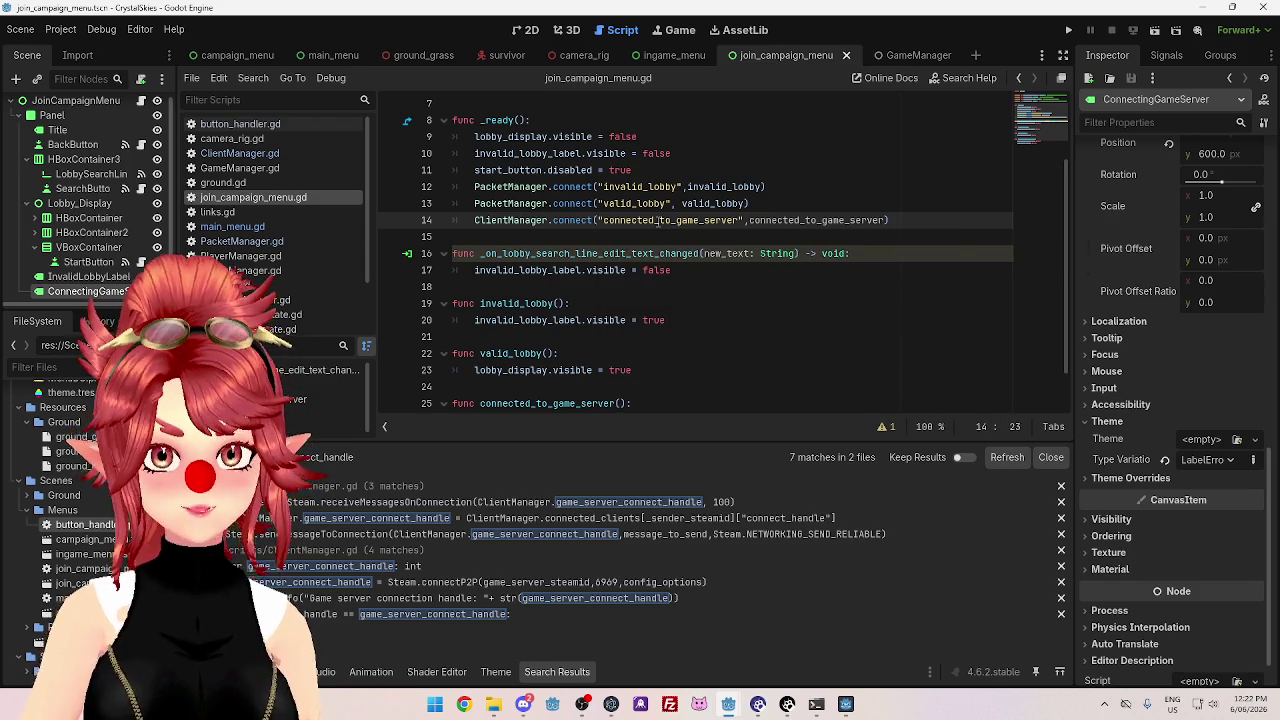
pyautogui.moveTo(658, 222)
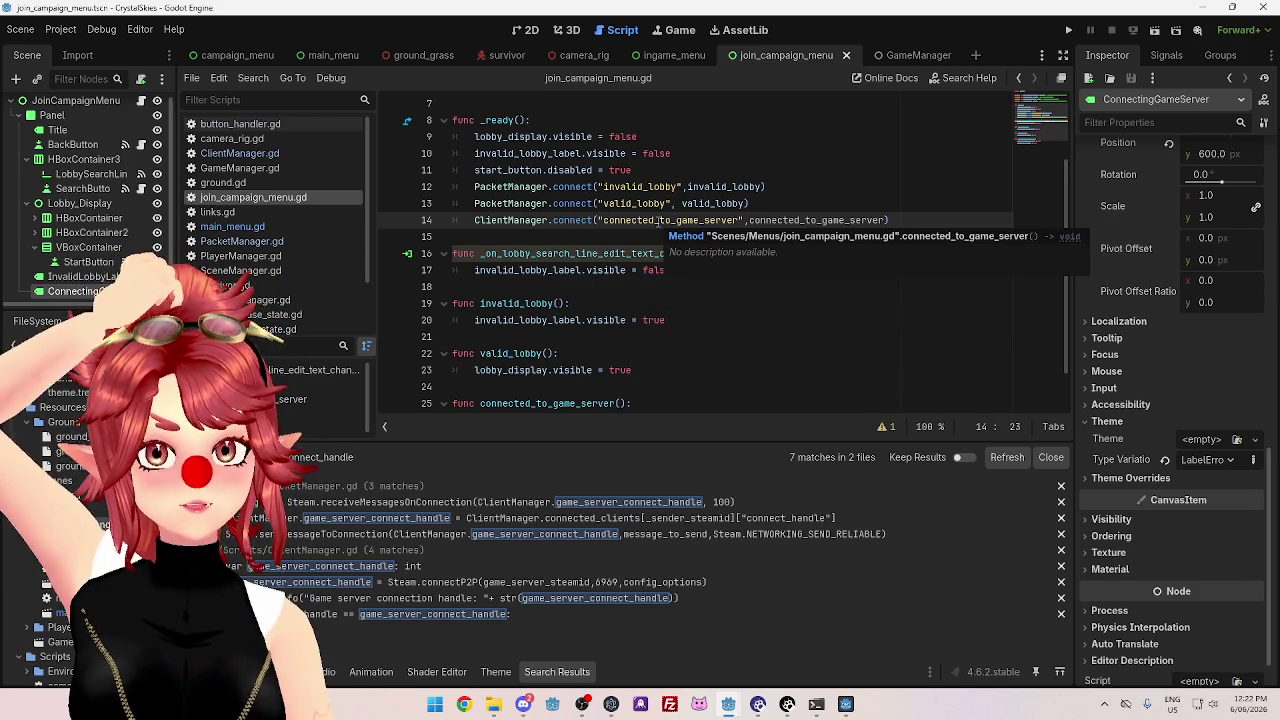
# - Insert line 13 'PacketManager.invalid_lobby.connect()' using autocomplete
pyautogui.click(770, 186)
pyautogui.press('Return')
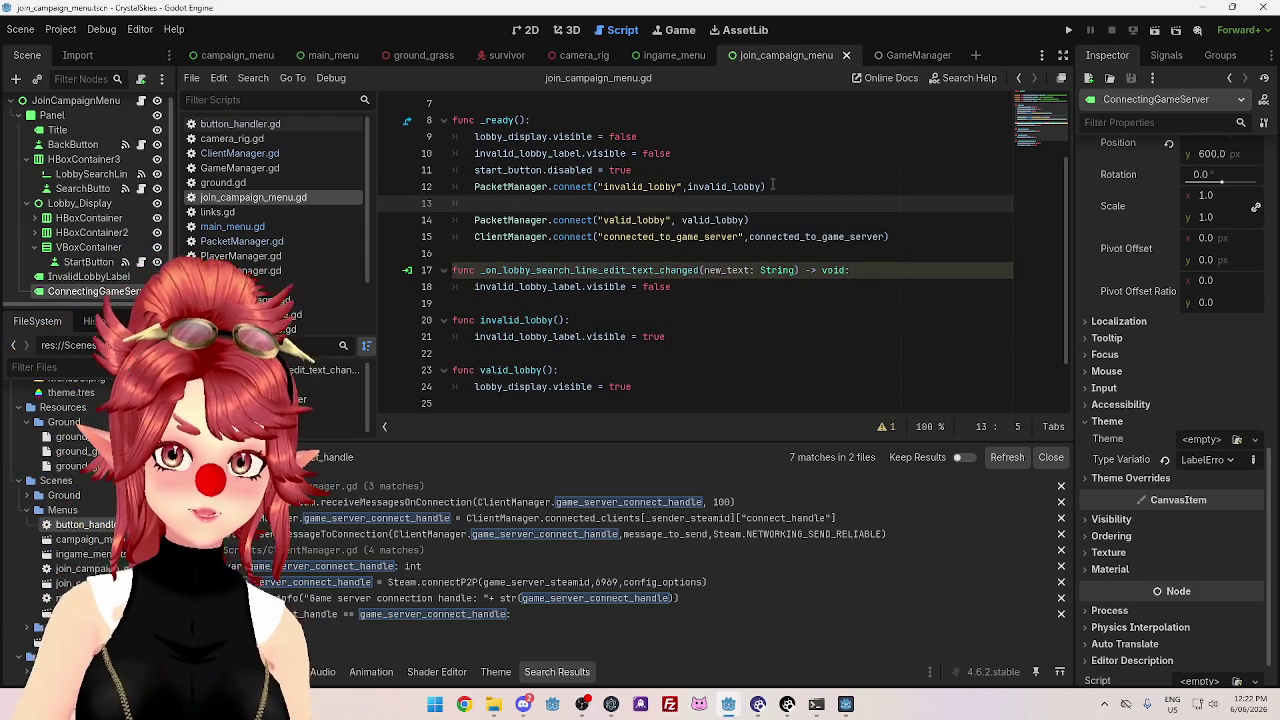
pyautogui.write('Packet')
pyautogui.press('Return')
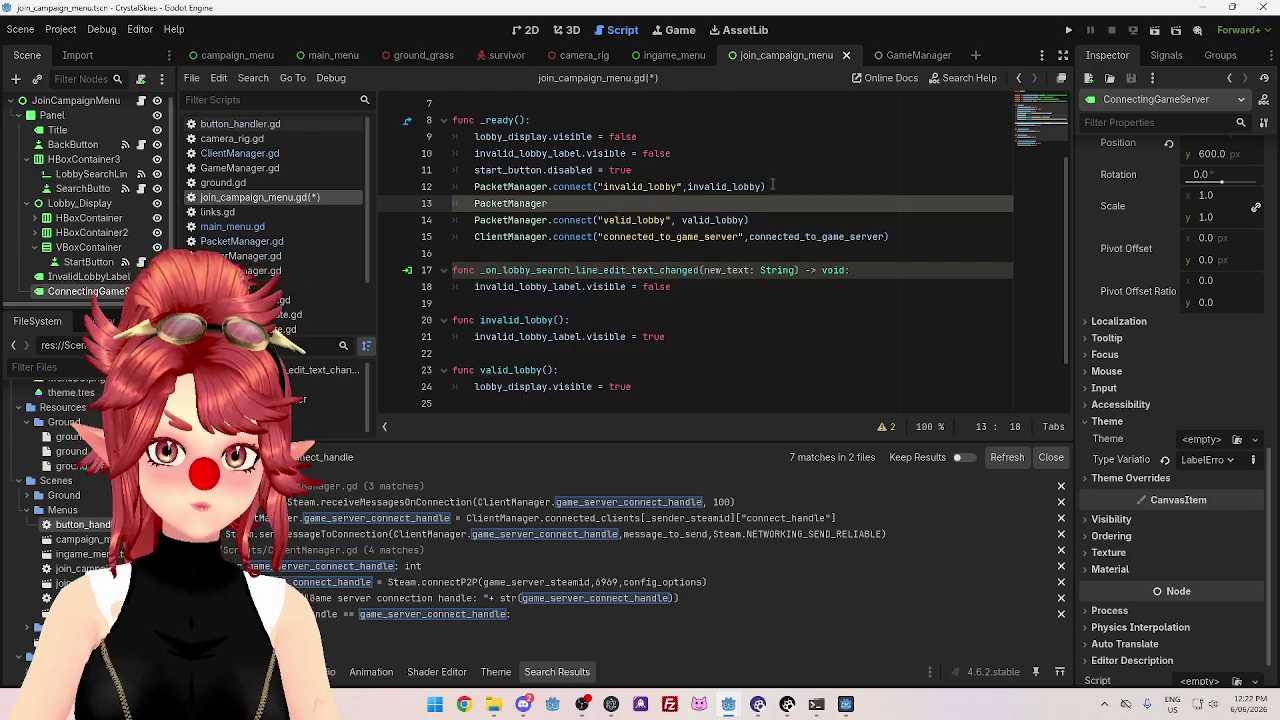
pyautogui.write('.connect')
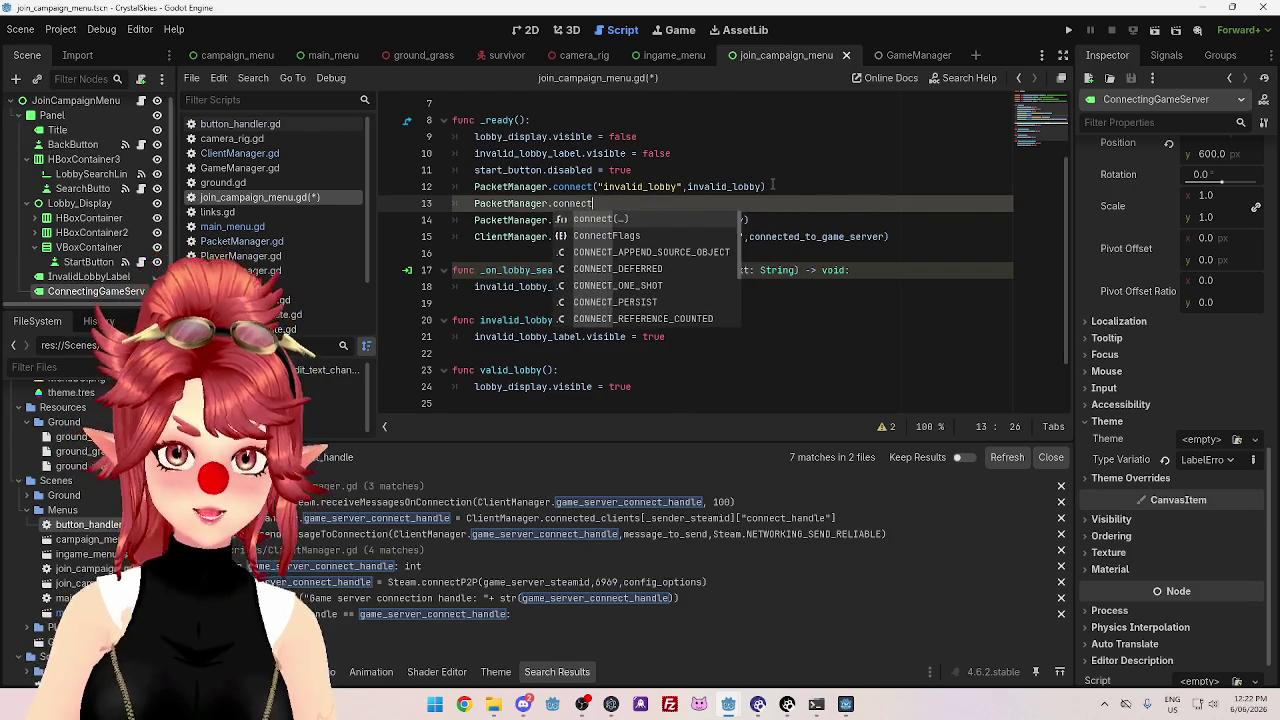
pyautogui.write('(')
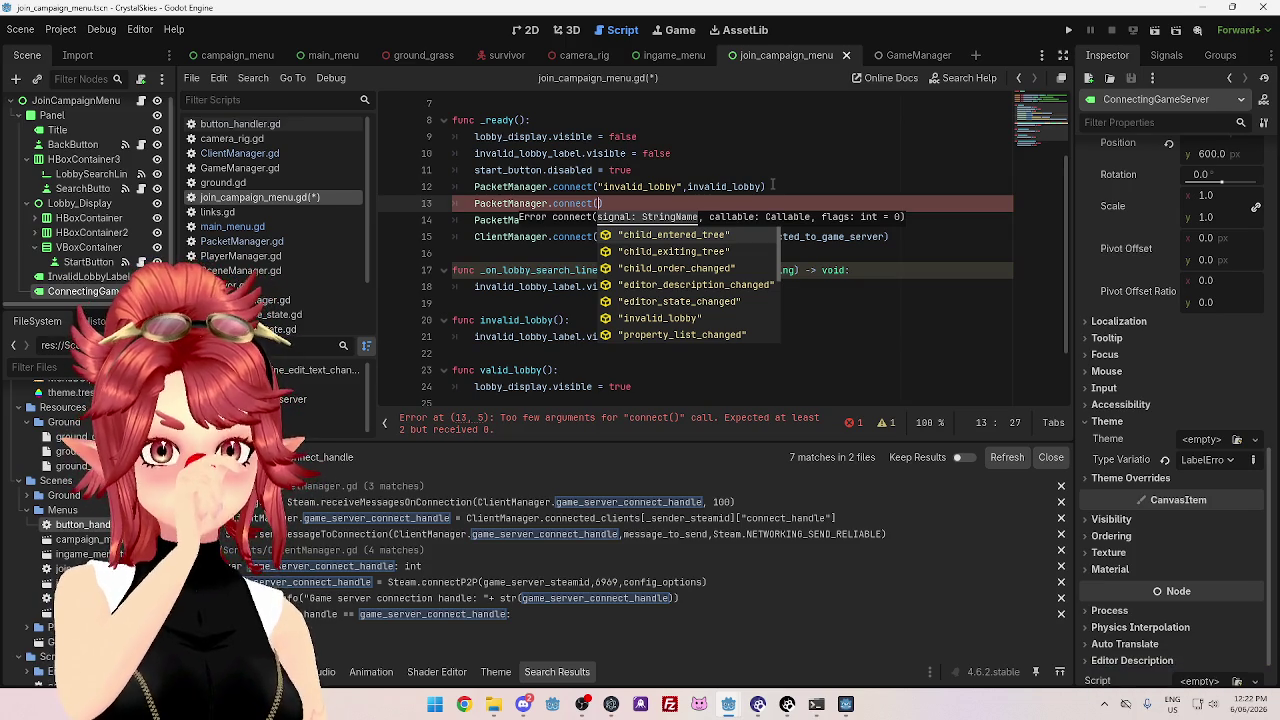
pyautogui.press('BackSpace')
pyautogui.press('BackSpace')
pyautogui.press('BackSpace')
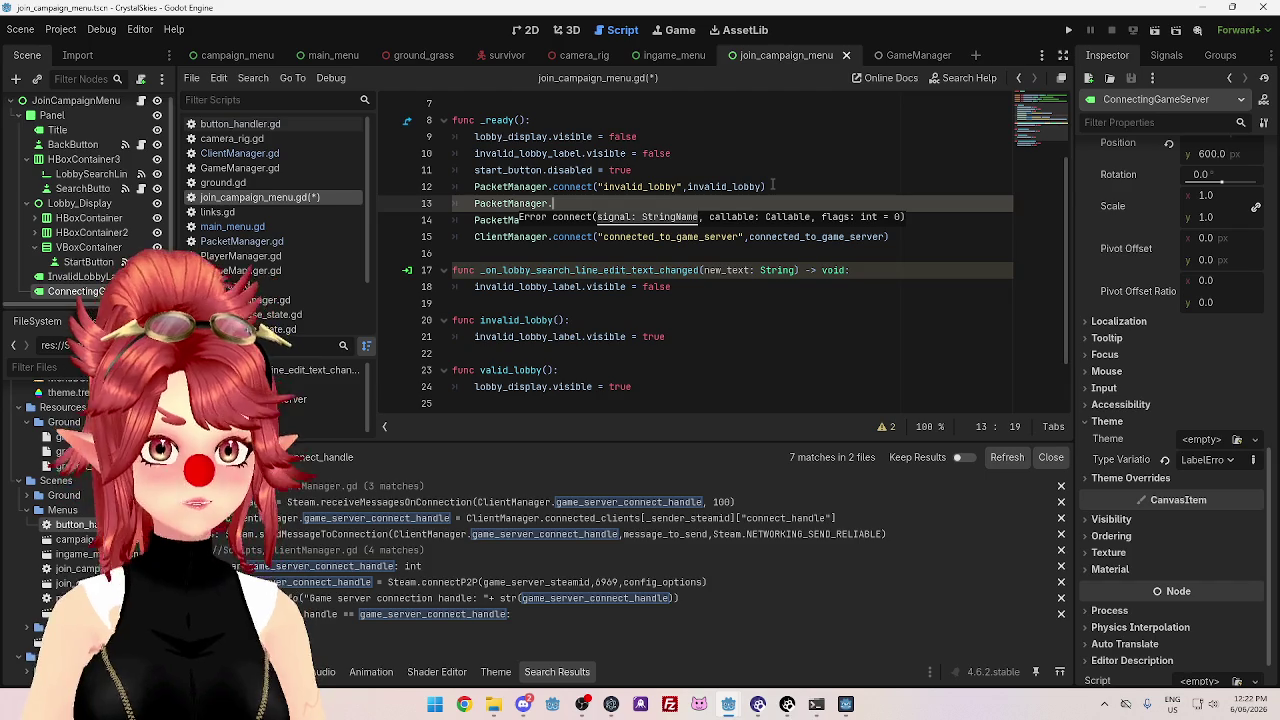
pyautogui.write('invalid_lobby.')
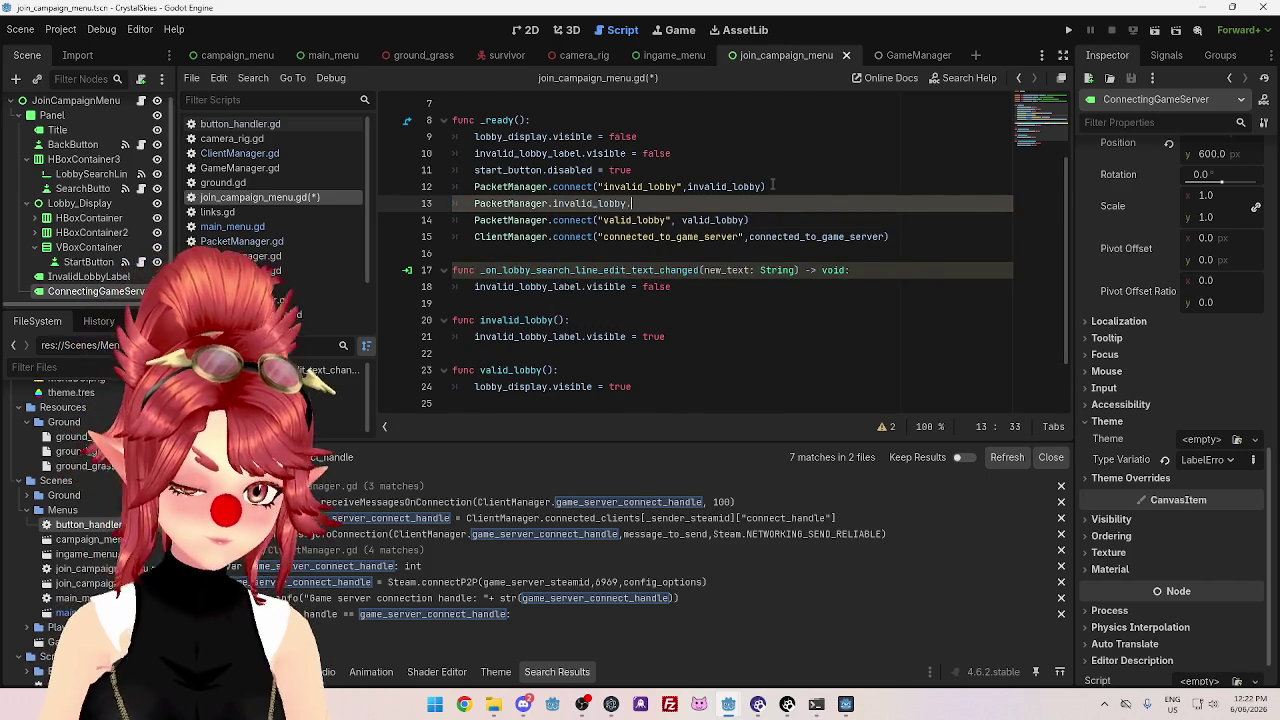
pyautogui.write('con')
pyautogui.press('Return')
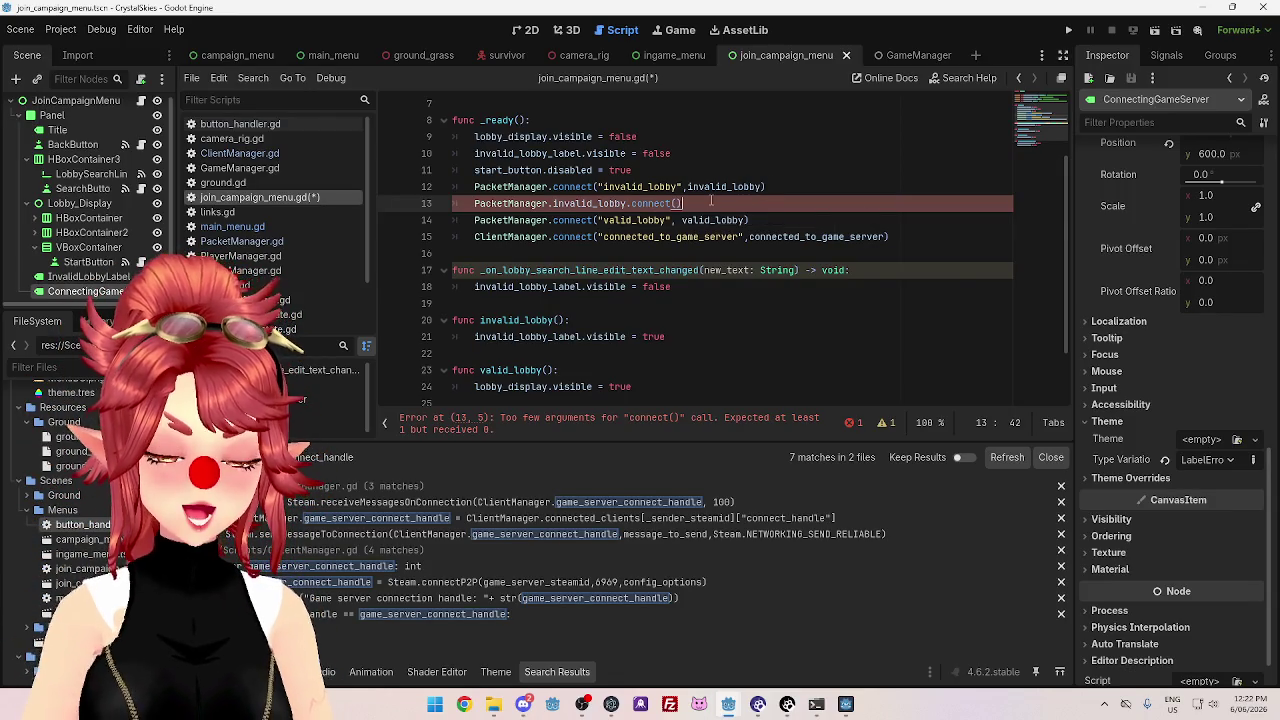
# - Select the quoted invalid_lobby signal name on line 12
pyautogui.keyDown('shift'); pyautogui.click(476, 203); pyautogui.keyUp('shift')
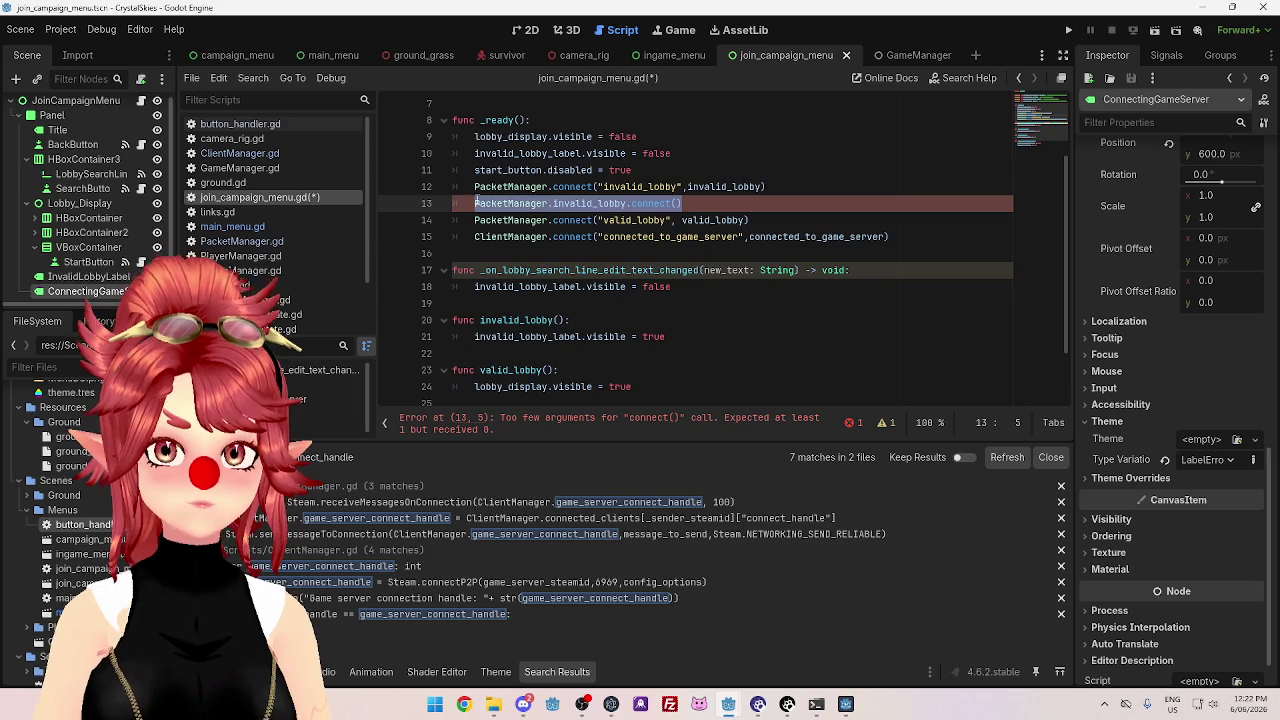
pyautogui.click(694, 203)
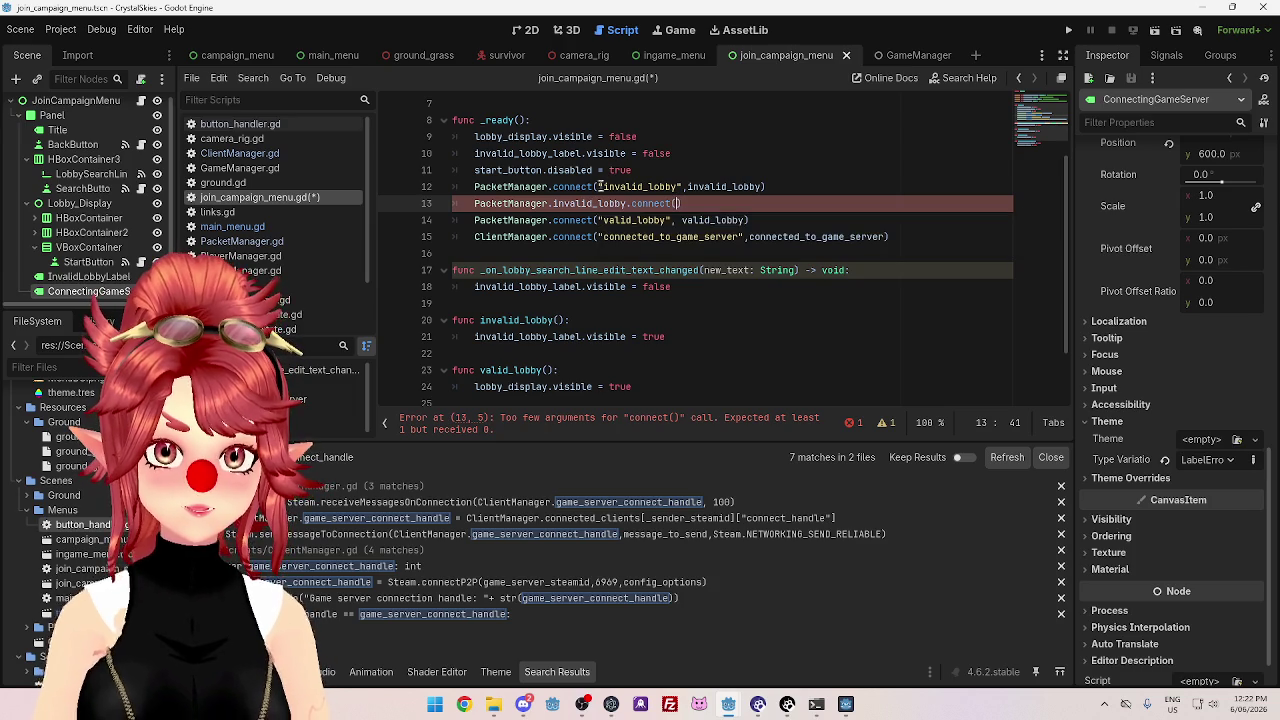
pyautogui.moveTo(599, 186); pyautogui.dragTo(687, 186)
pyautogui.hotkey('ctrl', 'c')
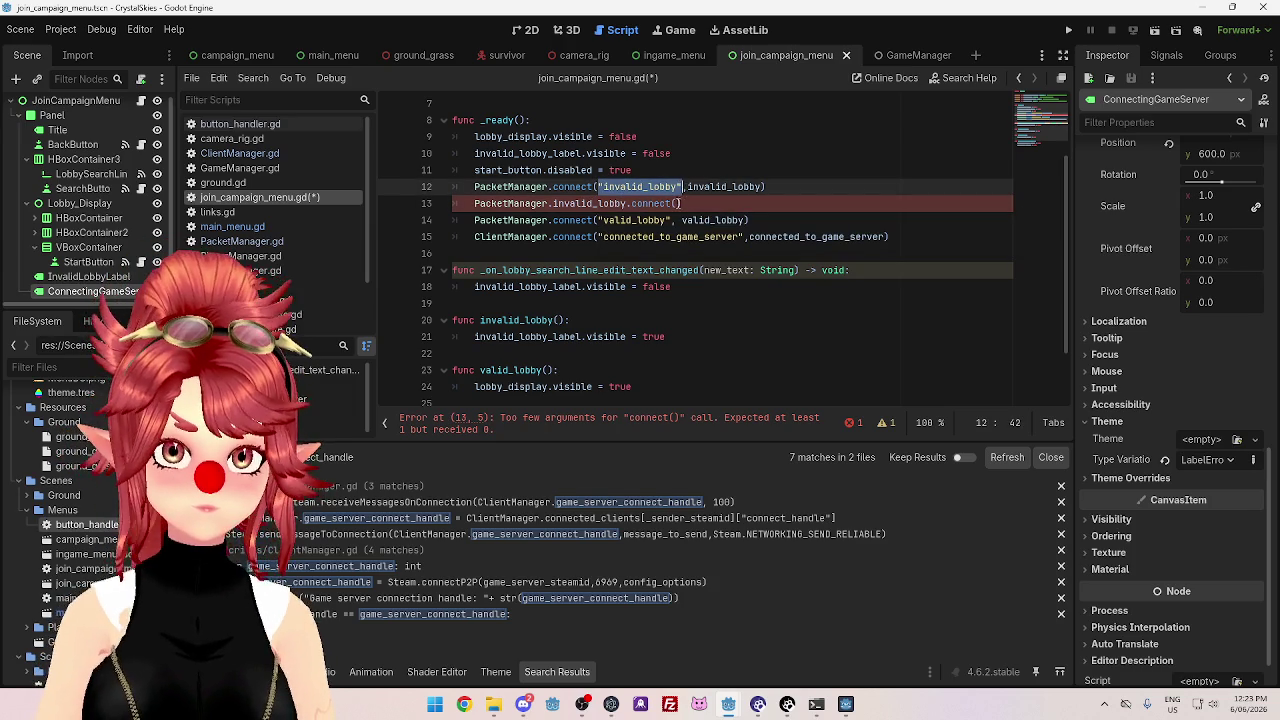
# - Make the call PacketManager.invalid_lobby.connect(invalid_lobby) and delete the old string-based line
pyautogui.click(680, 203)
pyautogui.hotkey('ctrl', 'v')
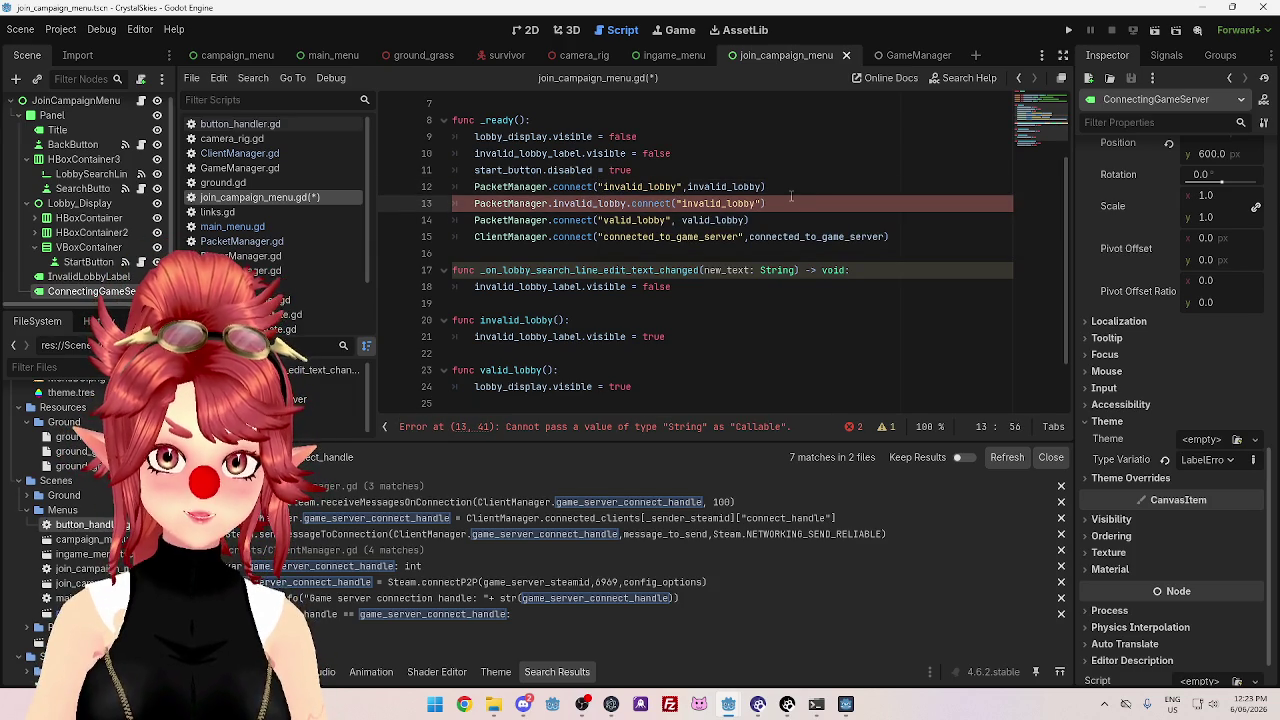
pyautogui.click(681, 203)
pyautogui.press('BackSpace')
pyautogui.press('End')
pyautogui.press('Left')
pyautogui.press('BackSpace')
pyautogui.click(778, 186)
pyautogui.hotkey('shift', 'Home')
pyautogui.press('BackSpace')
pyautogui.press('BackSpace')
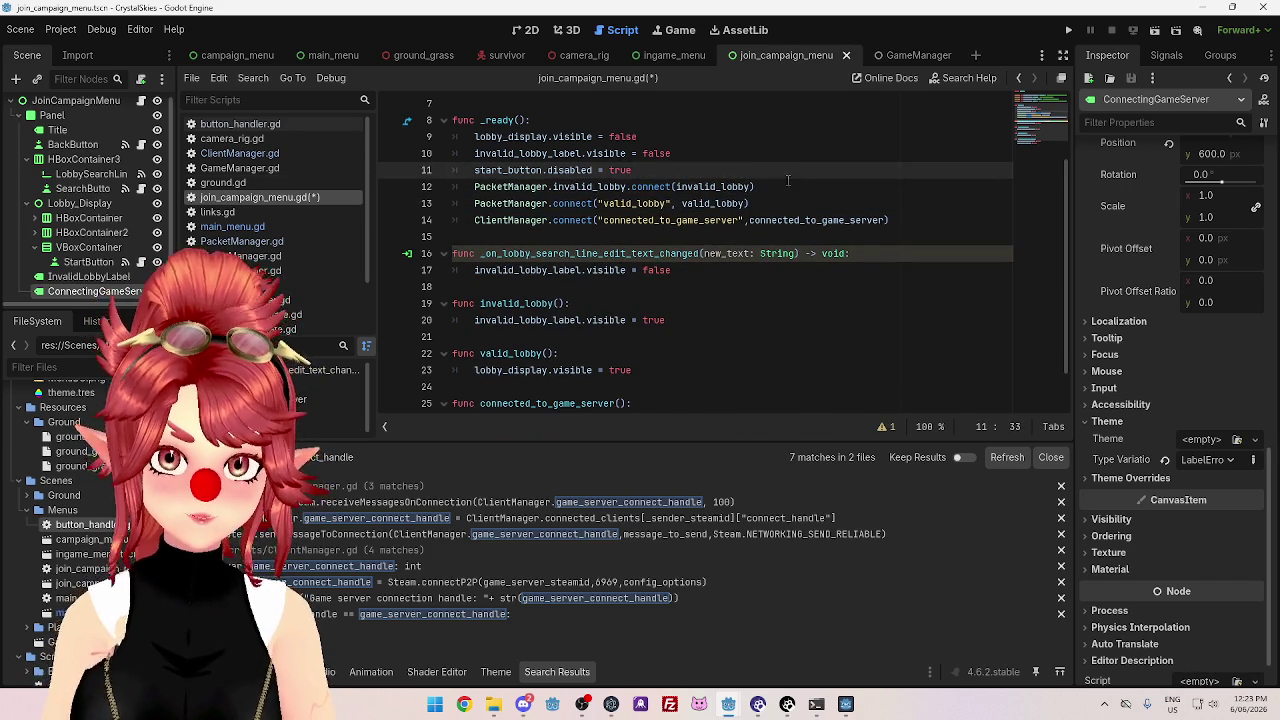
# - Temporarily add a 'two different ways to connect to signals' comment on line 12, then remove it
pyautogui.click(787, 182)
pyautogui.write('#')
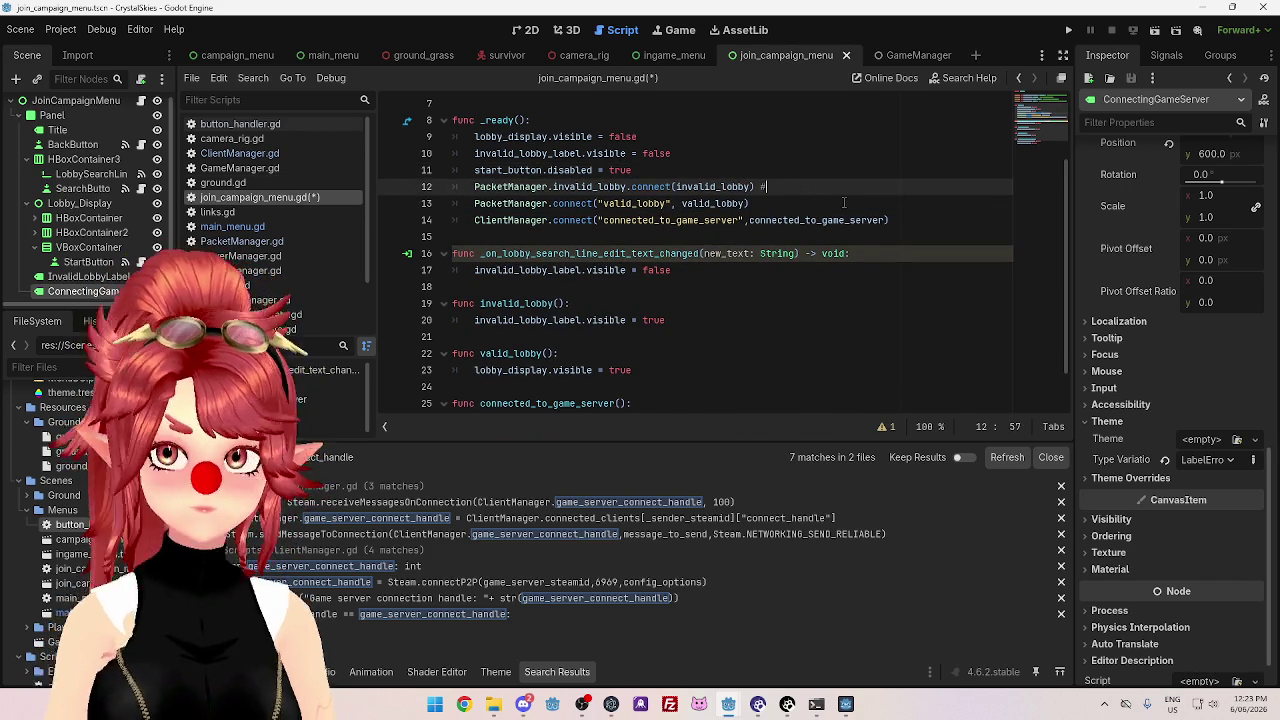
pyautogui.write('two different ways to connect to signals')
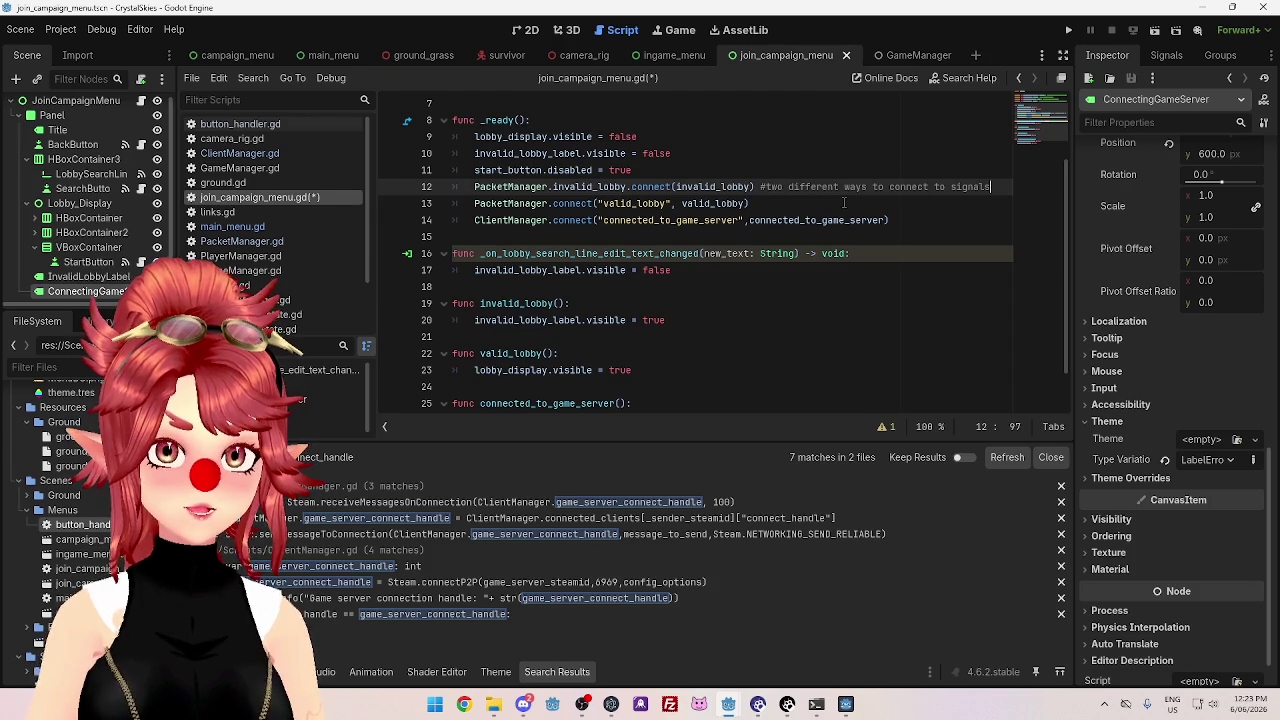
pyautogui.click(624, 203)
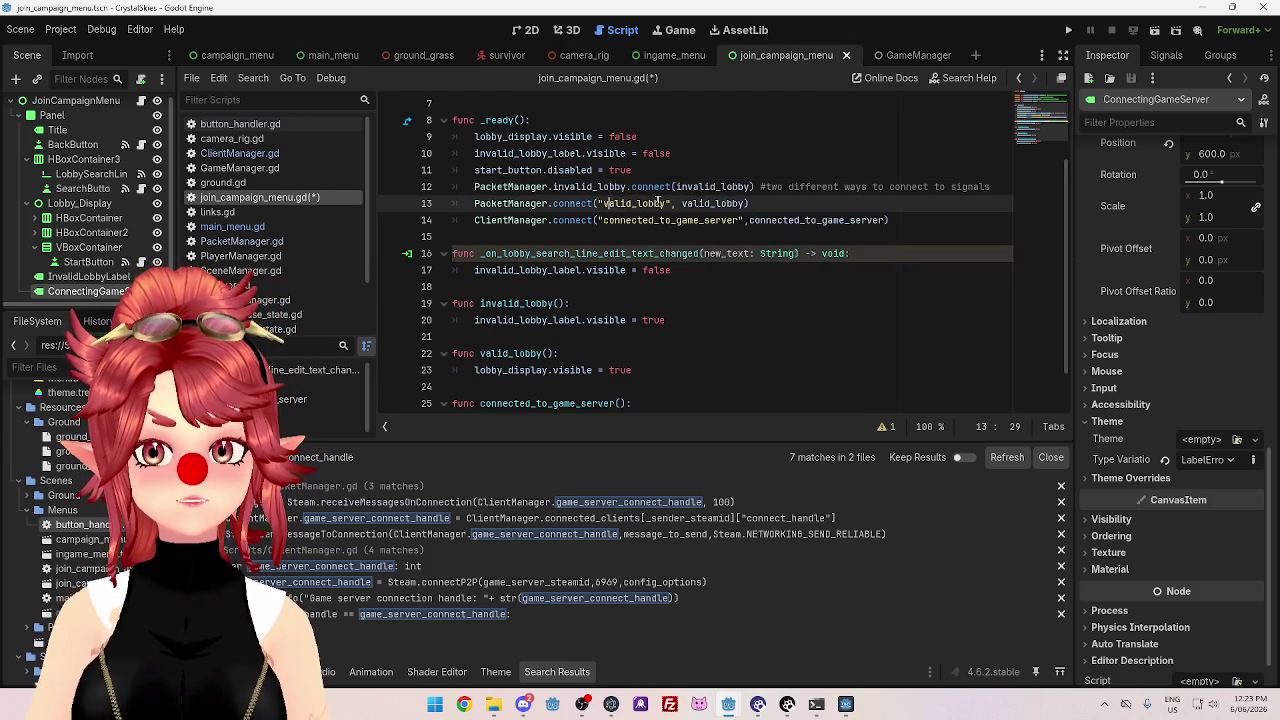
pyautogui.press('Delete')
pyautogui.write('t')
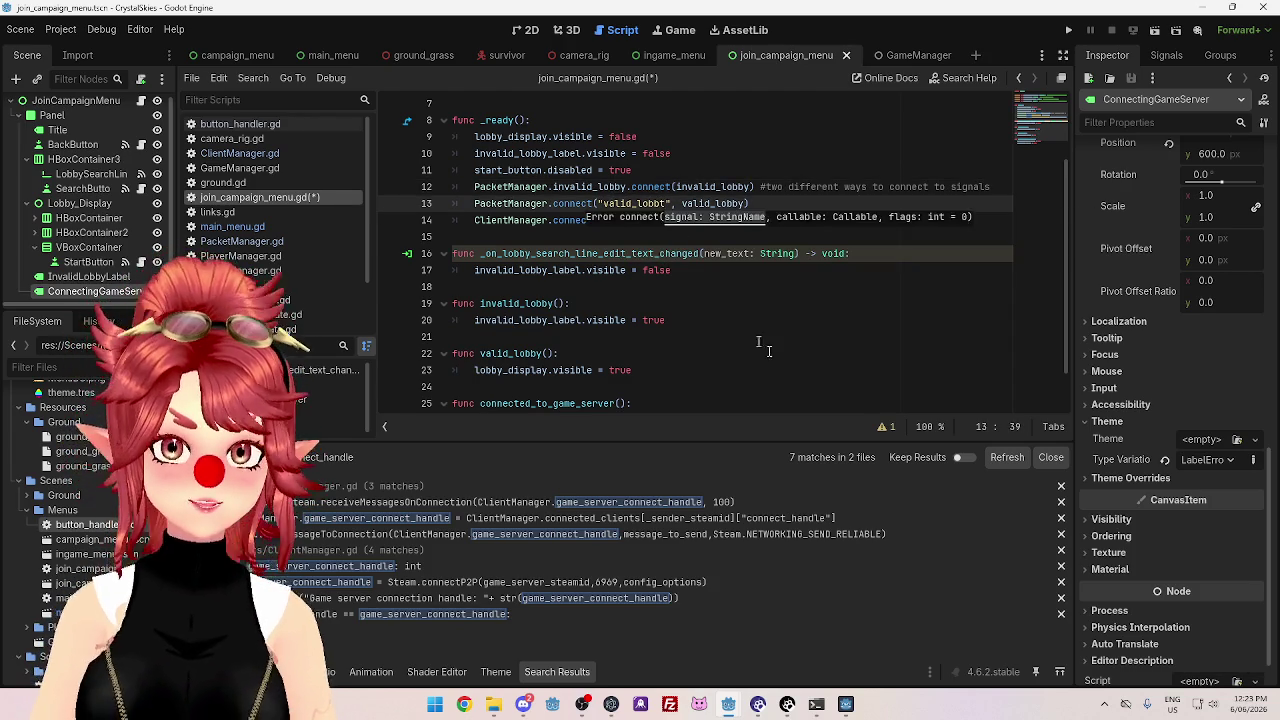
pyautogui.click(778, 356)
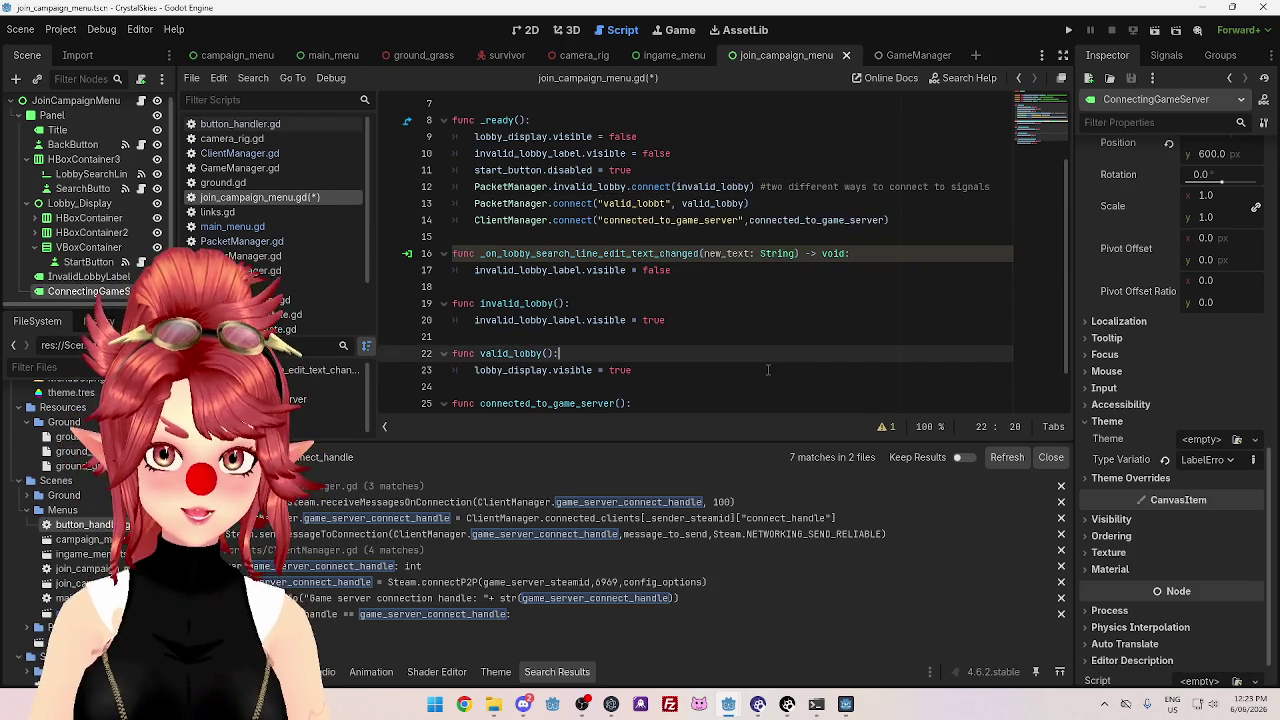
pyautogui.click(665, 203)
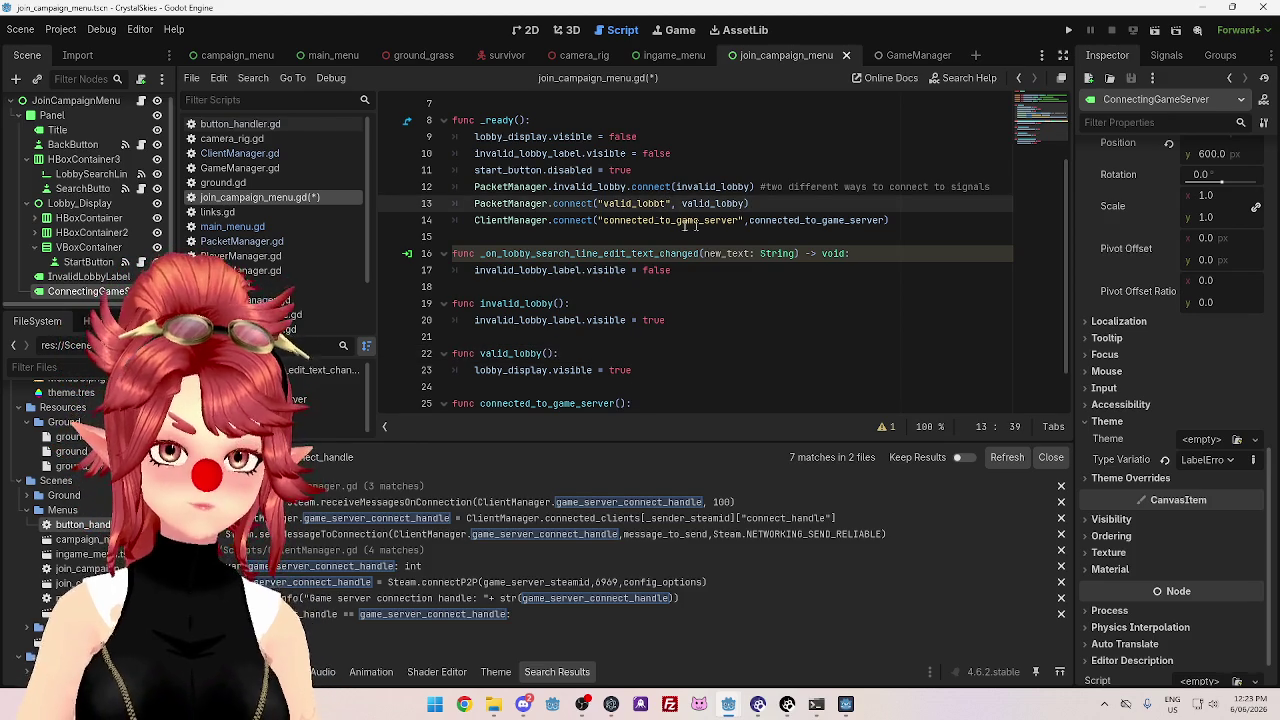
pyautogui.moveTo(1000, 188); pyautogui.dragTo(757, 187)
pyautogui.press('BackSpace')
pyautogui.click(633, 203)
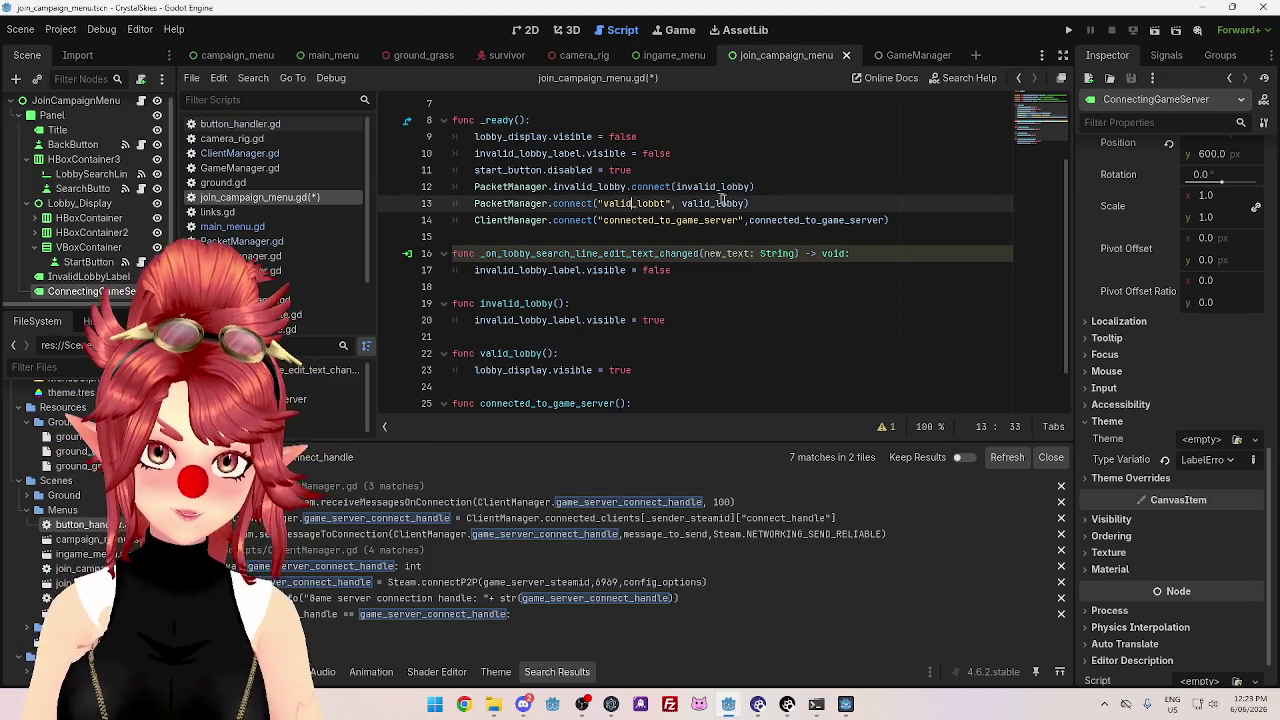
# - Replace the string-name valid_lobby connection with PacketManager.valid_lobby.connect(valid_lobby)
pyautogui.click(786, 187)
pyautogui.press('Return')
pyautogui.moveTo(786, 187); pyautogui.dragTo(474, 187)
pyautogui.hotkey('ctrl', 'c')
pyautogui.click(500, 206)
pyautogui.hotkey('ctrl', 'v')
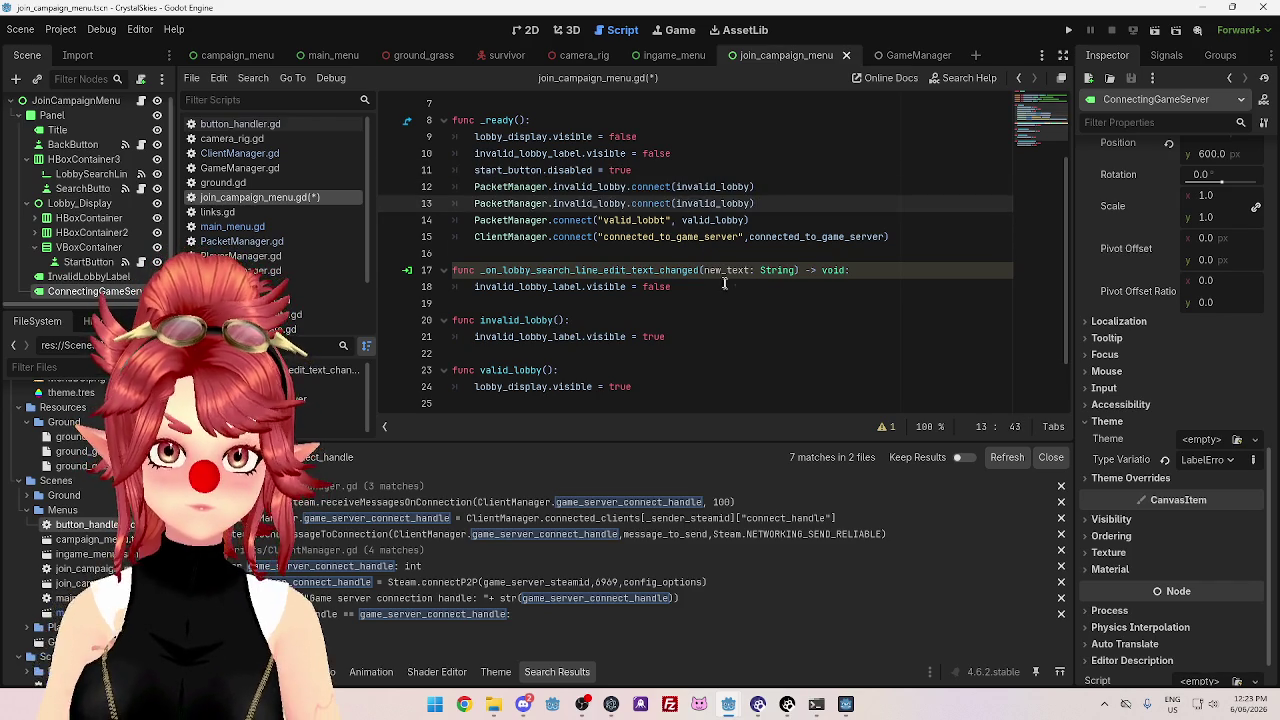
pyautogui.press('BackSpace')
pyautogui.press('BackSpace')
pyautogui.click(567, 204)
pyautogui.press('BackSpace')
pyautogui.press('BackSpace')
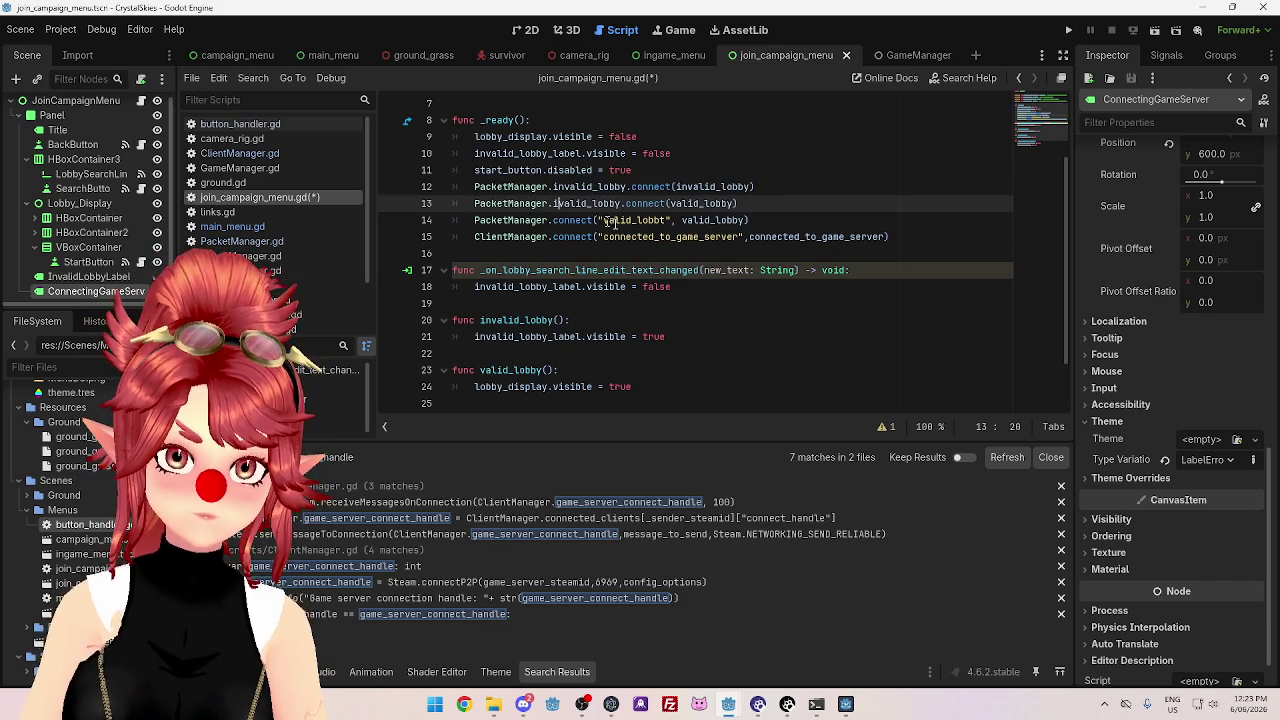
pyautogui.moveTo(735, 204); pyautogui.dragTo(476, 208)
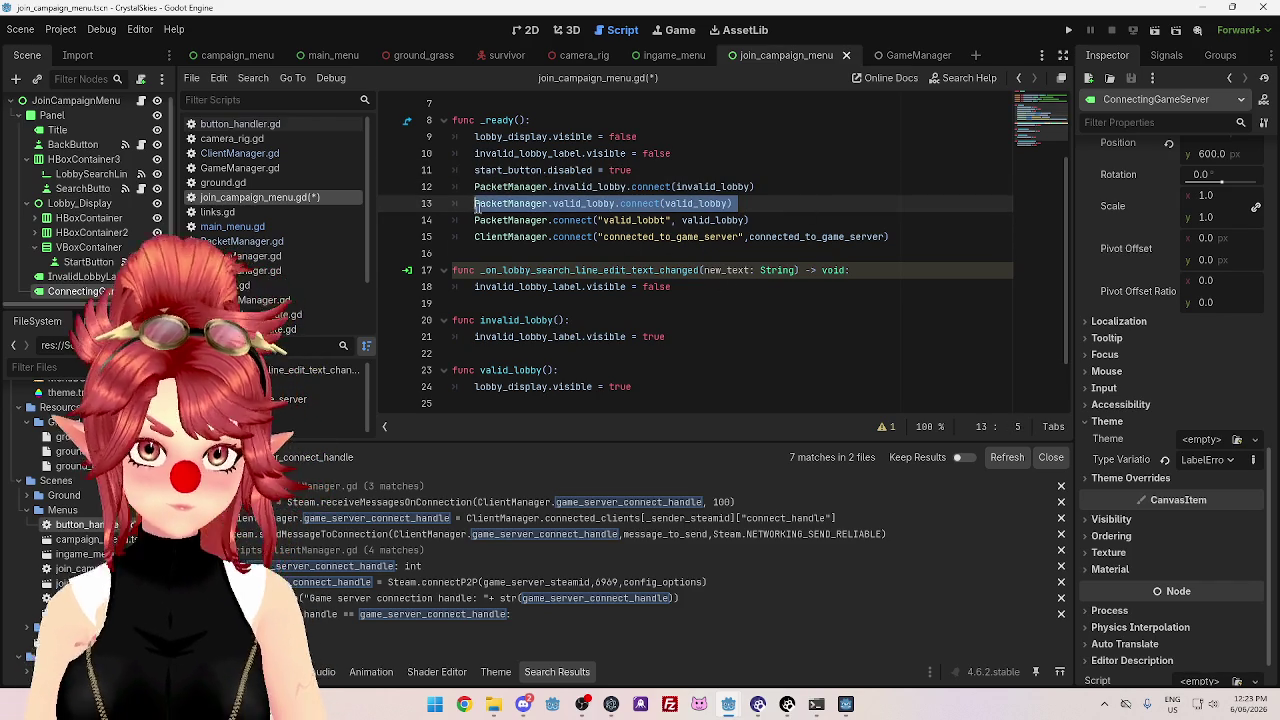
pyautogui.moveTo(748, 221); pyautogui.dragTo(469, 220)
pyautogui.hotkey('ctrl', 'v')
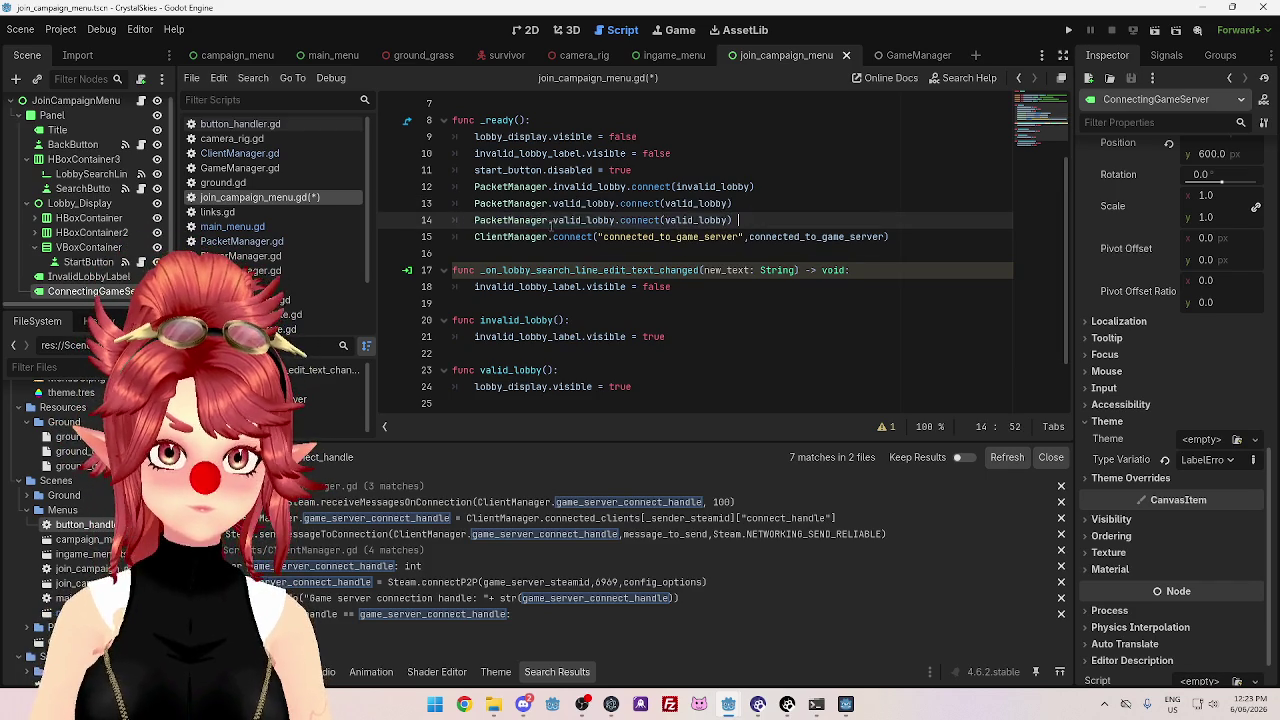
# - Replace the old connection with ClientManager.connected_to_game_server.connect(connected_to_game_server)
pyautogui.doubleClick(497, 237)
pyautogui.hotkey('ctrl', 'c')
pyautogui.doubleClick(510, 220)
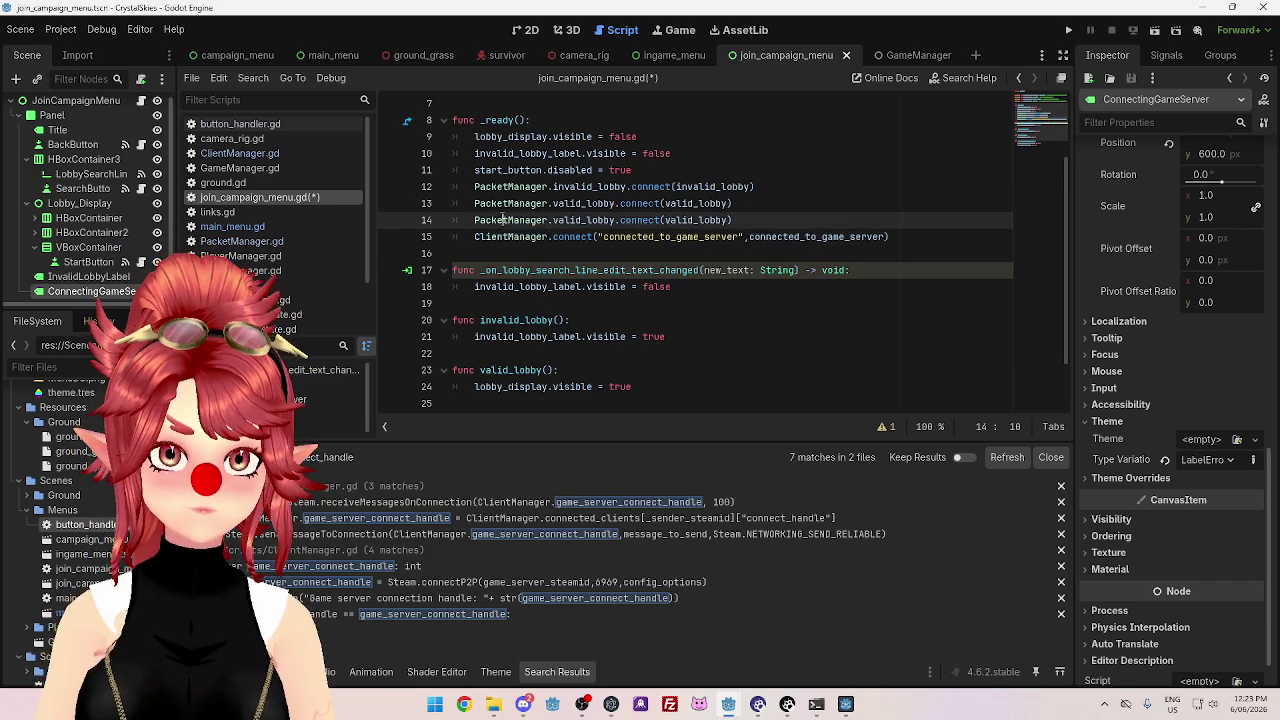
pyautogui.hotkey('ctrl', 'v')
pyautogui.click(577, 220)
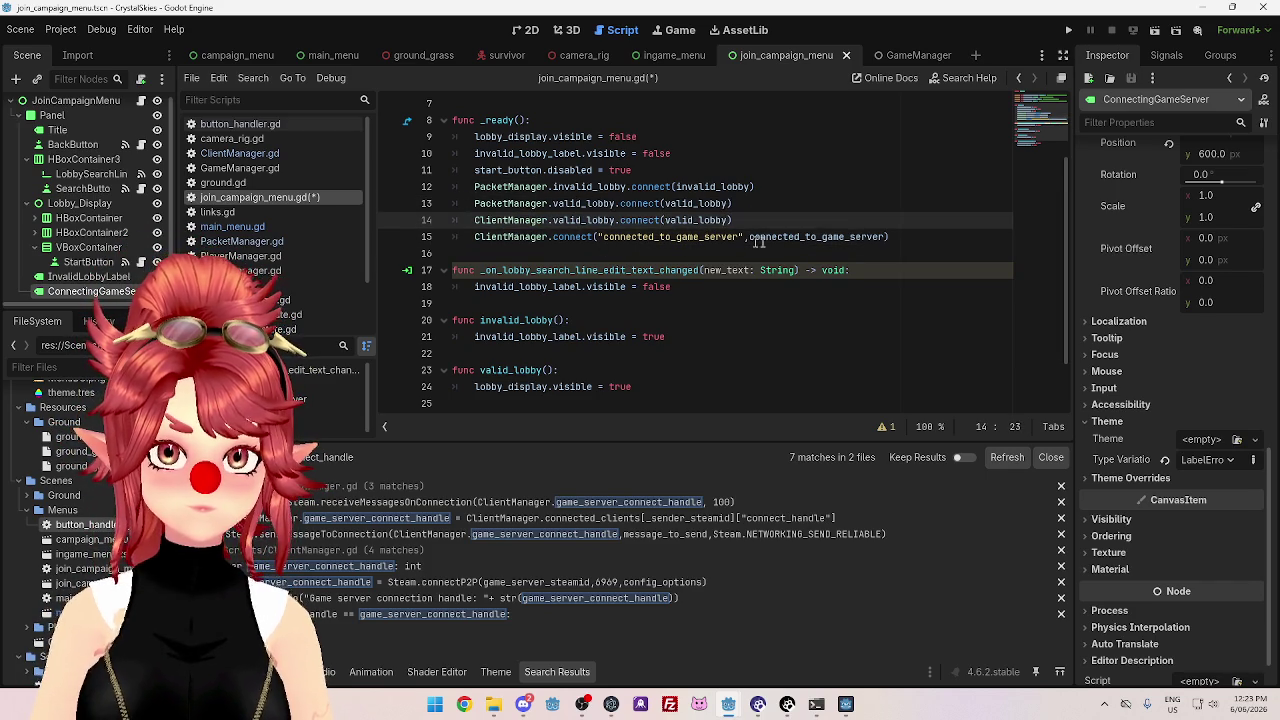
pyautogui.moveTo(748, 236); pyautogui.dragTo(886, 236)
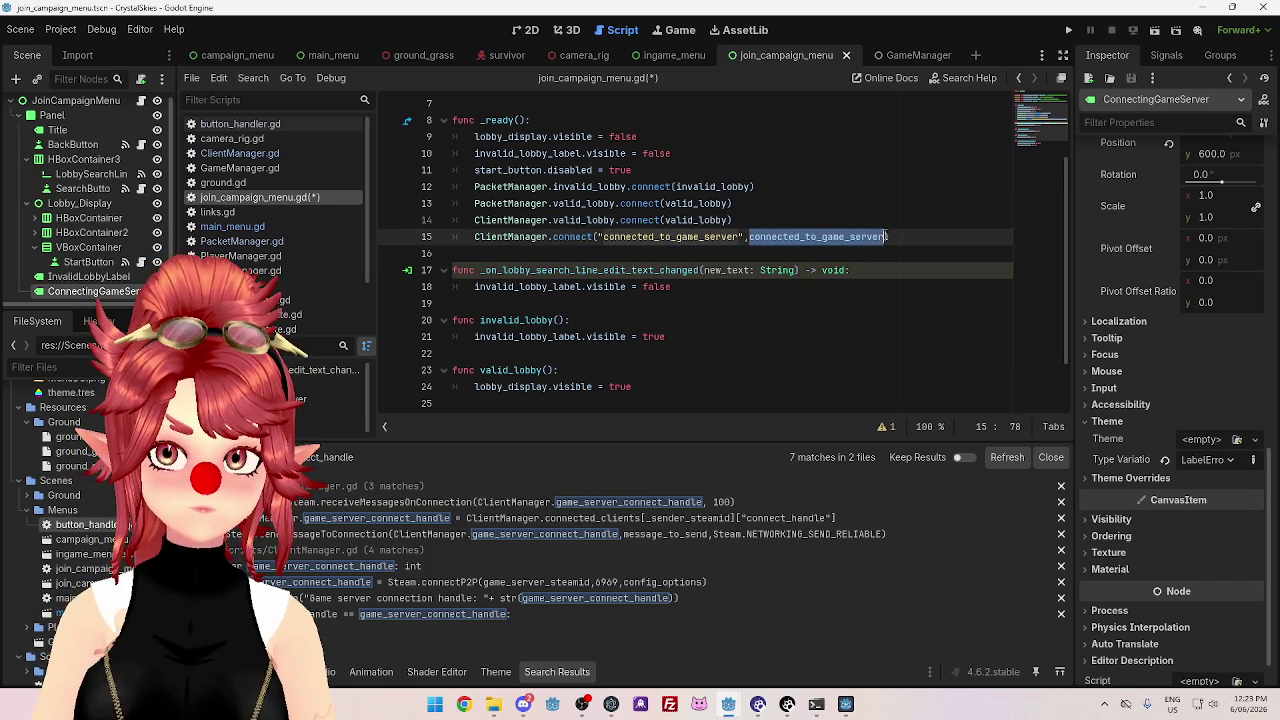
pyautogui.hotkey('ctrl', 'c')
pyautogui.doubleClick(584, 220)
pyautogui.hotkey('ctrl', 'v')
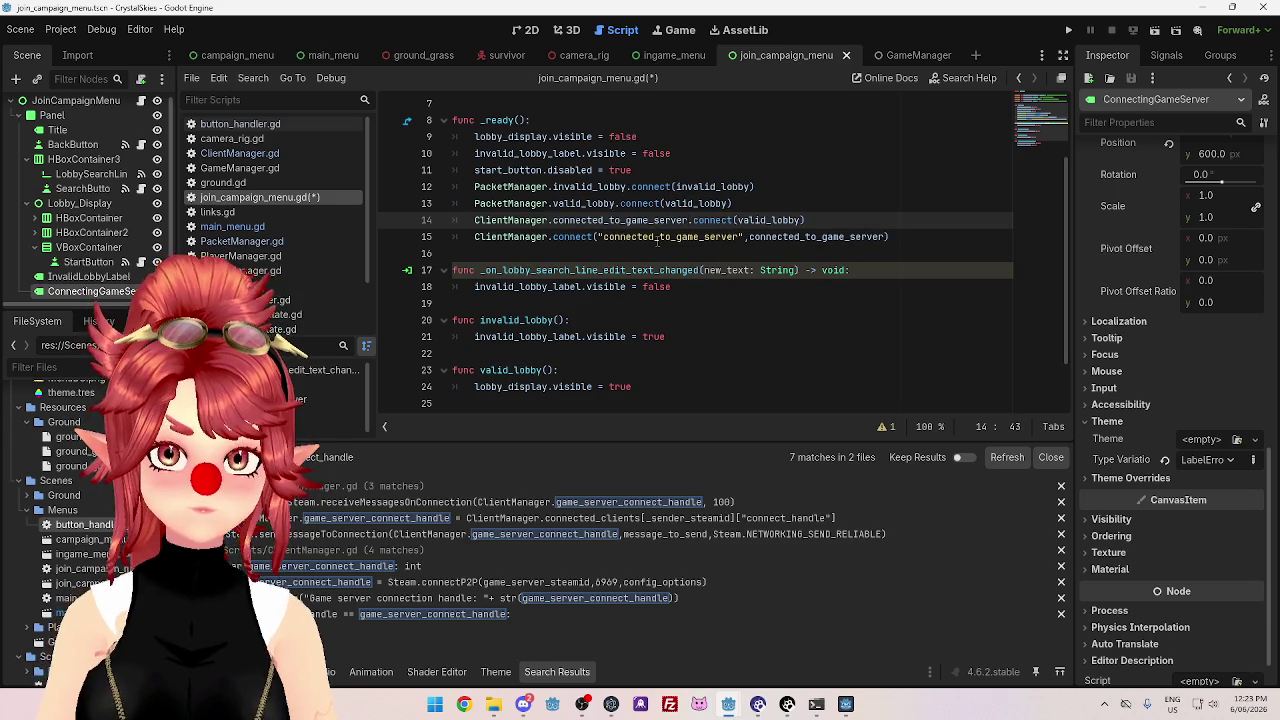
pyautogui.doubleClick(760, 220)
pyautogui.hotkey('ctrl', 'v')
pyautogui.moveTo(900, 237); pyautogui.dragTo(450, 237)
pyautogui.press('BackSpace')
pyautogui.press('BackSpace')
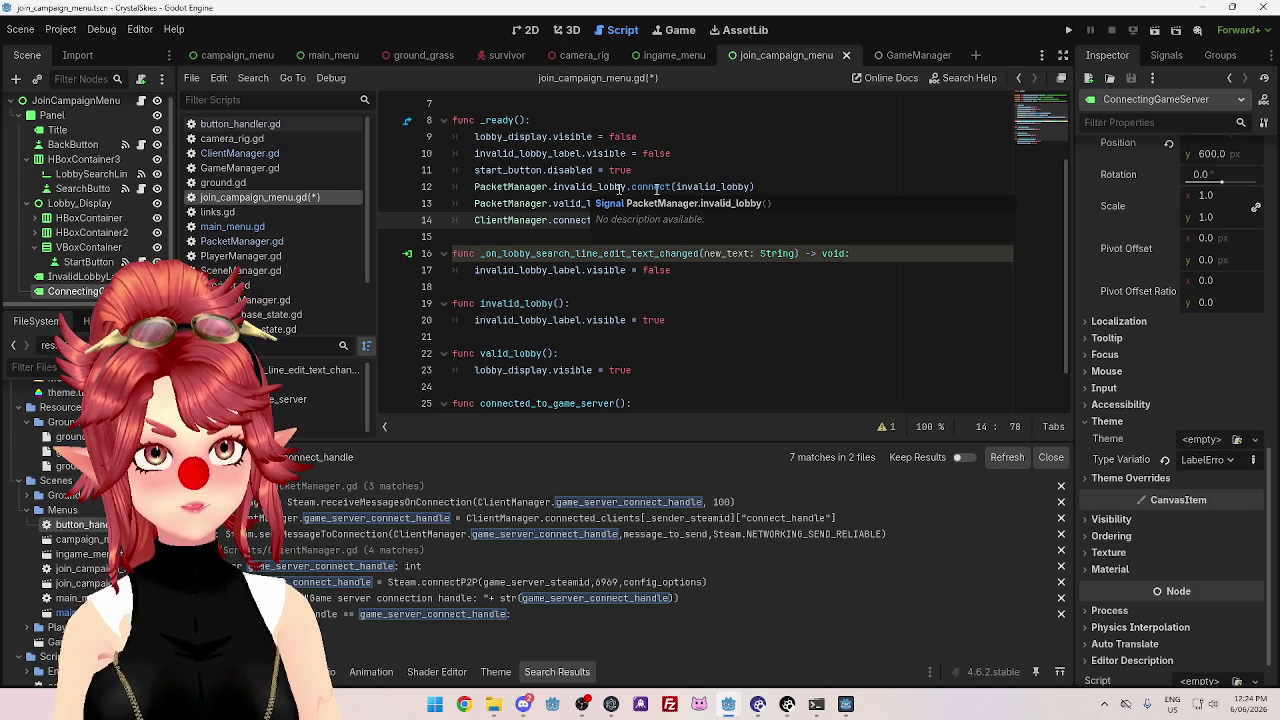
# - Review the three connection lines, save join_campaign_menu.gd, and open main_menu.gd
pyautogui.click(712, 187)
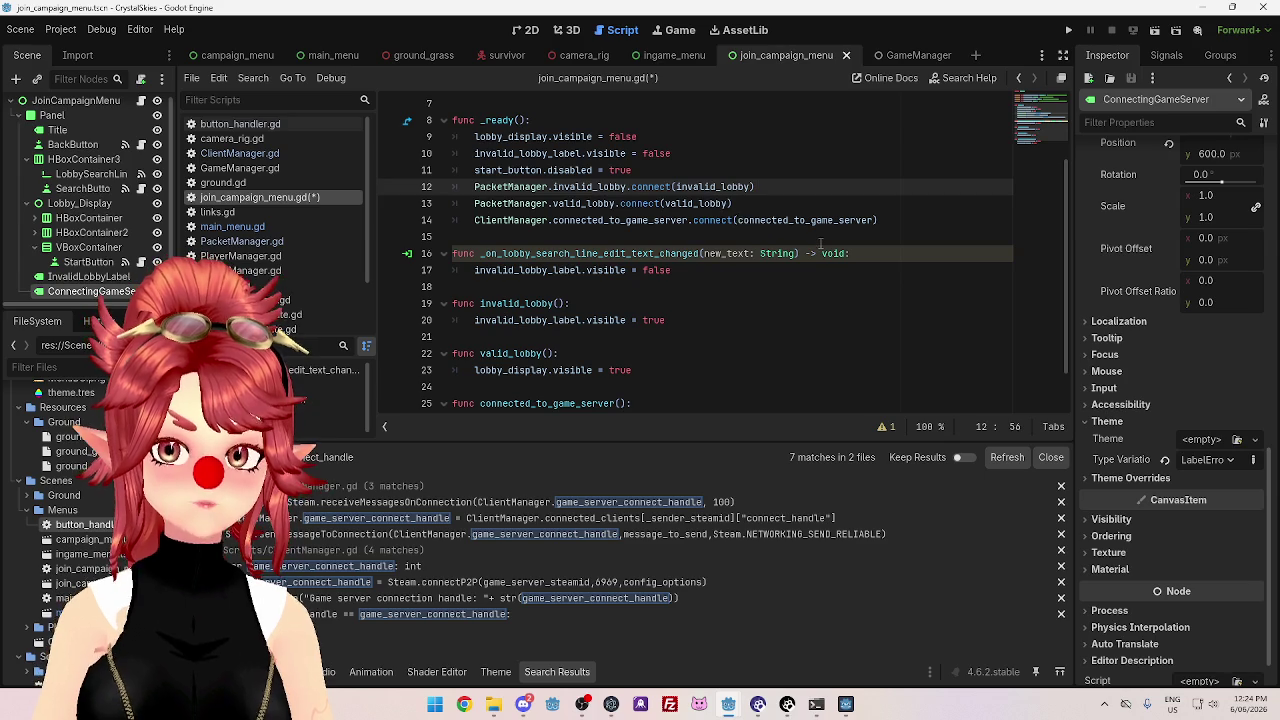
pyautogui.click(742, 203)
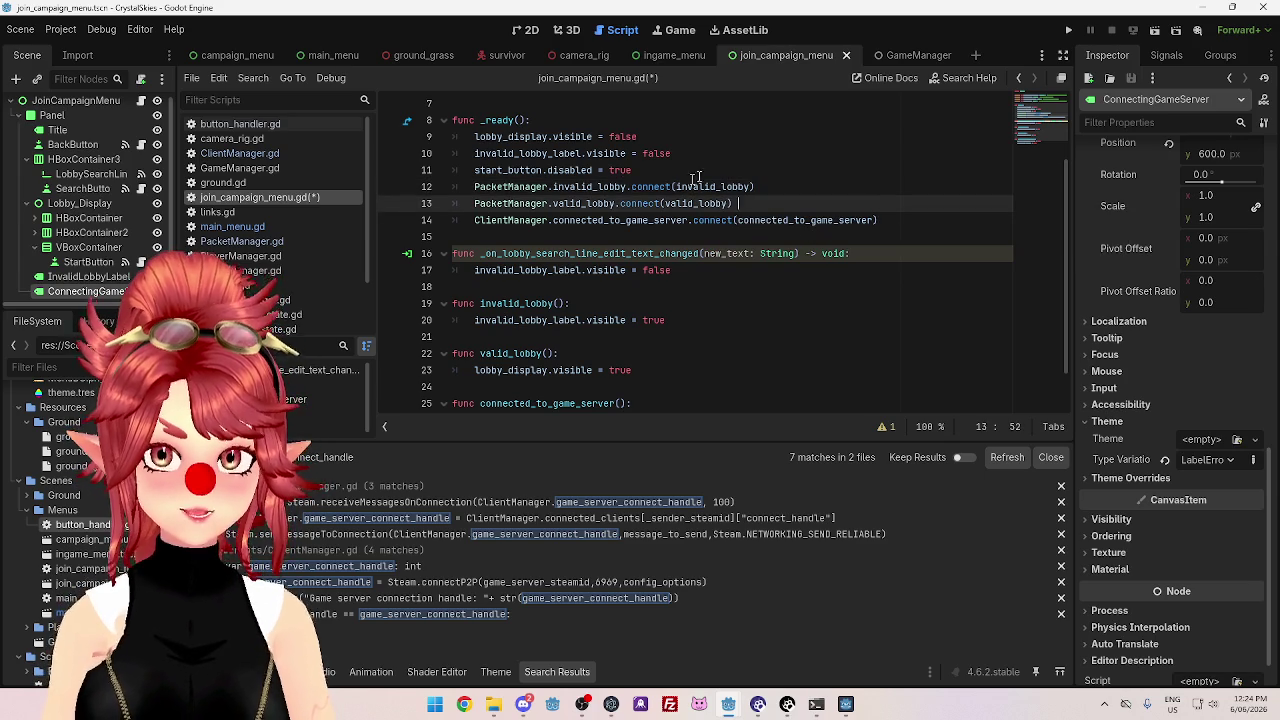
pyautogui.scroll(-1, 720, 205)
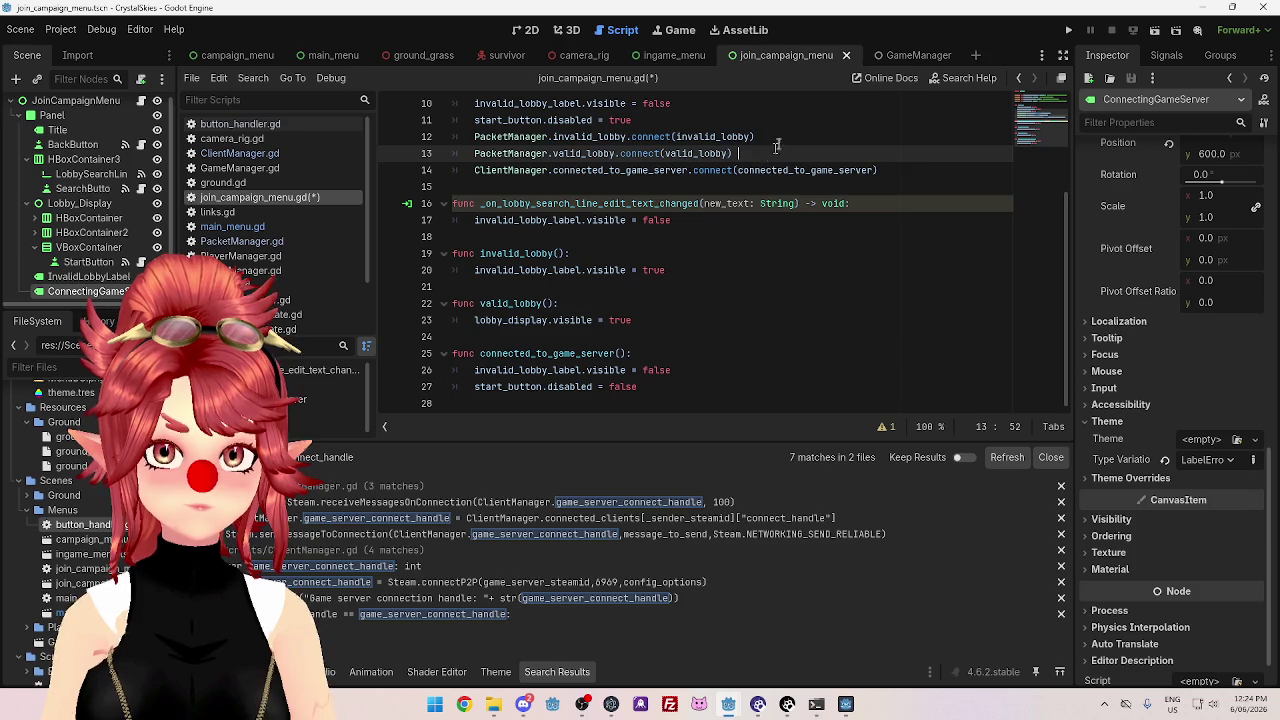
pyautogui.click(766, 137)
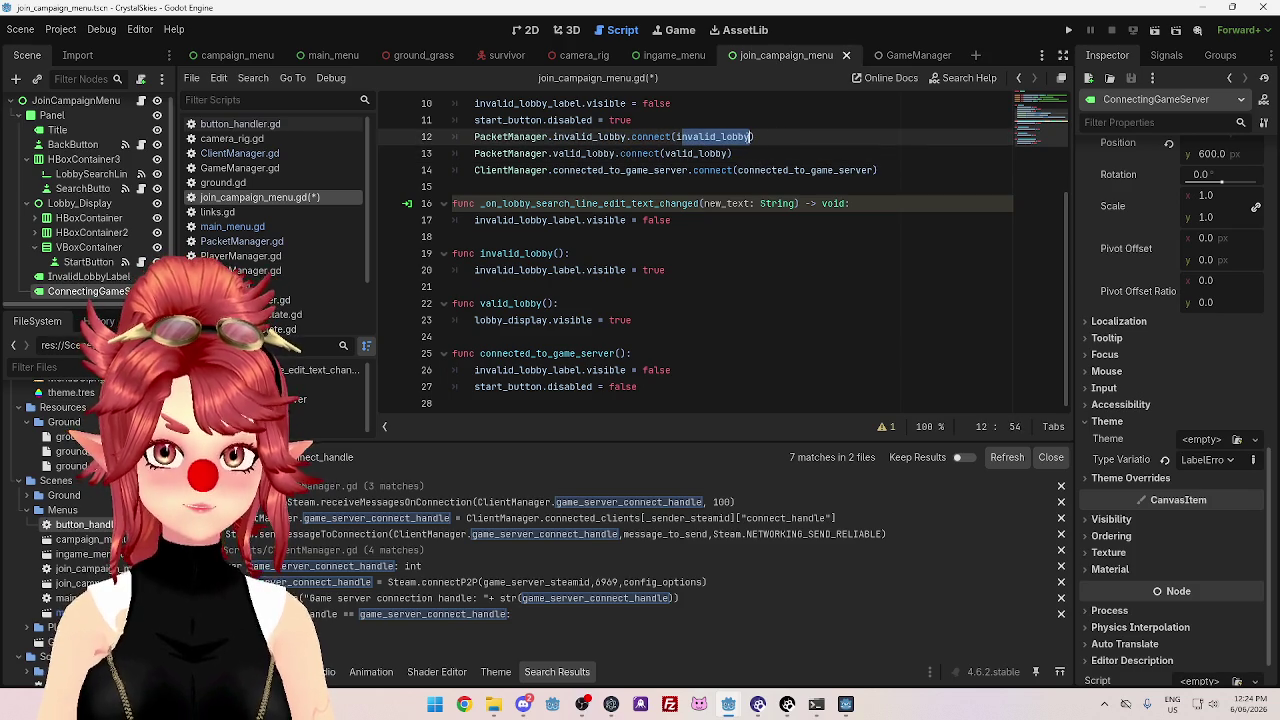
pyautogui.click(800, 141)
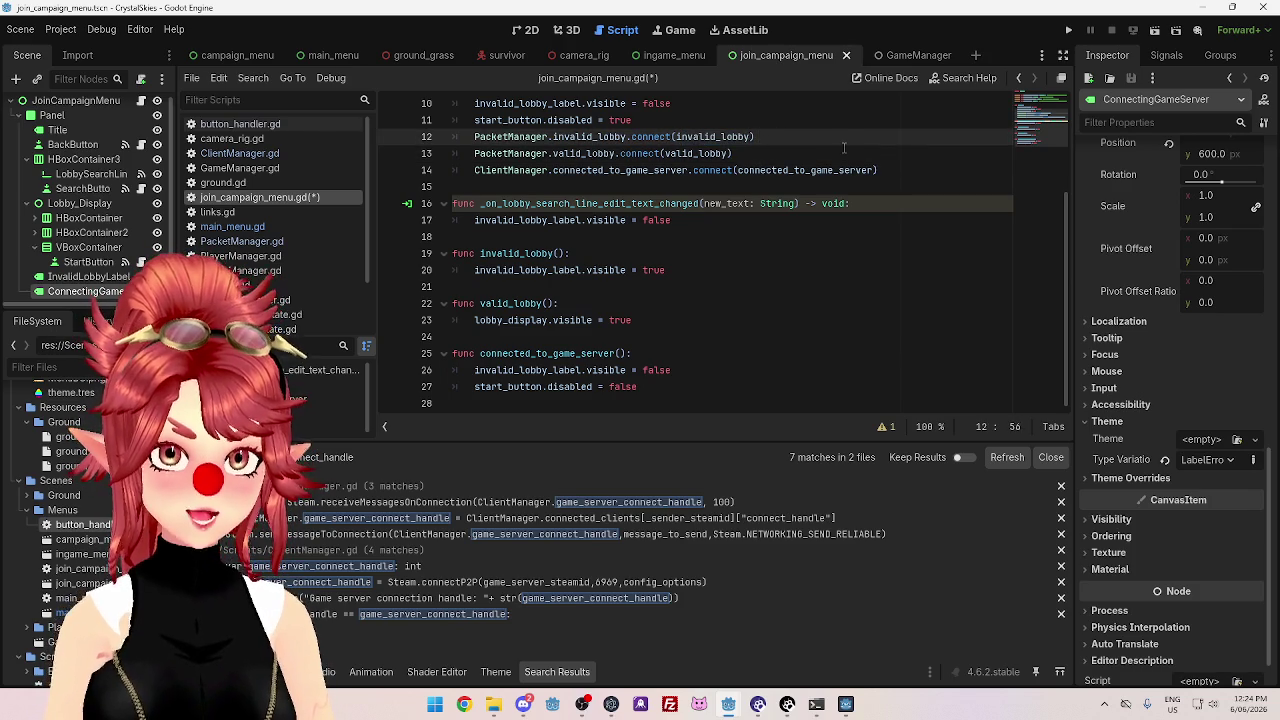
pyautogui.click(904, 175)
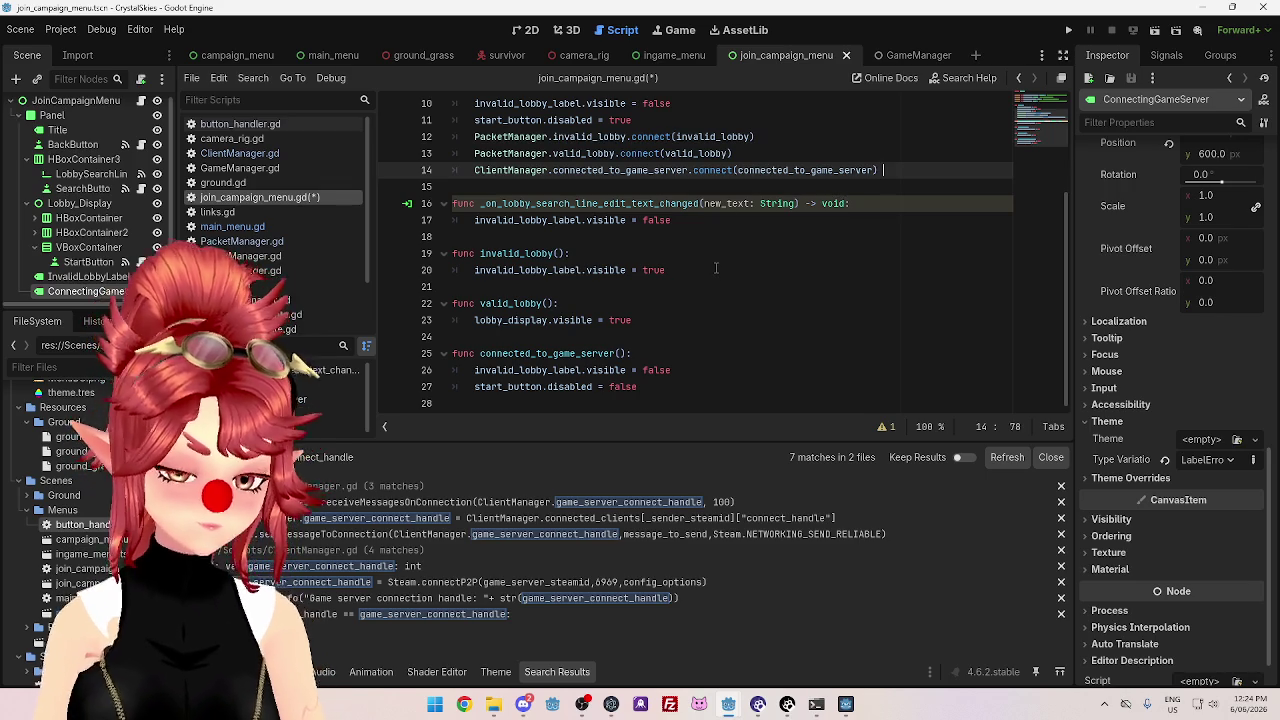
pyautogui.hotkey('ctrl', 's')
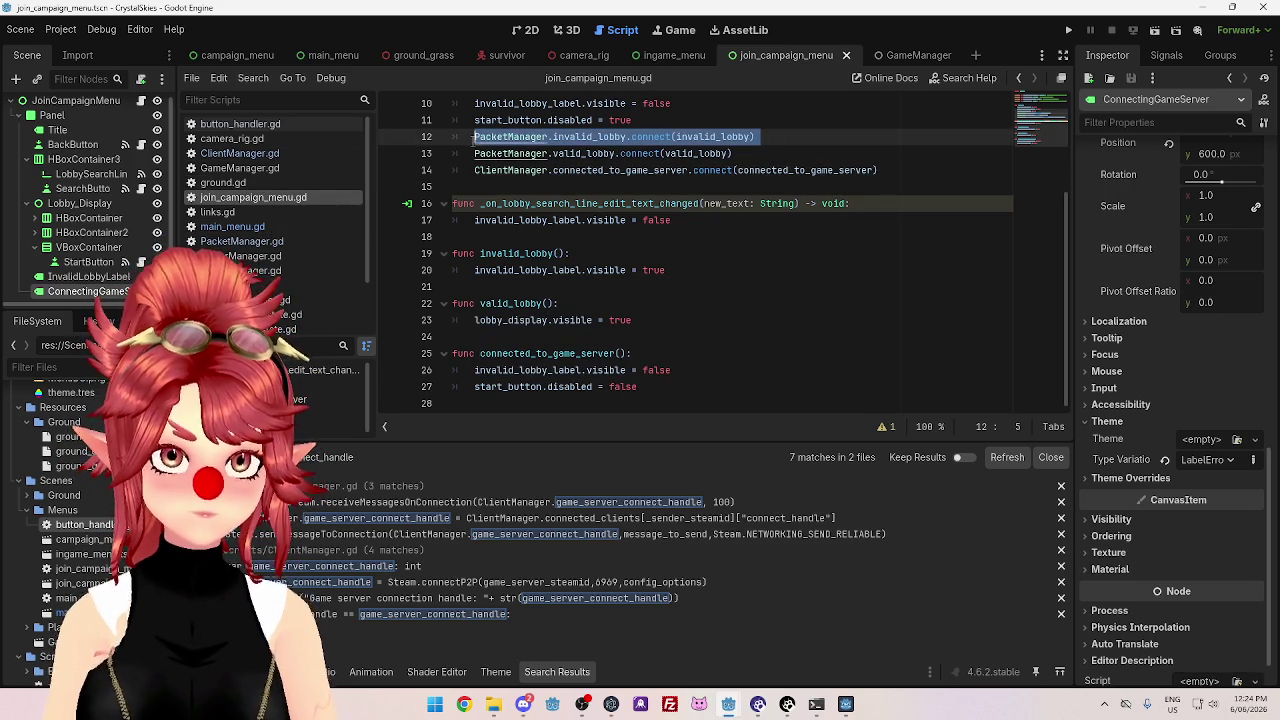
pyautogui.click(279, 228)
# - Replace the string-name connect with PacketManager.connected_to_coordinator.connect(connected_to_coordinator)
pyautogui.click(906, 322)
pyautogui.press('Return')
pyautogui.hotkey('ctrl', 'v')
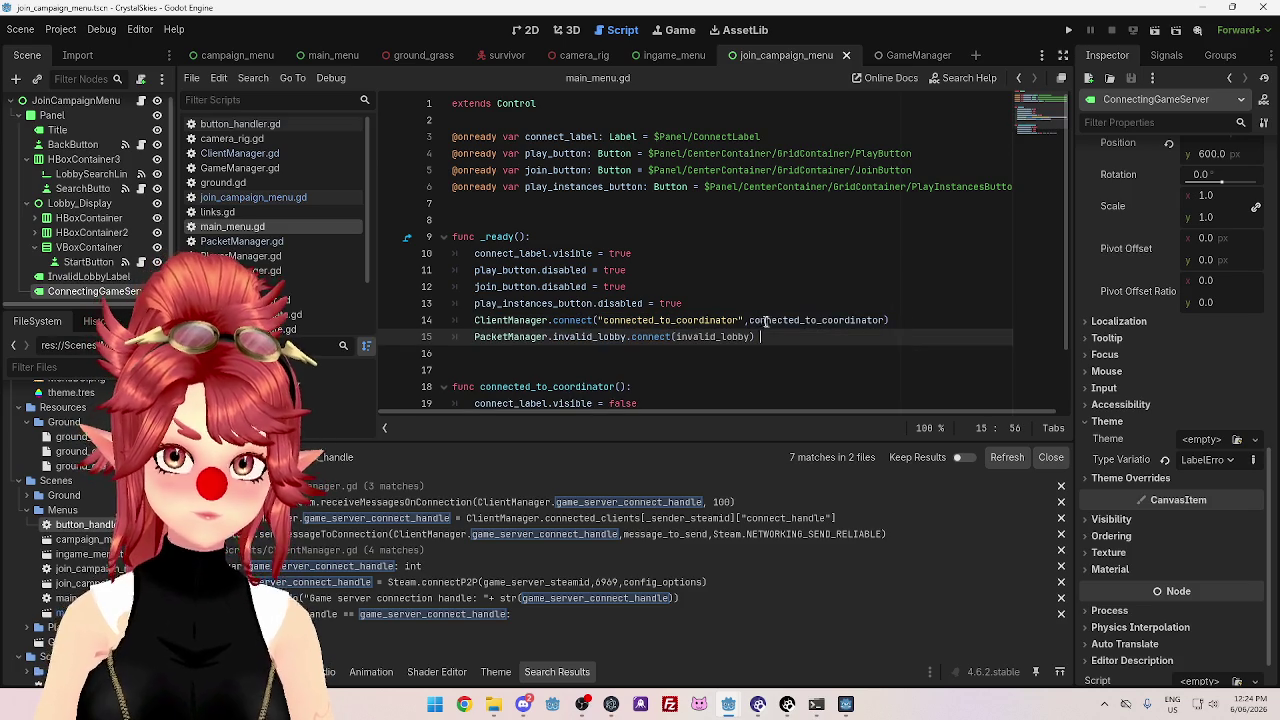
pyautogui.doubleClick(764, 320)
pyautogui.hotkey('ctrl', 'c')
pyautogui.doubleClick(702, 337)
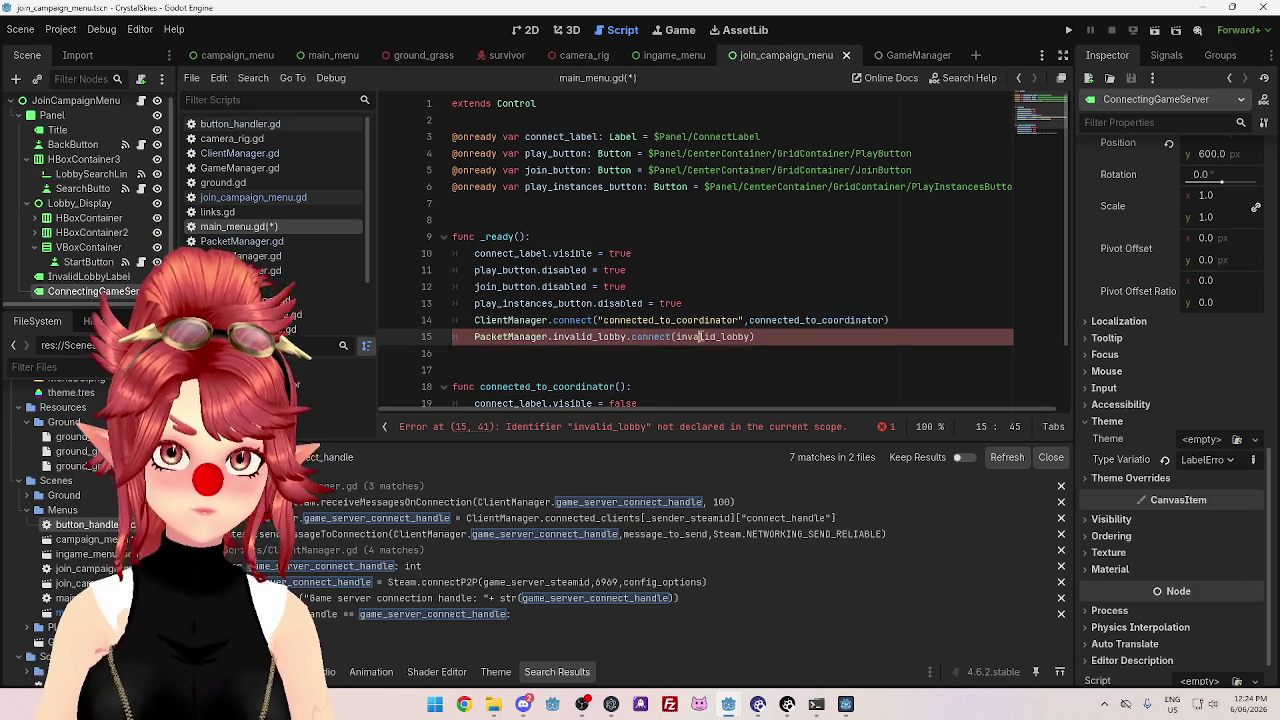
pyautogui.hotkey('ctrl', 'v')
pyautogui.doubleClick(598, 337)
pyautogui.hotkey('ctrl', 'v')
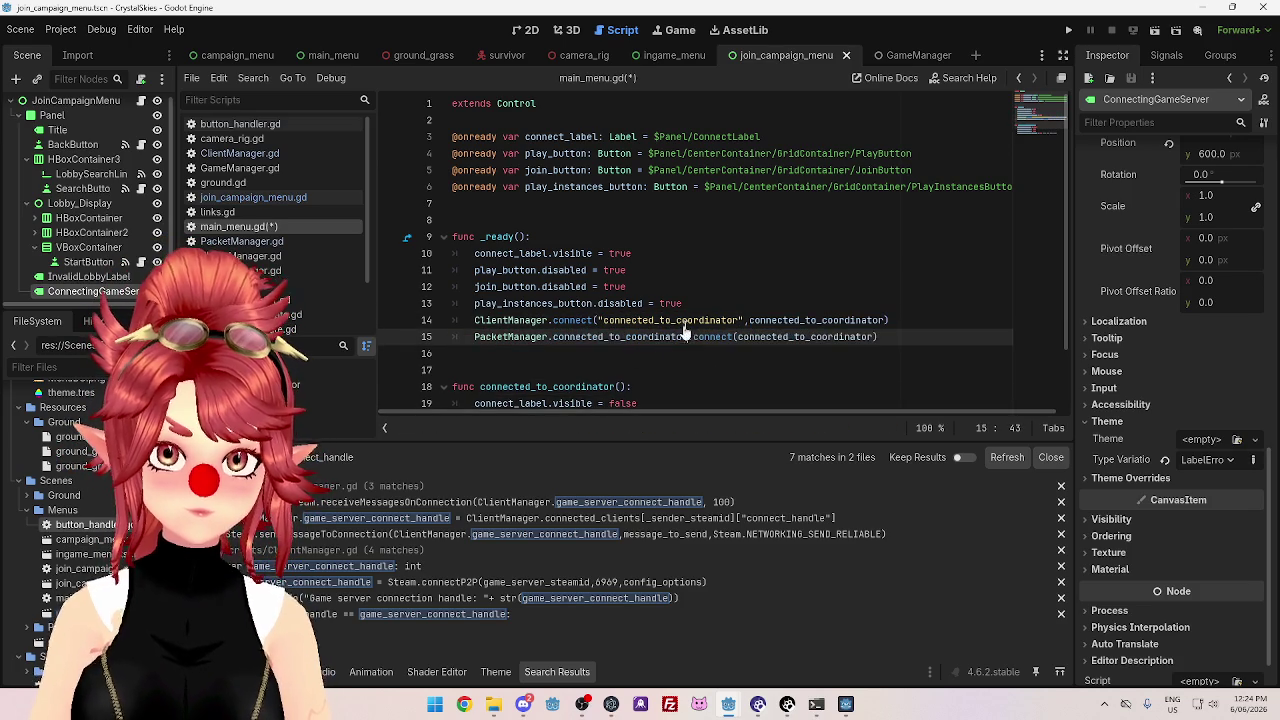
pyautogui.moveTo(888, 320); pyautogui.dragTo(452, 320)
pyautogui.press('BackSpace')
pyautogui.press('BackSpace')
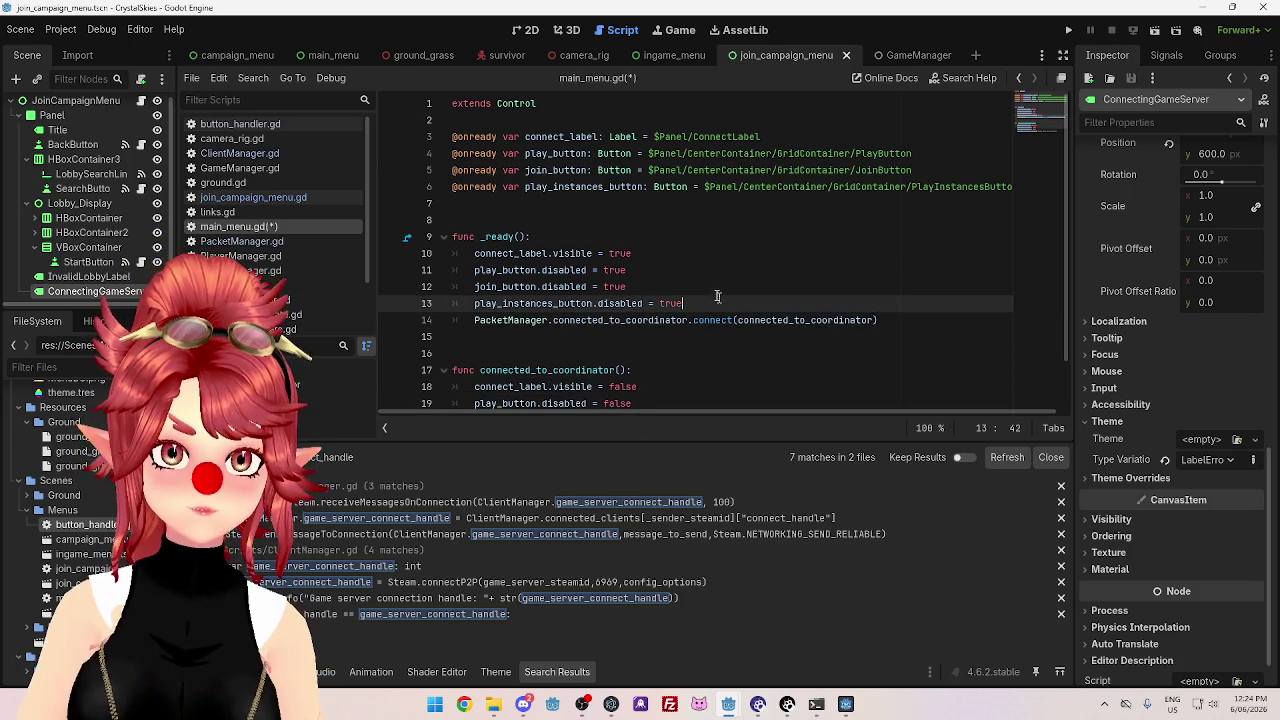
# - Save main_menu.gd and switch to the campaign_menu scene
pyautogui.hotkey('ctrl', 's')
pyautogui.scroll(-2, 838, 286)
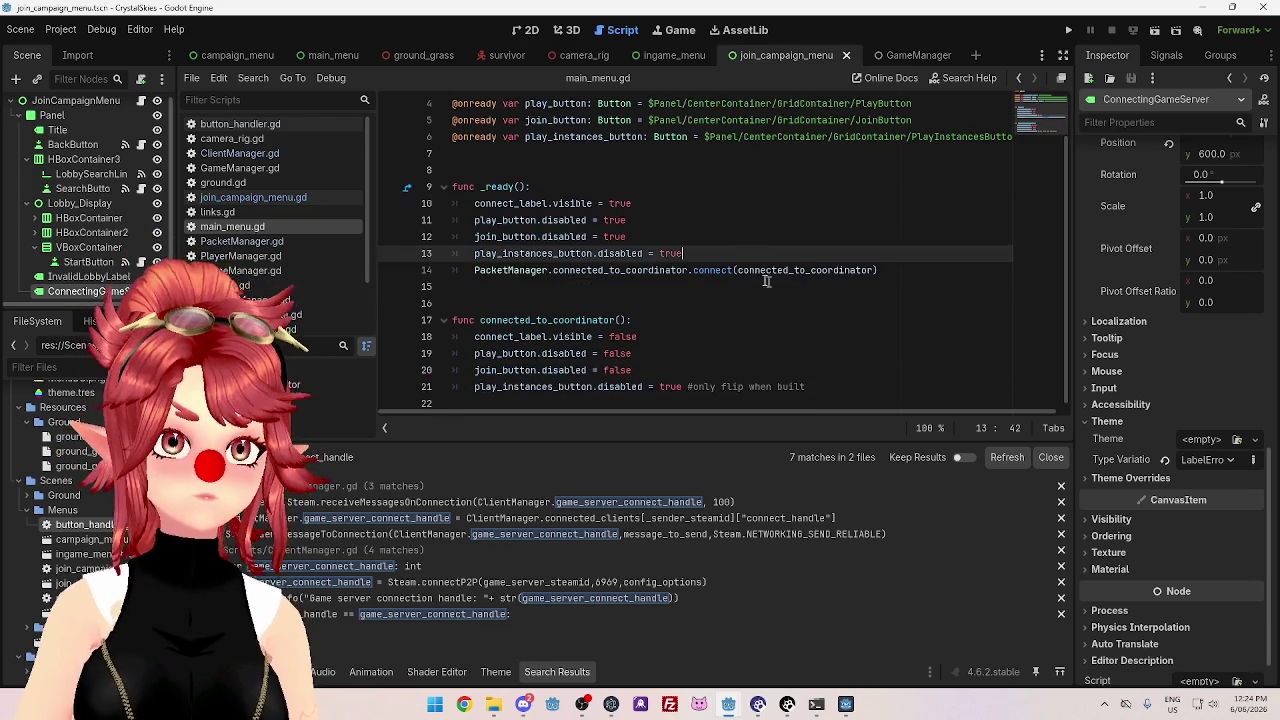
pyautogui.scroll(2, 838, 286)
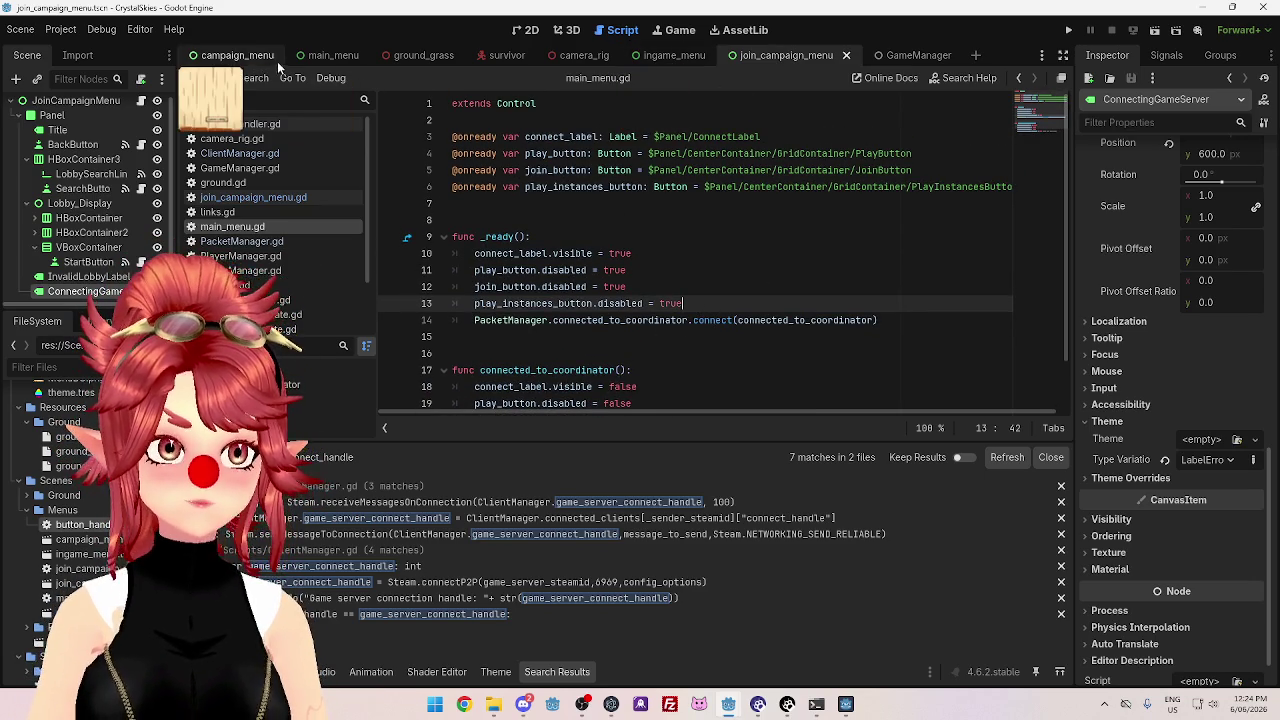
pyautogui.click(238, 58)
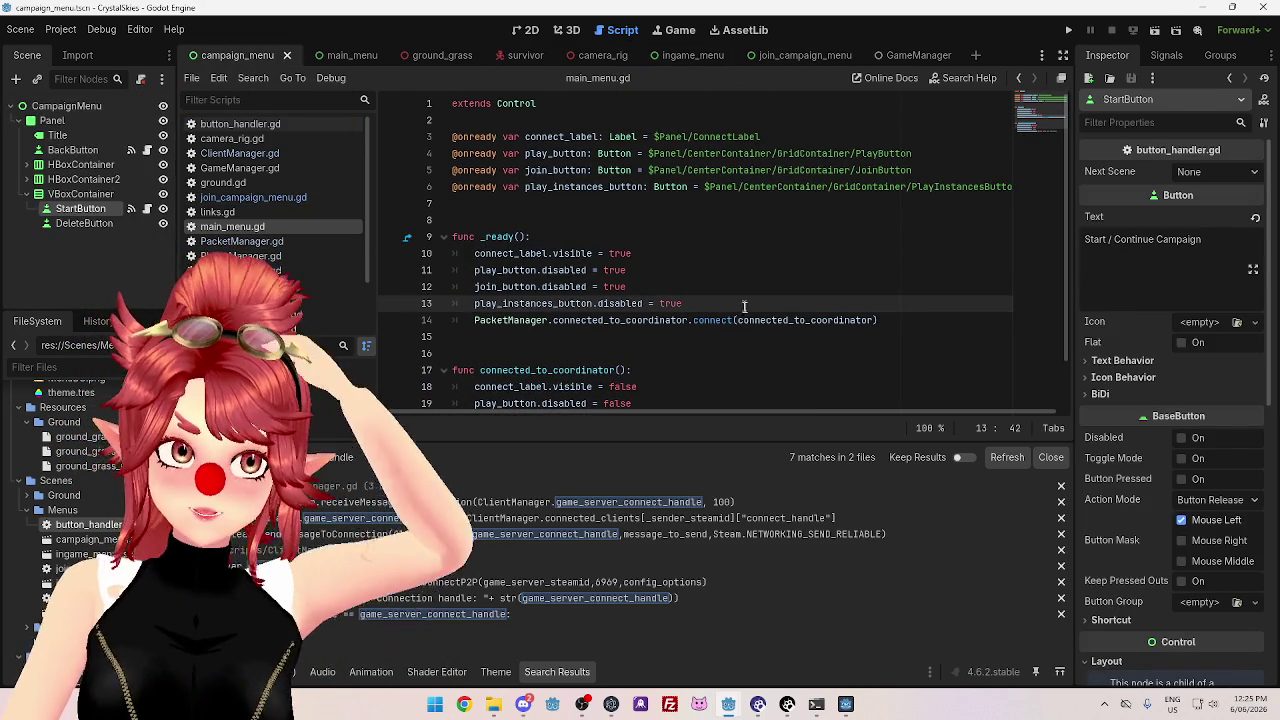
pyautogui.scroll(-1, 736, 290)
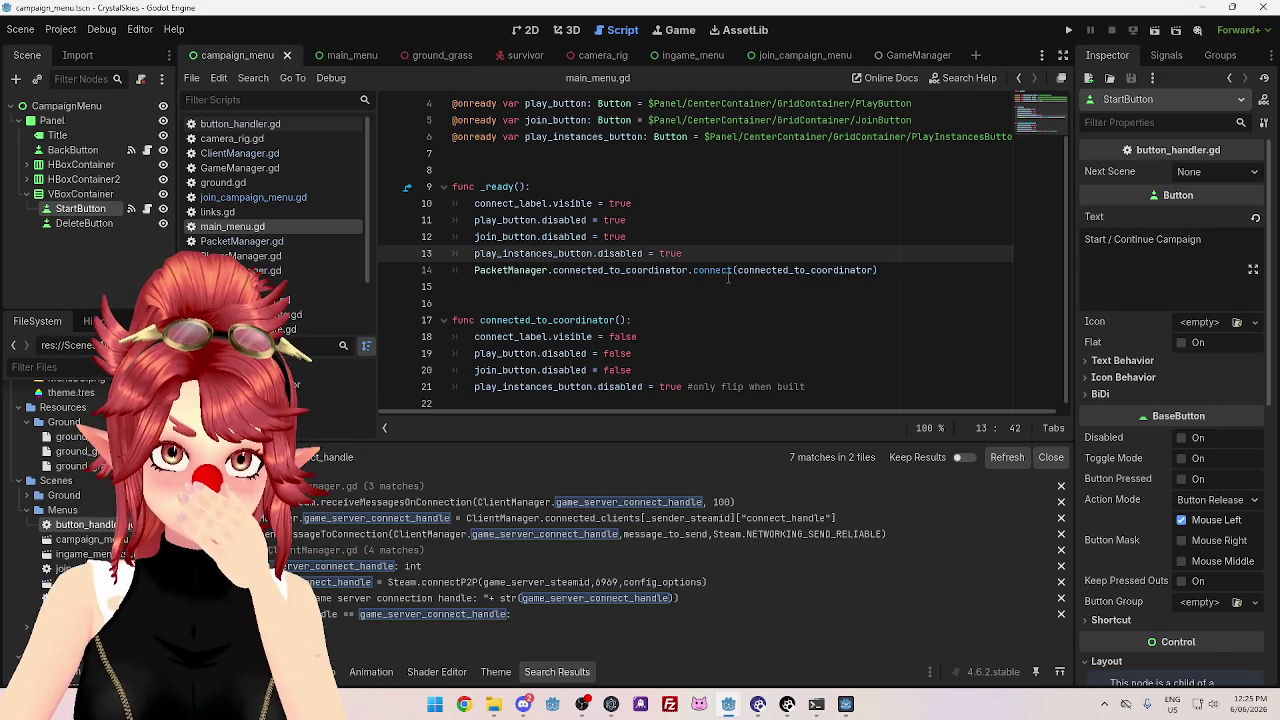
pyautogui.scroll(1, 728, 278)
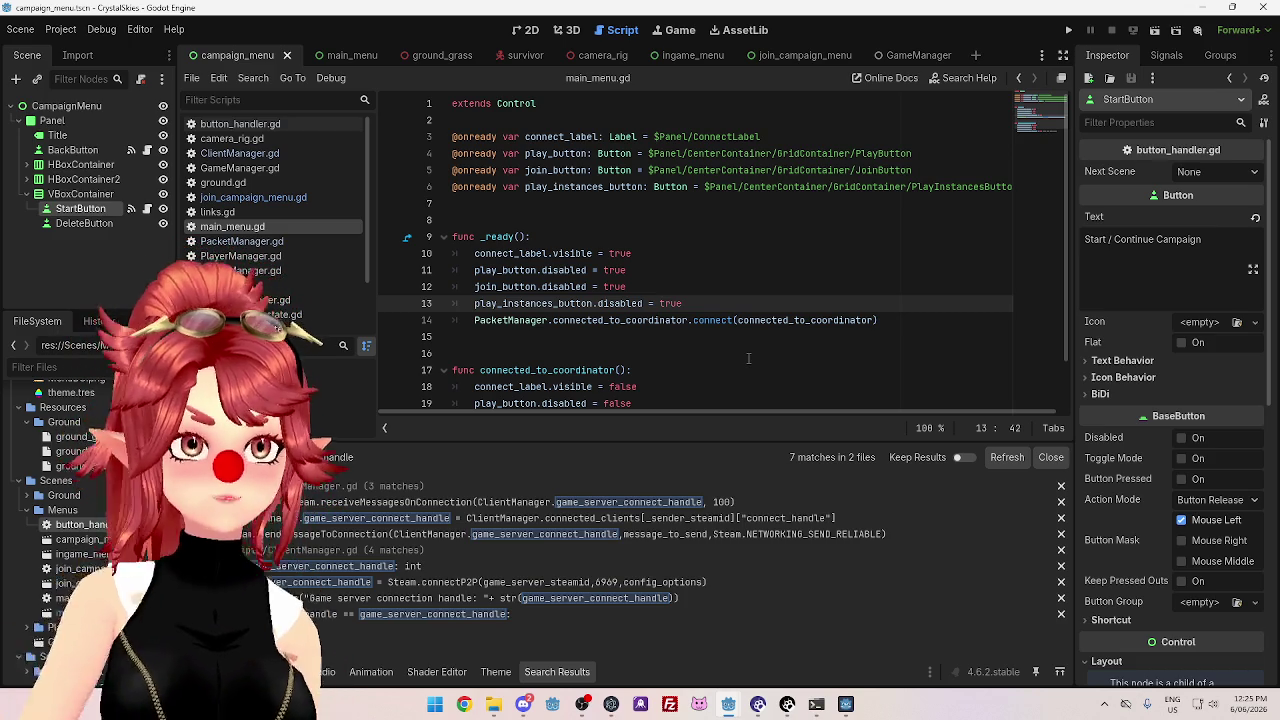
# - Close the server game window and restart the coordinator project
pyautogui.click(845, 704)
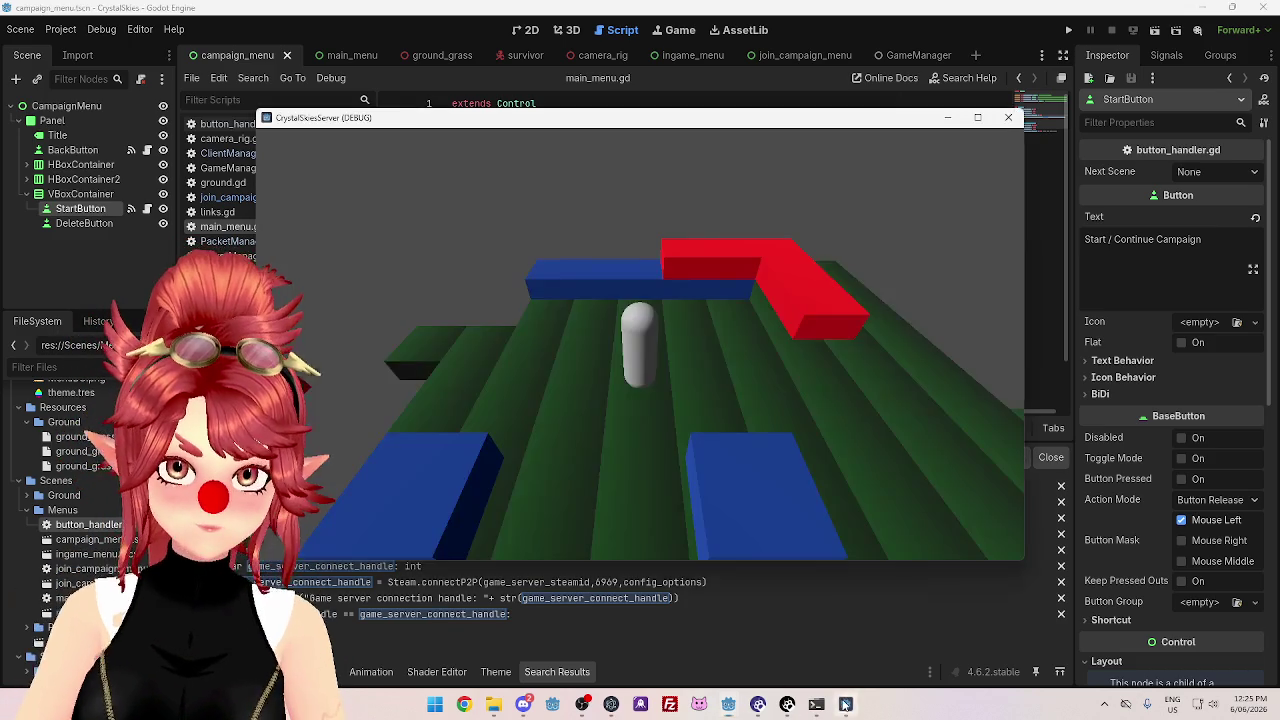
pyautogui.click(1009, 119)
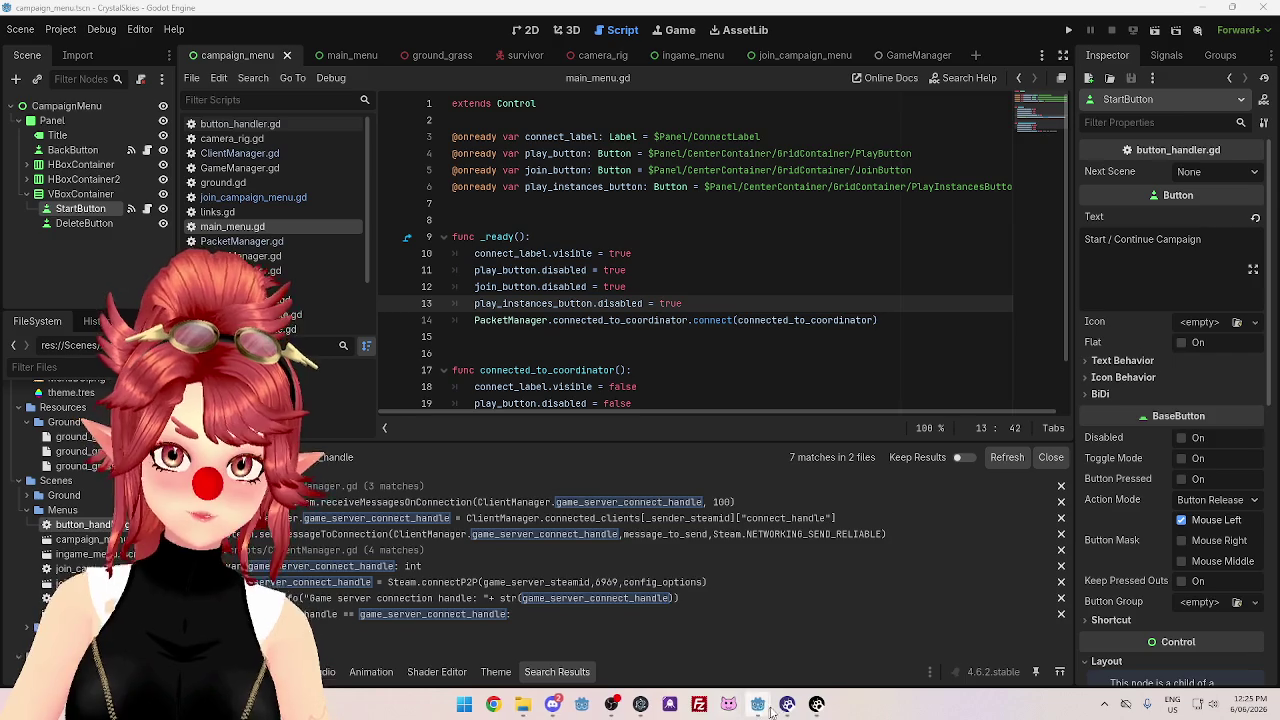
pyautogui.moveTo(758, 704)
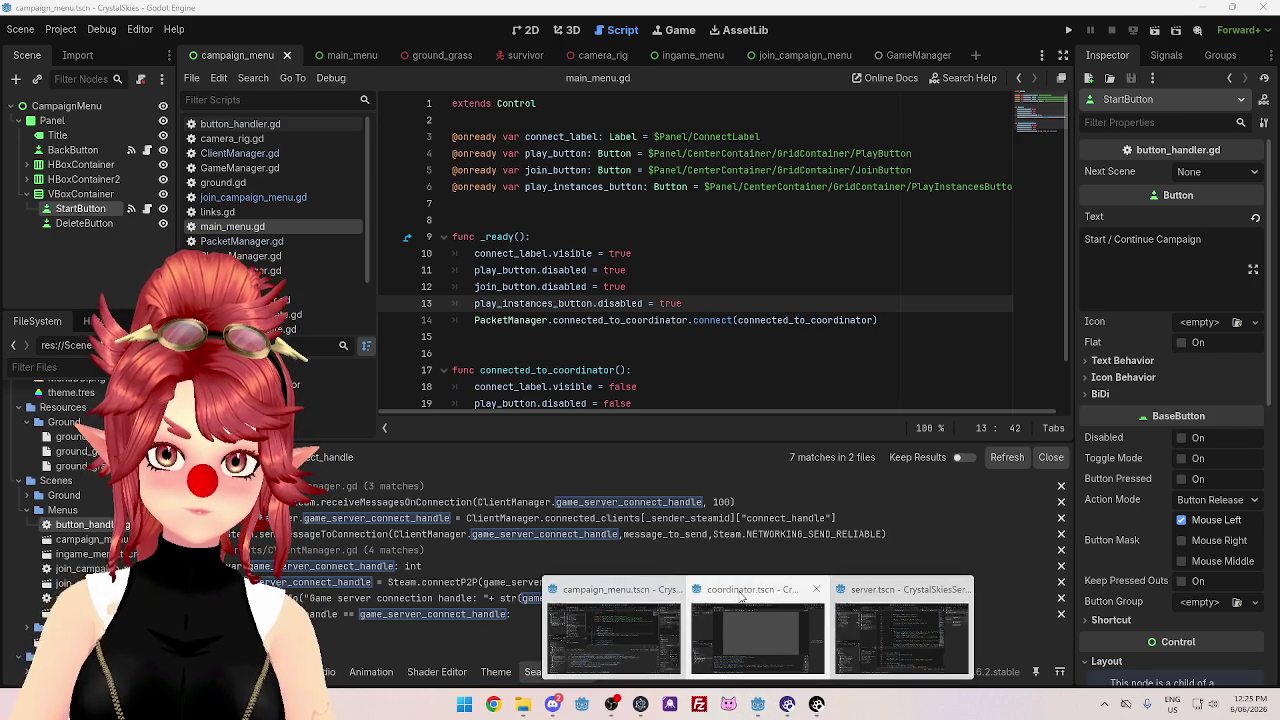
pyautogui.click(817, 613)
pyautogui.click(1110, 31)
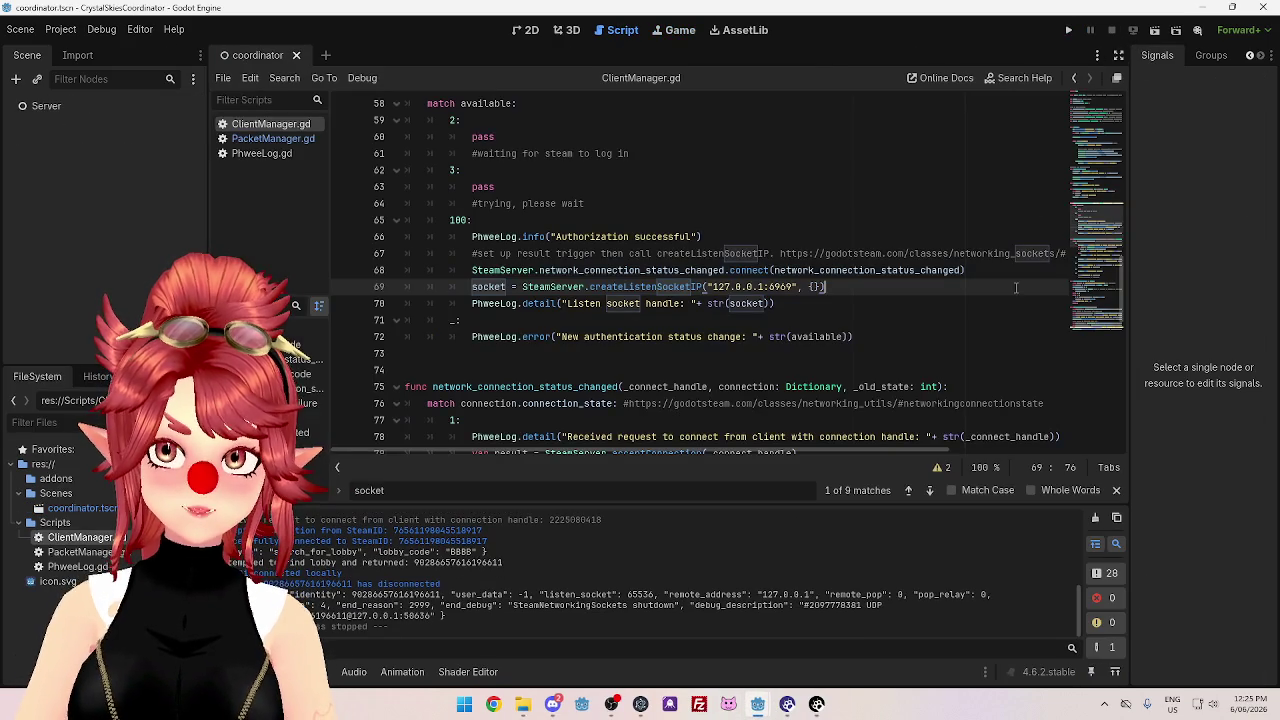
pyautogui.click(1069, 31)
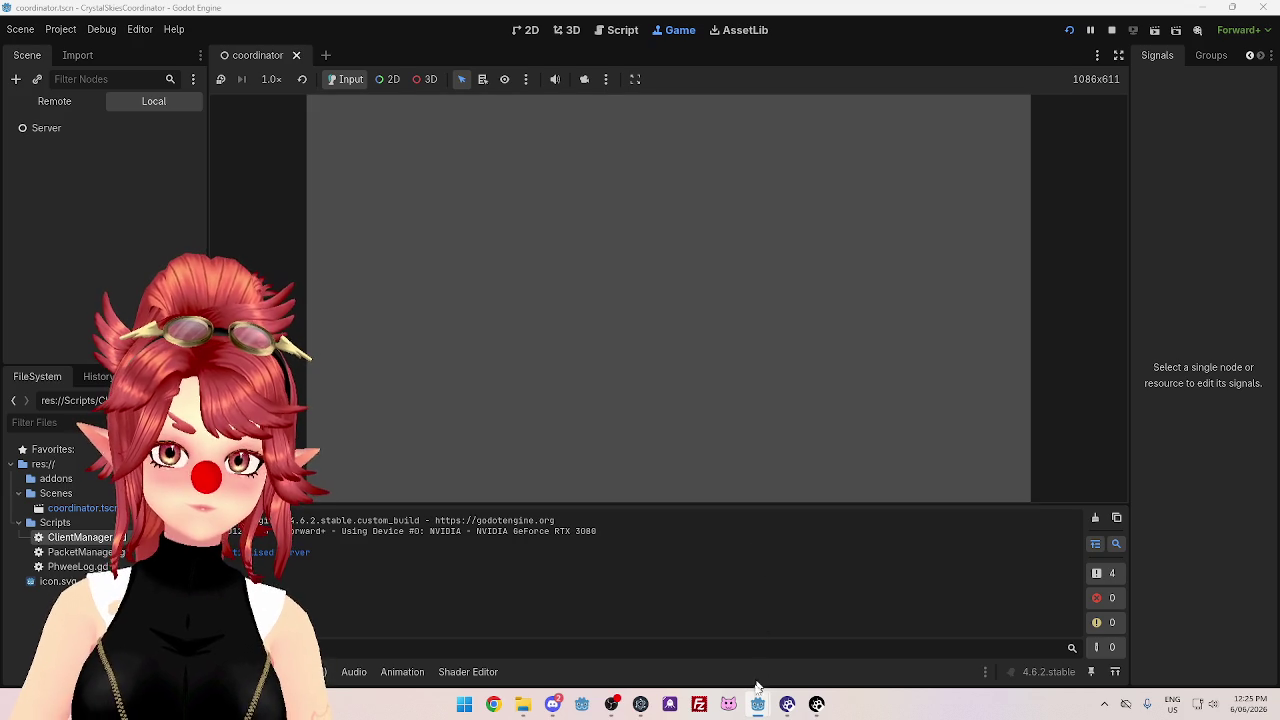
# - Run the campaign game from the campaign menu project's editor
pyautogui.moveTo(757, 700)
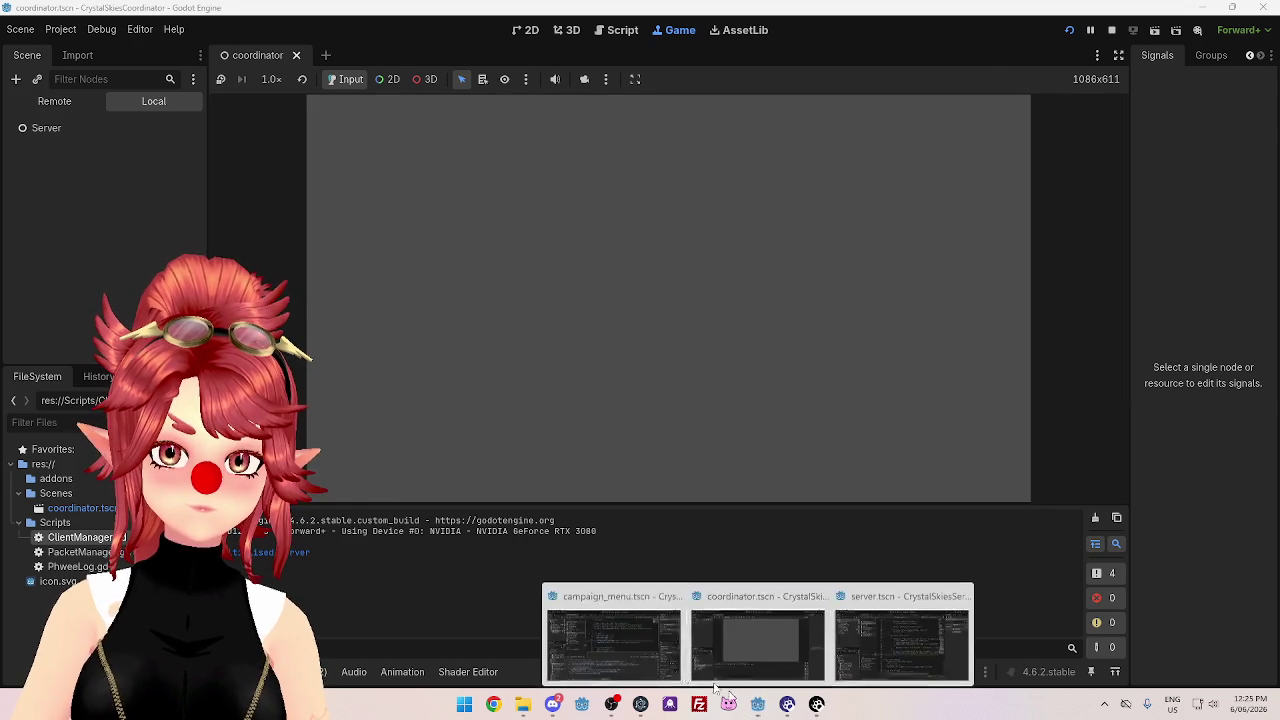
pyautogui.click(758, 625)
pyautogui.click(1069, 29)
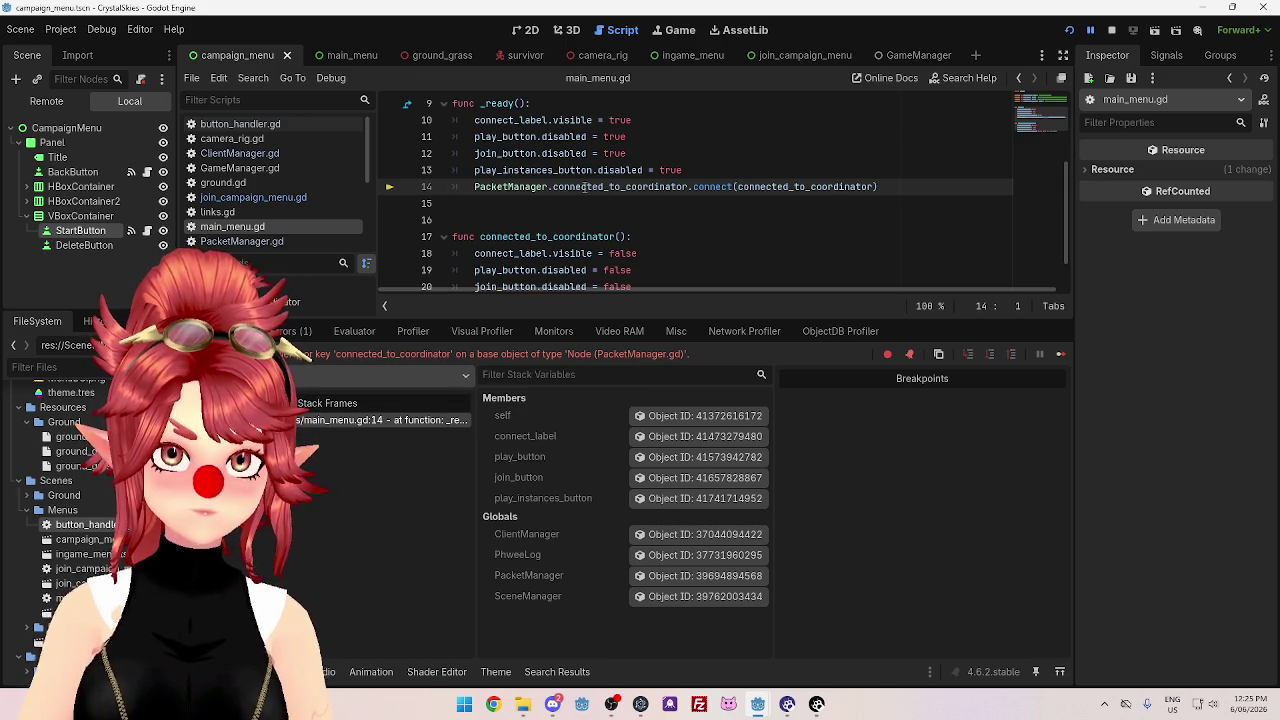
# - Inspect the running PacketManager node's properties and open PacketManager.gd
pyautogui.scroll(-1, 584, 187)
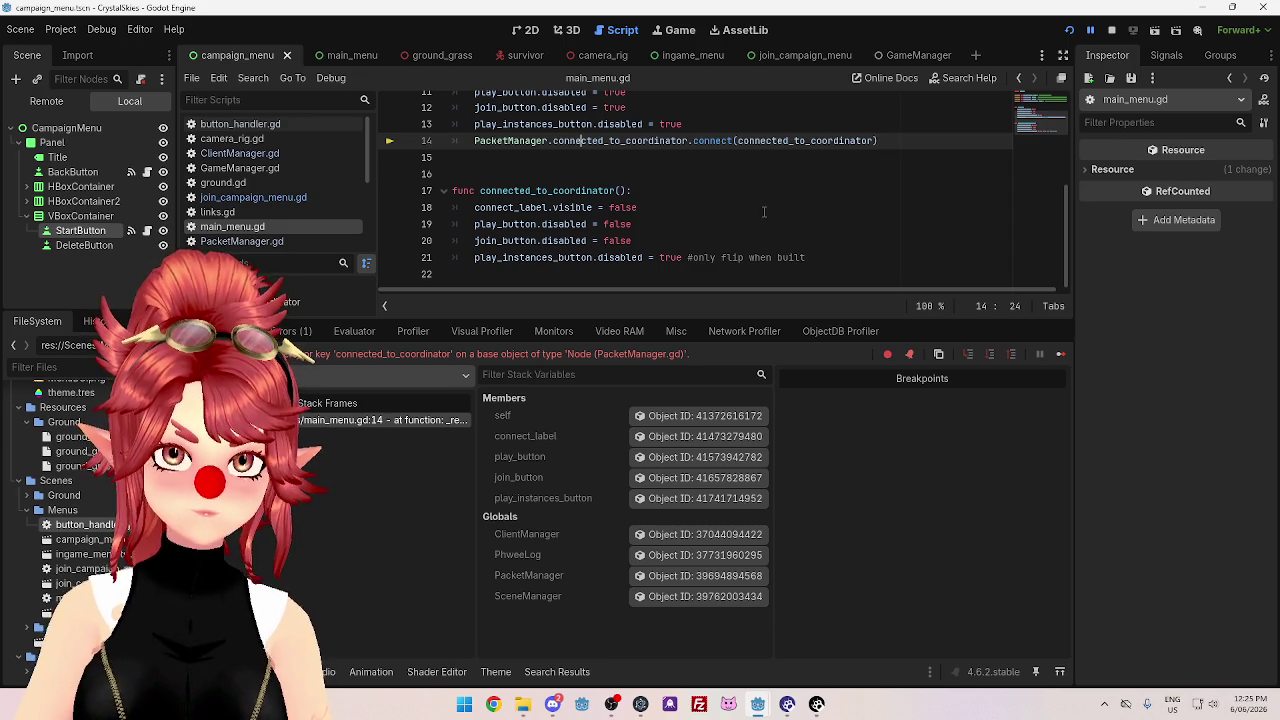
pyautogui.scroll(1, 764, 212)
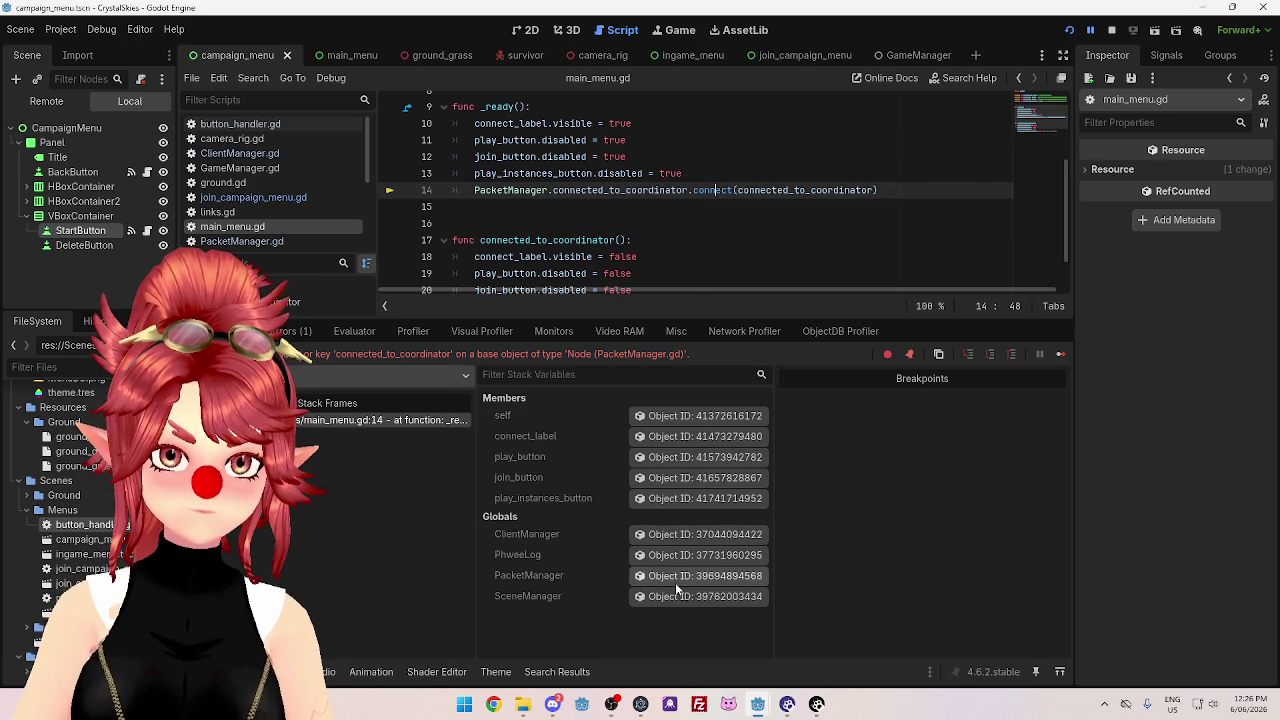
pyautogui.click(675, 582)
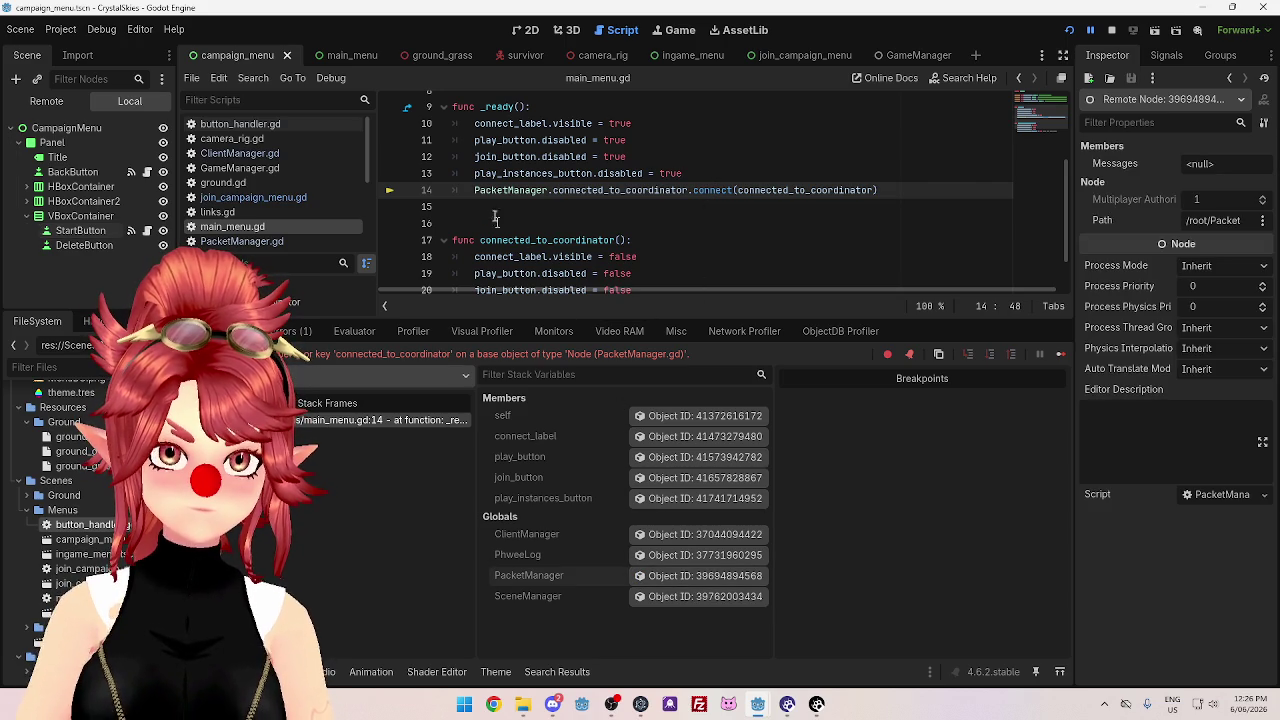
pyautogui.scroll(-1, 275, 185)
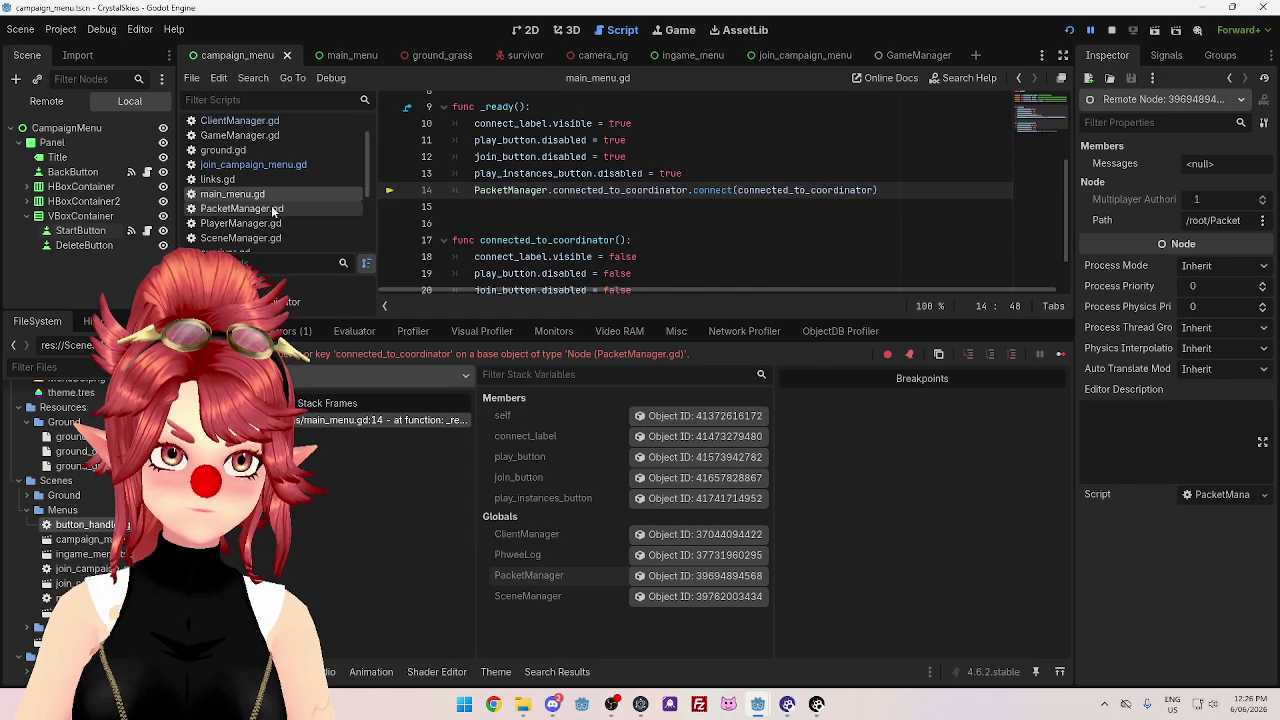
pyautogui.click(273, 209)
# - Look through PacketManager.gd for the connected_to_coordinator signal
pyautogui.scroll(10, 527, 178)
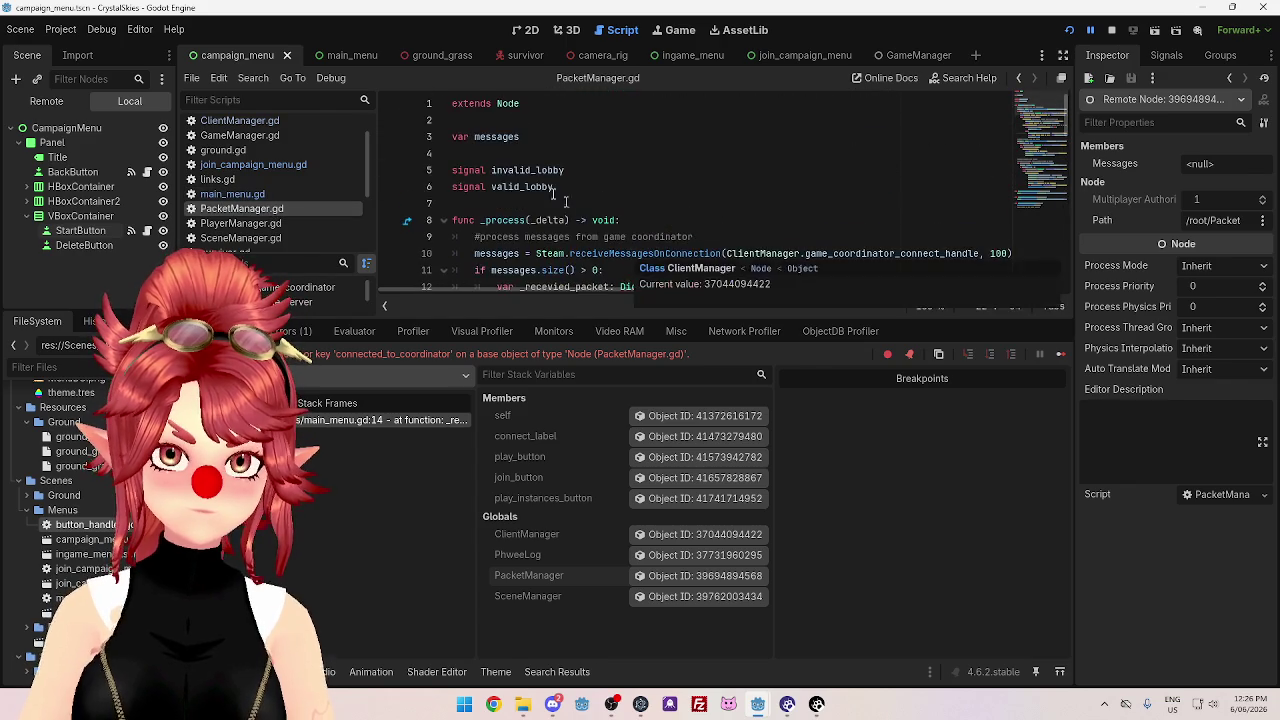
pyautogui.scroll(1, 599, 203)
pyautogui.scroll(-6, 599, 203)
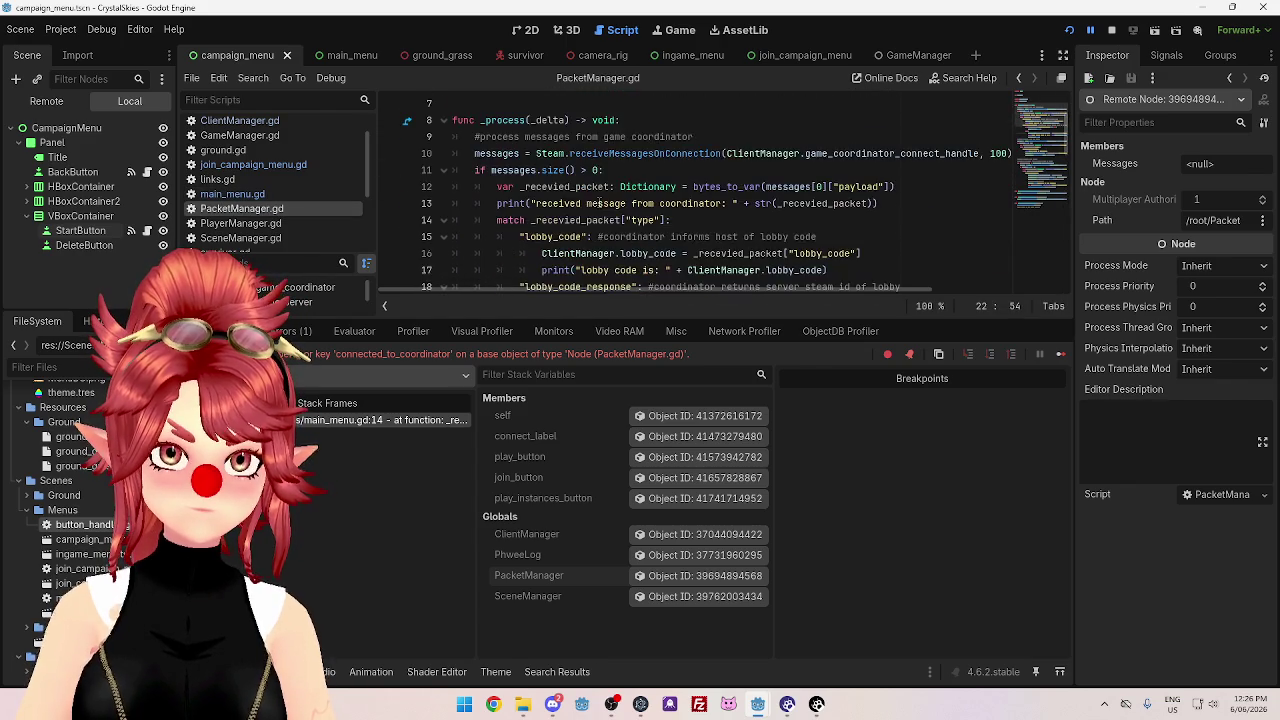
pyautogui.scroll(6, 599, 203)
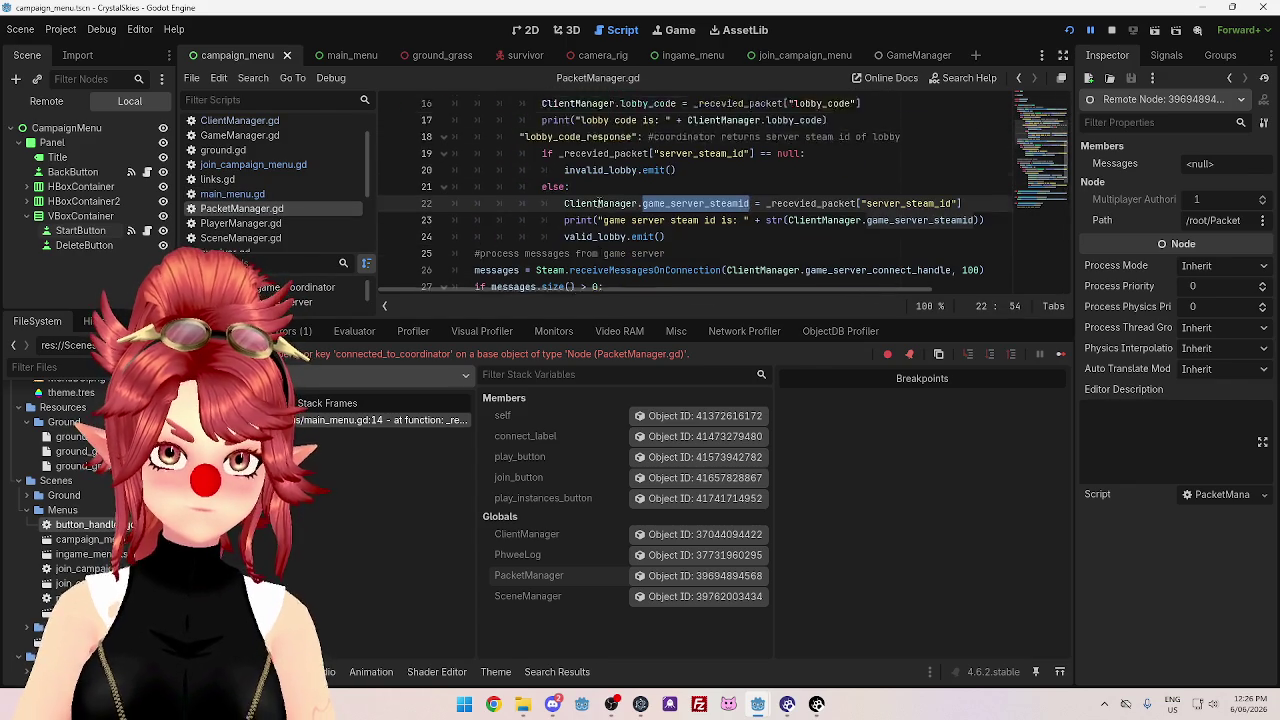
pyautogui.scroll(-10, 599, 203)
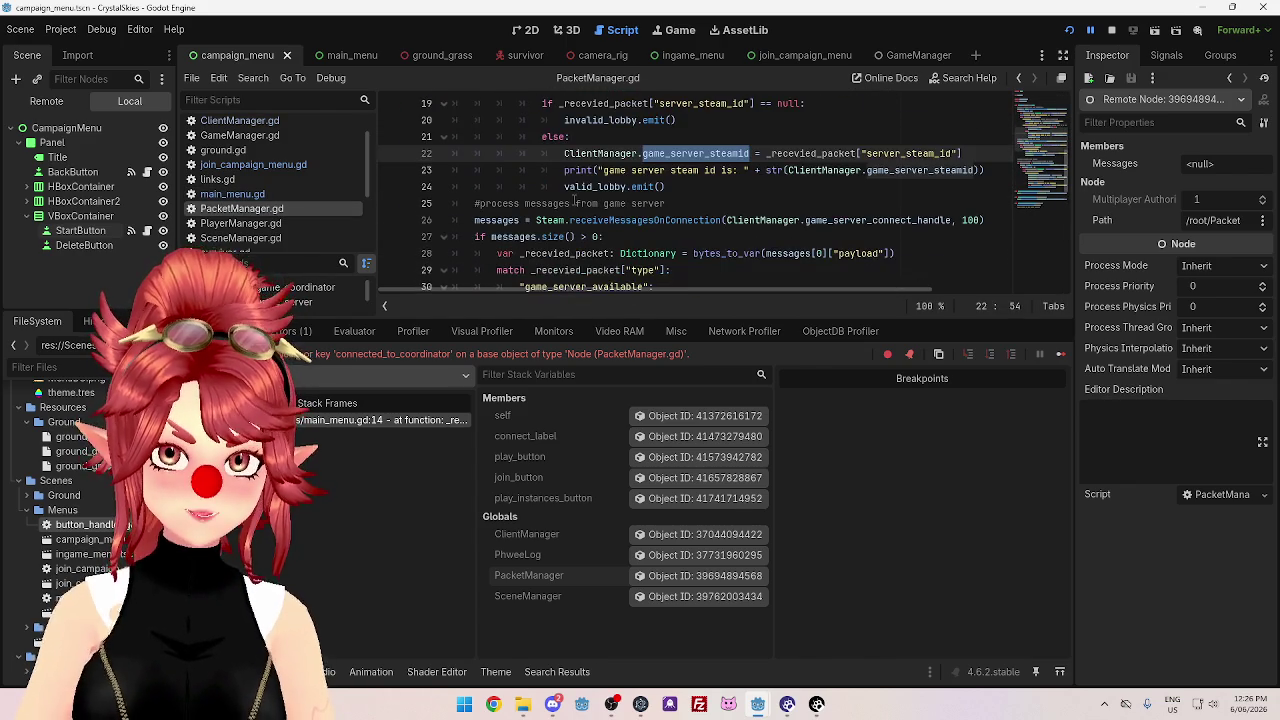
pyautogui.scroll(-4, 548, 203)
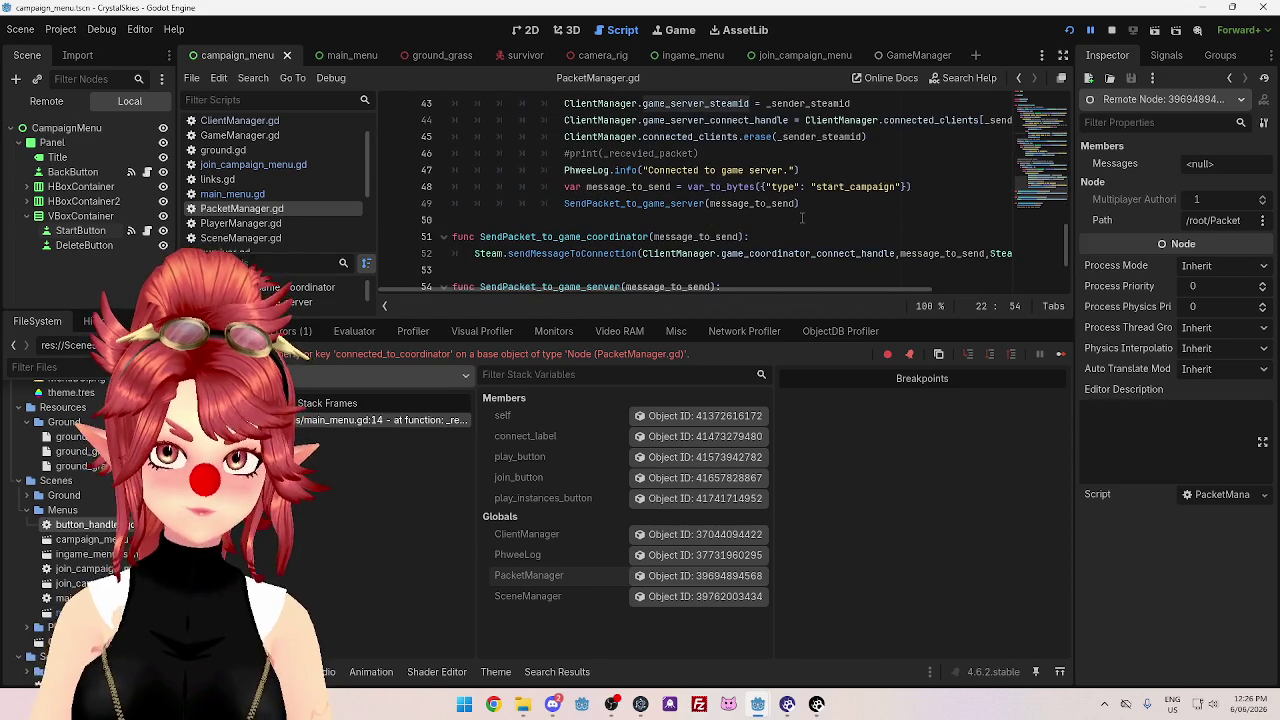
pyautogui.scroll(-2, 389, 174)
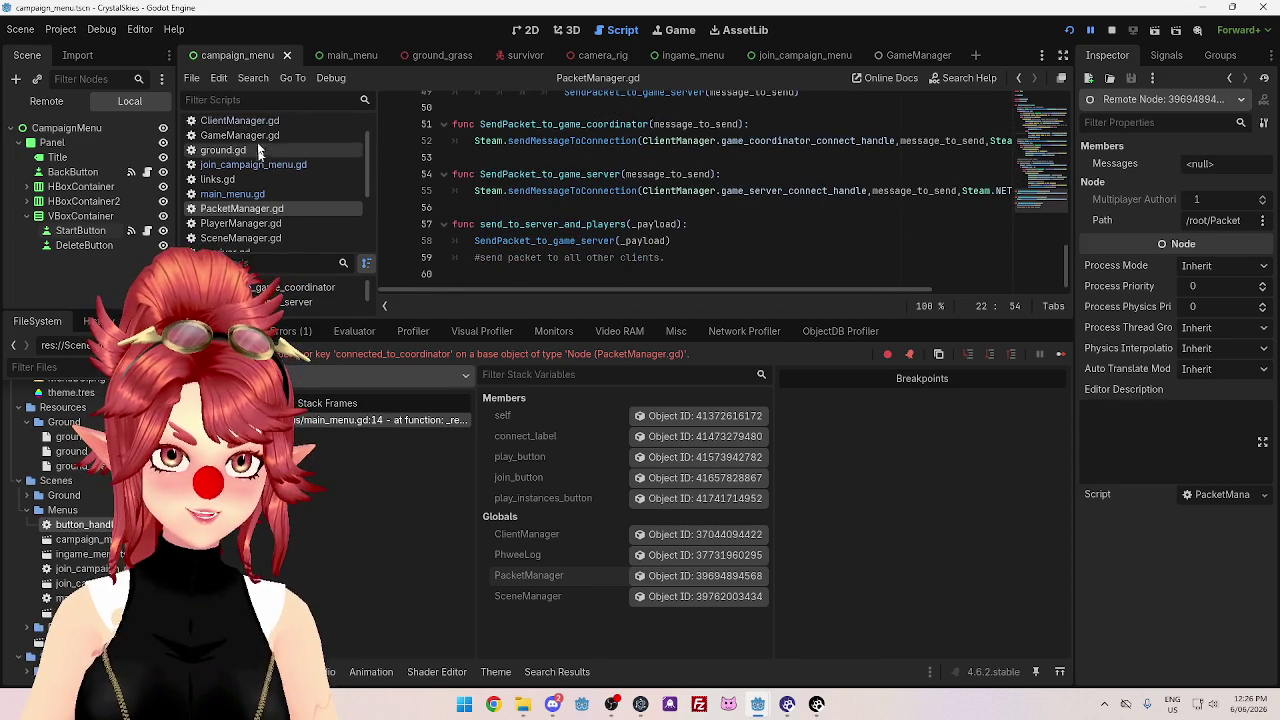
# - Find the signal in ClientManager.gd, then jump to the invalid-access error in main_menu.gd
pyautogui.click(300, 121)
pyautogui.scroll(-1, 663, 229)
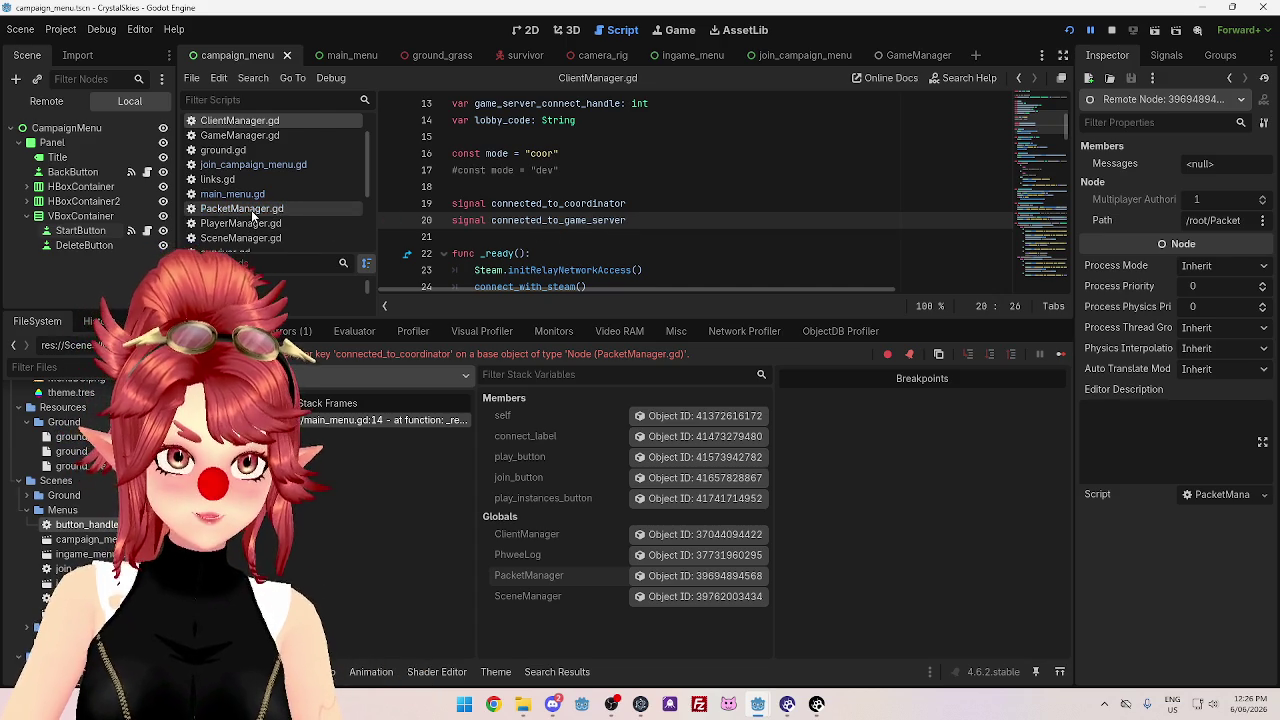
pyautogui.click(291, 331)
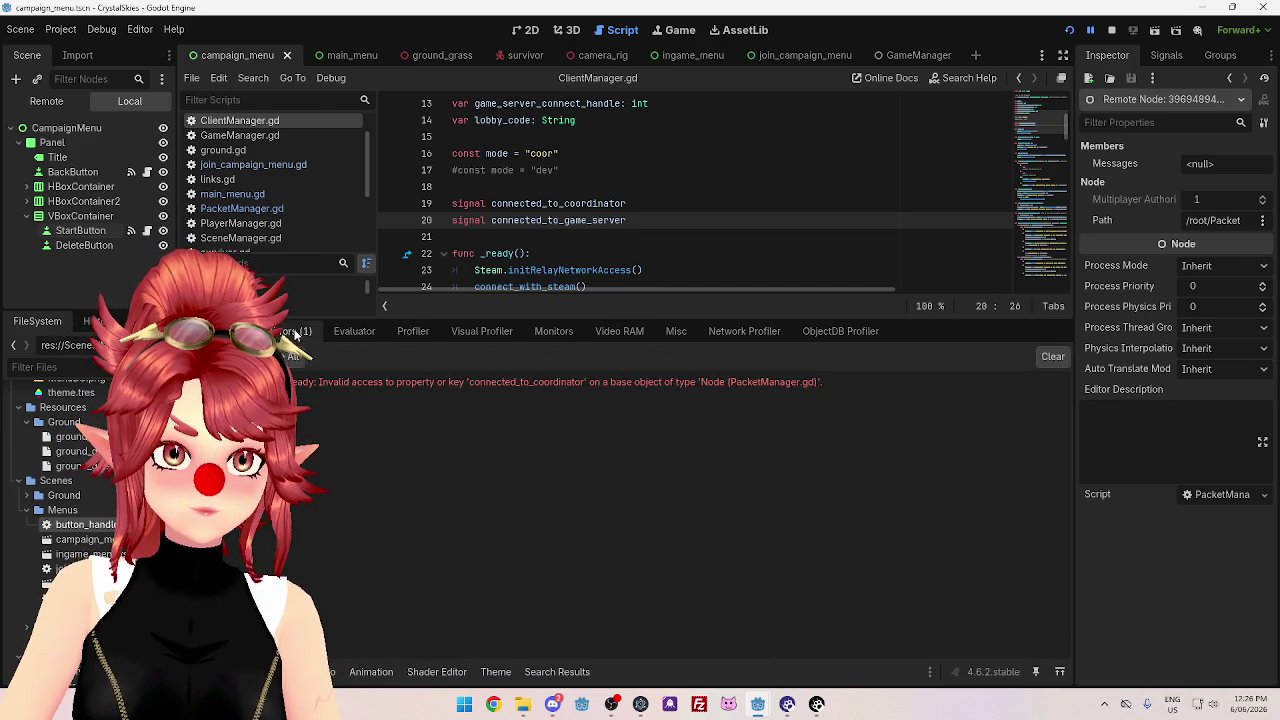
pyautogui.click(560, 382)
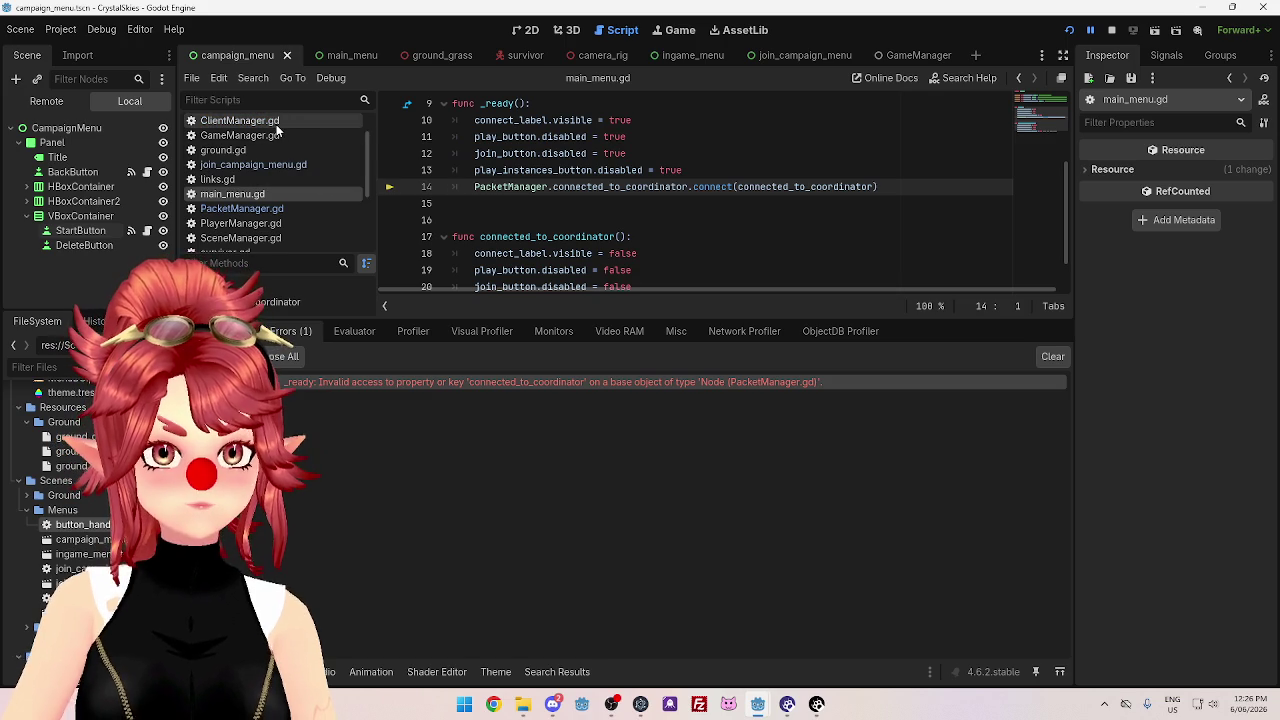
# - Compare the signals in ClientManager.gd and PacketManager.gd, then return to main_menu.gd
pyautogui.click(277, 124)
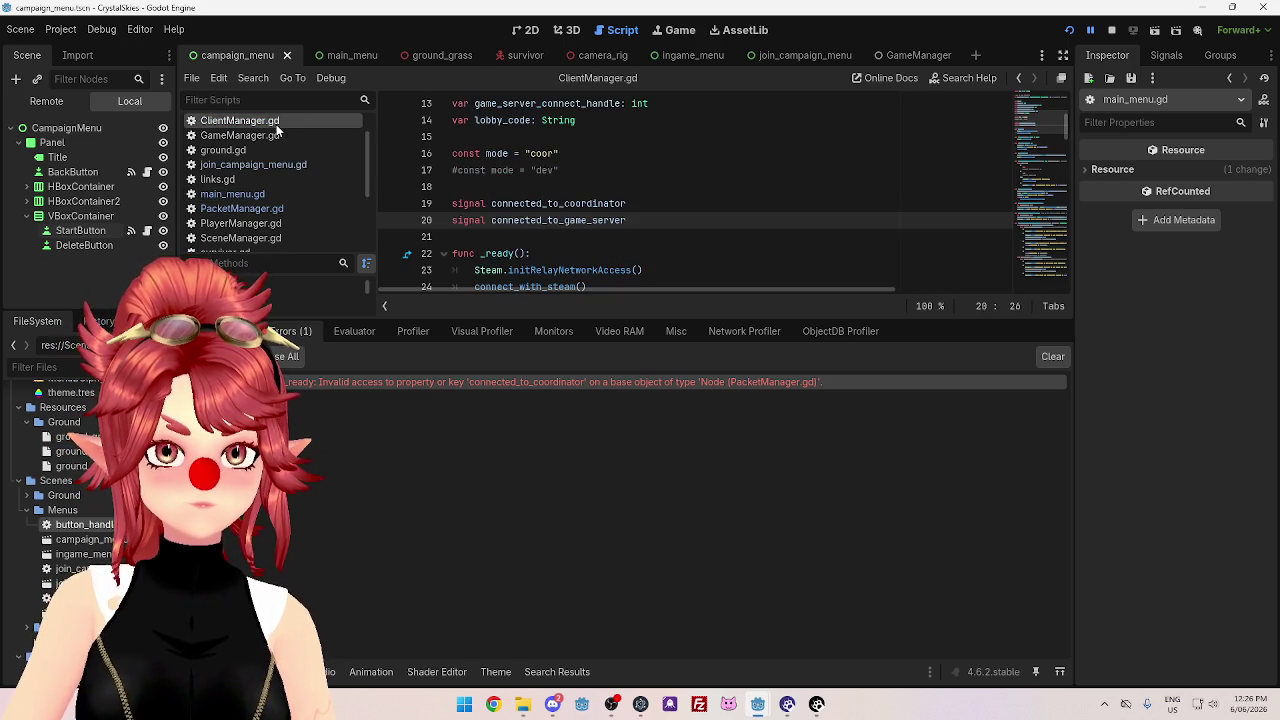
pyautogui.click(242, 208)
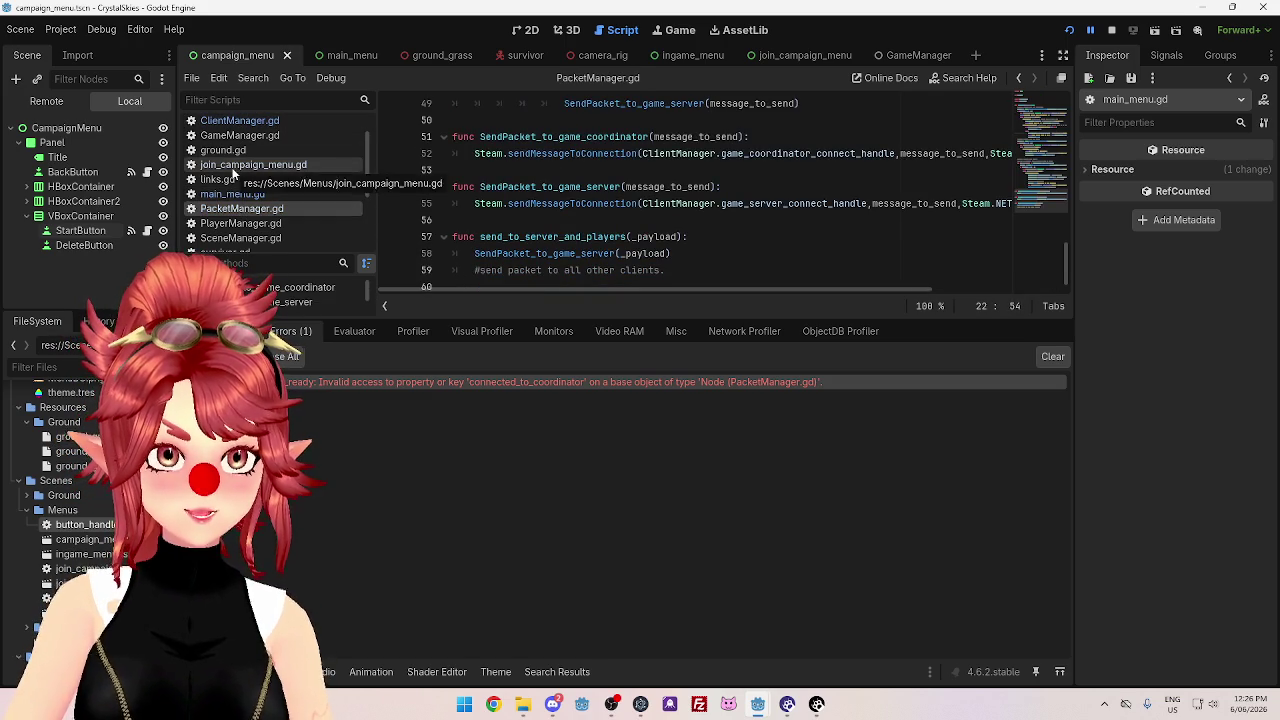
pyautogui.click(233, 195)
# - Make line 14 use ClientManager.connected_to_coordinator, then stop and relaunch the game
pyautogui.moveTo(475, 187); pyautogui.dragTo(508, 187)
pyautogui.write('ClinetManager.connected_to_coordinator.connect(connected_to_coordinator')
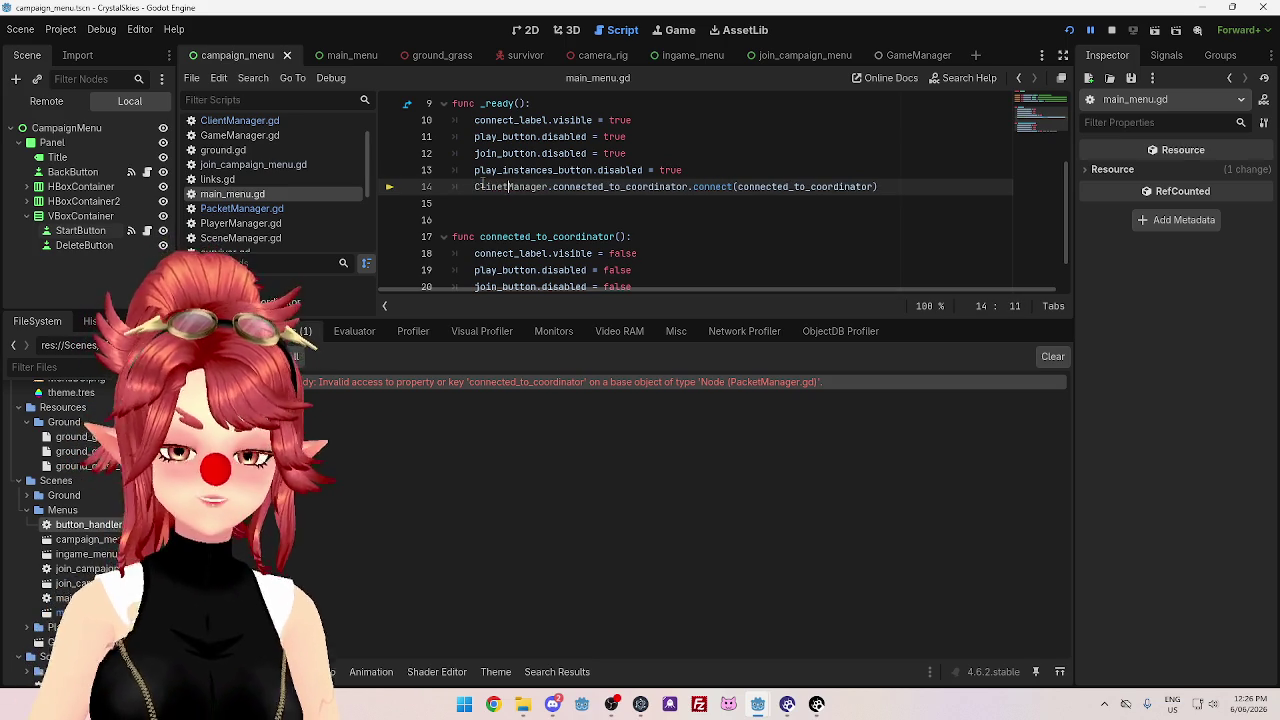
pyautogui.press('Left')
pyautogui.press('BackSpace')
pyautogui.press('BackSpace')
pyautogui.write('en')
pyautogui.click(680, 136)
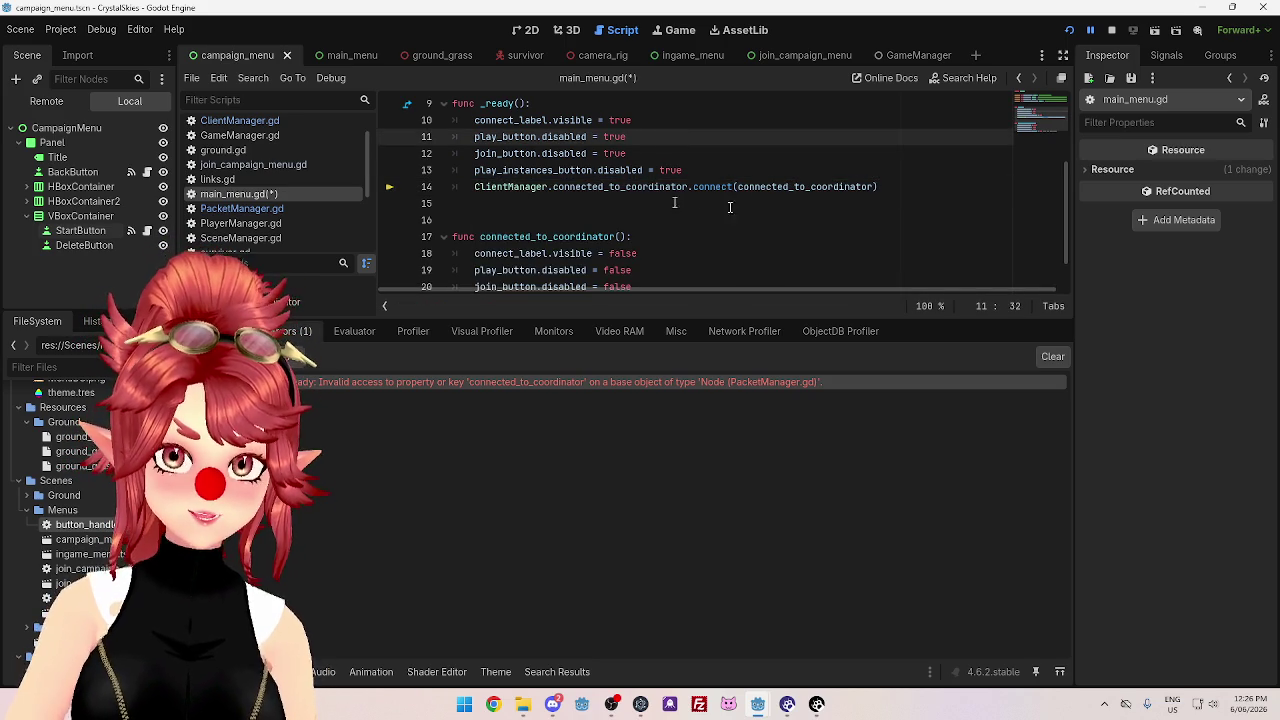
pyautogui.click(1114, 31)
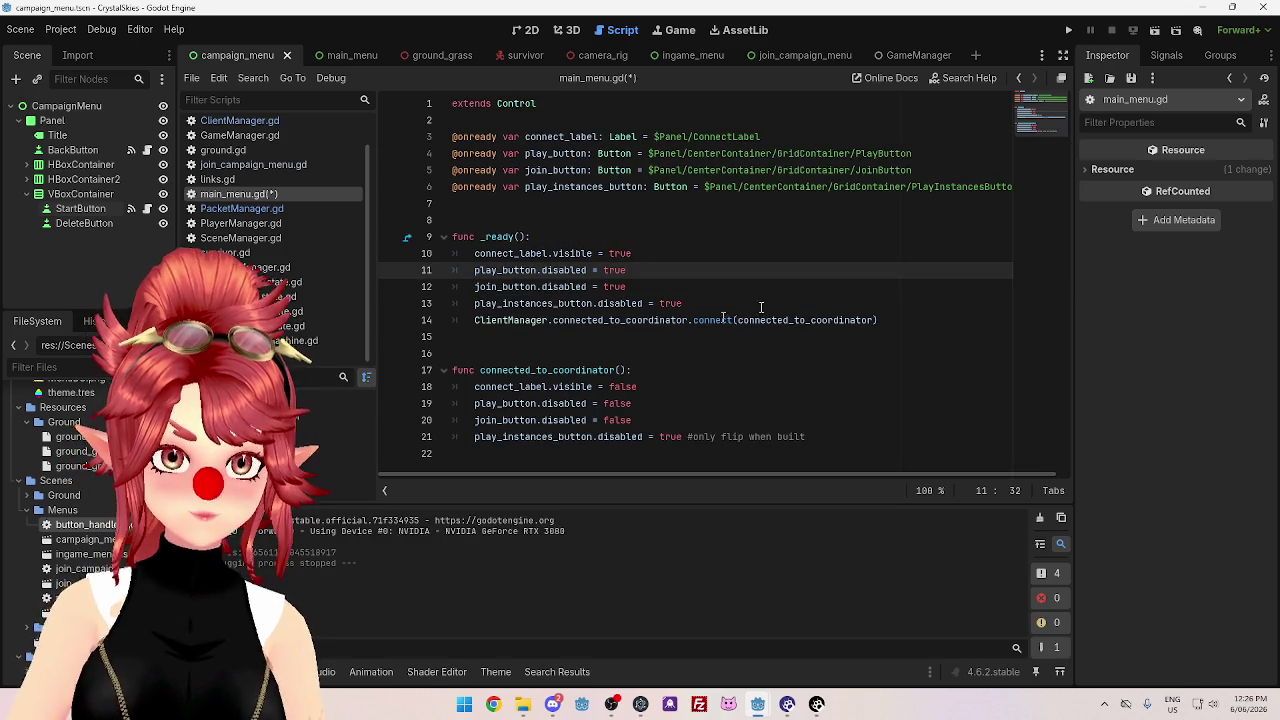
pyautogui.click(1069, 31)
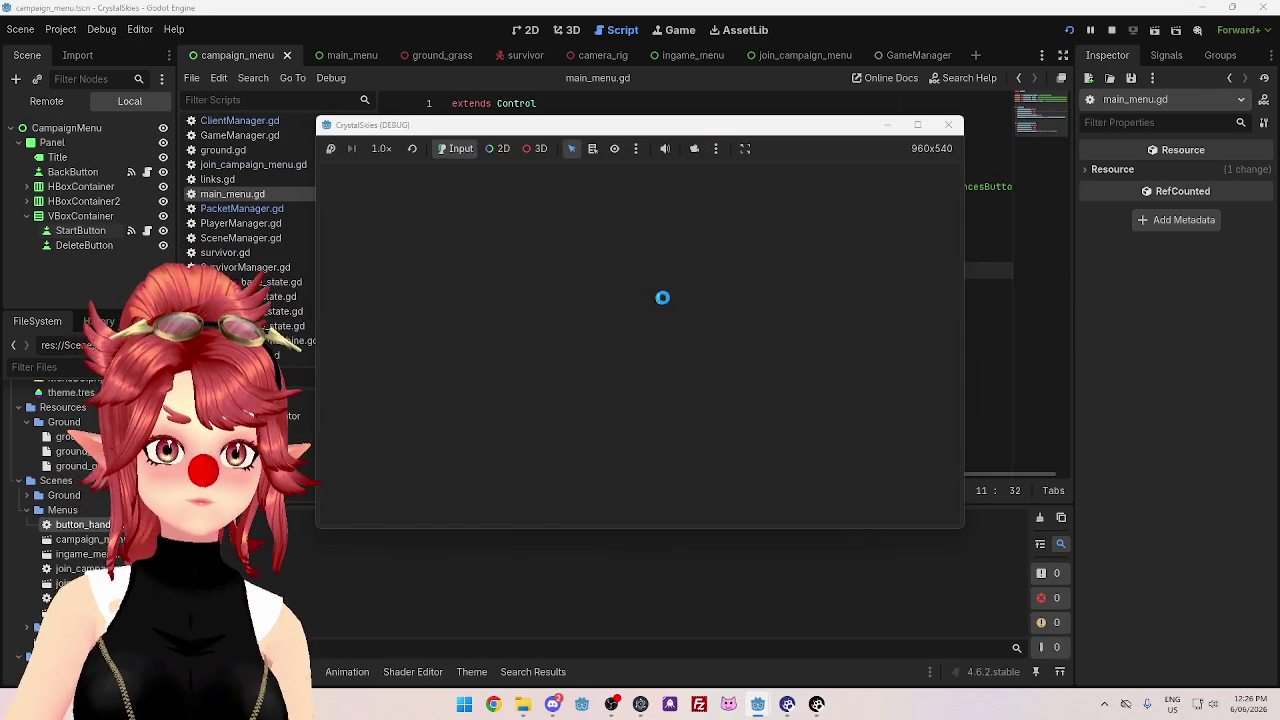
# - Enter the survivor lobby screen in the game, then close the game windows and stop the run
pyautogui.click(590, 329)
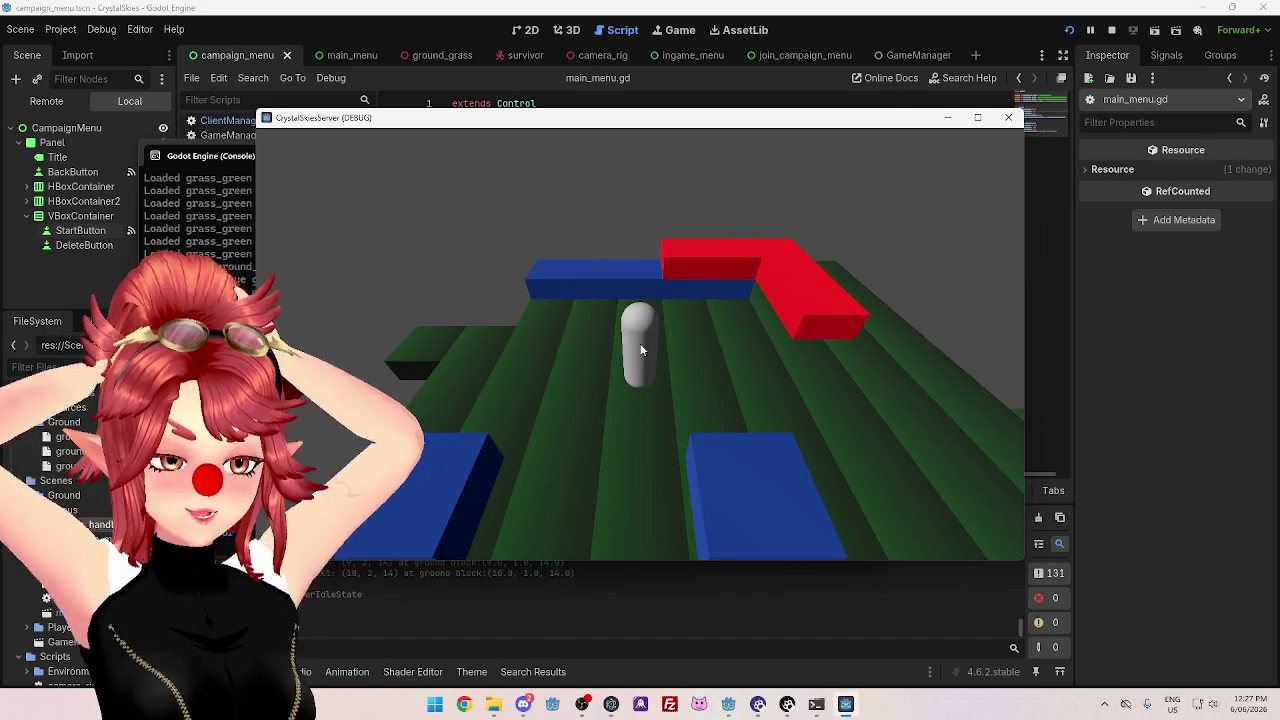
pyautogui.hotkey('alt', 'Tab')
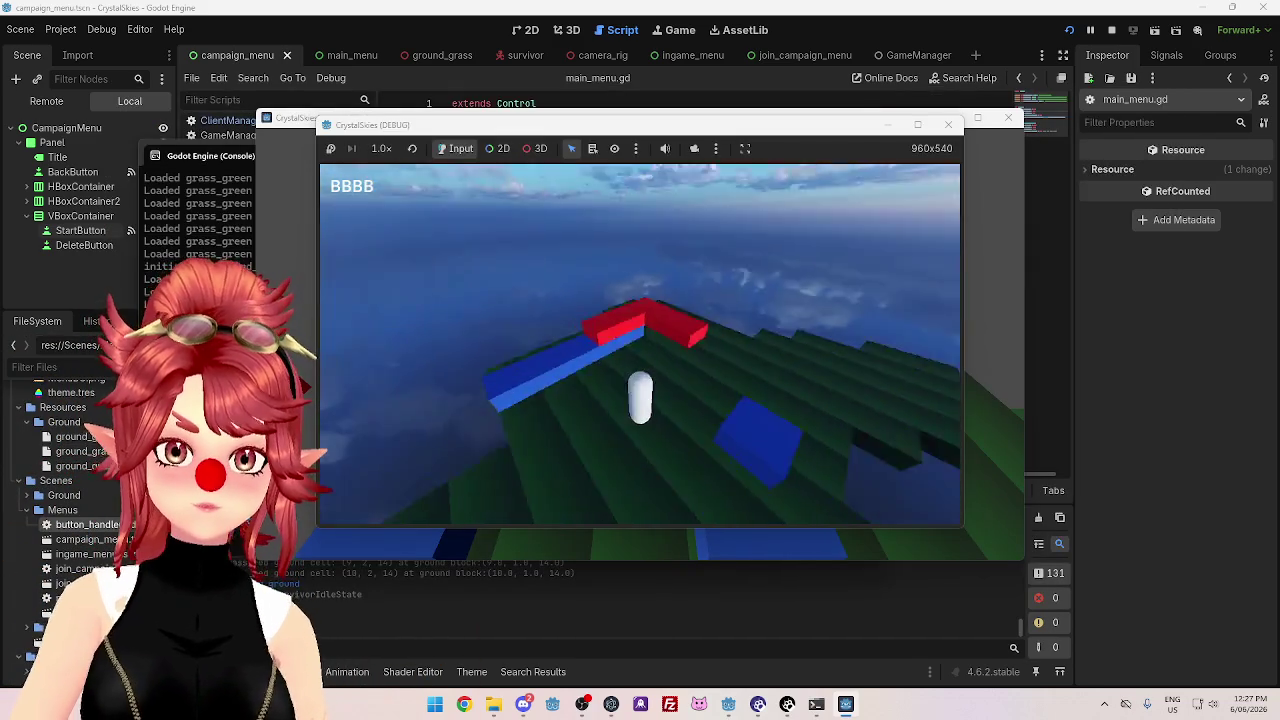
pyautogui.click(948, 124)
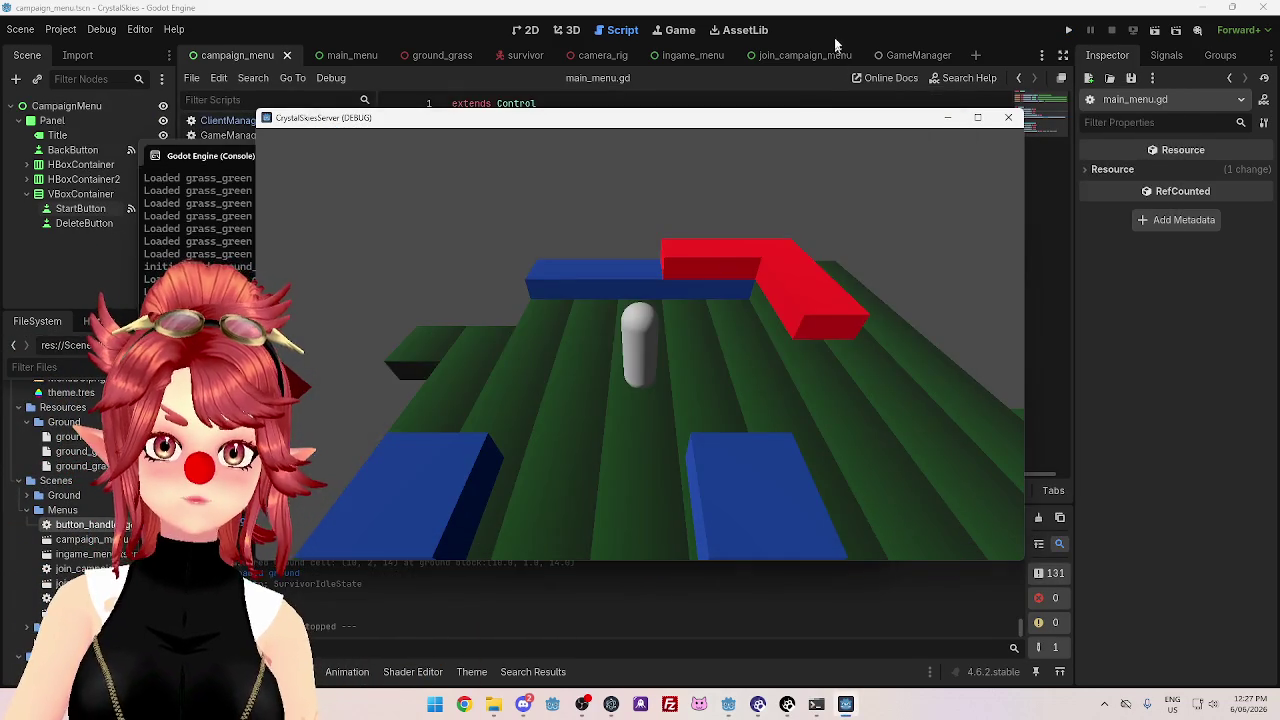
pyautogui.click(1008, 117)
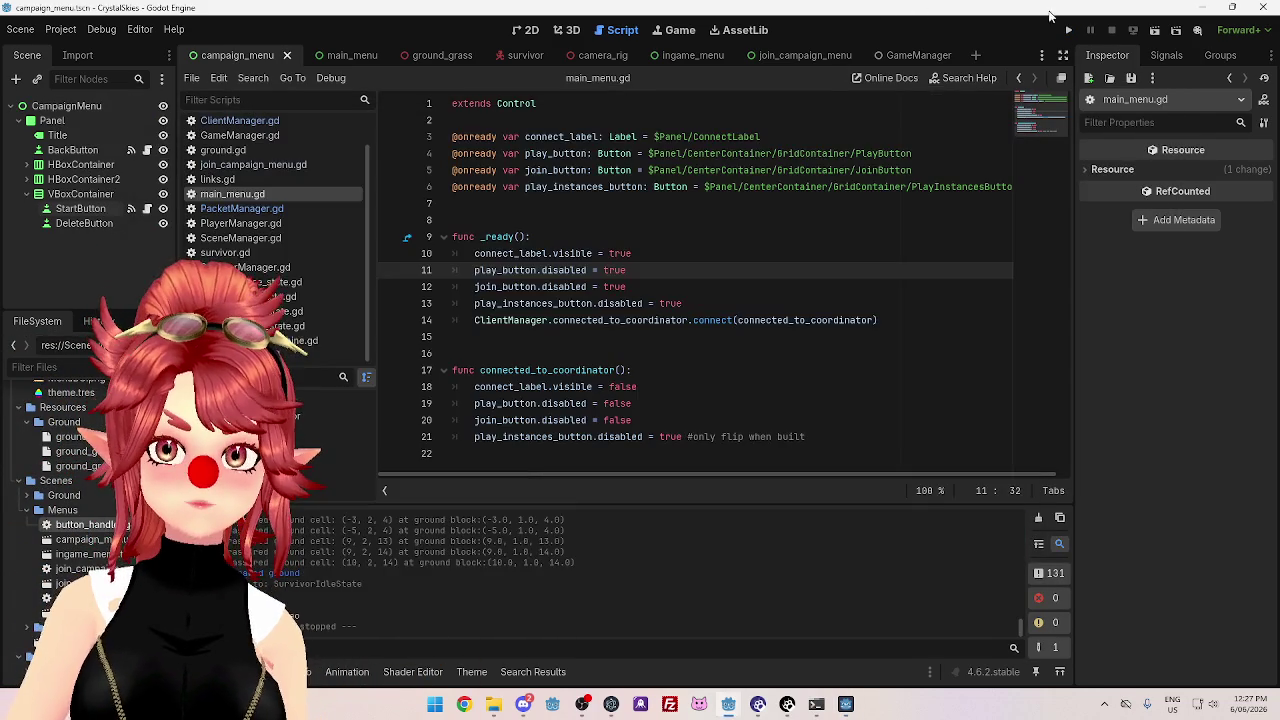
# - Relaunch, search for the lobby by its code, and select the lobby_code_response output line
pyautogui.click(1090, 30)
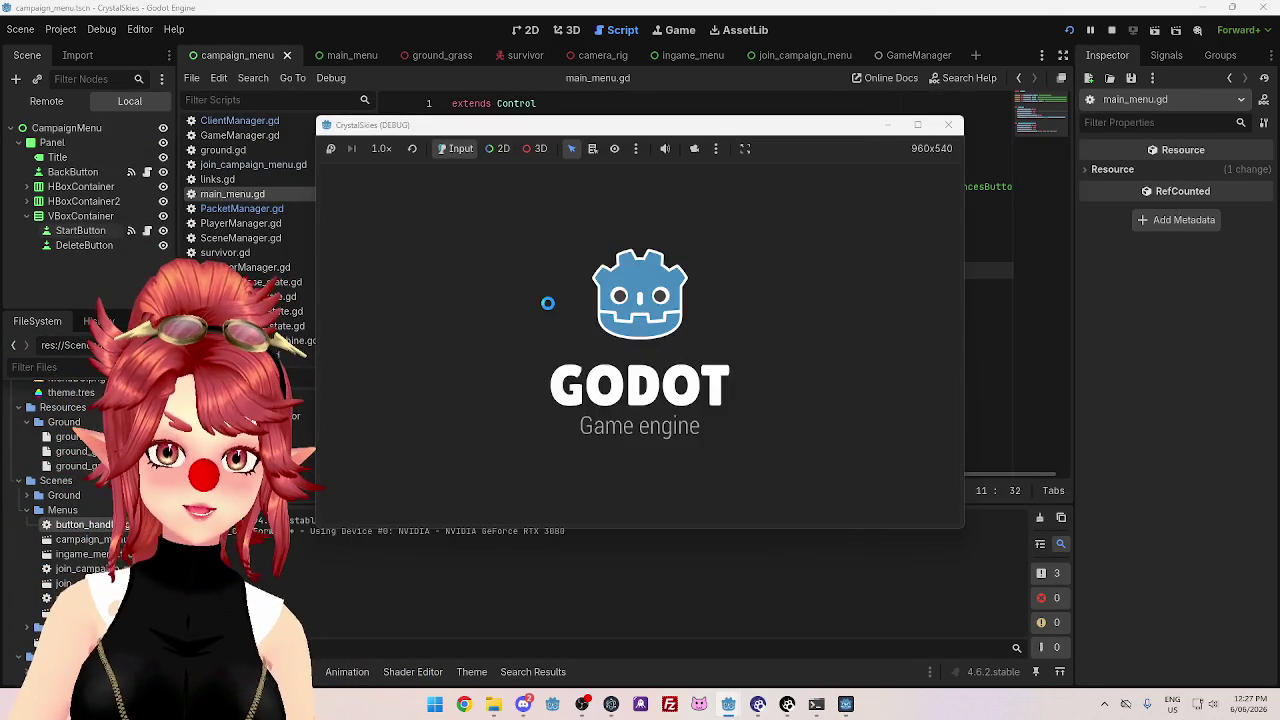
pyautogui.click(584, 361)
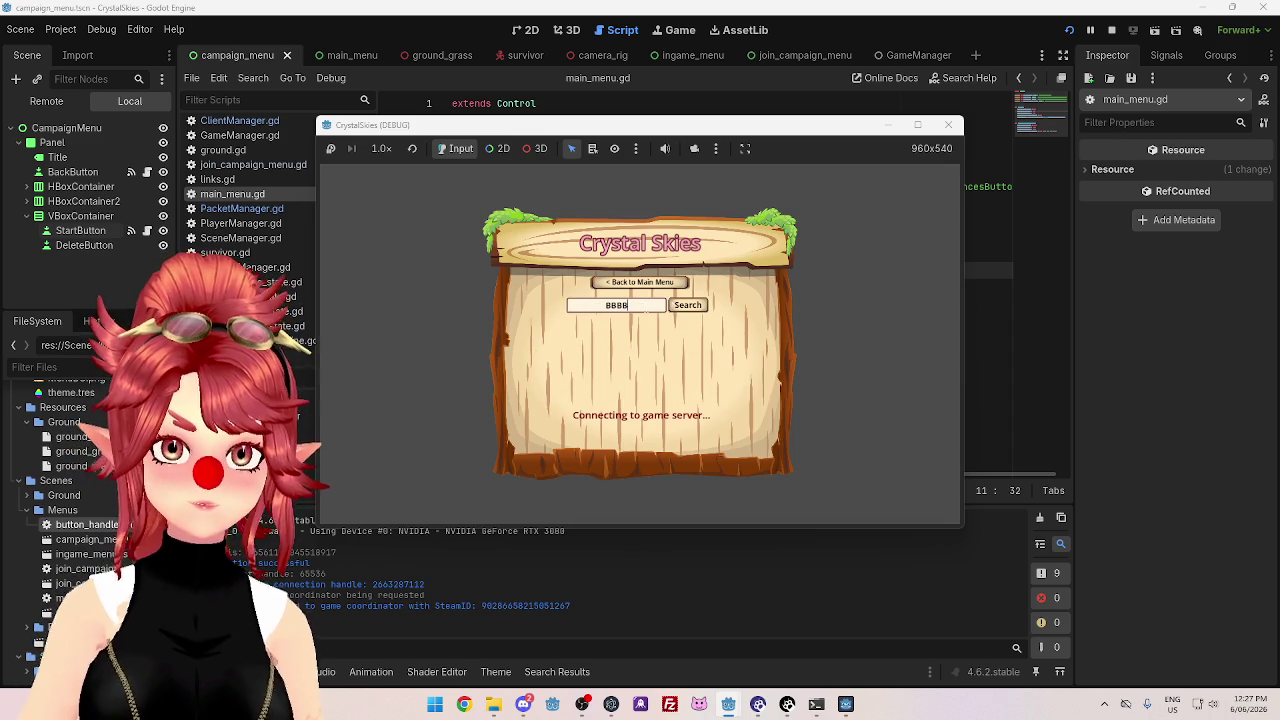
pyautogui.click(690, 307)
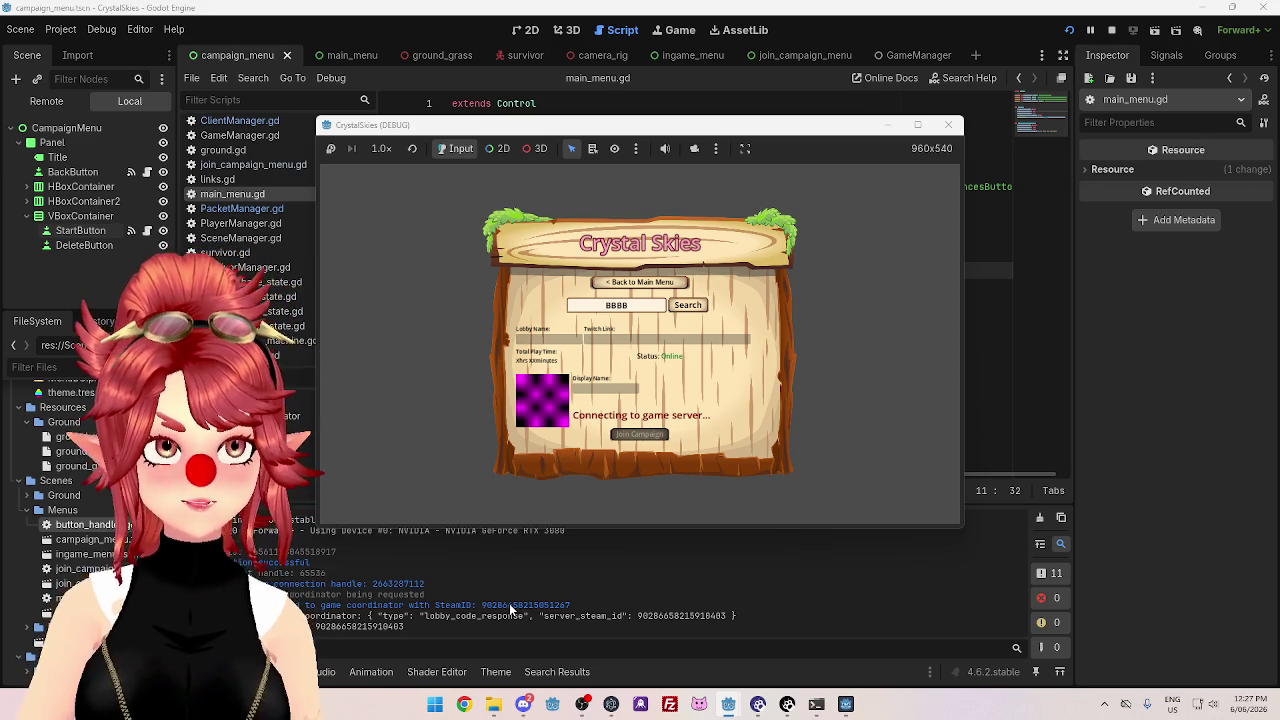
pyautogui.click(817, 706)
pyautogui.click(817, 706)
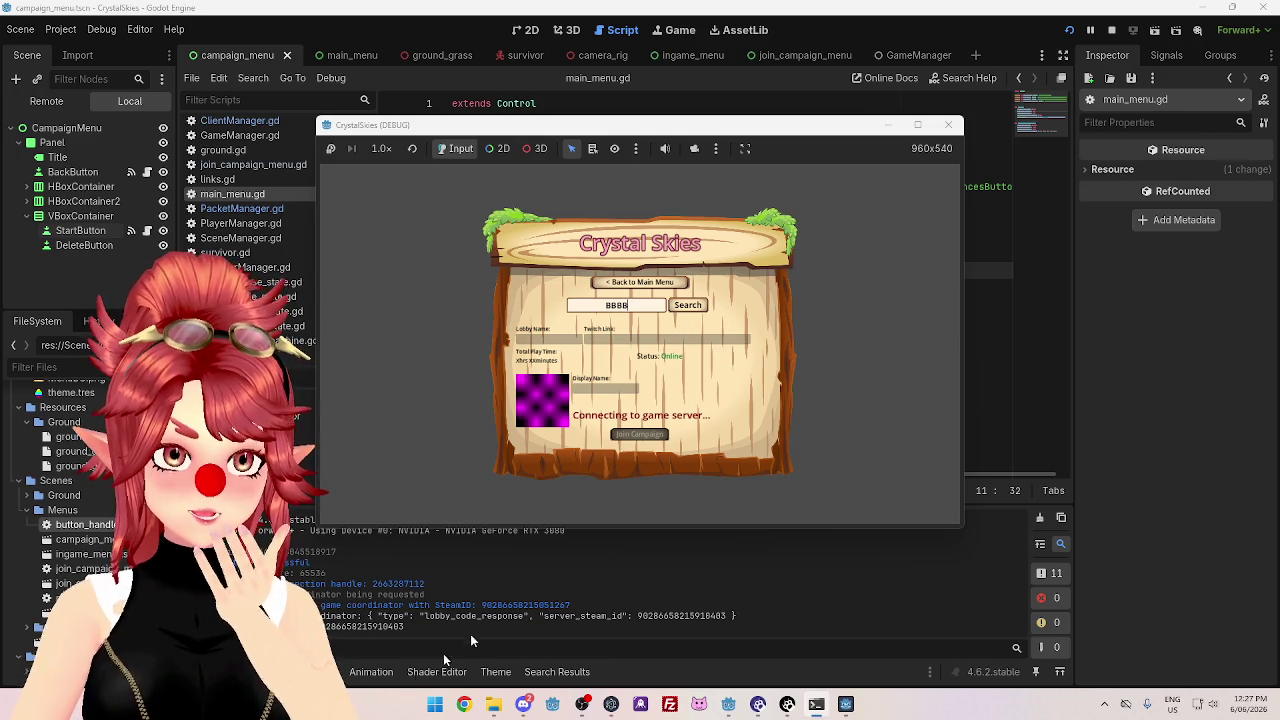
pyautogui.tripleClick(530, 615)
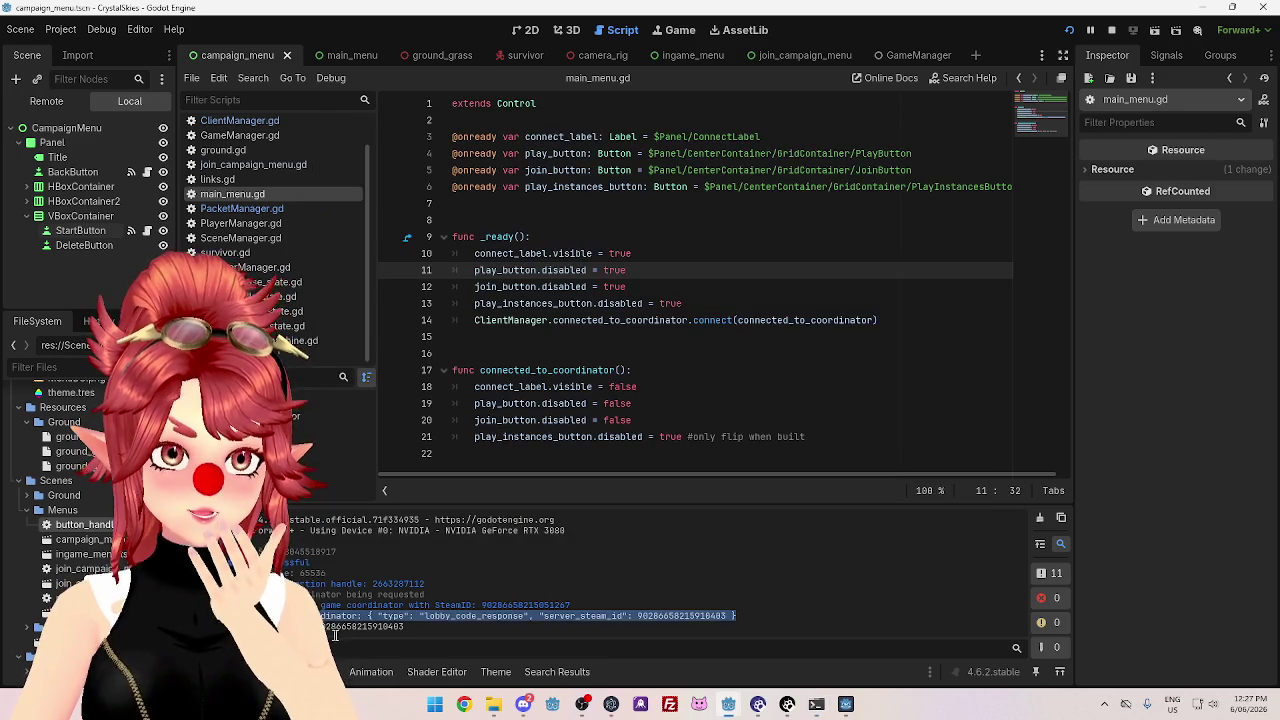
# - Select the server Steam ID in the output, stop the game, and review ClientManager.gd
pyautogui.doubleClick(397, 628)
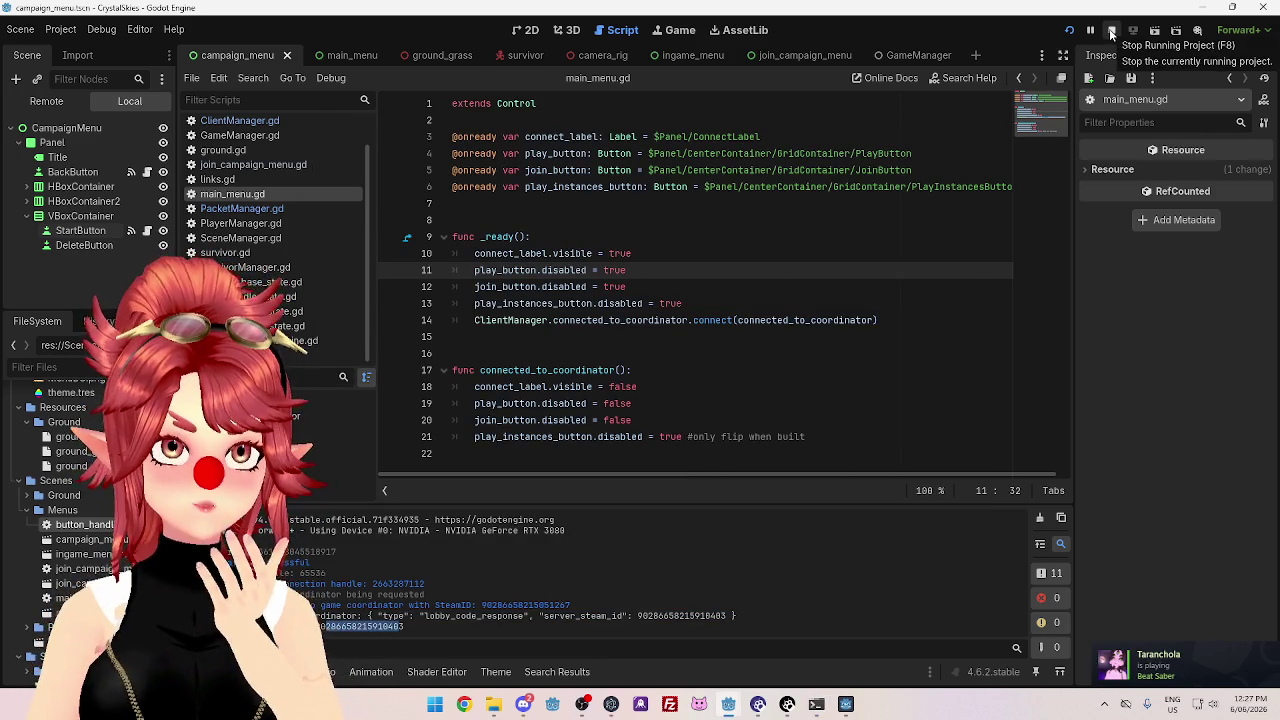
pyautogui.click(1111, 33)
pyautogui.click(257, 122)
pyautogui.scroll(-15, 636, 375)
pyautogui.scroll(-6, 636, 375)
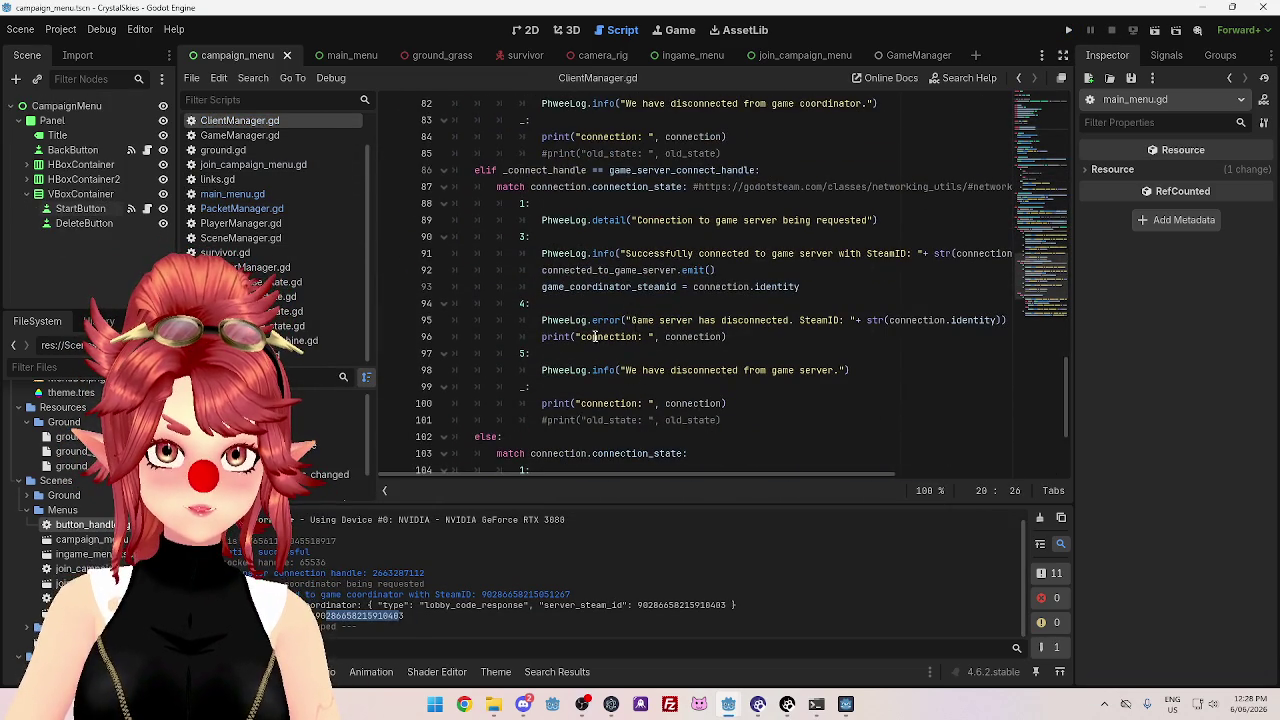
pyautogui.scroll(5, 746, 290)
# - In PacketManager.gd, jump from the valid_lobby emit line to its signal declaration
pyautogui.click(241, 208)
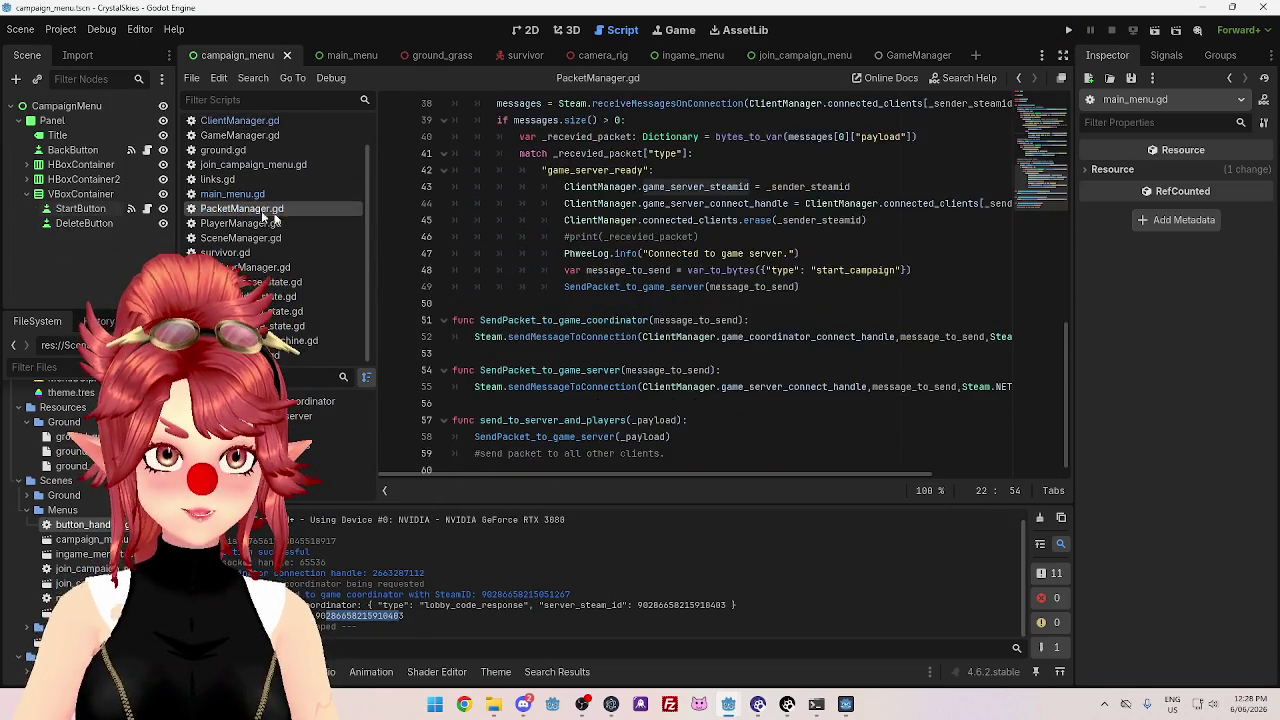
pyautogui.scroll(3, 557, 184)
pyautogui.scroll(-1, 600, 256)
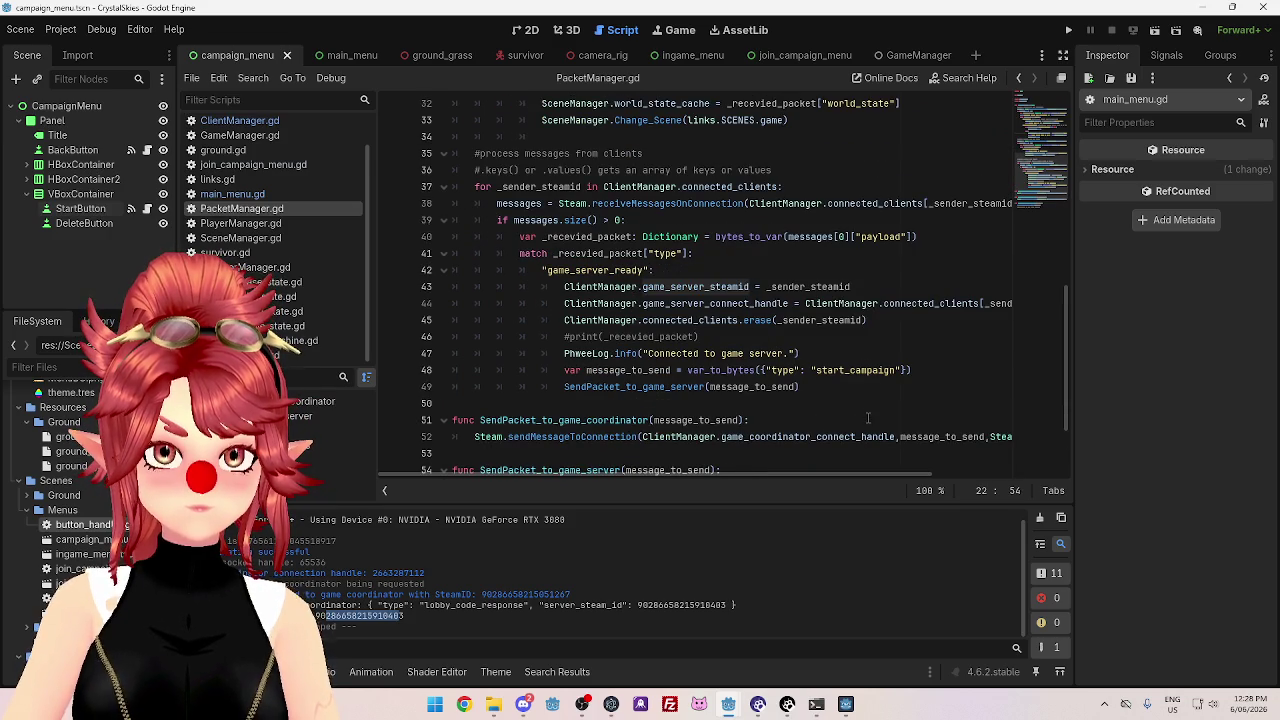
pyautogui.scroll(8, 578, 278)
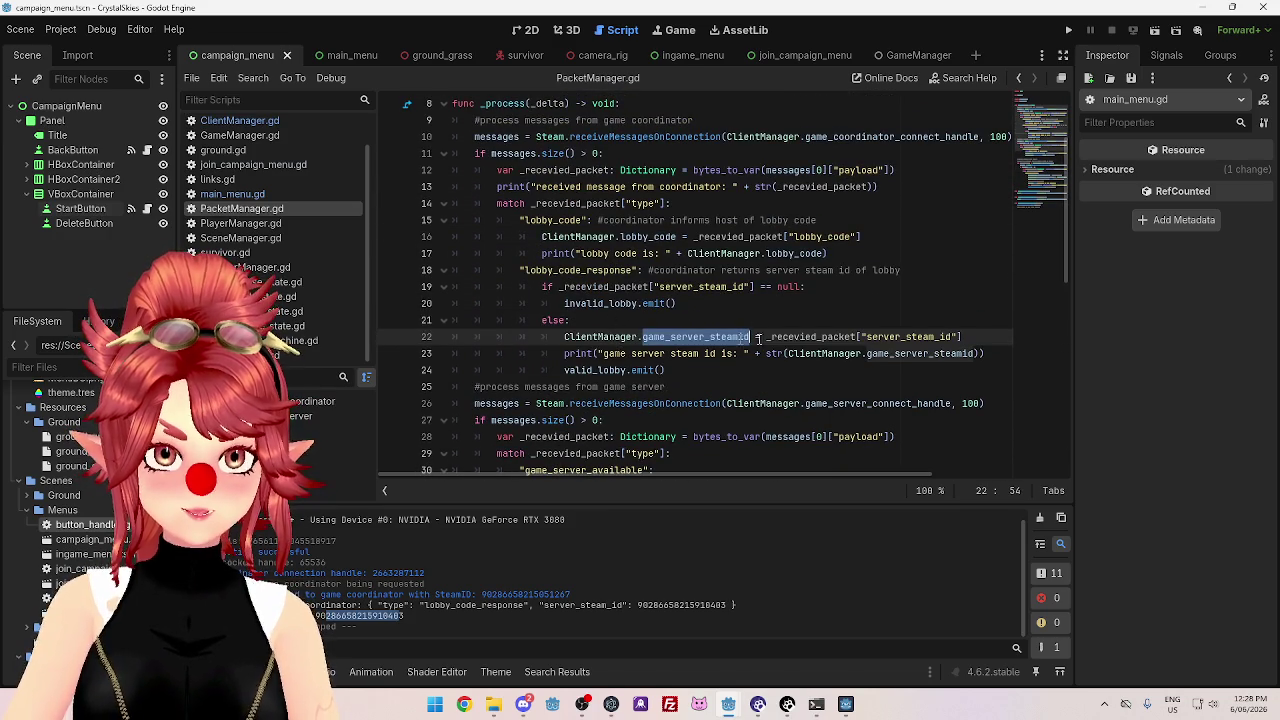
pyautogui.click(668, 371)
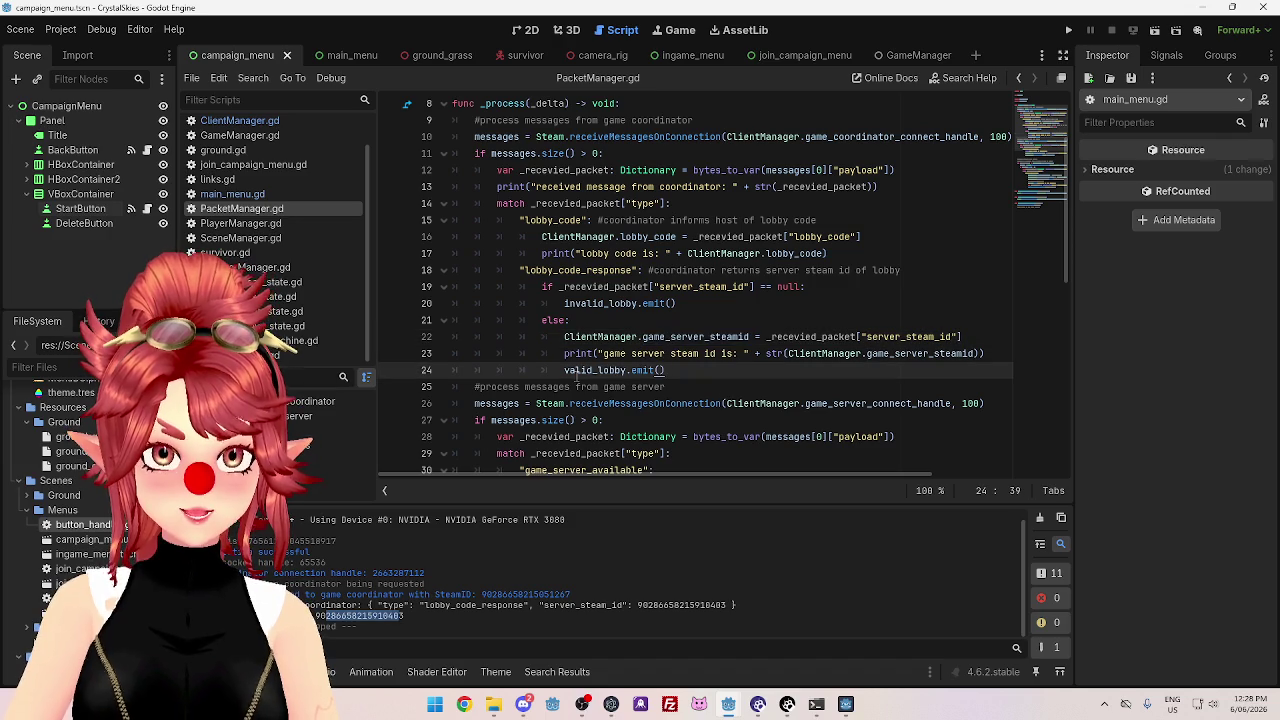
pyautogui.keyDown('ctrl'); pyautogui.click(609, 371); pyautogui.keyUp('ctrl')
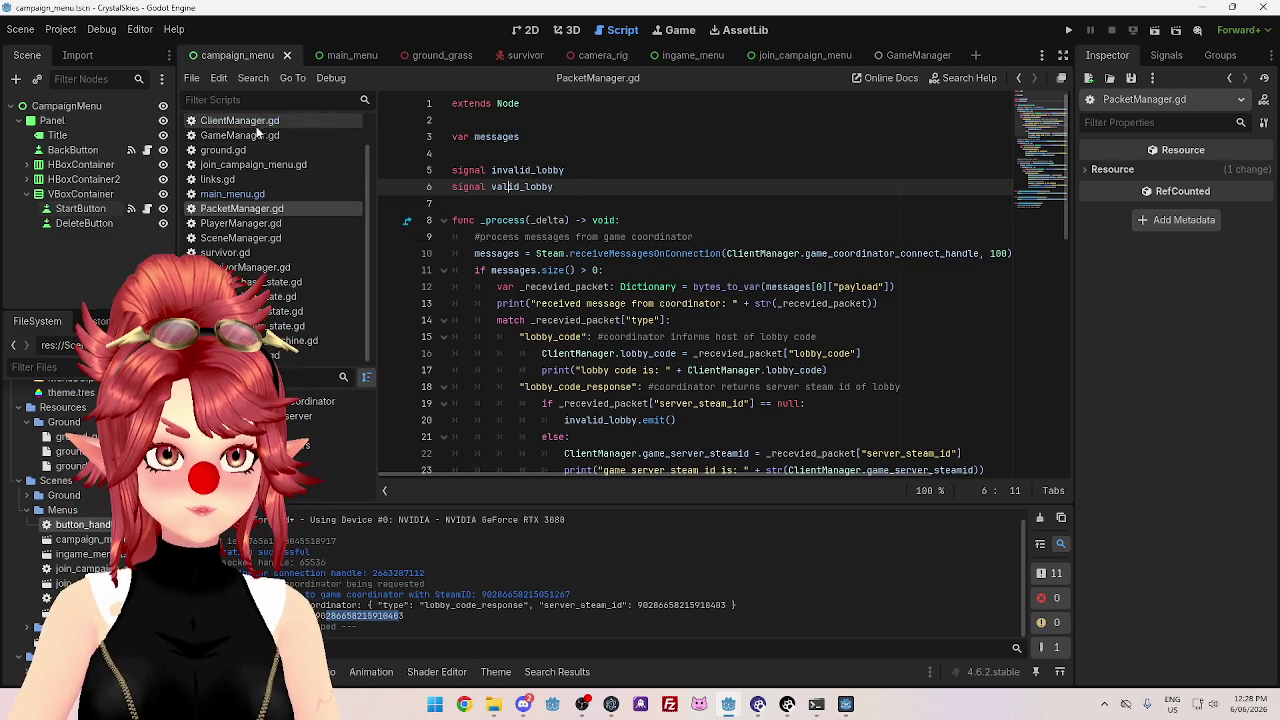
# - Copy invalid_lobby's '#used in' comment onto the valid_lobby signal in PacketManager.gd
pyautogui.click(251, 165)
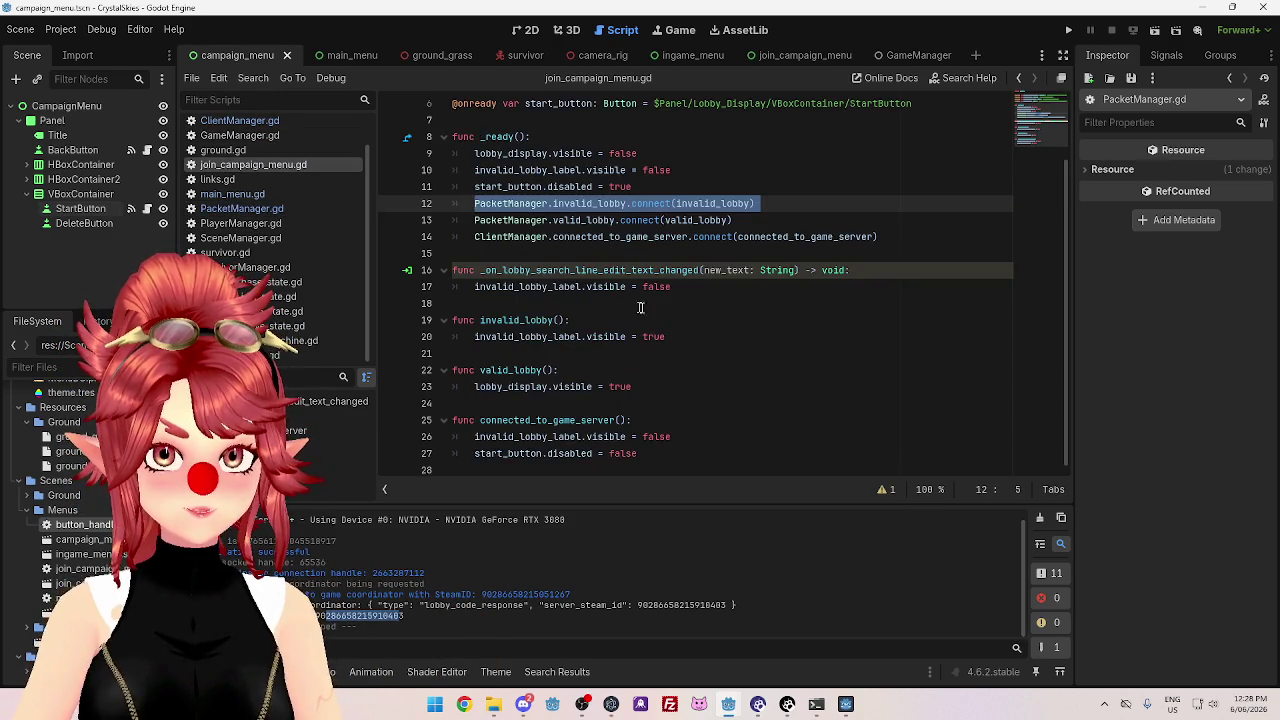
pyautogui.scroll(2, 628, 302)
pyautogui.scroll(-1, 640, 332)
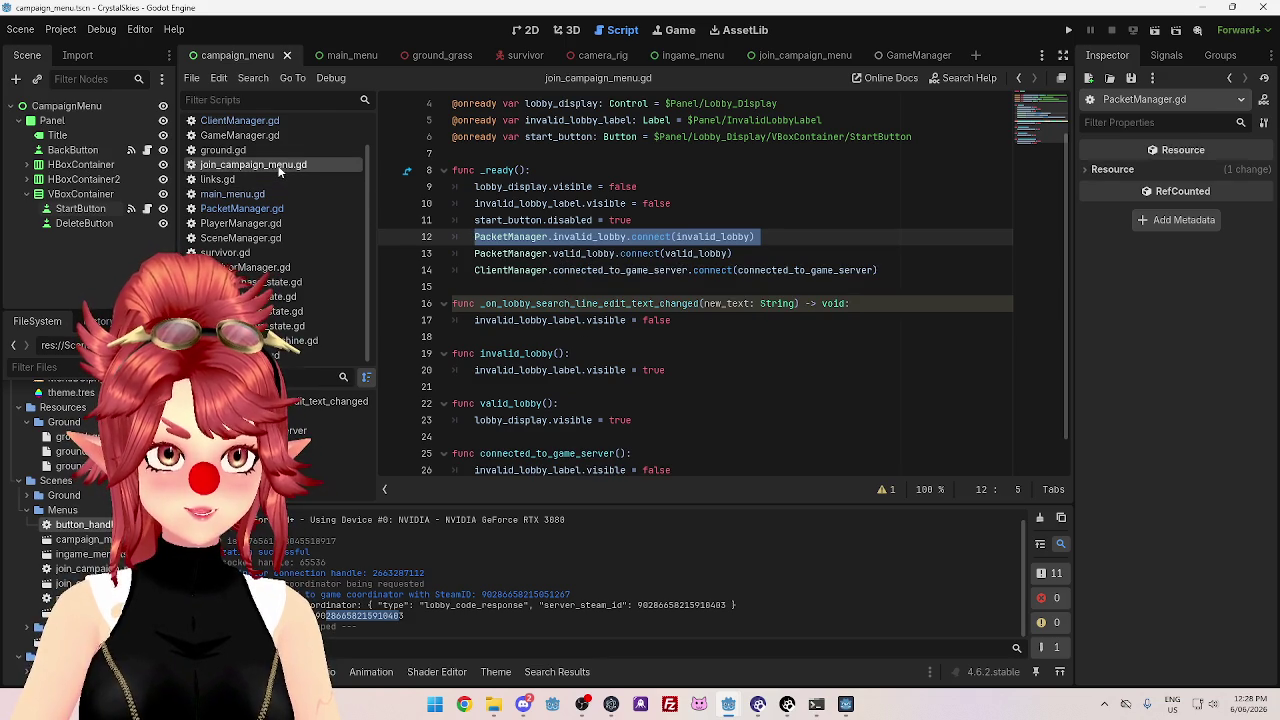
pyautogui.click(270, 208)
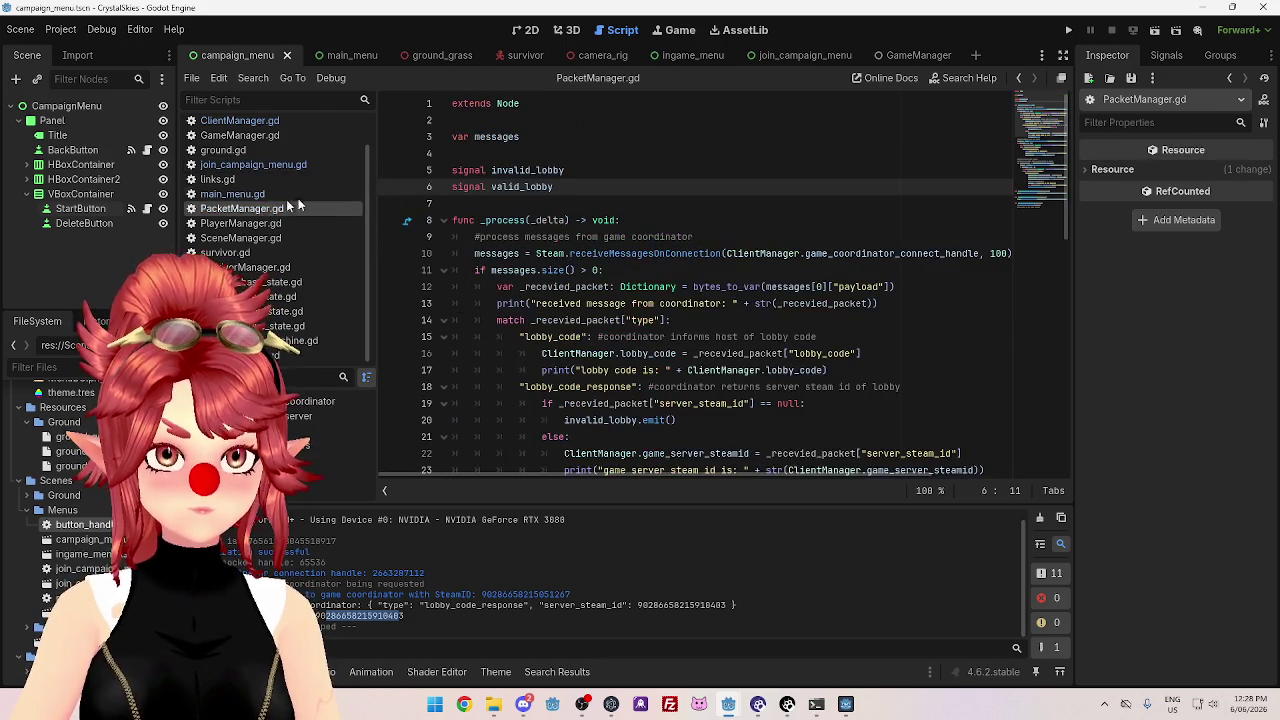
pyautogui.click(597, 171)
pyautogui.write('#used in: join_campaign_menu')
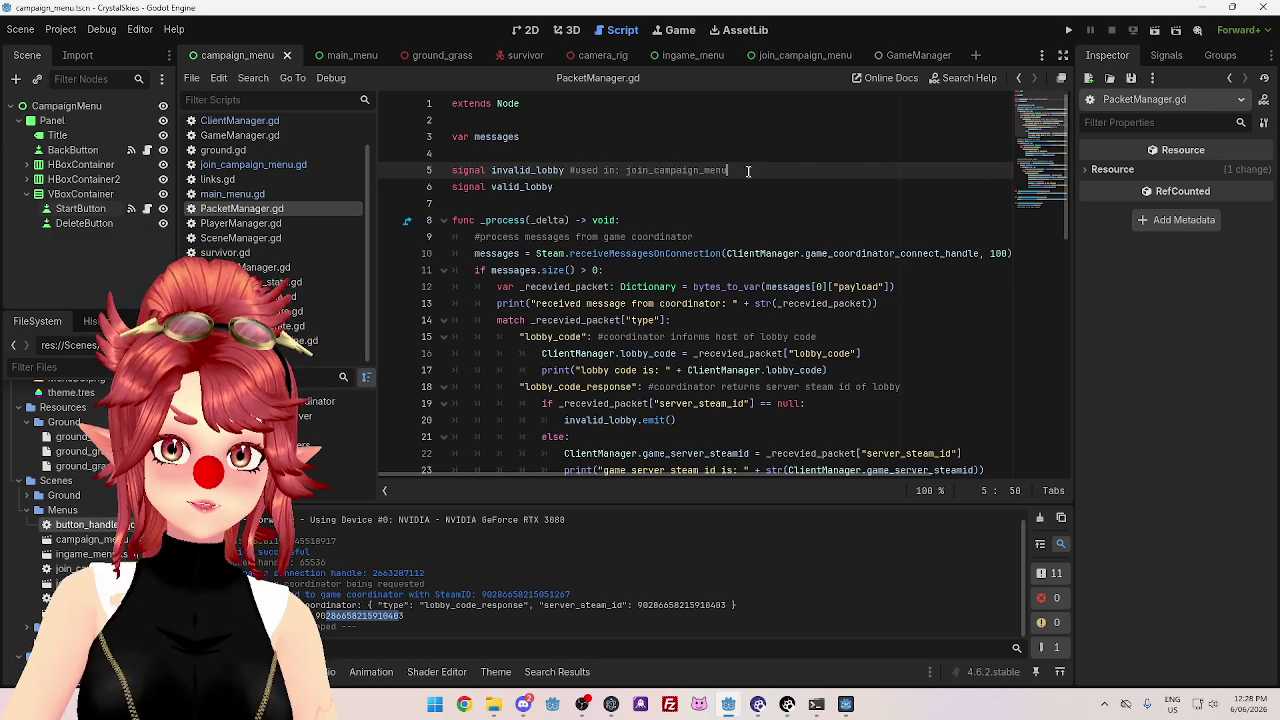
pyautogui.moveTo(748, 171); pyautogui.dragTo(566, 171)
pyautogui.hotkey('ctrl', 'c')
pyautogui.click(596, 186)
pyautogui.hotkey('ctrl', 'v')
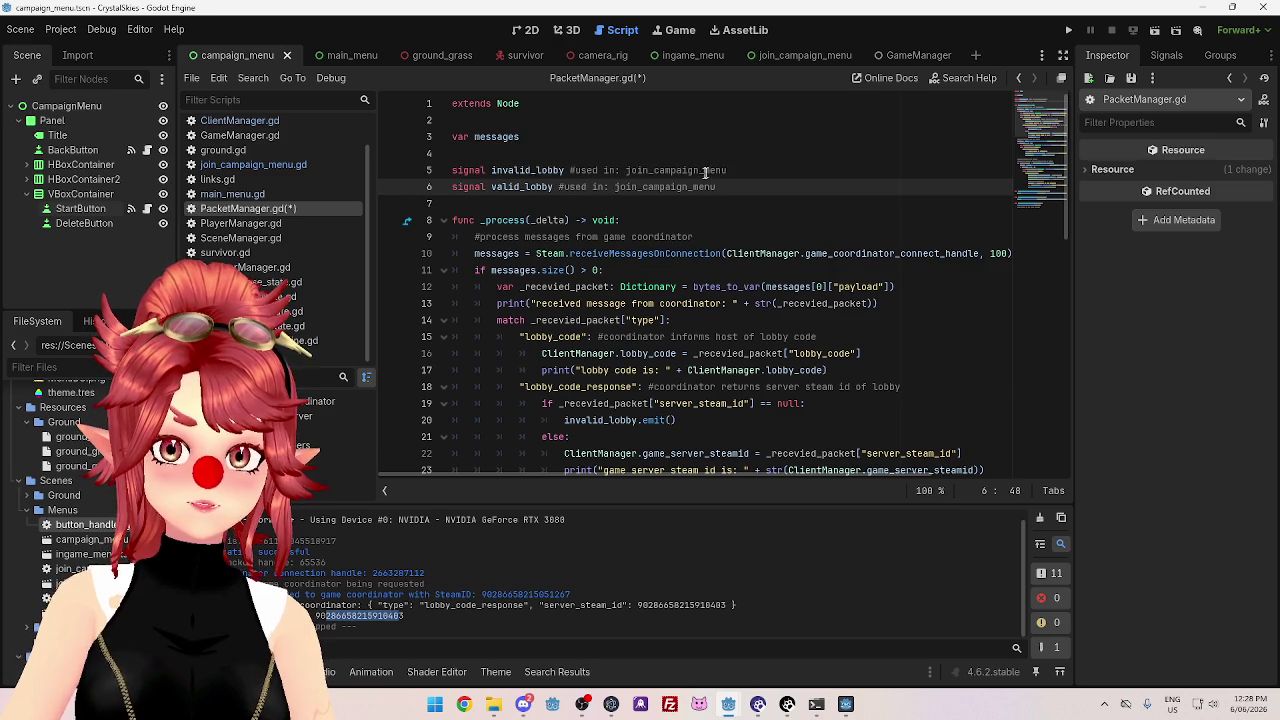
# - Annotate a ClientManager.gd signal with '#used in: join_campaign_menu'
pyautogui.click(248, 164)
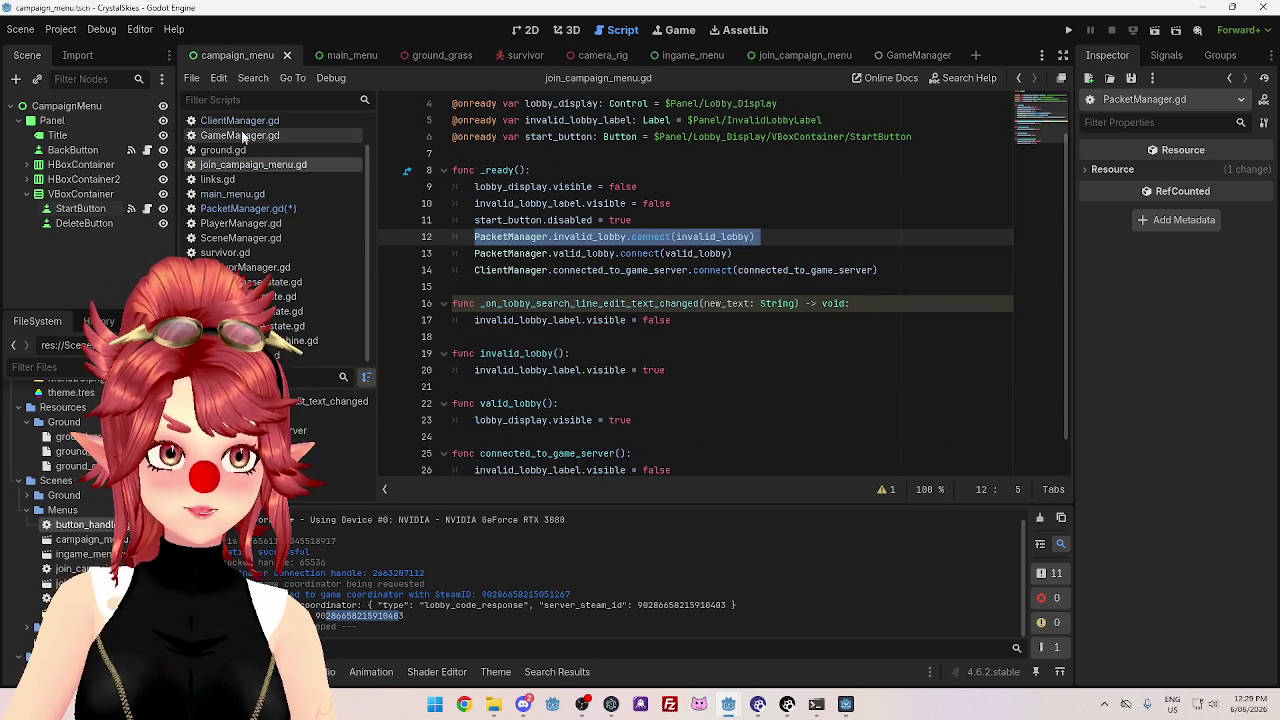
pyautogui.click(243, 122)
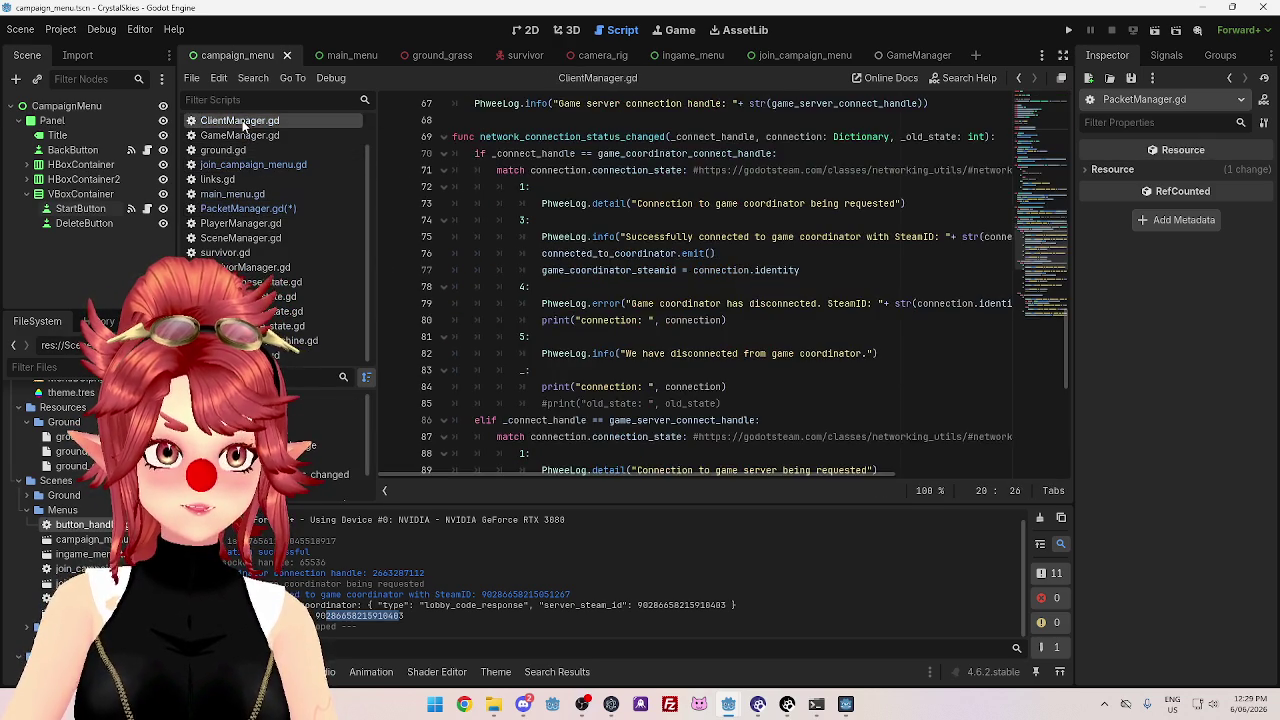
pyautogui.scroll(20, 690, 255)
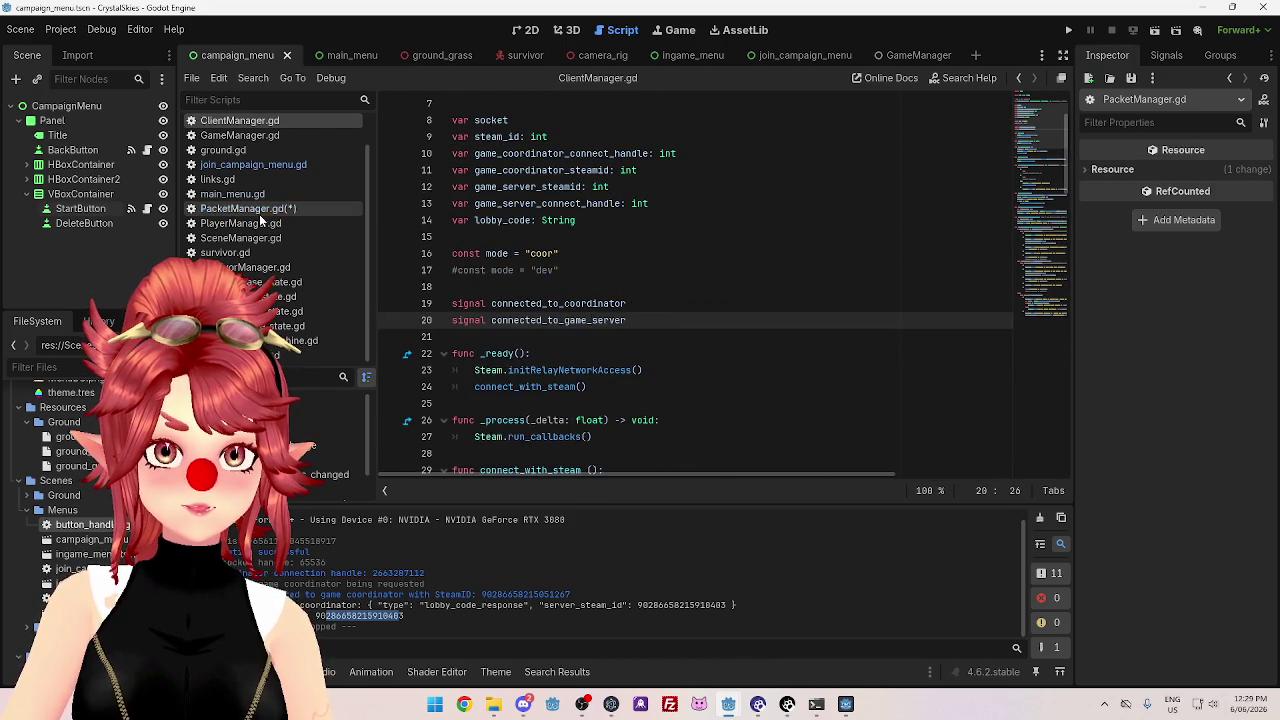
pyautogui.click(245, 208)
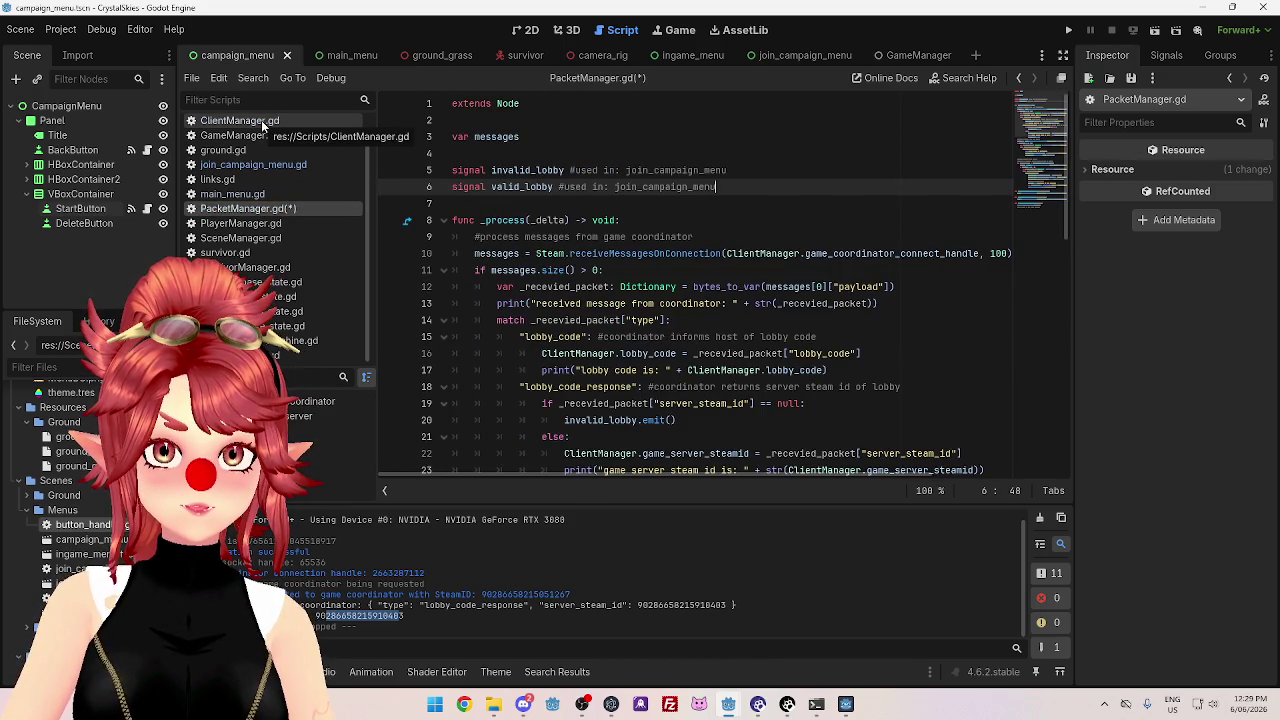
pyautogui.click(259, 164)
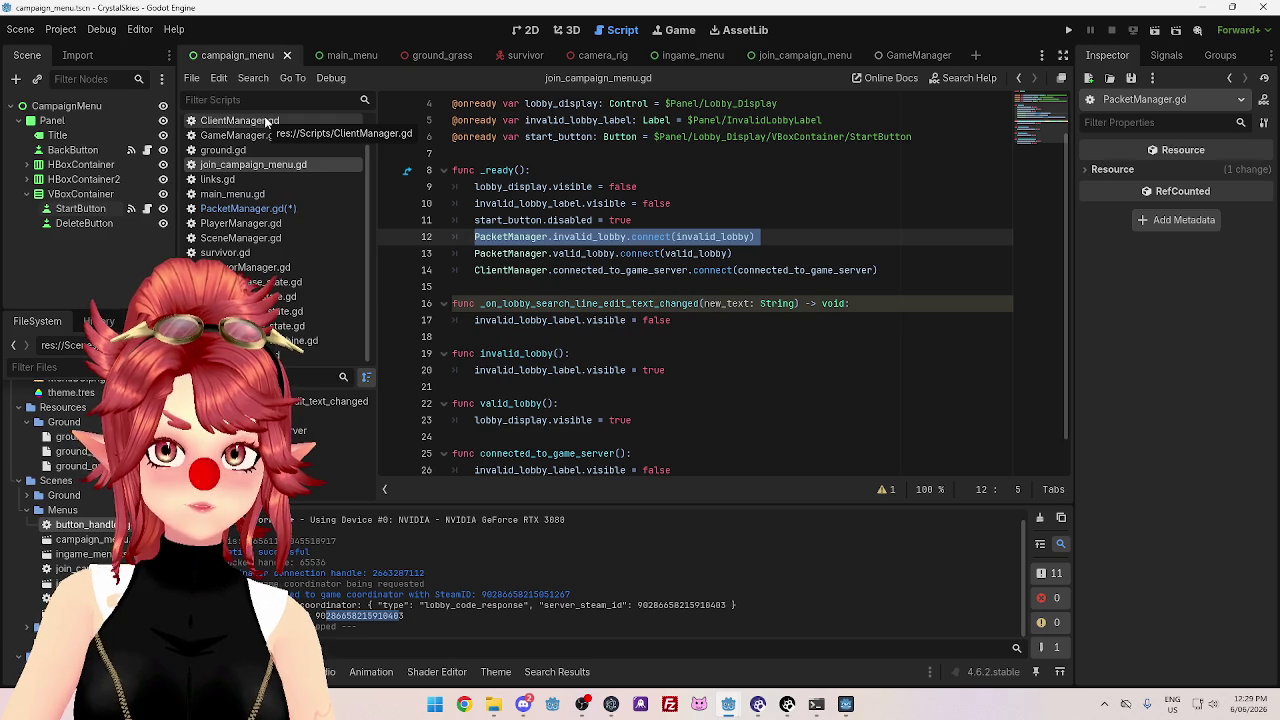
pyautogui.click(267, 121)
pyautogui.write('#used in: join_campaign_menu')
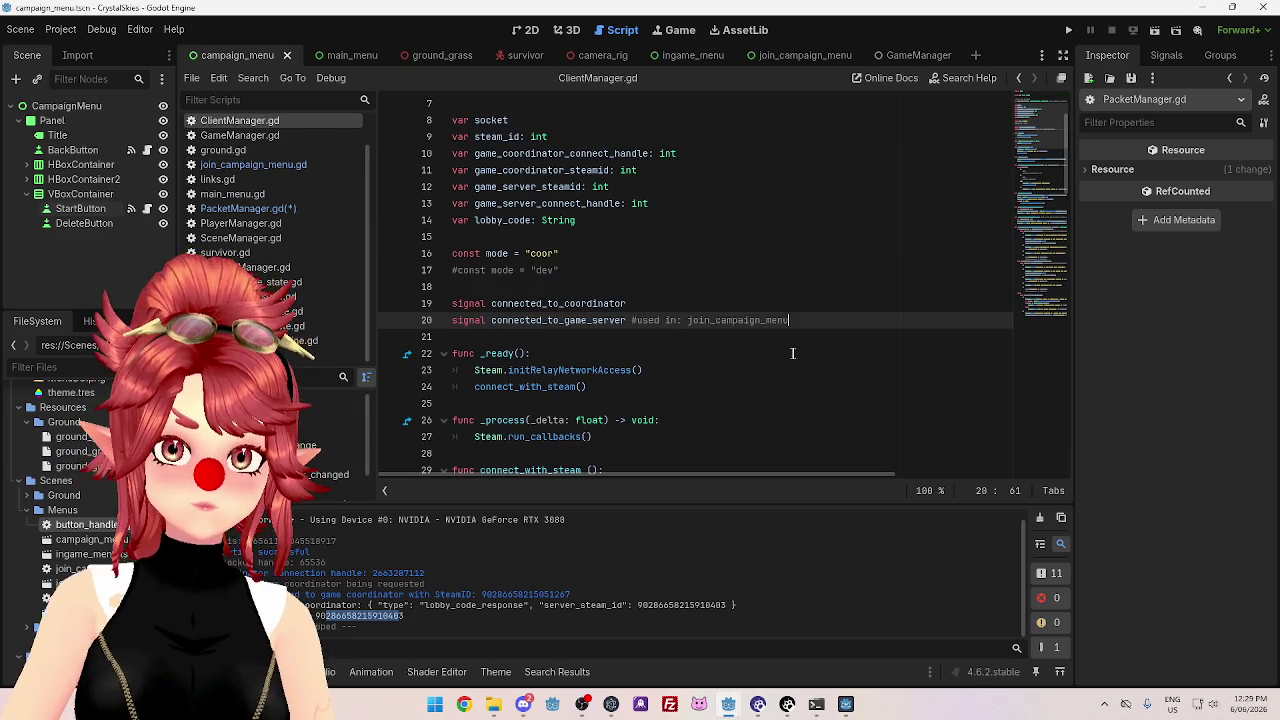
# - Give connected_to_coordinator a '#used in: main_menu' comment and save the scripts
pyautogui.click(255, 194)
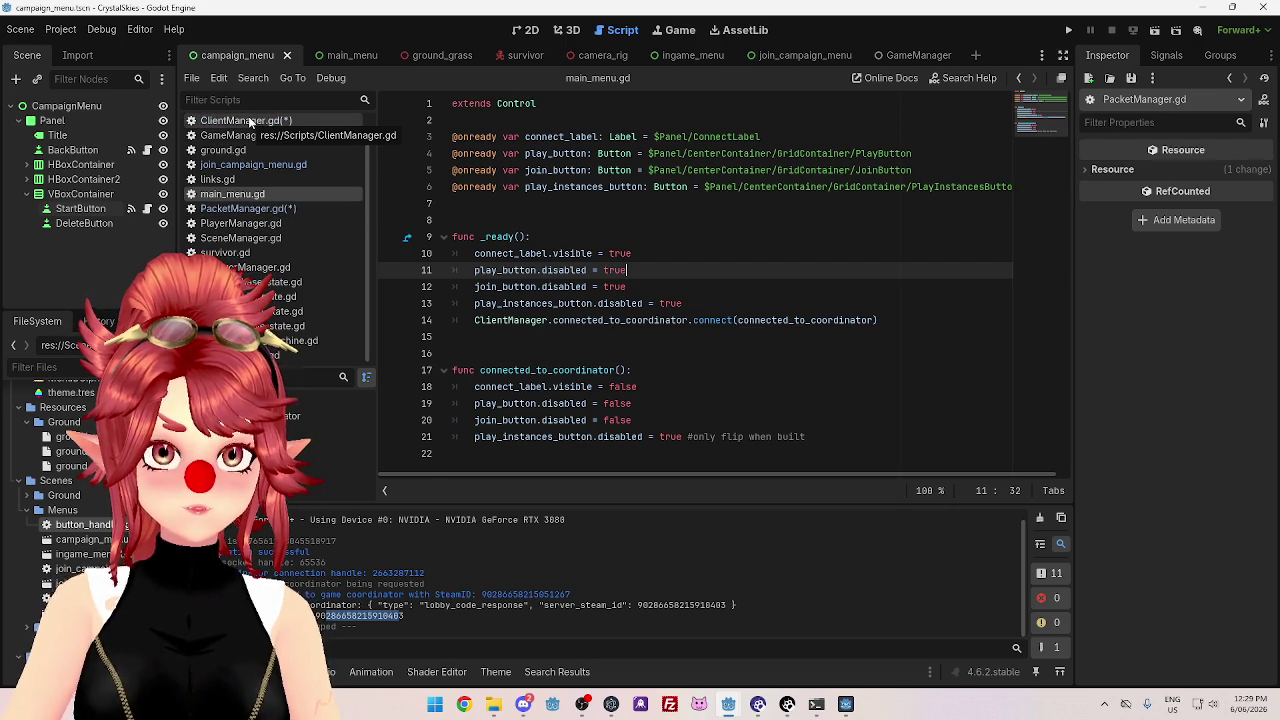
pyautogui.click(250, 121)
pyautogui.press('Up')
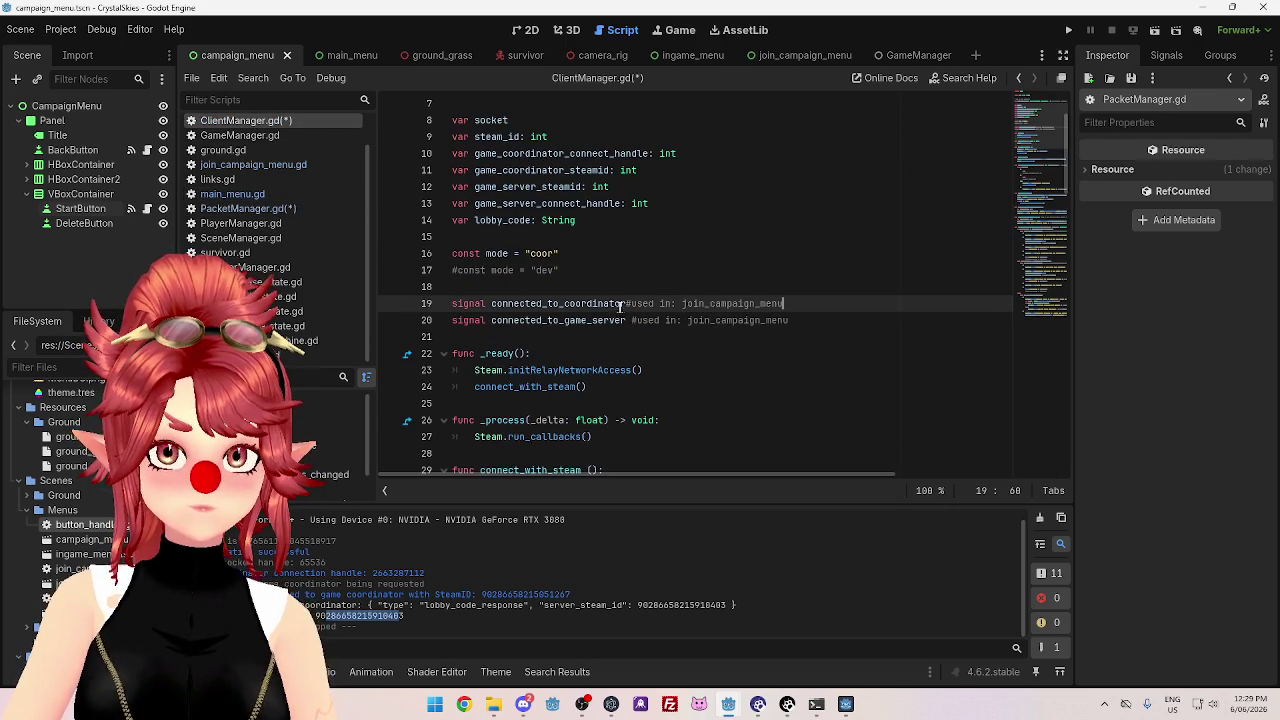
pyautogui.moveTo(687, 303); pyautogui.dragTo(757, 303)
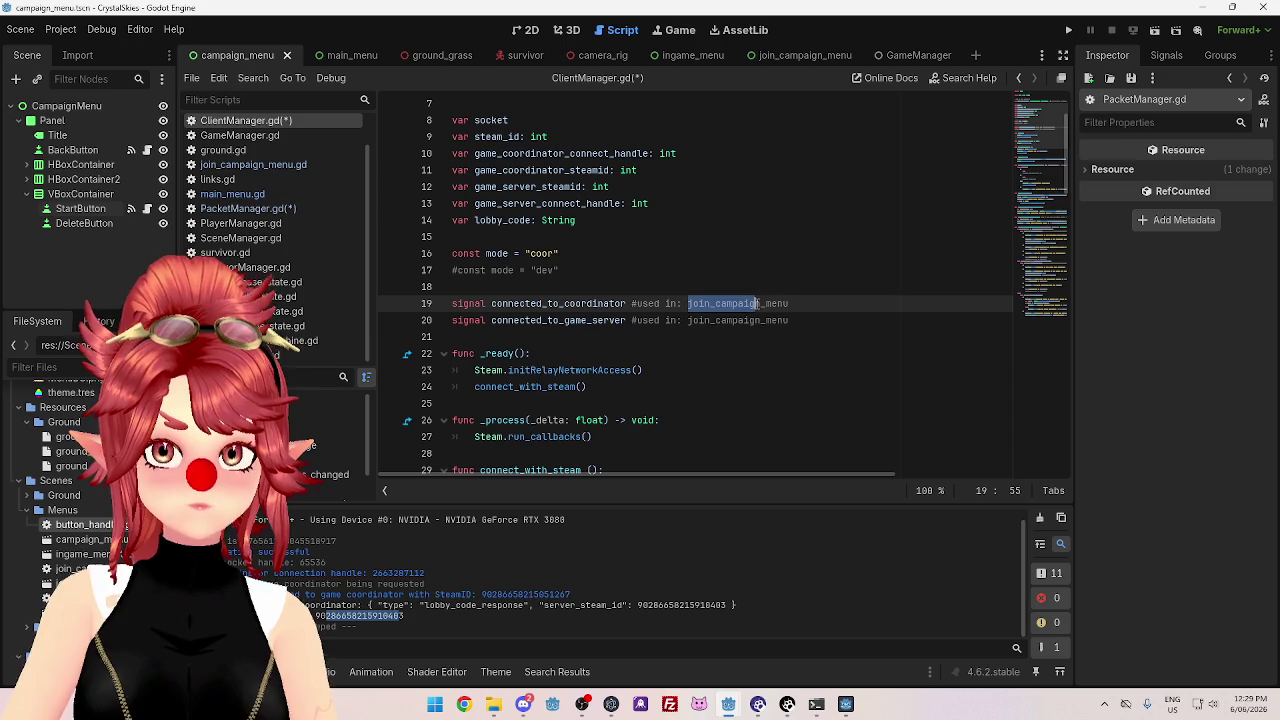
pyautogui.write('main')
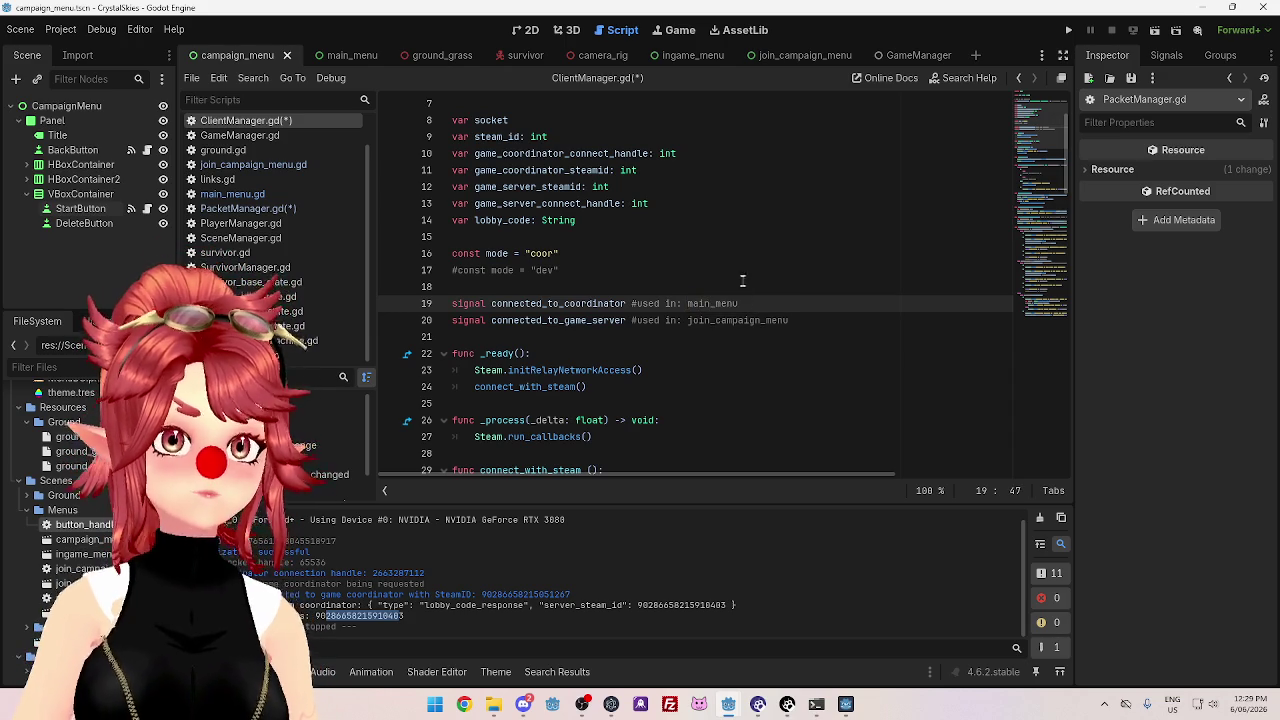
pyautogui.click(742, 241)
pyautogui.hotkey('ctrl', 's')
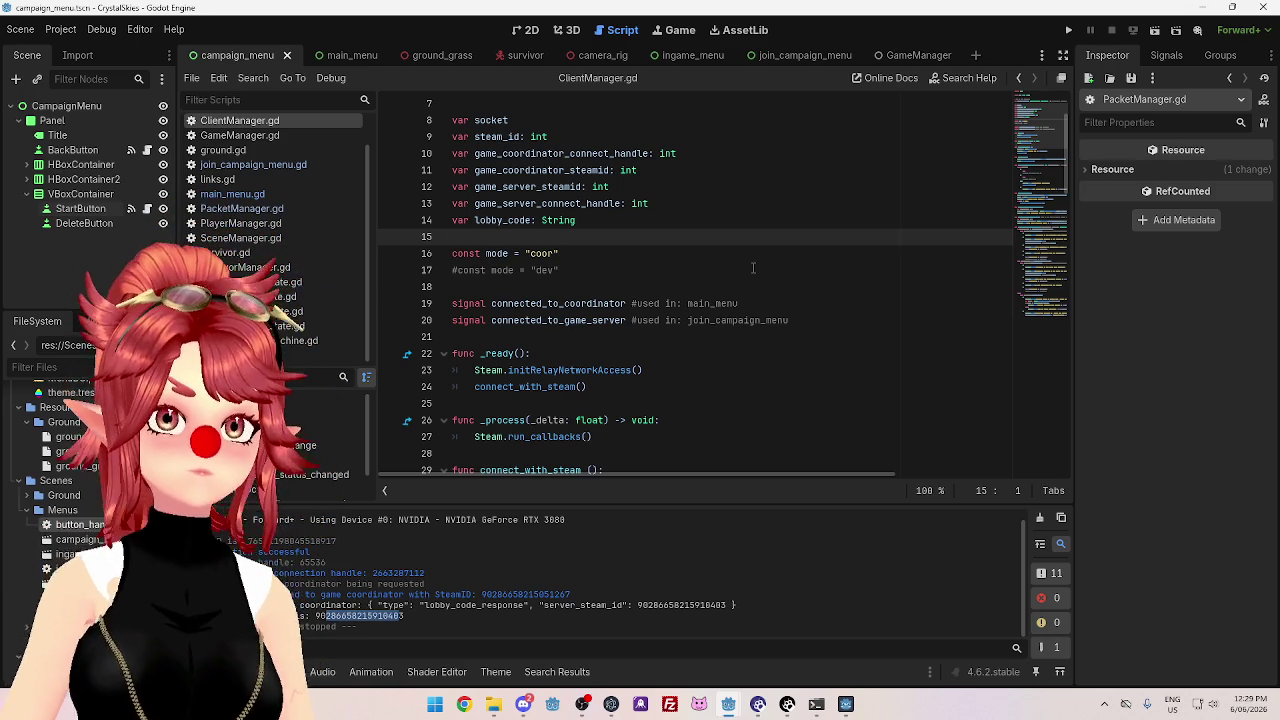
pyautogui.scroll(-5, 587, 270)
pyautogui.scroll(4, 585, 289)
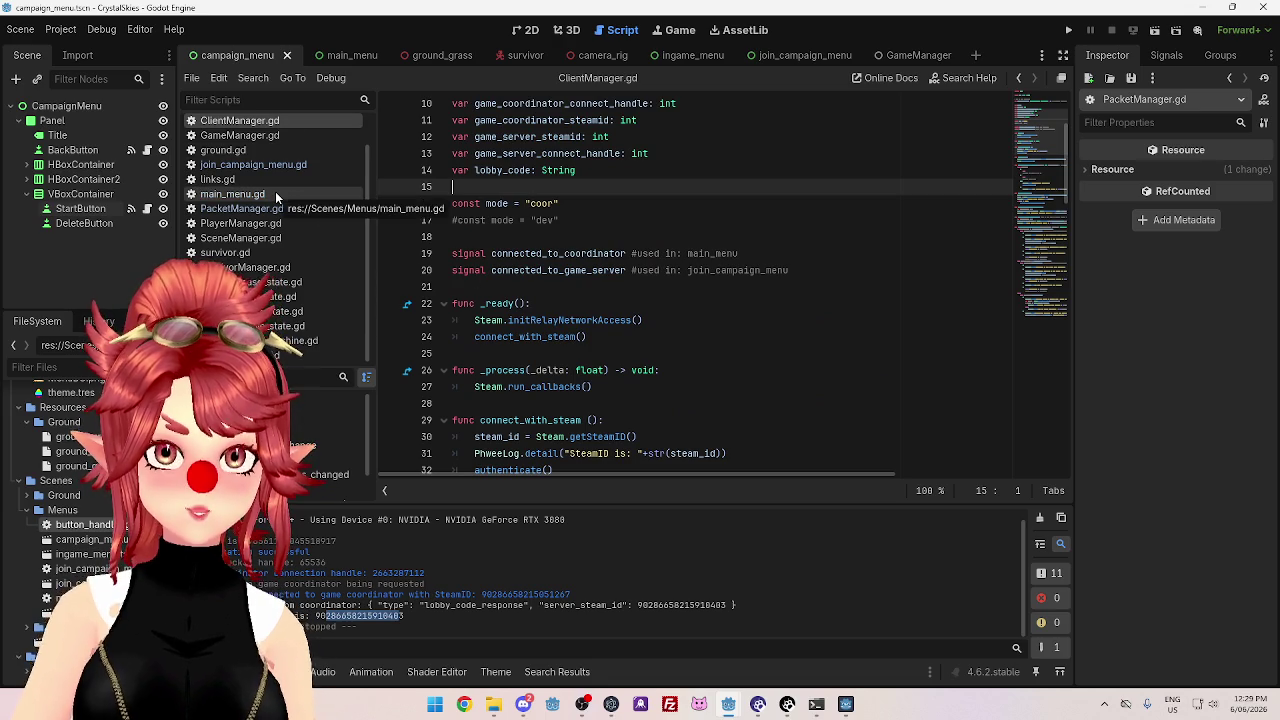
pyautogui.click(240, 135)
pyautogui.click(240, 120)
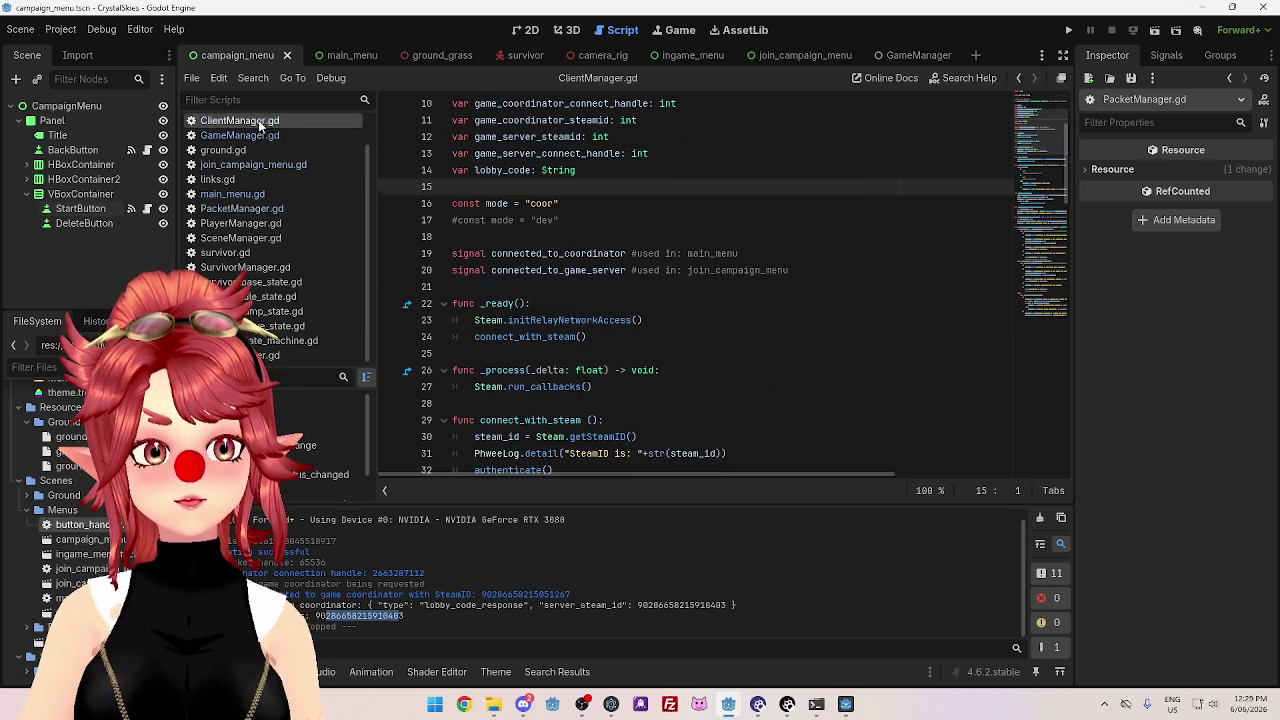
pyautogui.scroll(-5, 683, 316)
pyautogui.scroll(-4, 683, 316)
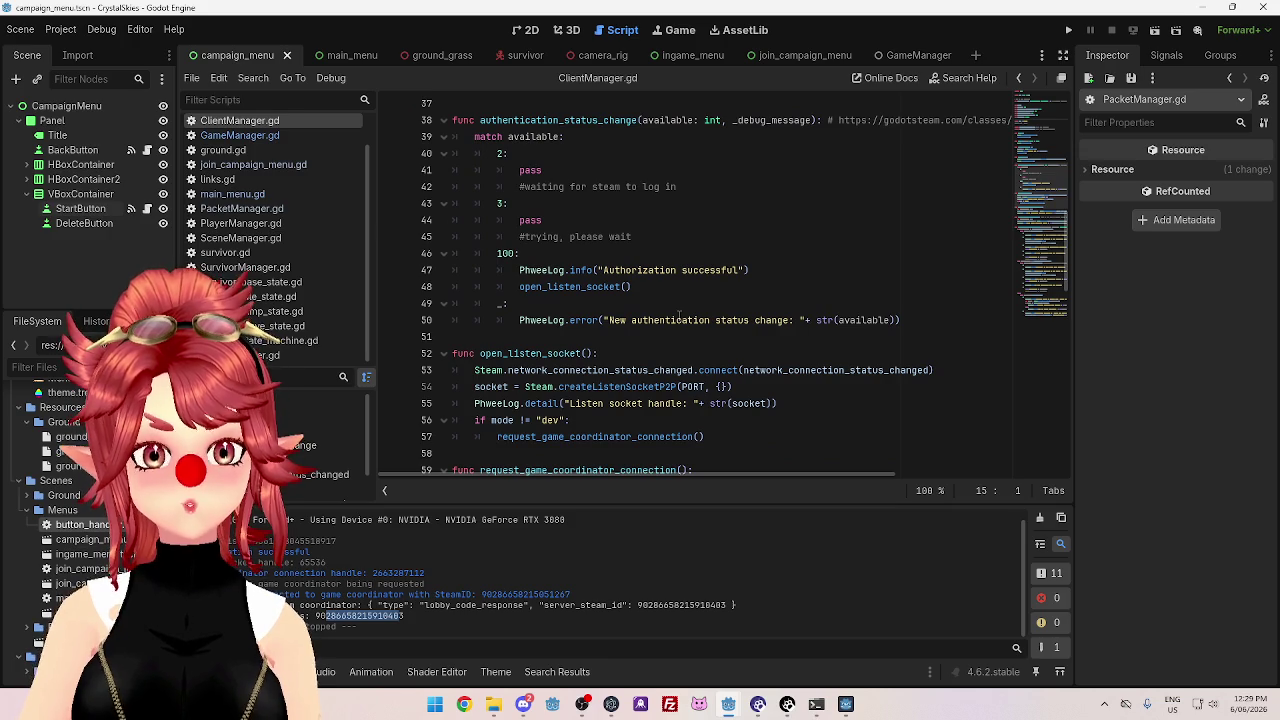
pyautogui.scroll(-2, 678, 316)
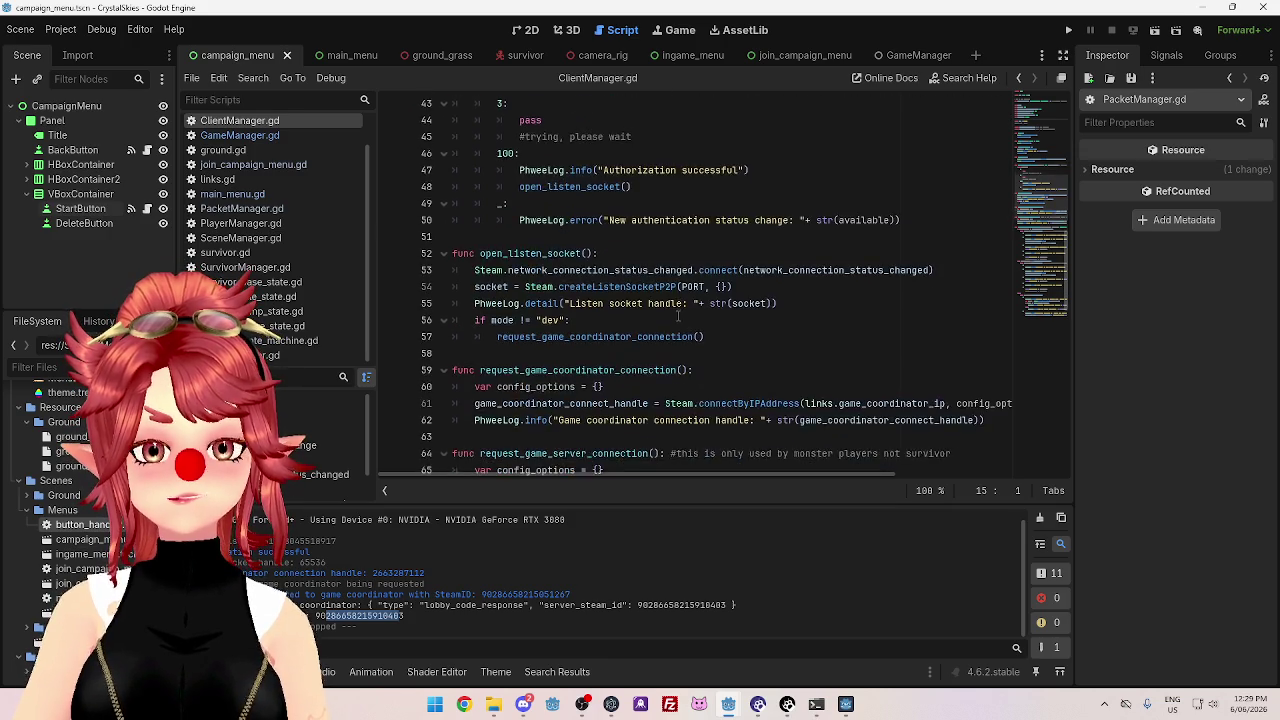
pyautogui.scroll(4, 678, 316)
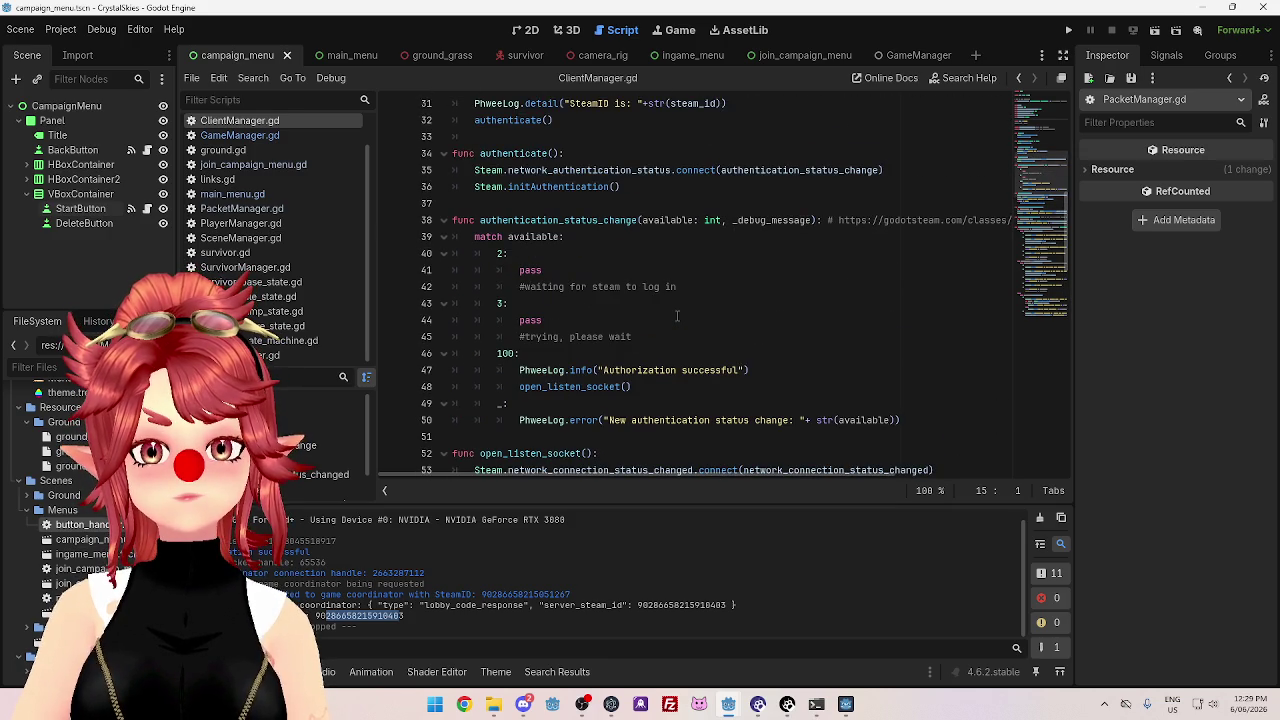
pyautogui.scroll(10, 676, 316)
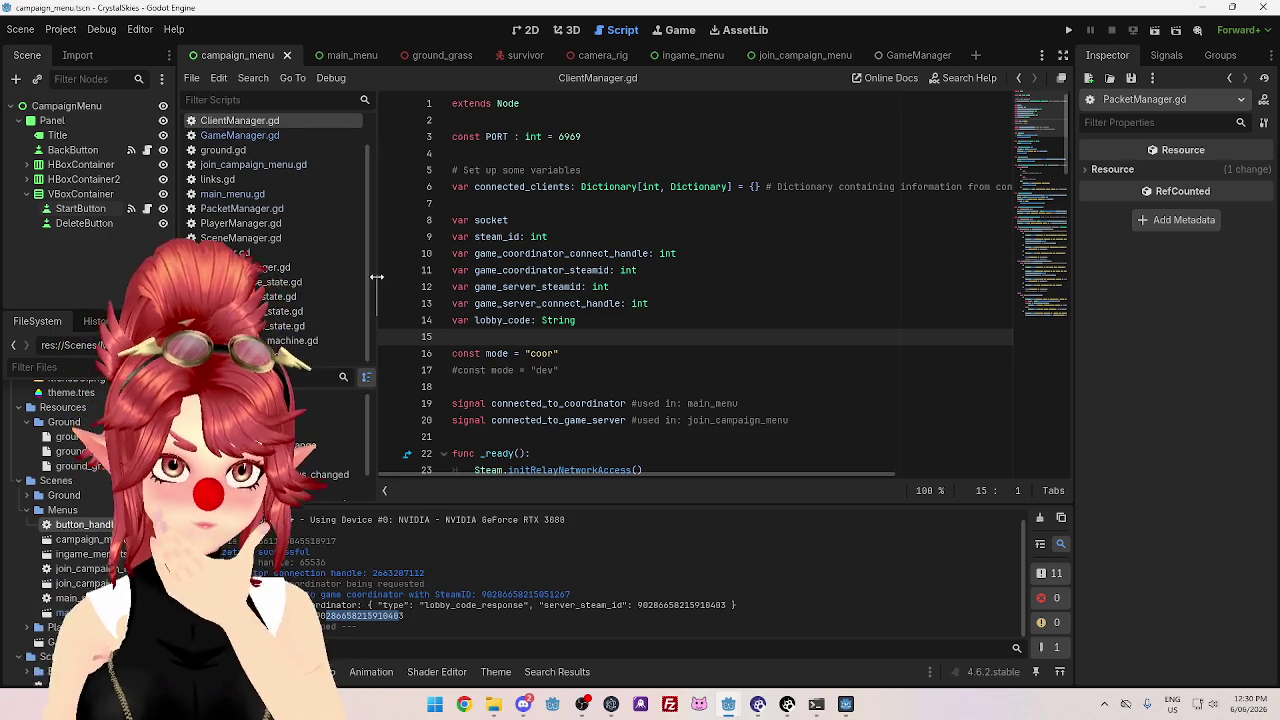
pyautogui.click(241, 208)
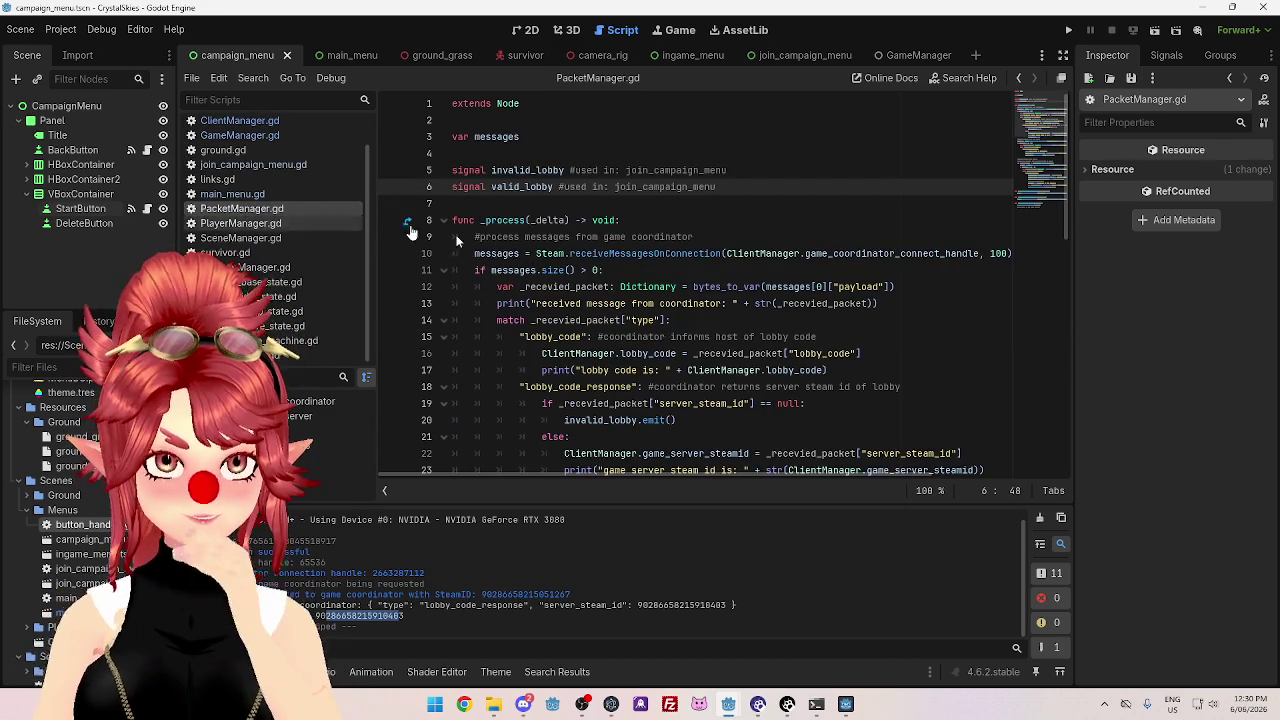
# - Select valid_lobby on the emit line 24 and go to its signal declaration
pyautogui.scroll(-8, 614, 335)
pyautogui.scroll(5, 568, 282)
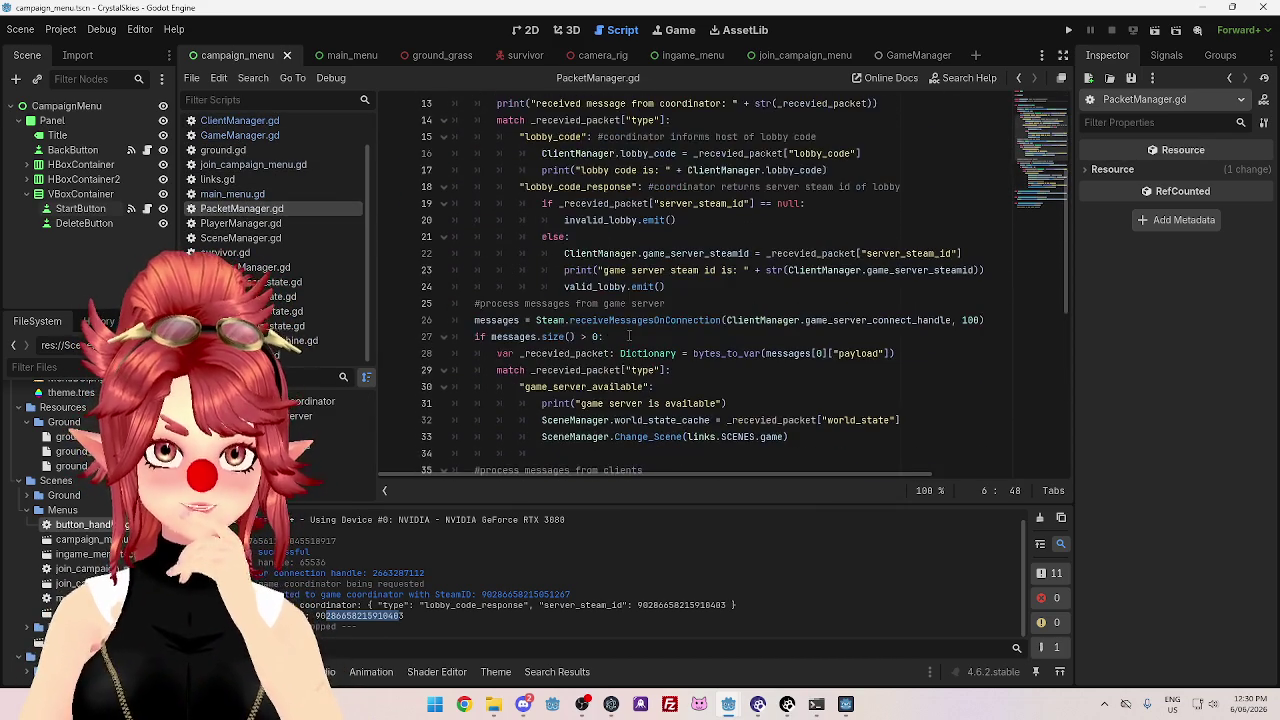
pyautogui.doubleClick(568, 287)
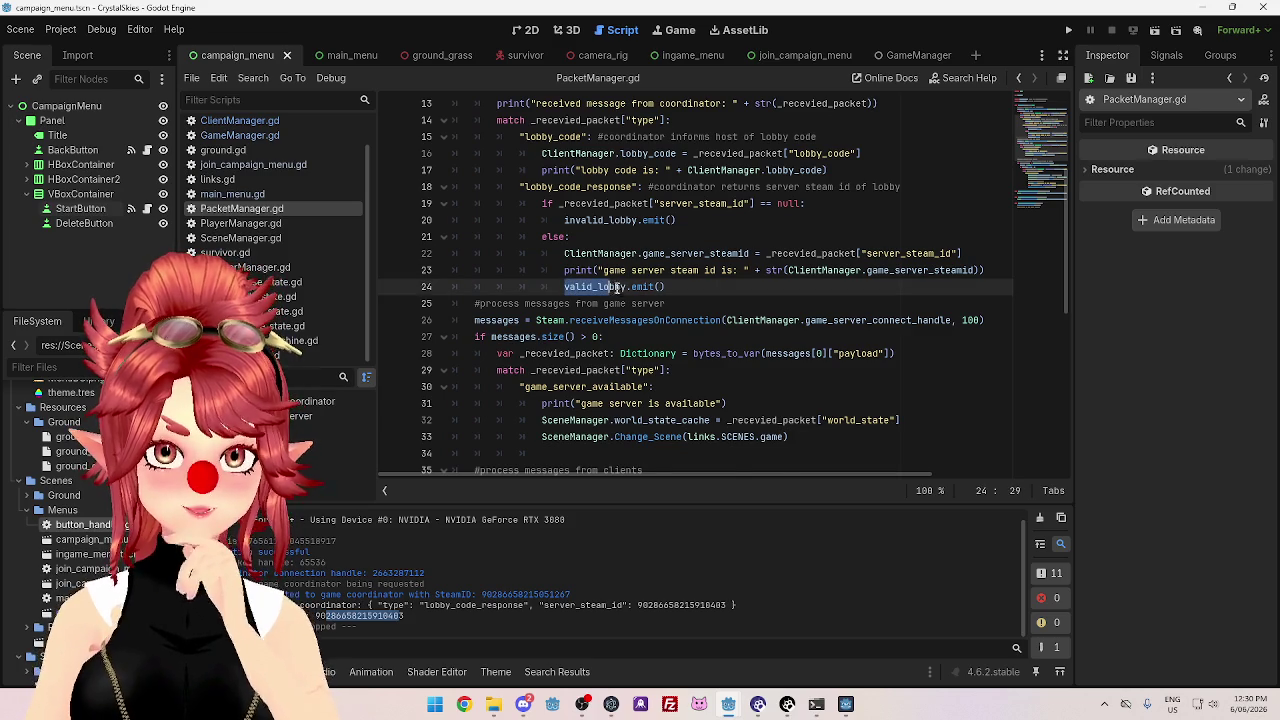
pyautogui.keyDown('ctrl'); pyautogui.click(568, 287); pyautogui.keyUp('ctrl')
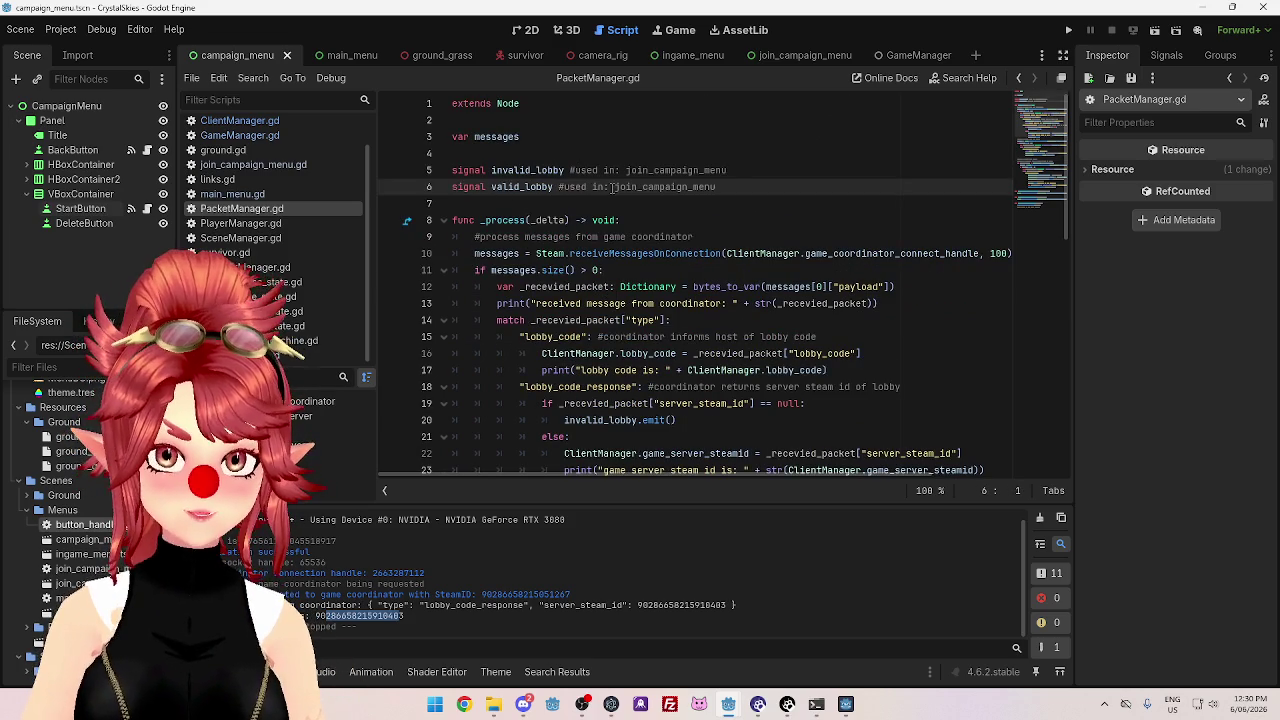
# - In join_campaign_menu.gd, copy the PacketManager.valid_lobby.connect(valid_lobby) line onto a new line 14
pyautogui.click(271, 164)
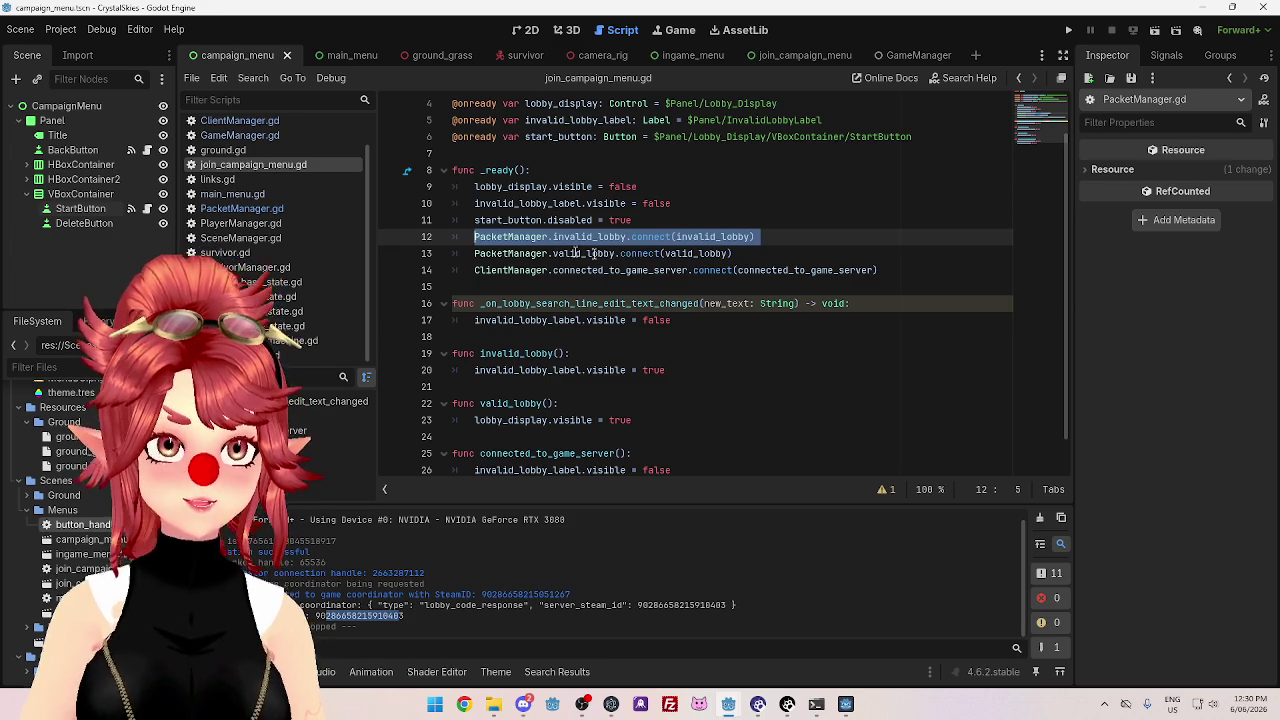
pyautogui.click(752, 253)
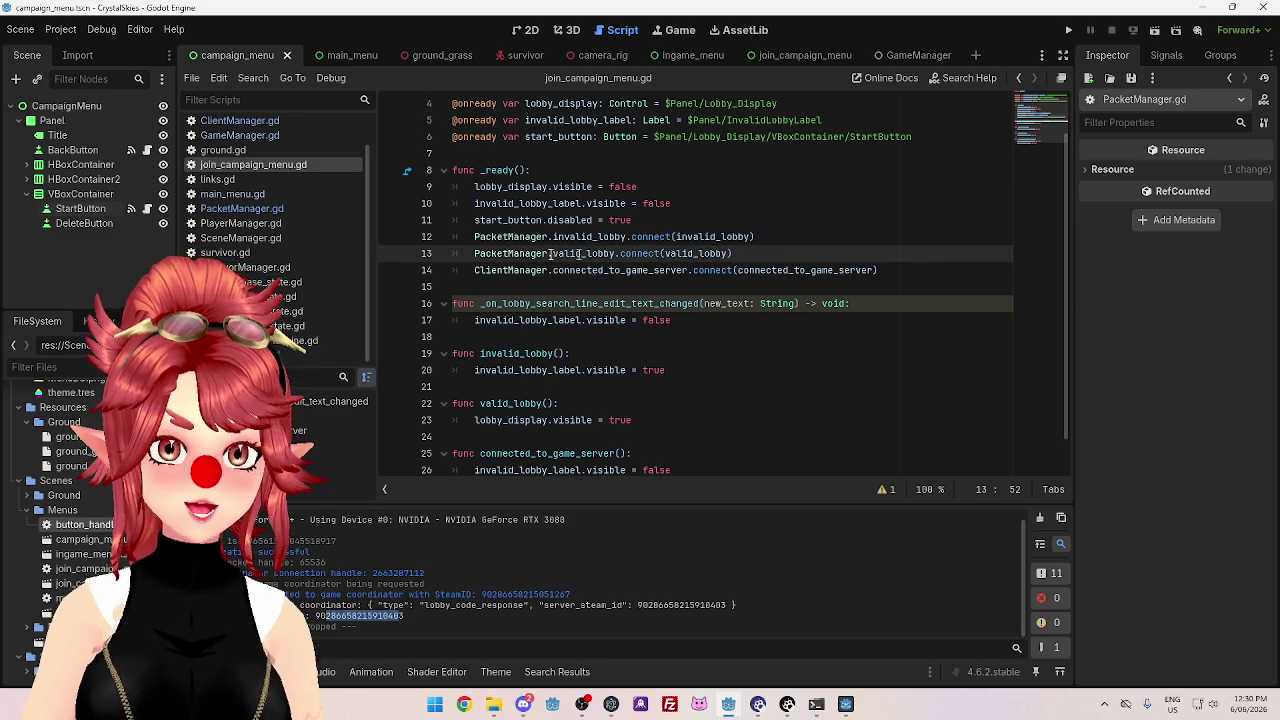
pyautogui.moveTo(533, 253); pyautogui.dragTo(749, 254)
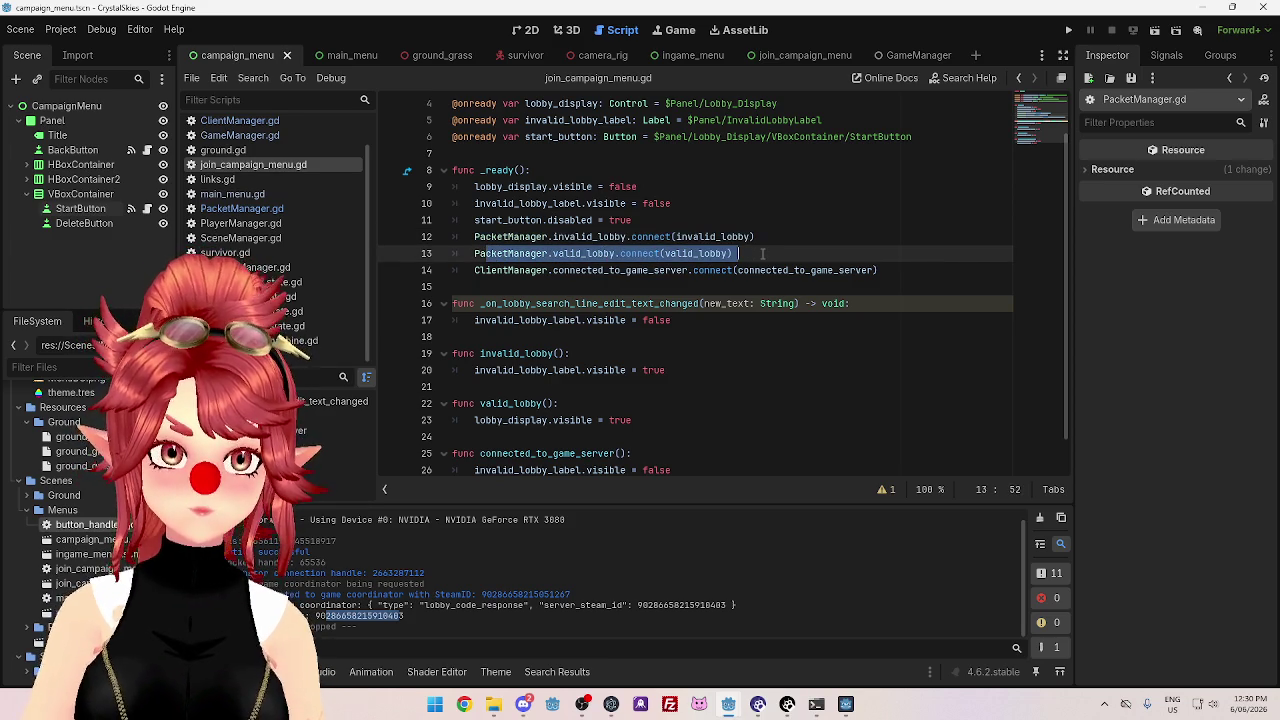
pyautogui.scroll(-1, 740, 300)
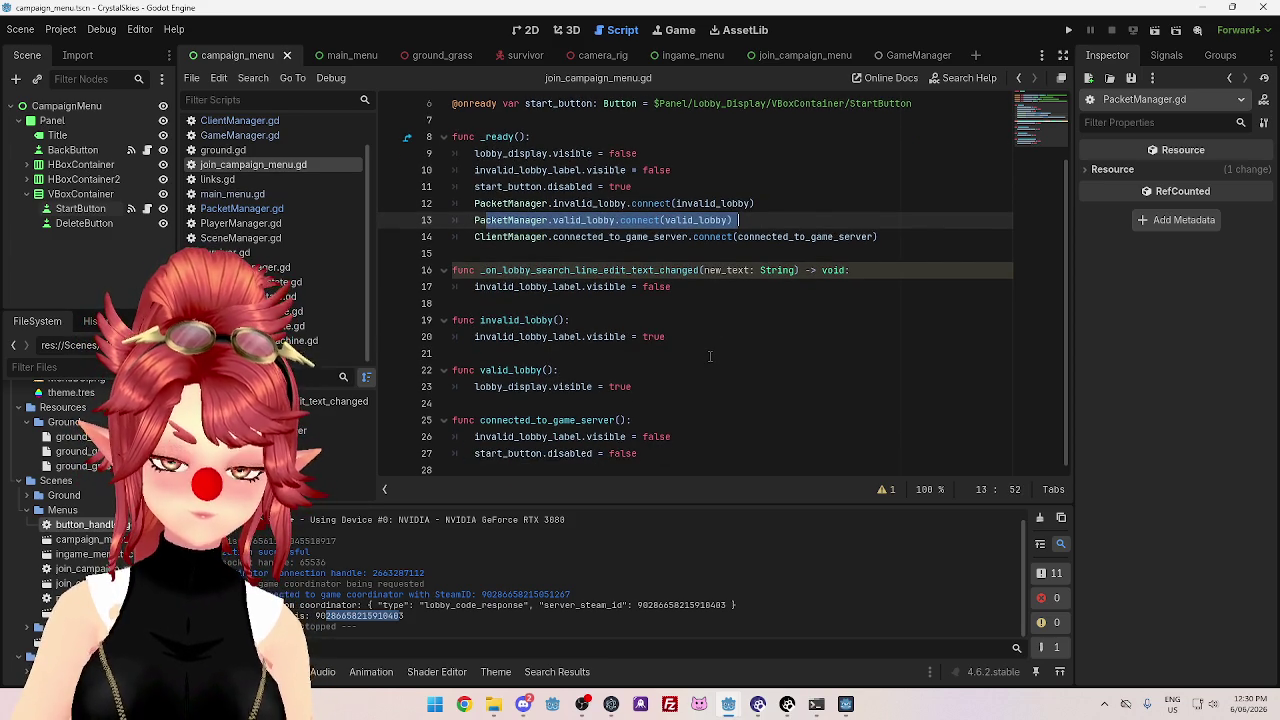
pyautogui.moveTo(738, 220); pyautogui.dragTo(476, 221)
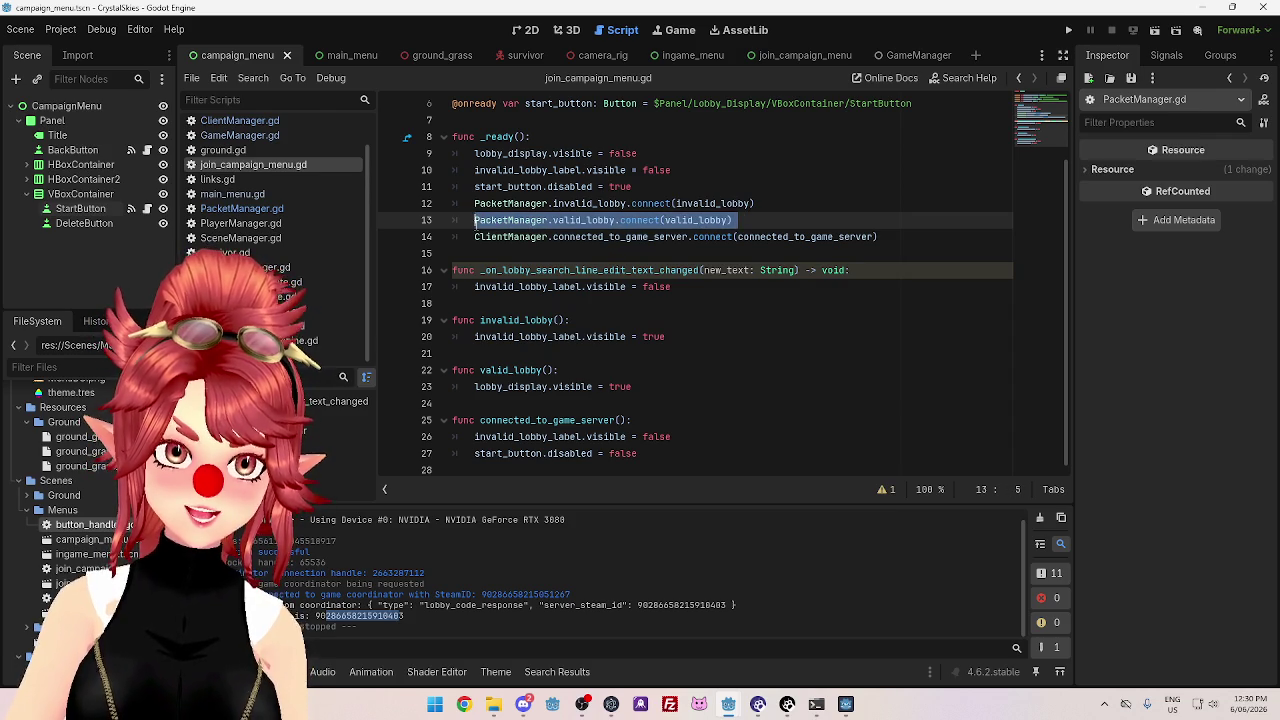
pyautogui.click(752, 220)
pyautogui.press('Return')
pyautogui.write('PacketManager.valid_lobby.connect(valid_lobby)')
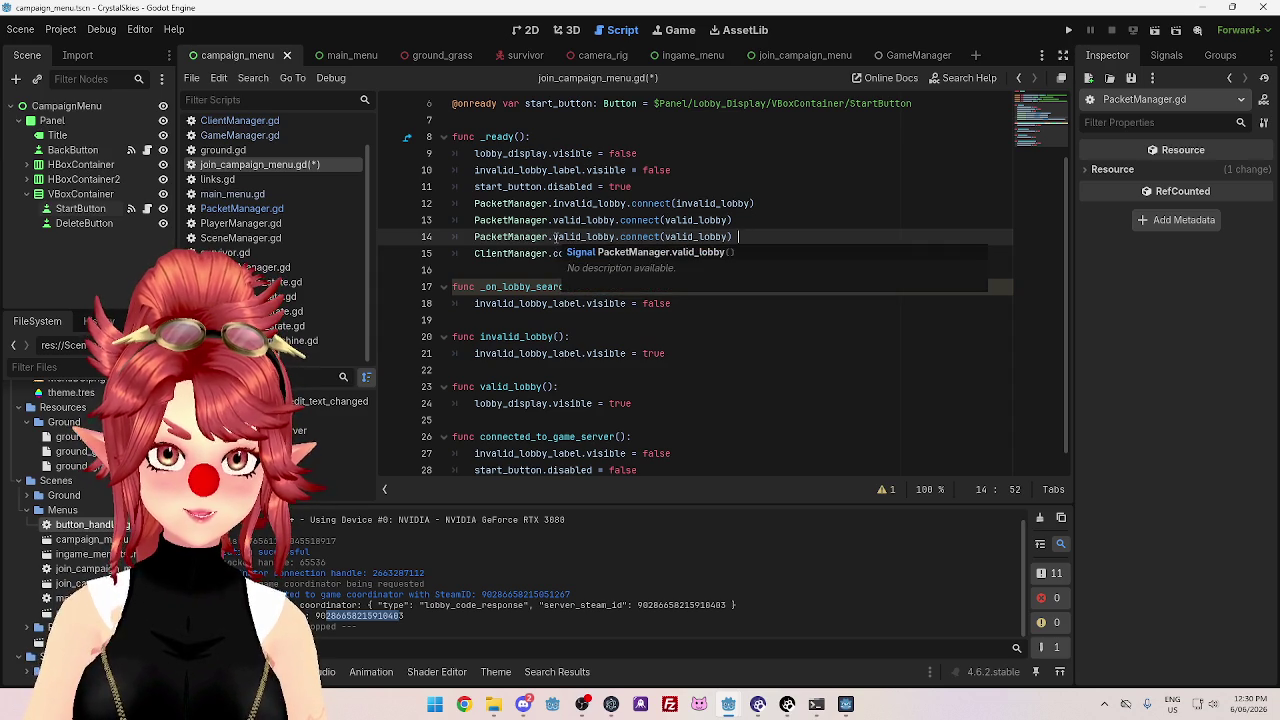
# - Try trimming line 14's copy, undo it, and select its valid_lobby.connect(valid_lobby) part
pyautogui.doubleClick(580, 237)
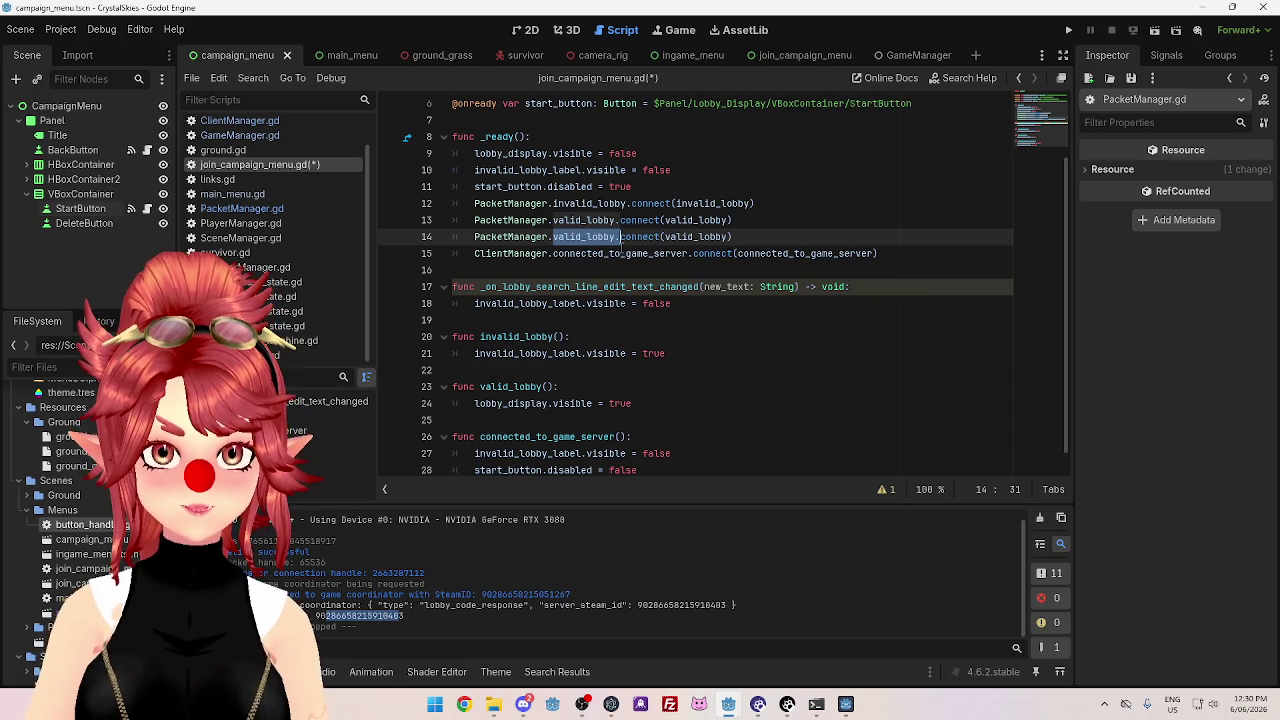
pyautogui.press('BackSpace')
pyautogui.press('End')
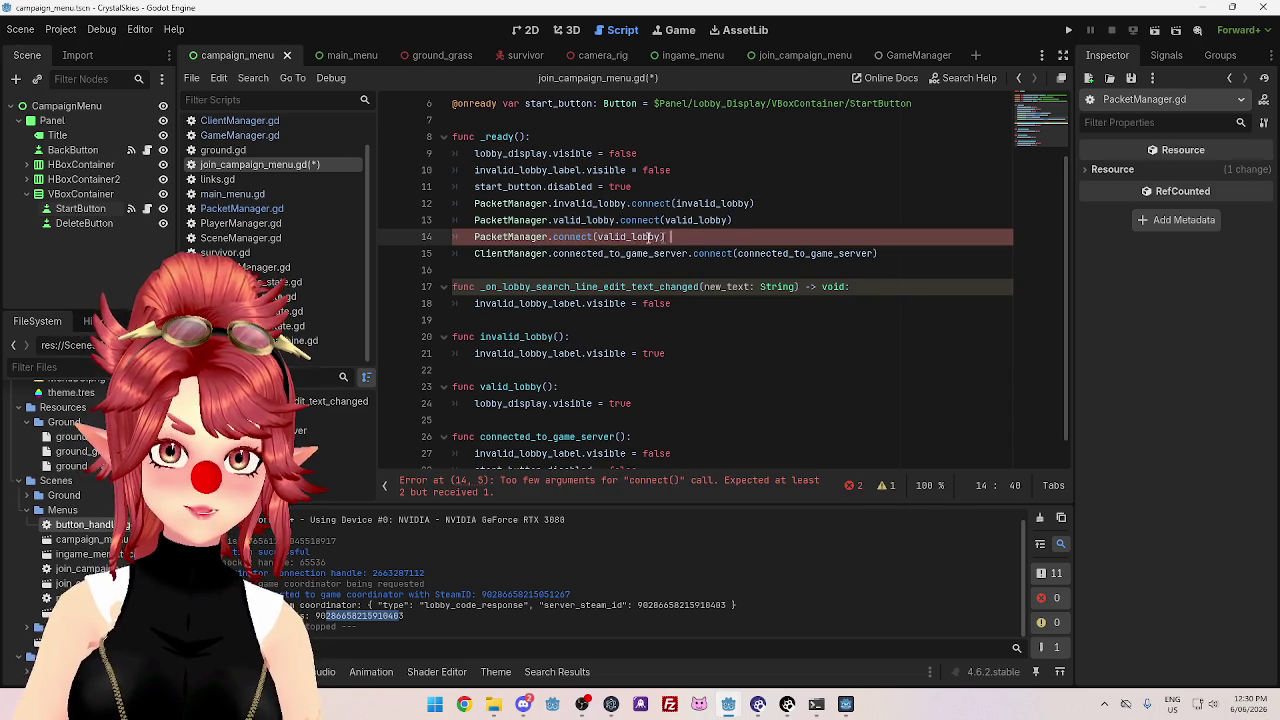
pyautogui.moveTo(678, 237); pyautogui.dragTo(594, 237)
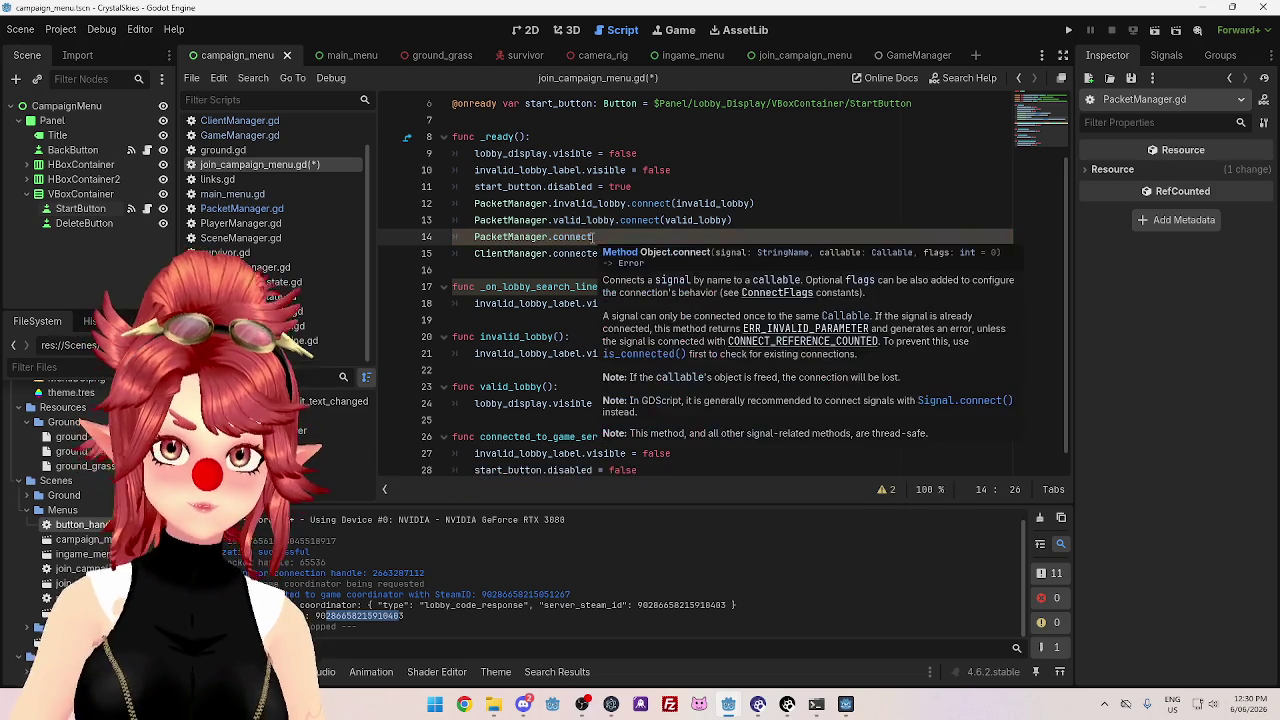
pyautogui.hotkey('ctrl', 'z')
pyautogui.click(656, 240)
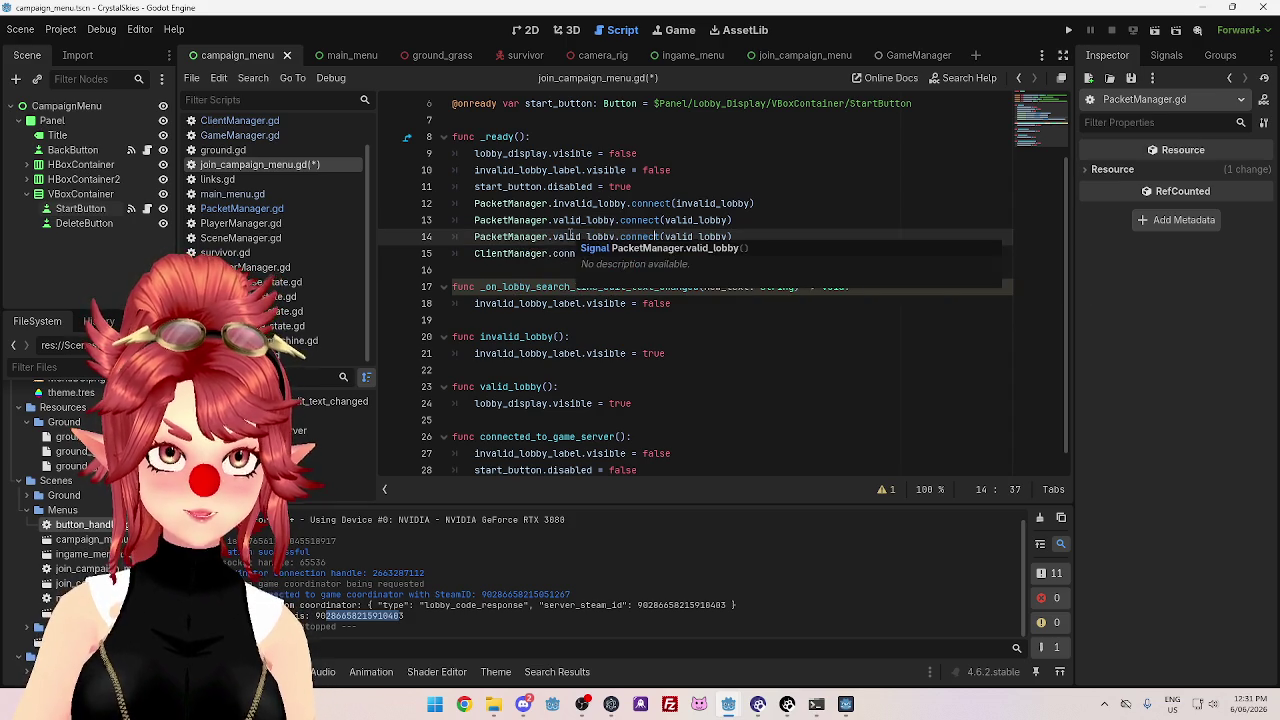
pyautogui.click(720, 237)
pyautogui.moveTo(720, 237); pyautogui.dragTo(553, 237)
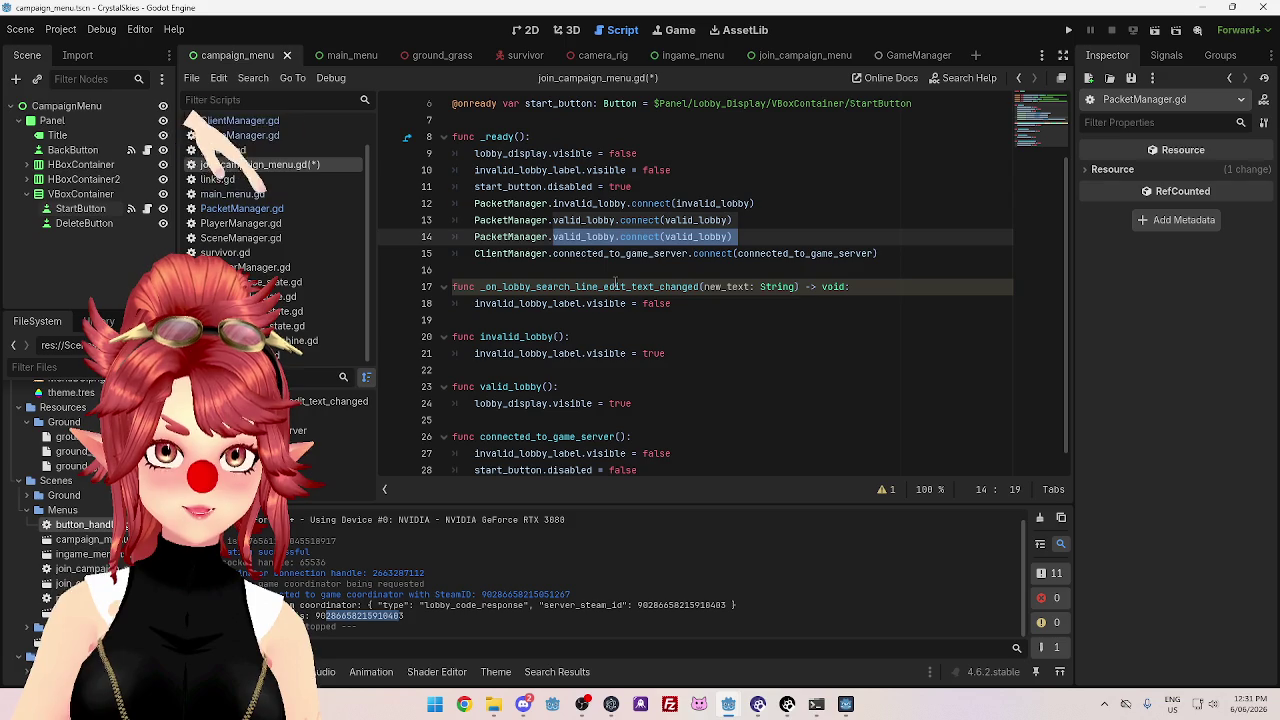
pyautogui.click(477, 220)
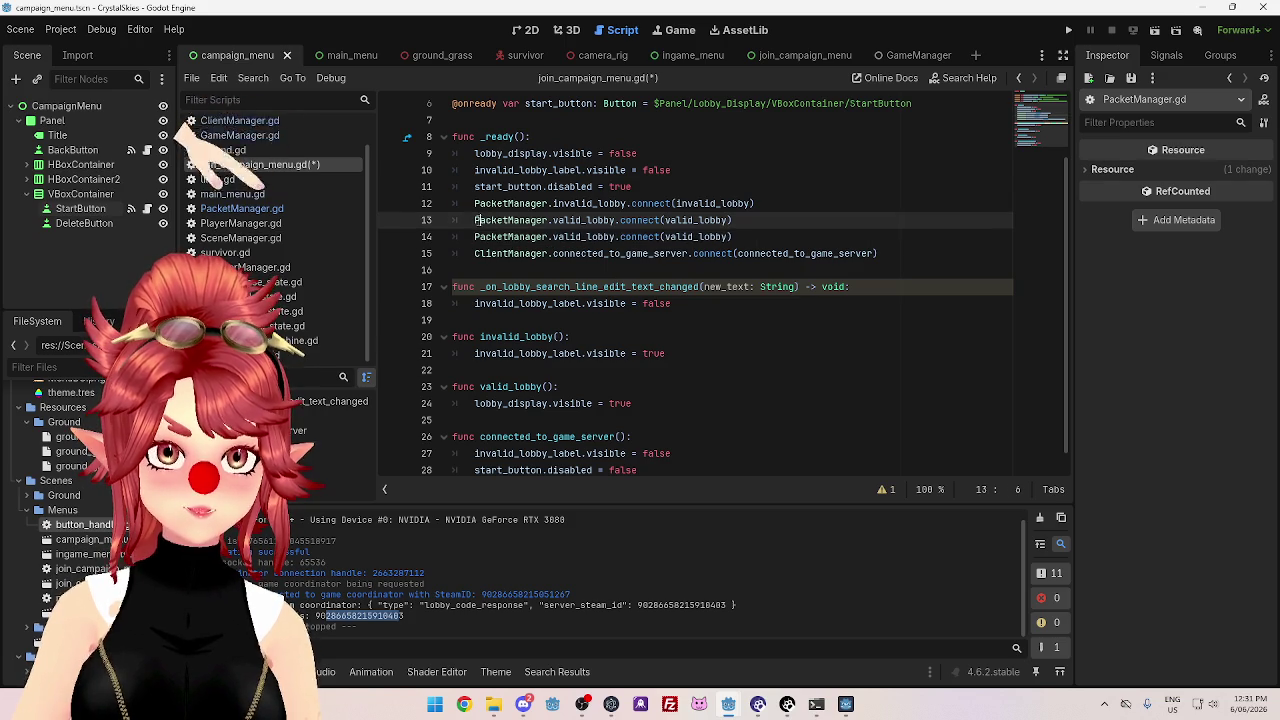
# - Comment out line 13 and remove 'valid_lobby.' from line 14 so connect is called on PacketManager
pyautogui.write('#')
pyautogui.click(572, 237)
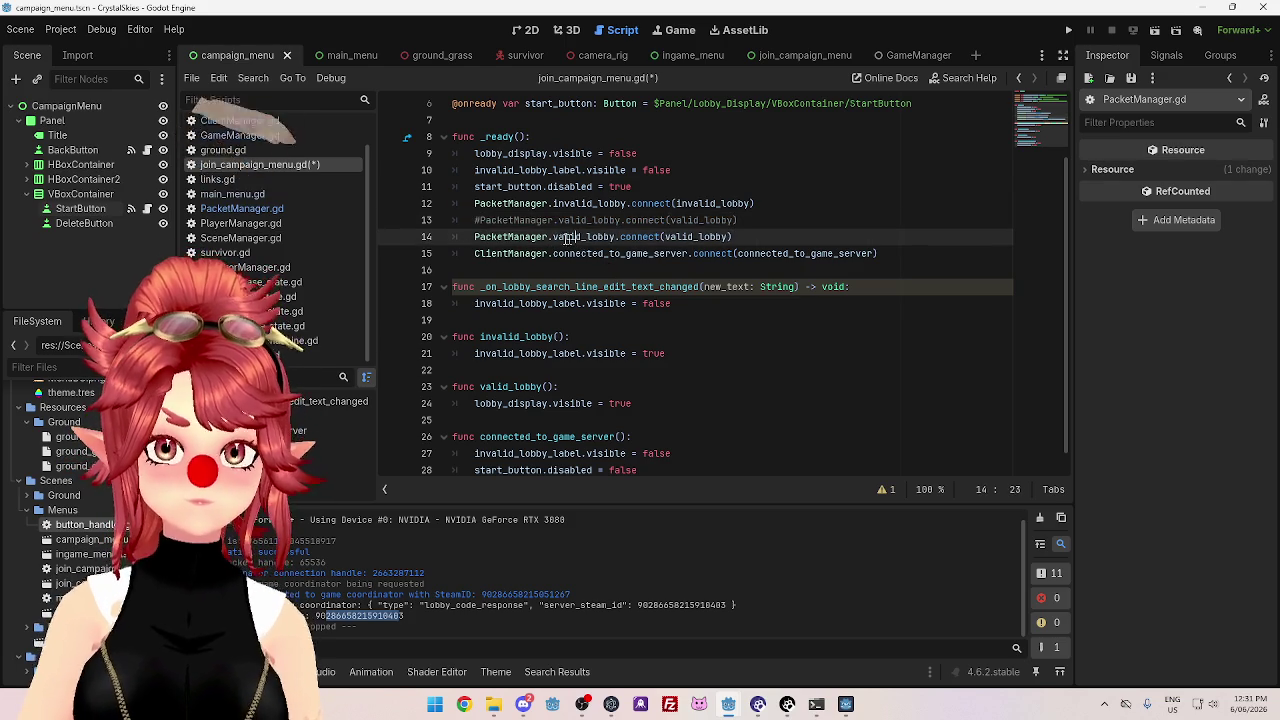
pyautogui.doubleClick(572, 237)
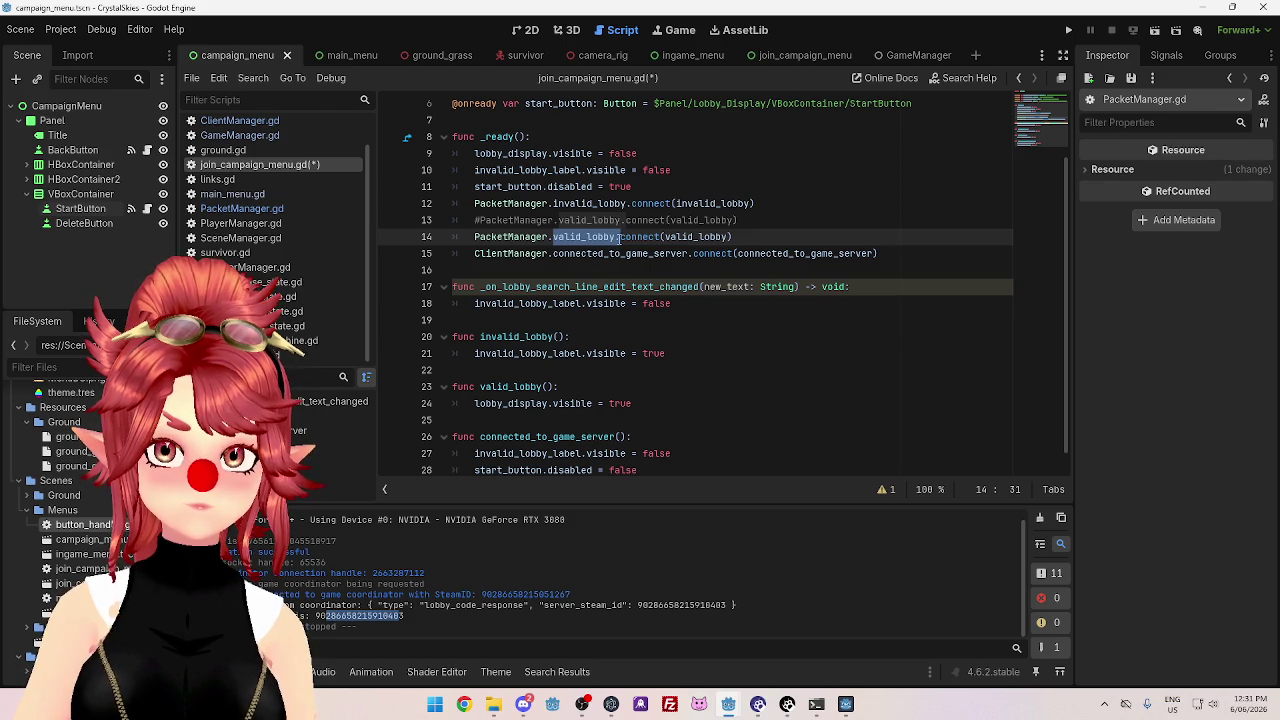
pyautogui.click(763, 236)
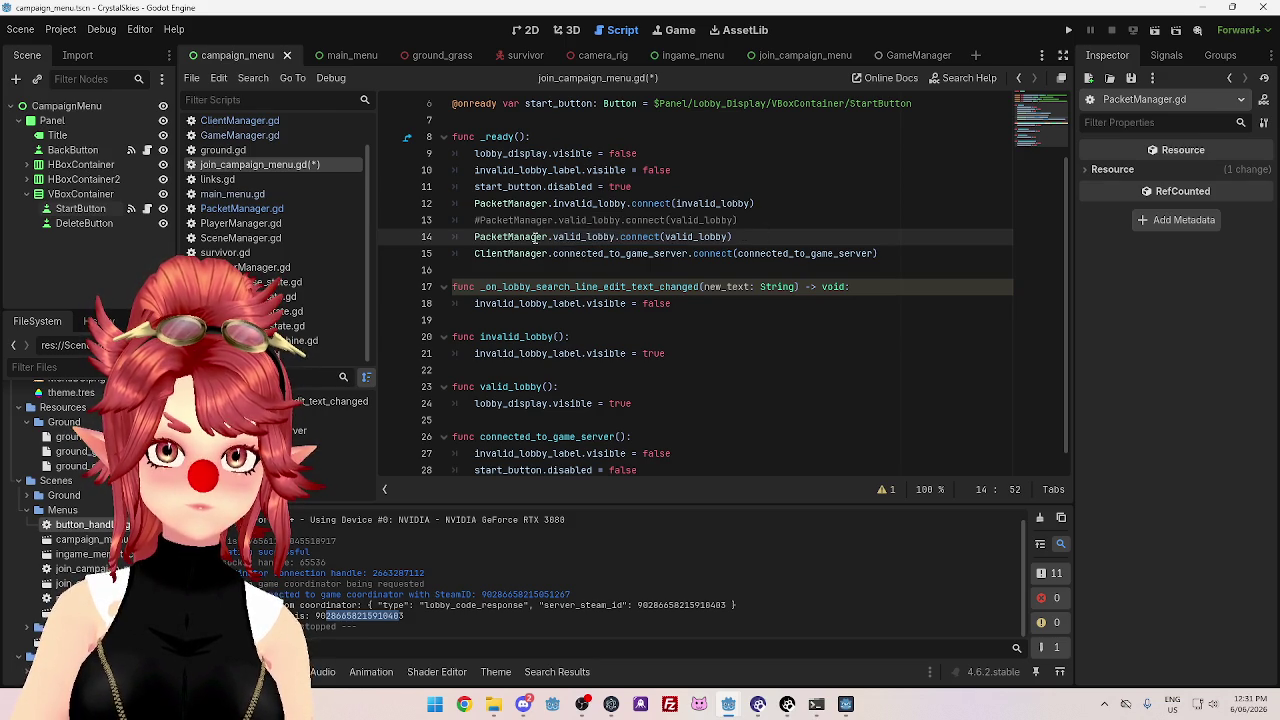
pyautogui.moveTo(553, 237)
pyautogui.mouseDown()
pyautogui.moveTo(648, 238)
pyautogui.moveTo(598, 237)
pyautogui.mouseUp()
pyautogui.press('BackSpace')
# - Fill line 14's connect with the "valid_lobby" signal name and the valid_lobby callback
pyautogui.write('cketManager.connect(')
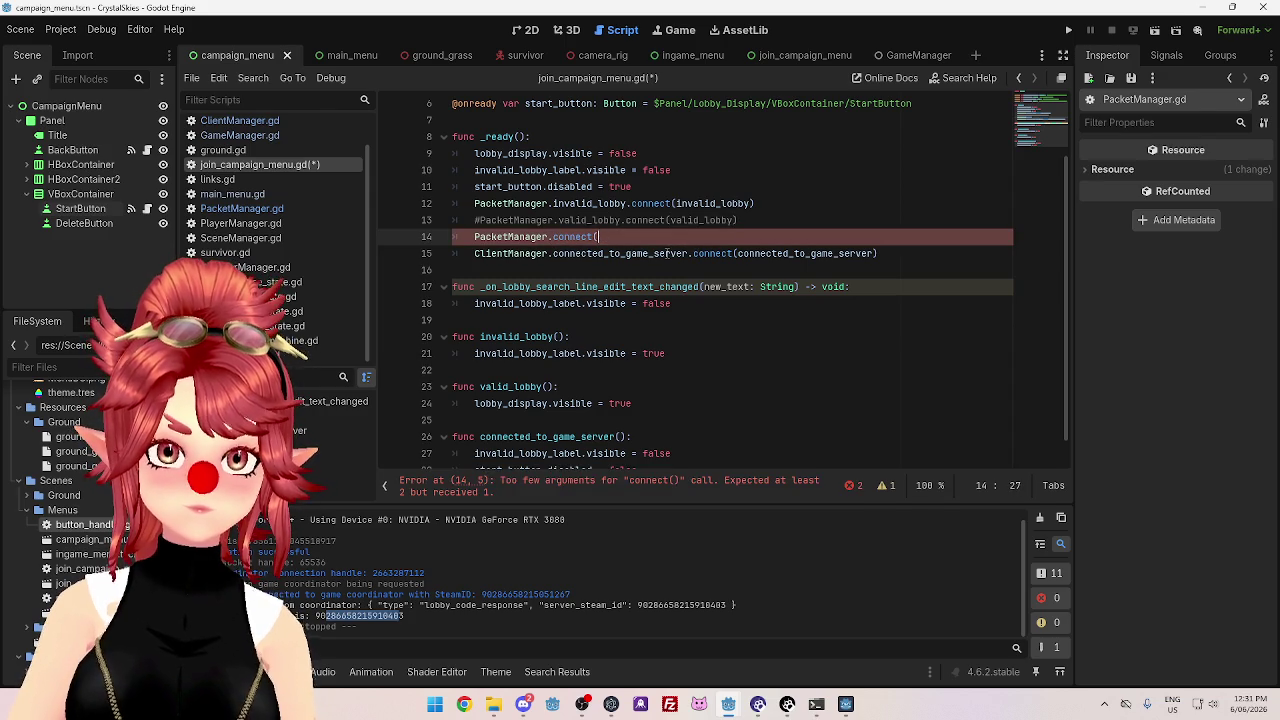
pyautogui.write('a')
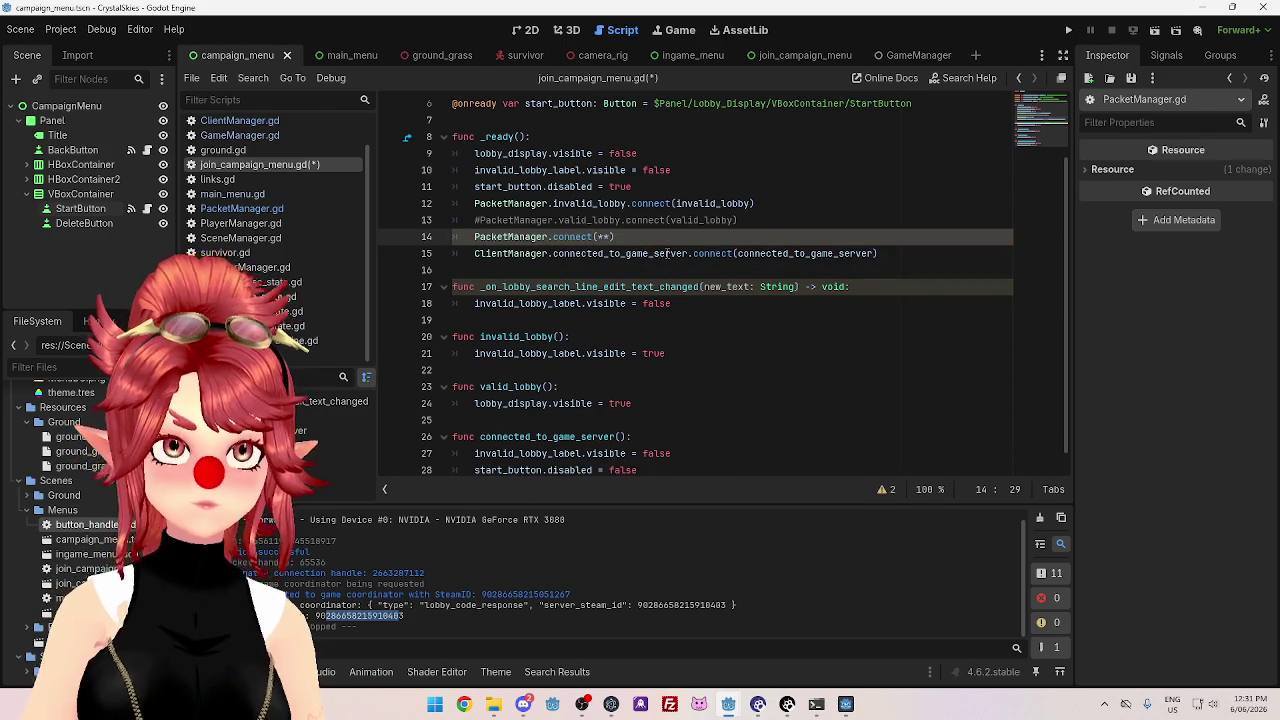
pyautogui.press('BackSpace')
pyautogui.press('BackSpace')
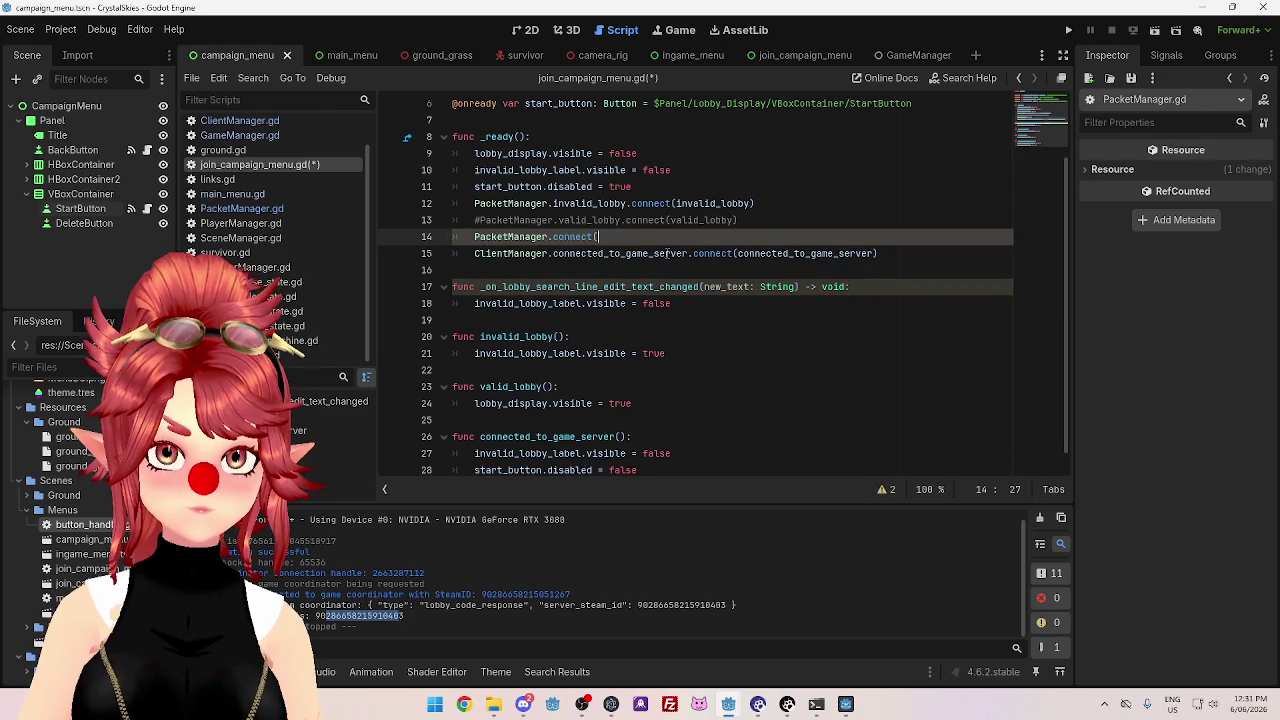
pyautogui.hotkey('ctrl', 'space')
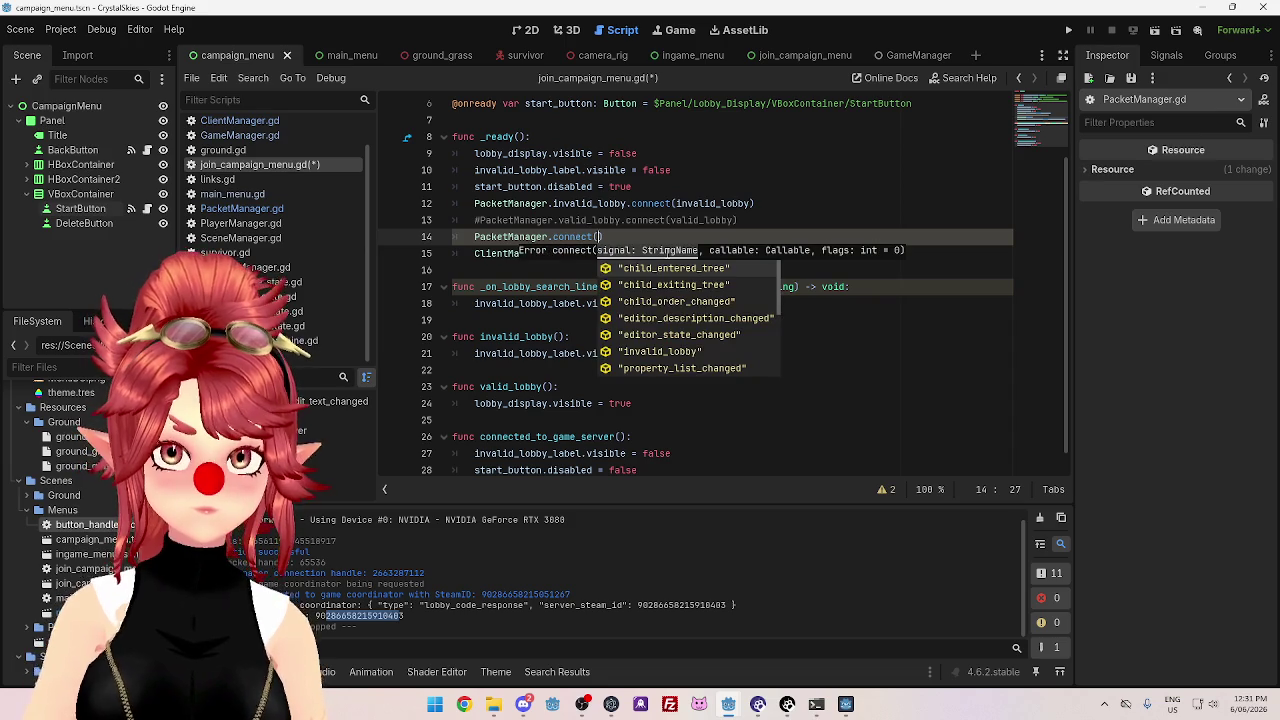
pyautogui.scroll(-1, 675, 343)
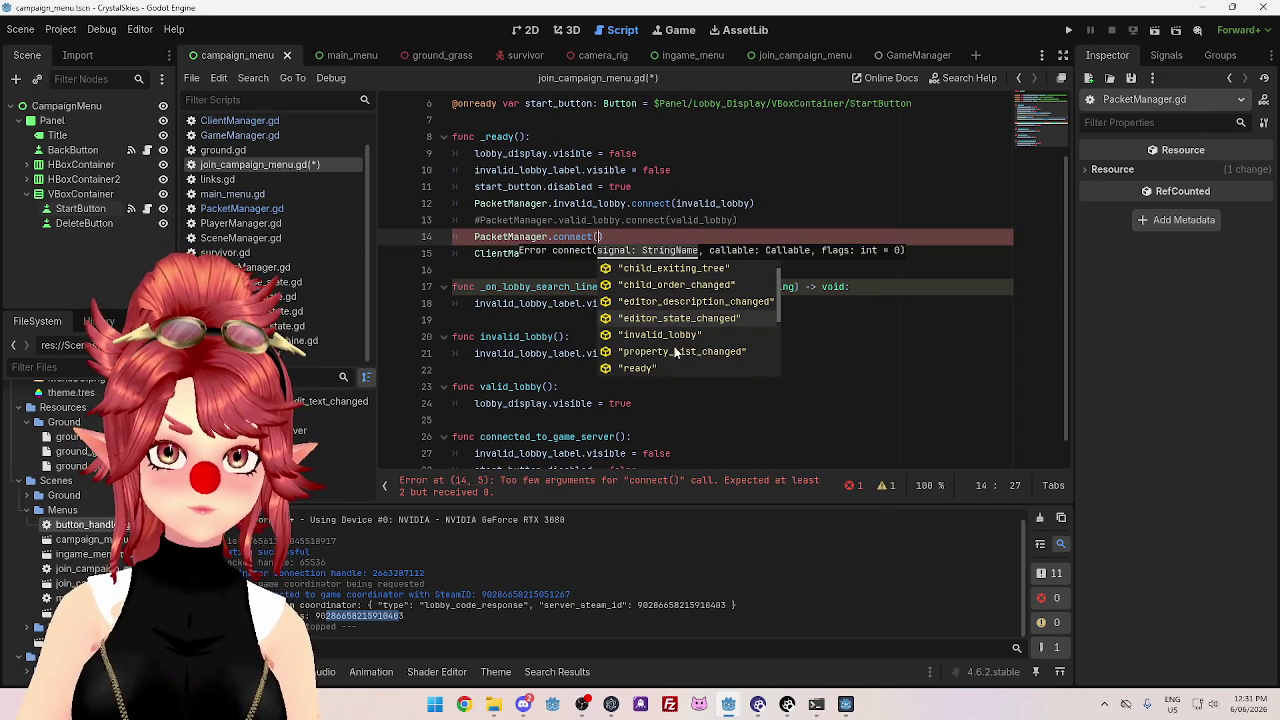
pyautogui.scroll(-7, 660, 343)
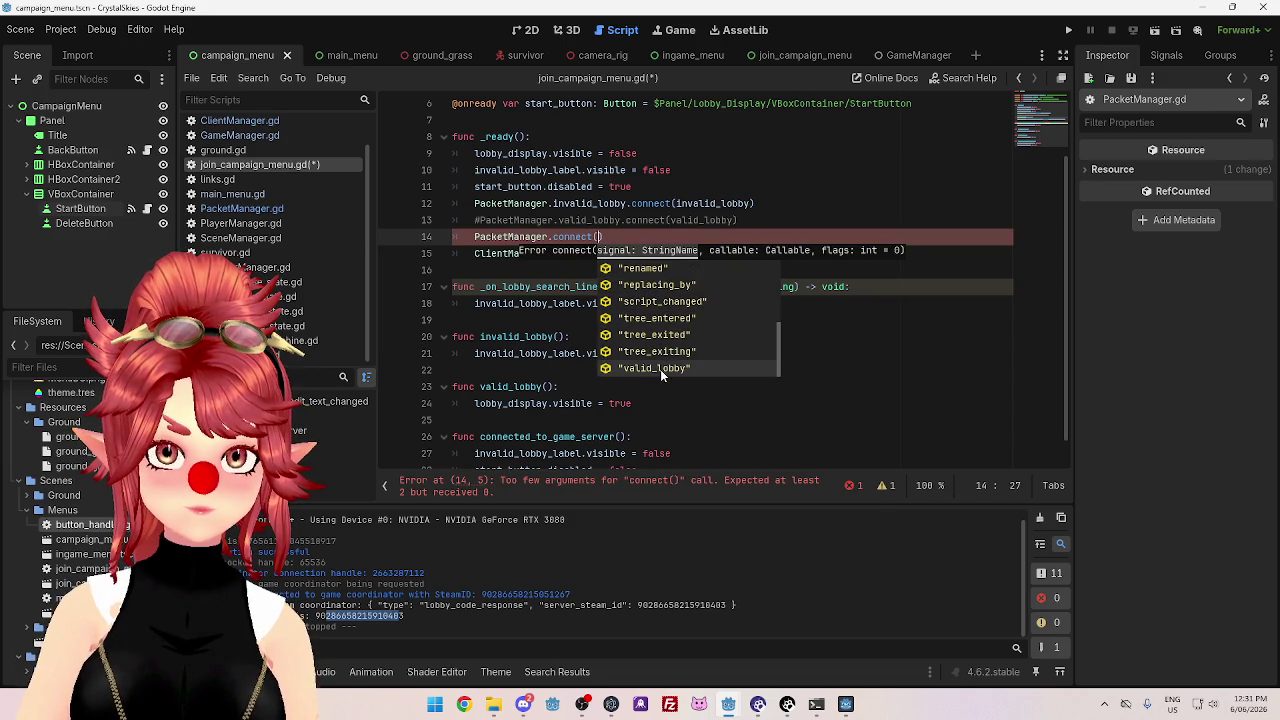
pyautogui.click(660, 369)
pyautogui.write(',')
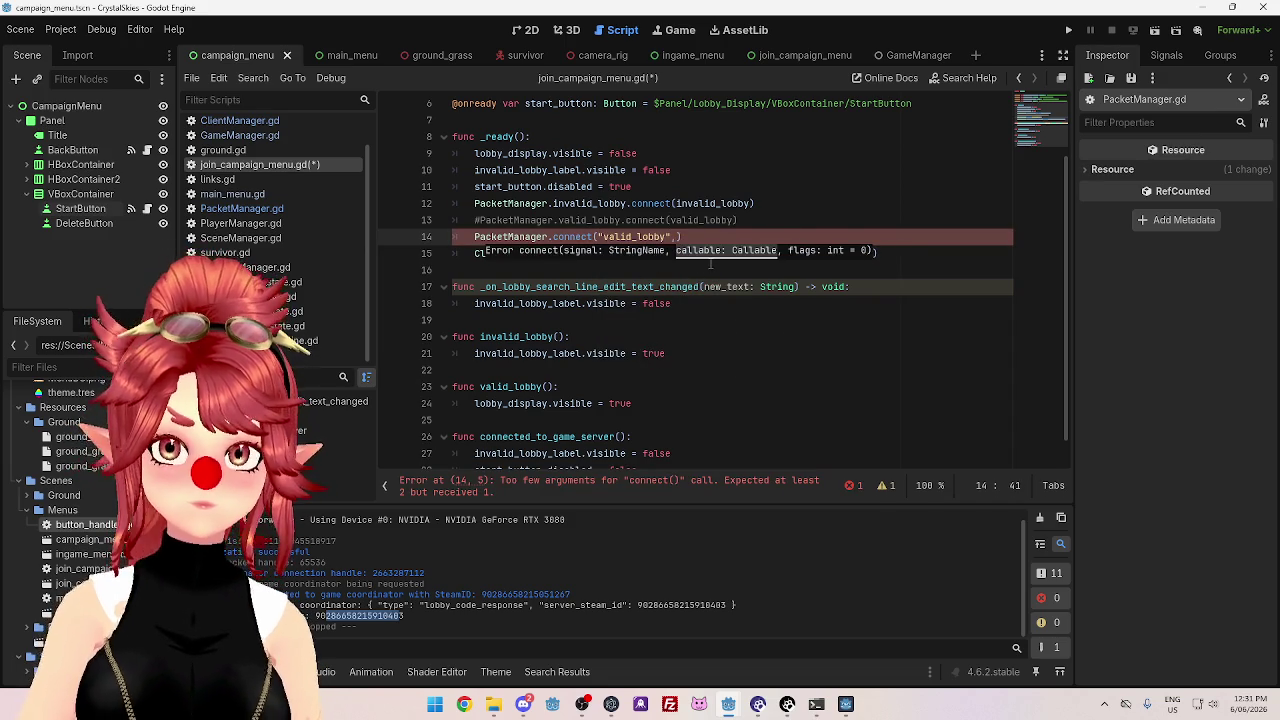
pyautogui.write('valid_lobb')
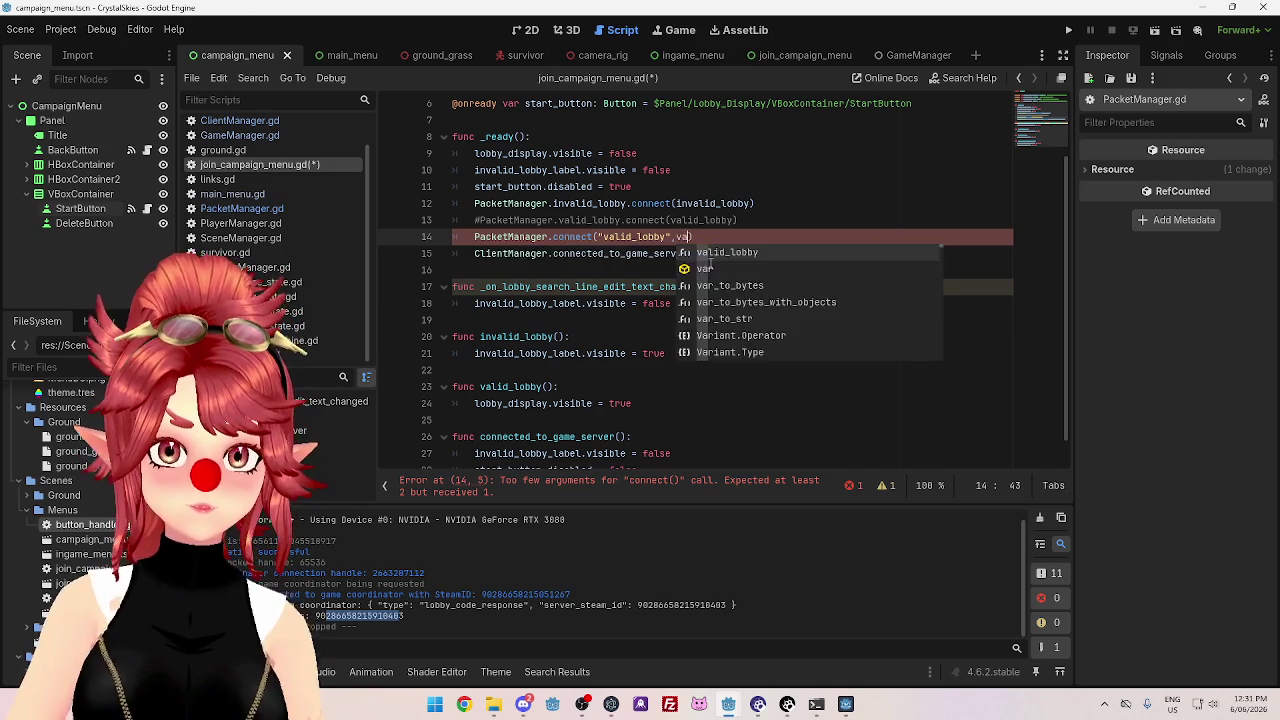
pyautogui.write('y')
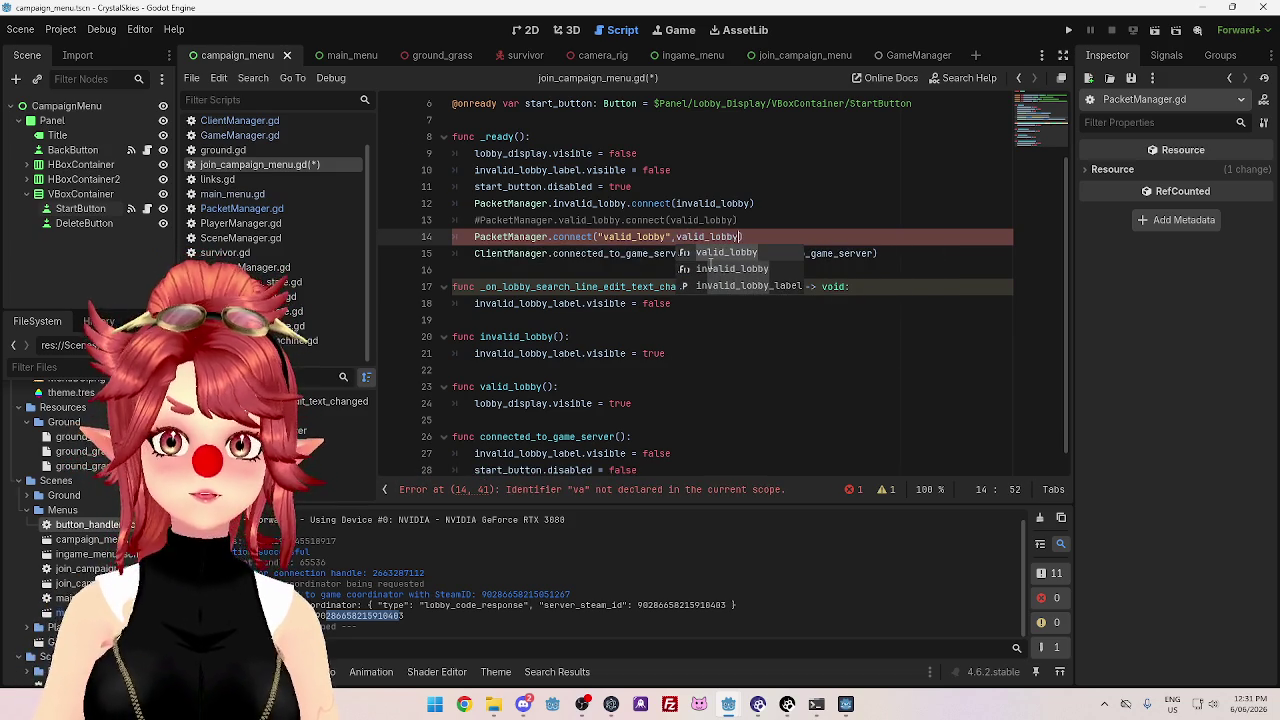
pyautogui.click(765, 205)
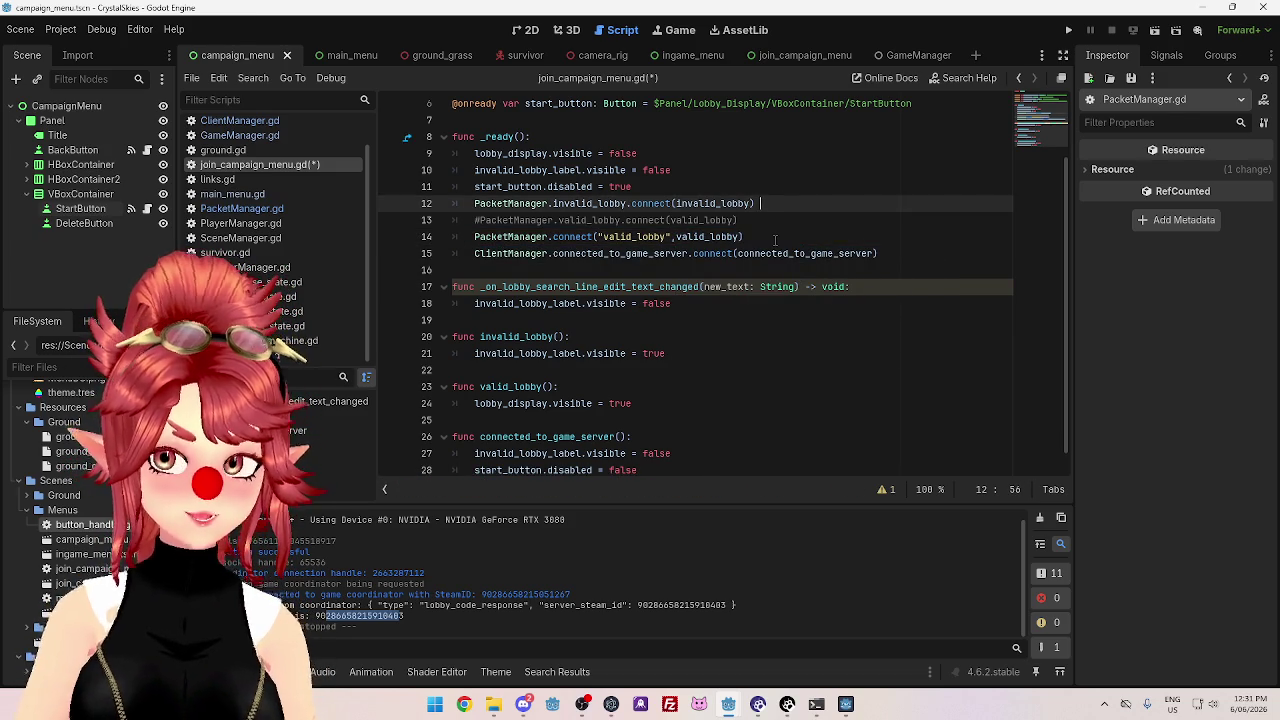
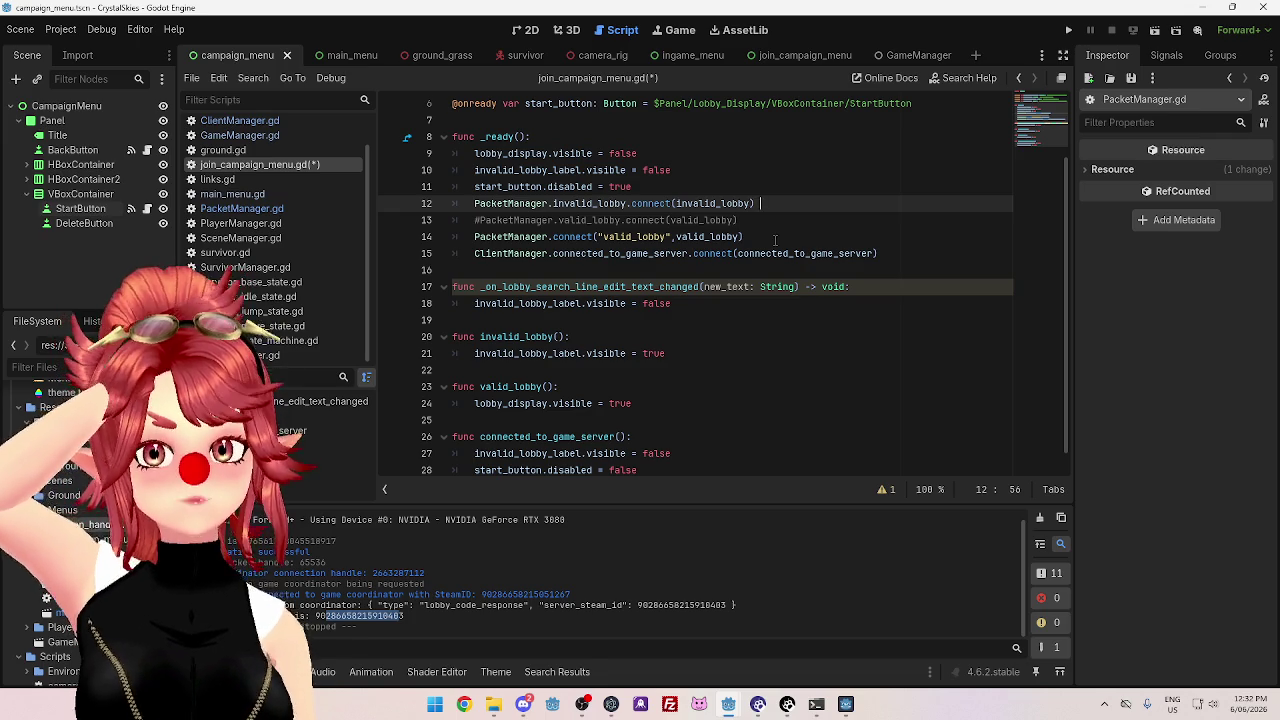
# - Fix the end of line 13 in join_campaign_menu.gd and save the script
pyautogui.click(775, 238)
pyautogui.click(790, 202)
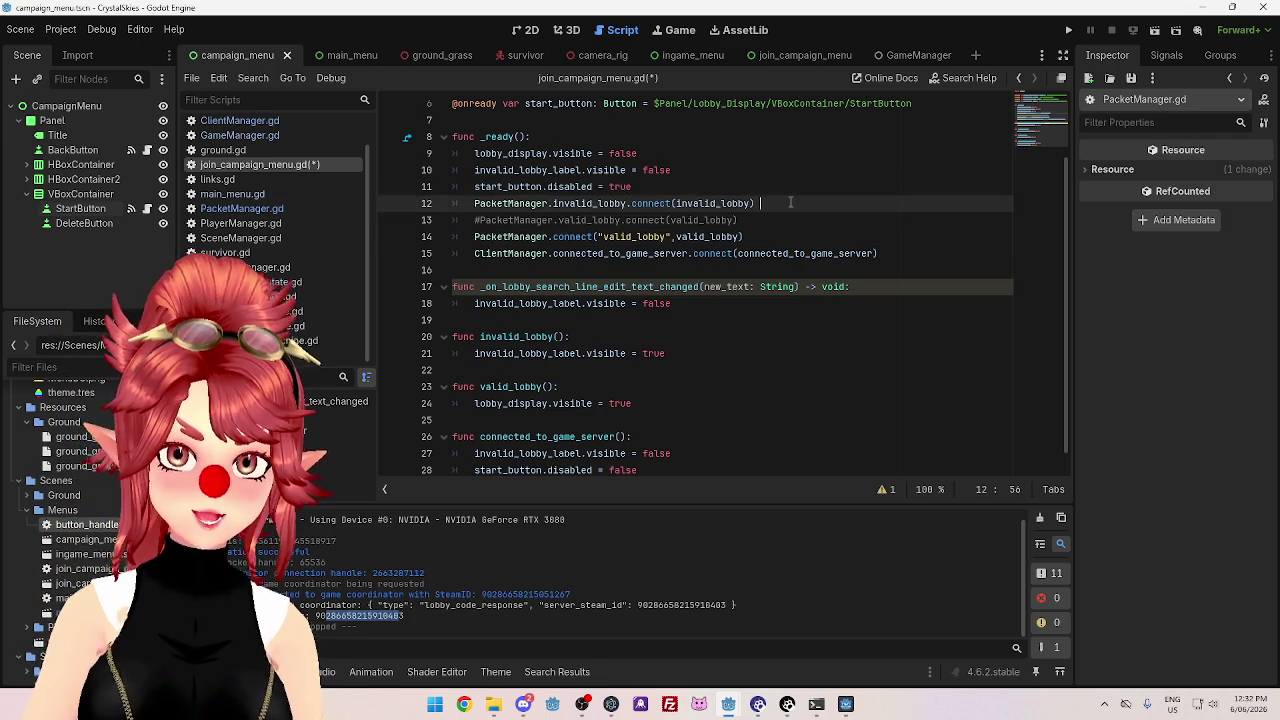
pyautogui.click(780, 222)
pyautogui.press('BackSpace')
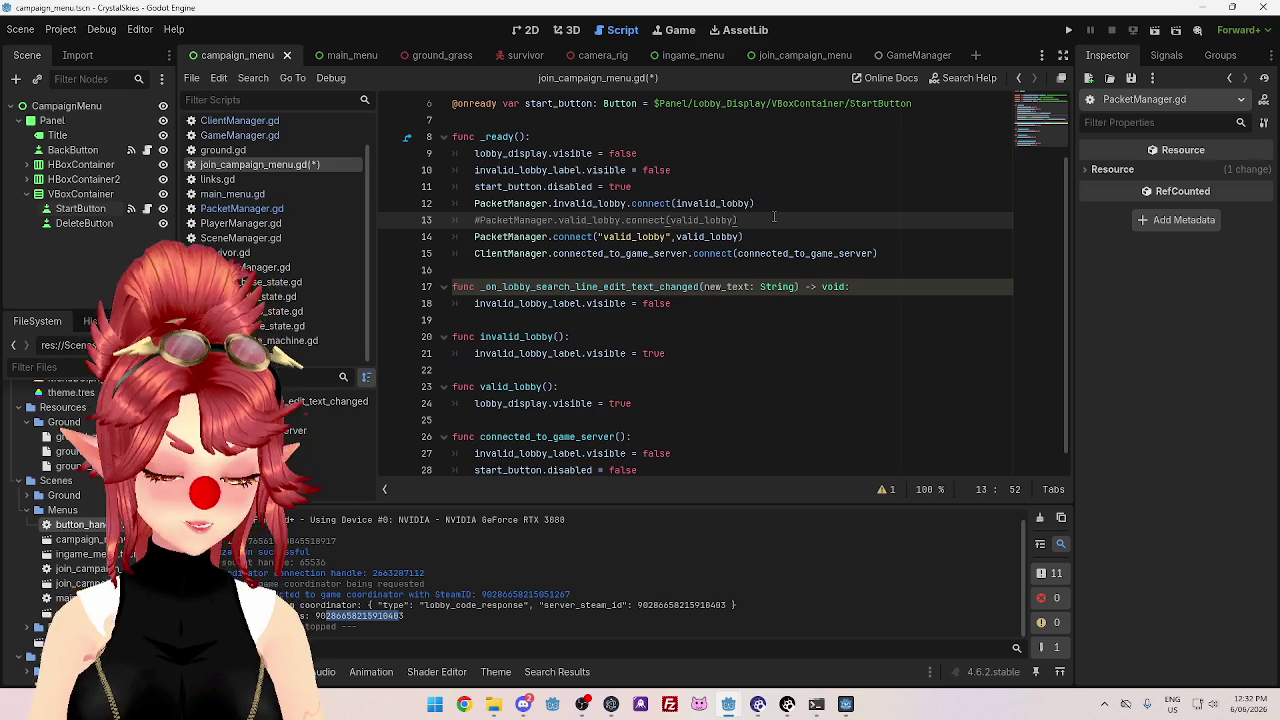
pyautogui.hotkey('ctrl', 's')
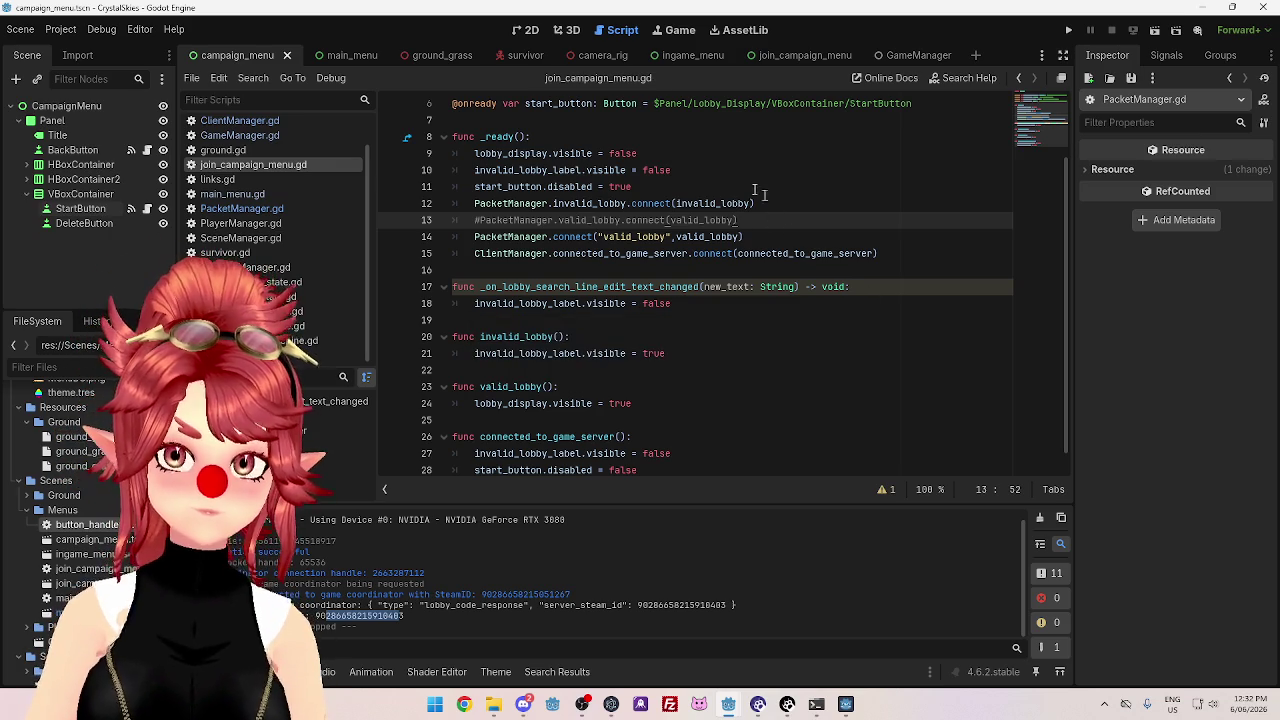
# - Close the running CrystalSkiesServer game window and bring the coordinator project forward
pyautogui.scroll(-1, 765, 196)
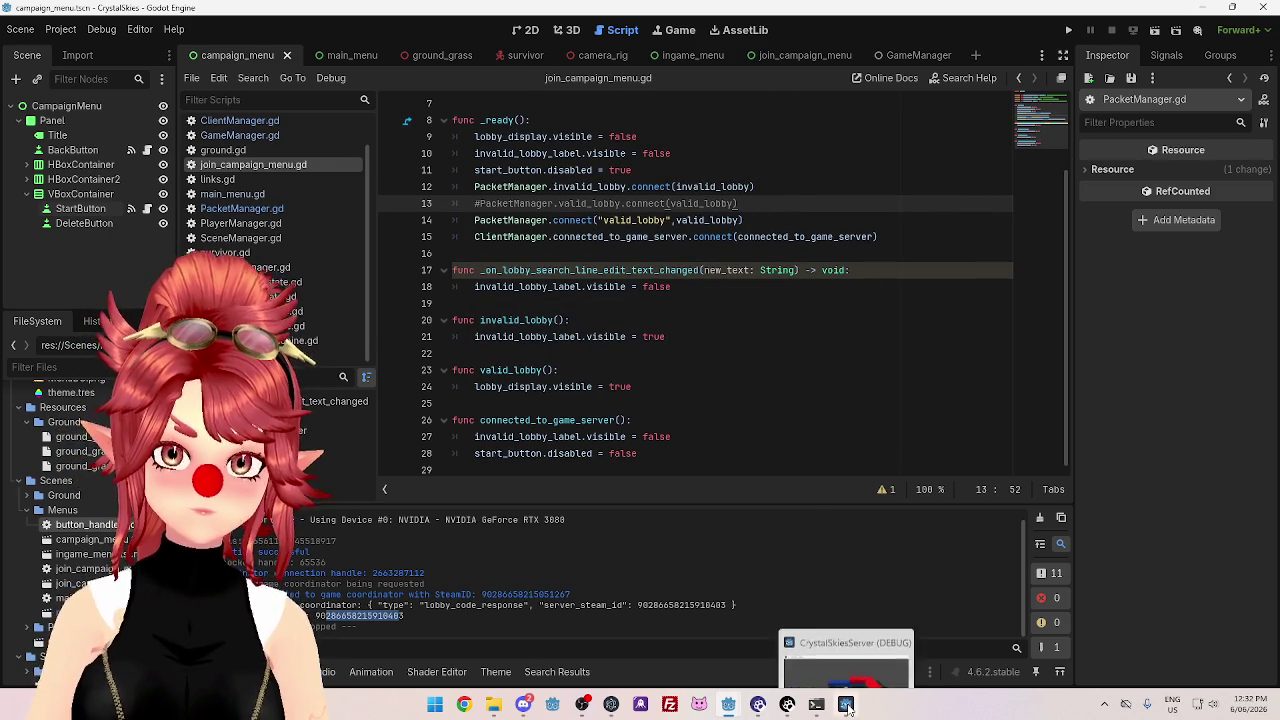
pyautogui.click(901, 590)
pyautogui.moveTo(753, 708)
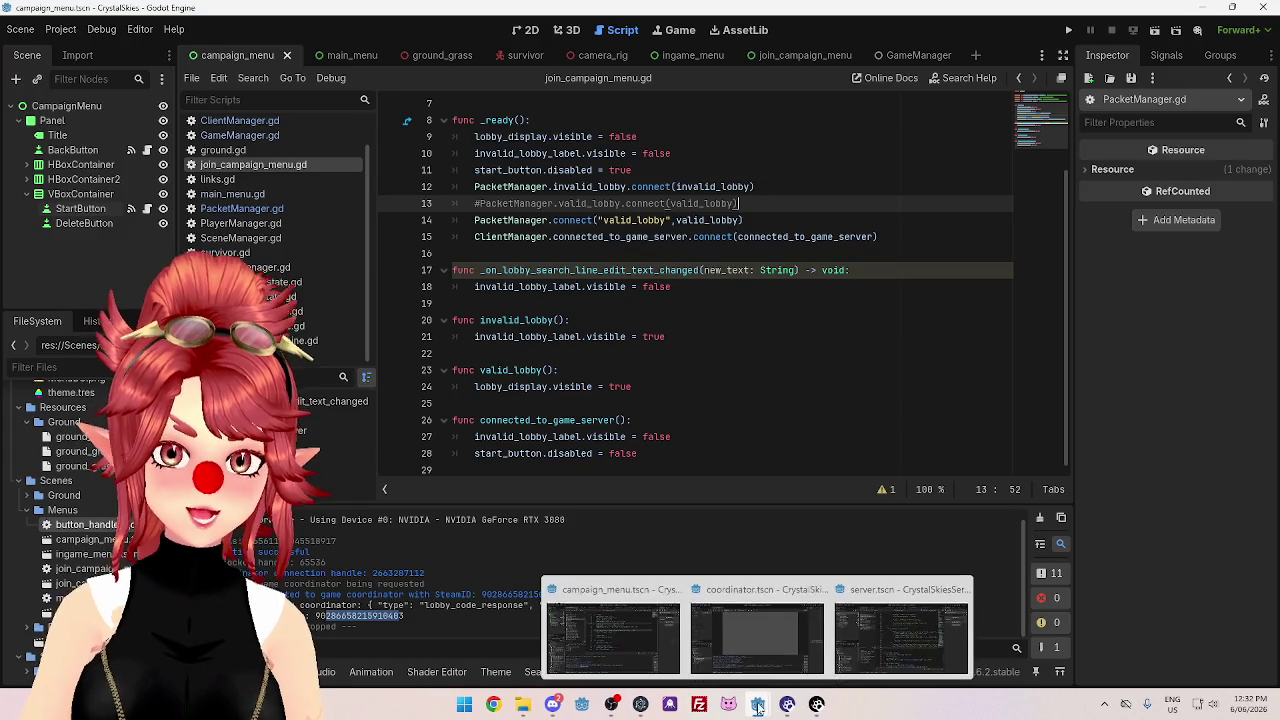
pyautogui.click(776, 621)
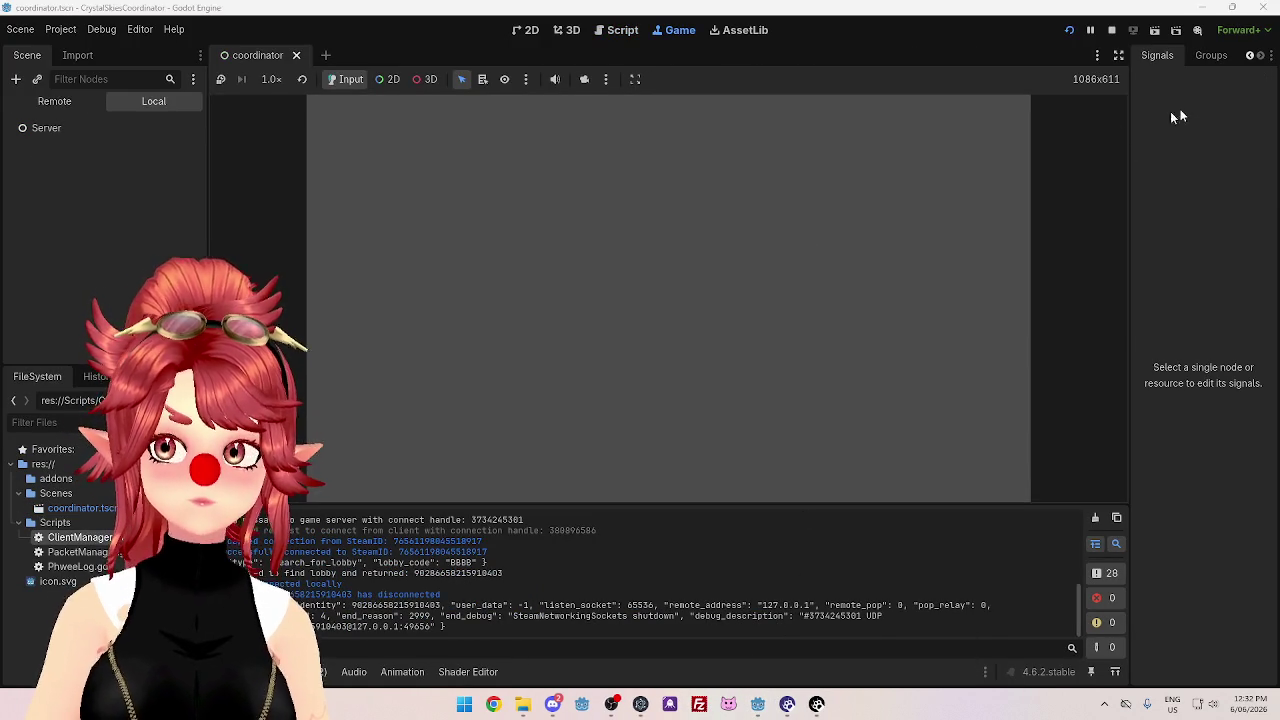
# - Stop the running coordinator game and review lines 69–70 of its script
pyautogui.click(1111, 30)
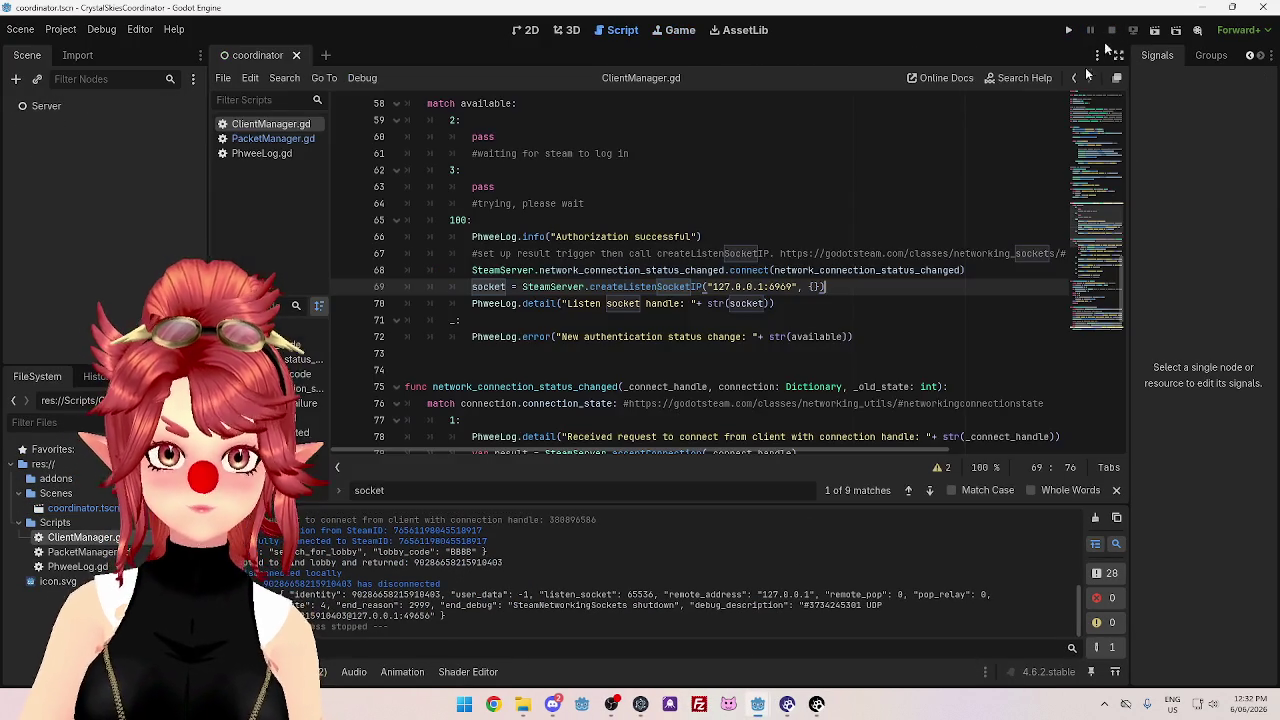
pyautogui.moveTo(758, 704)
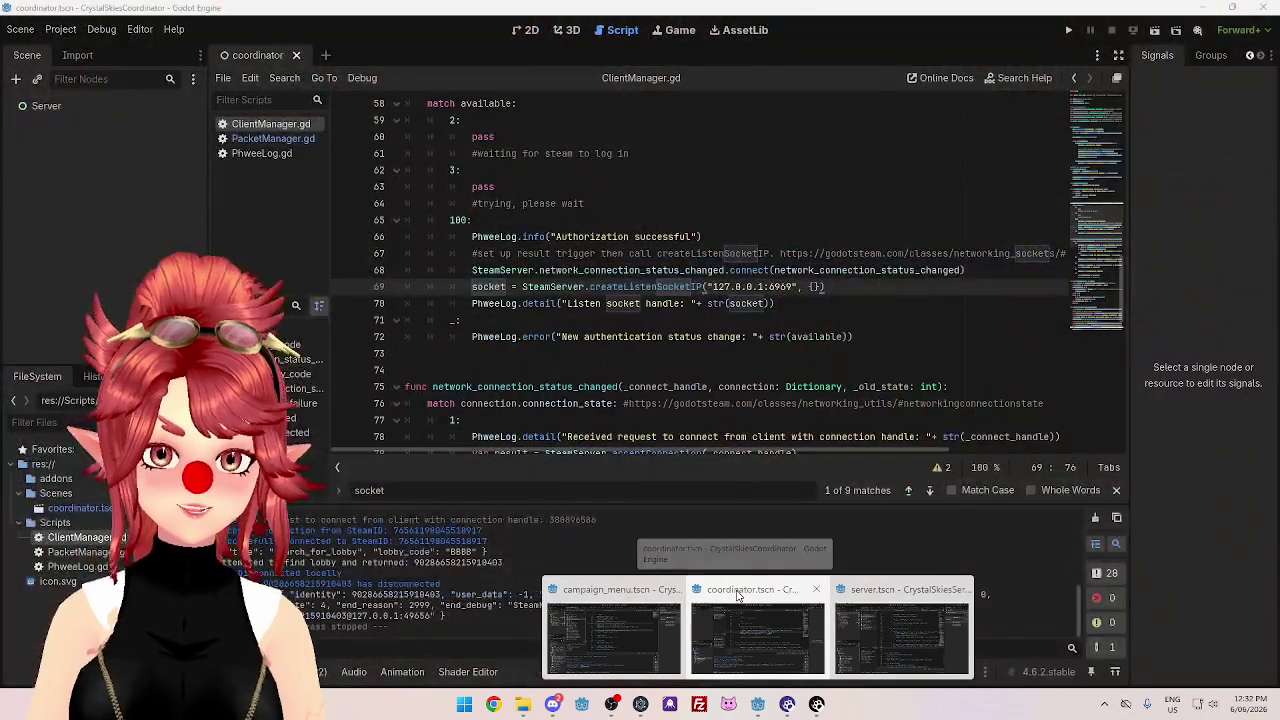
pyautogui.click(720, 625)
pyautogui.click(839, 290)
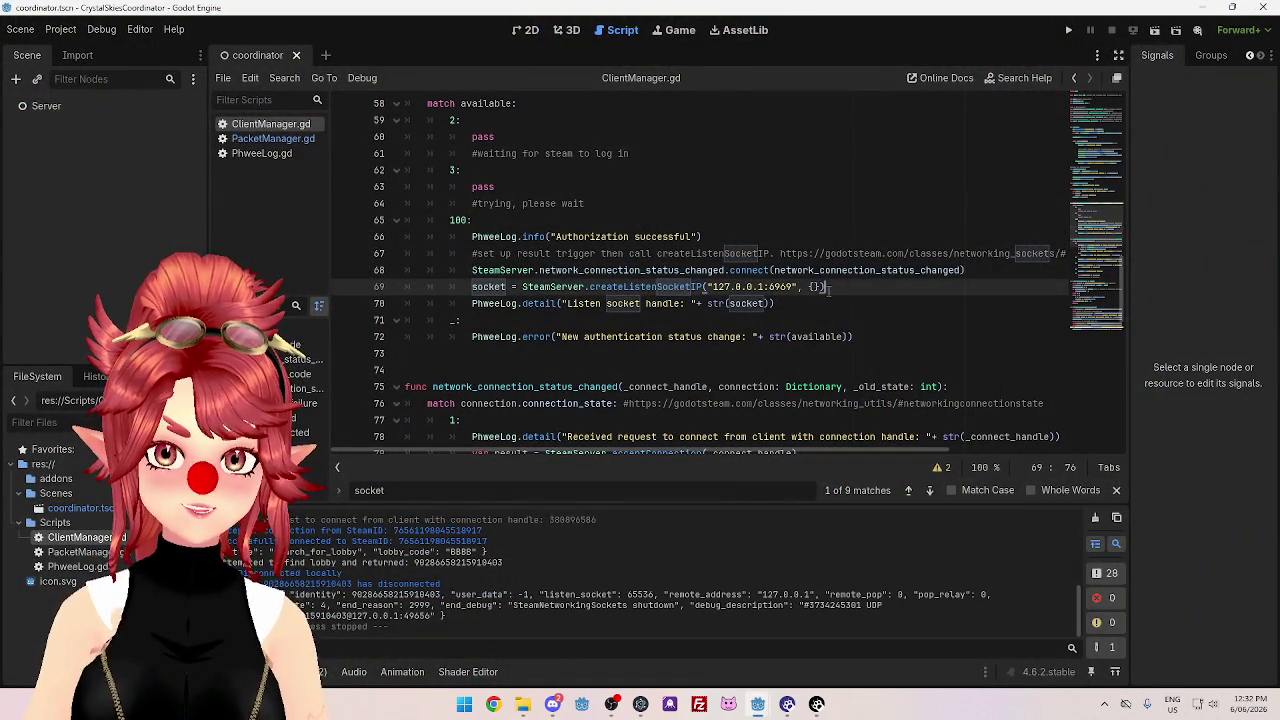
pyautogui.click(802, 307)
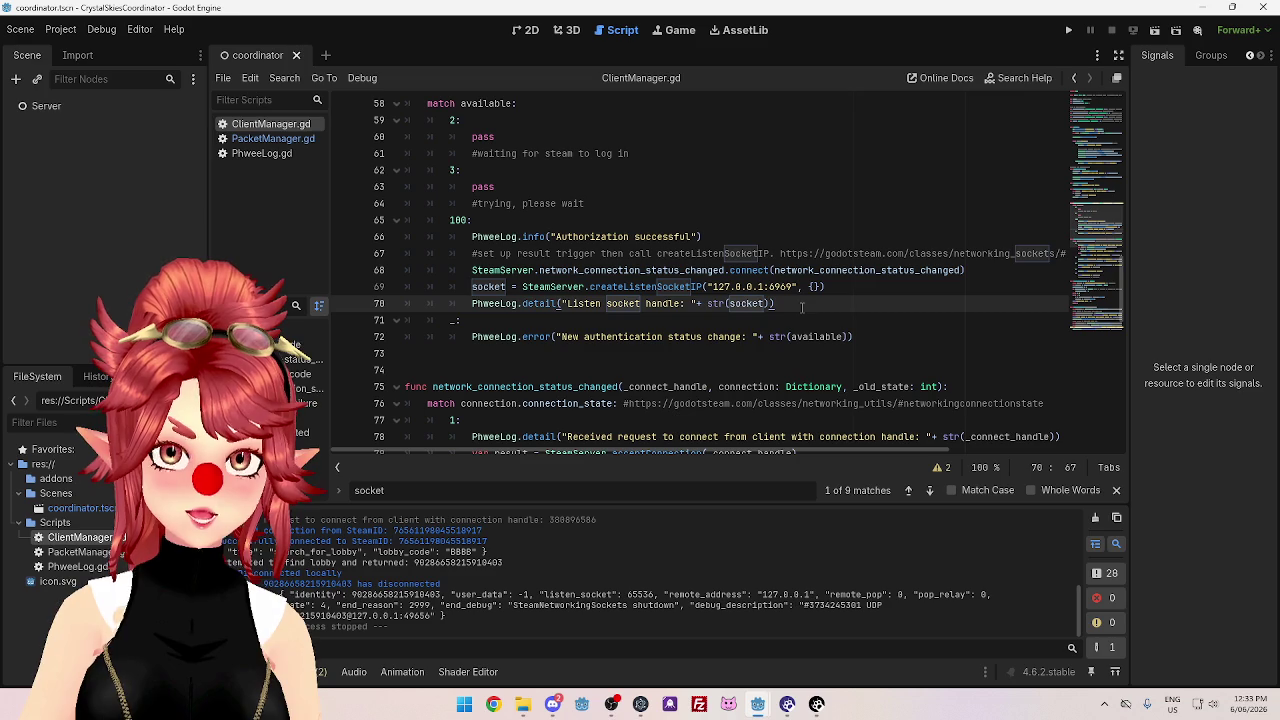
pyautogui.click(865, 290)
pyautogui.click(805, 306)
pyautogui.click(842, 287)
pyautogui.click(820, 303)
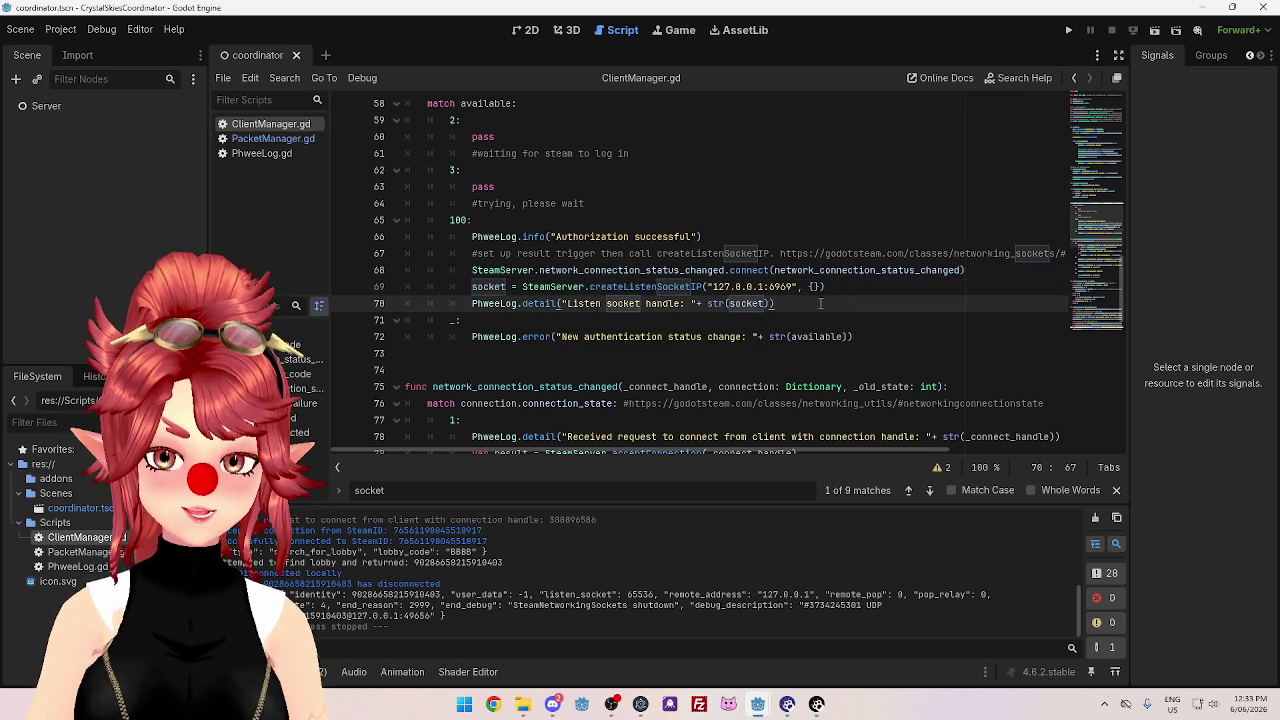
# - Relaunch the coordinator server project and return to the campaign_menu project window
pyautogui.moveTo(757, 708)
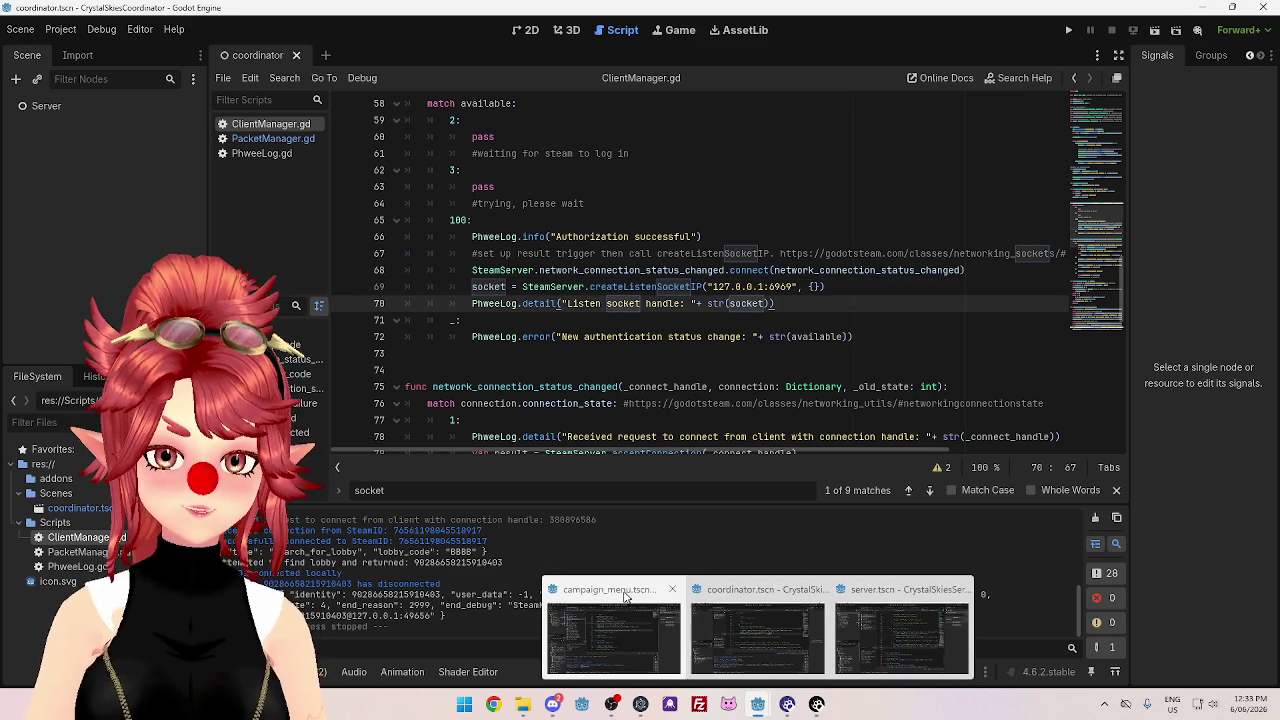
pyautogui.click(1069, 30)
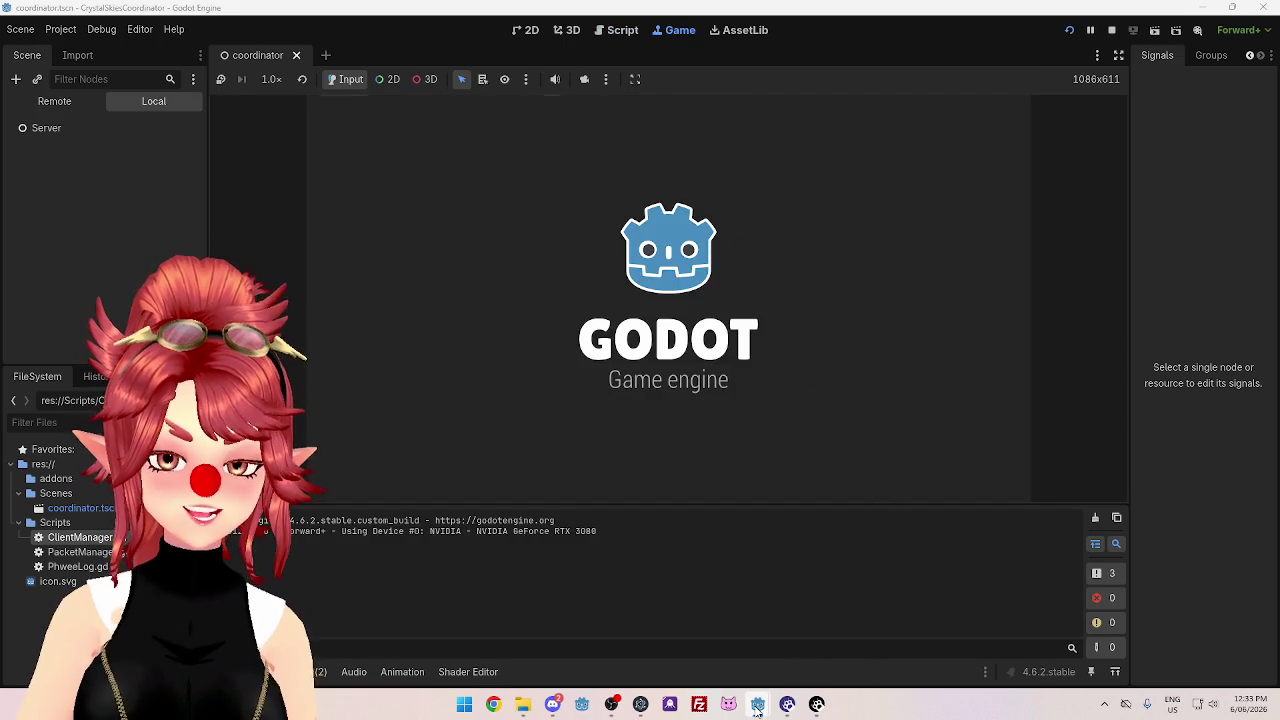
pyautogui.moveTo(757, 706)
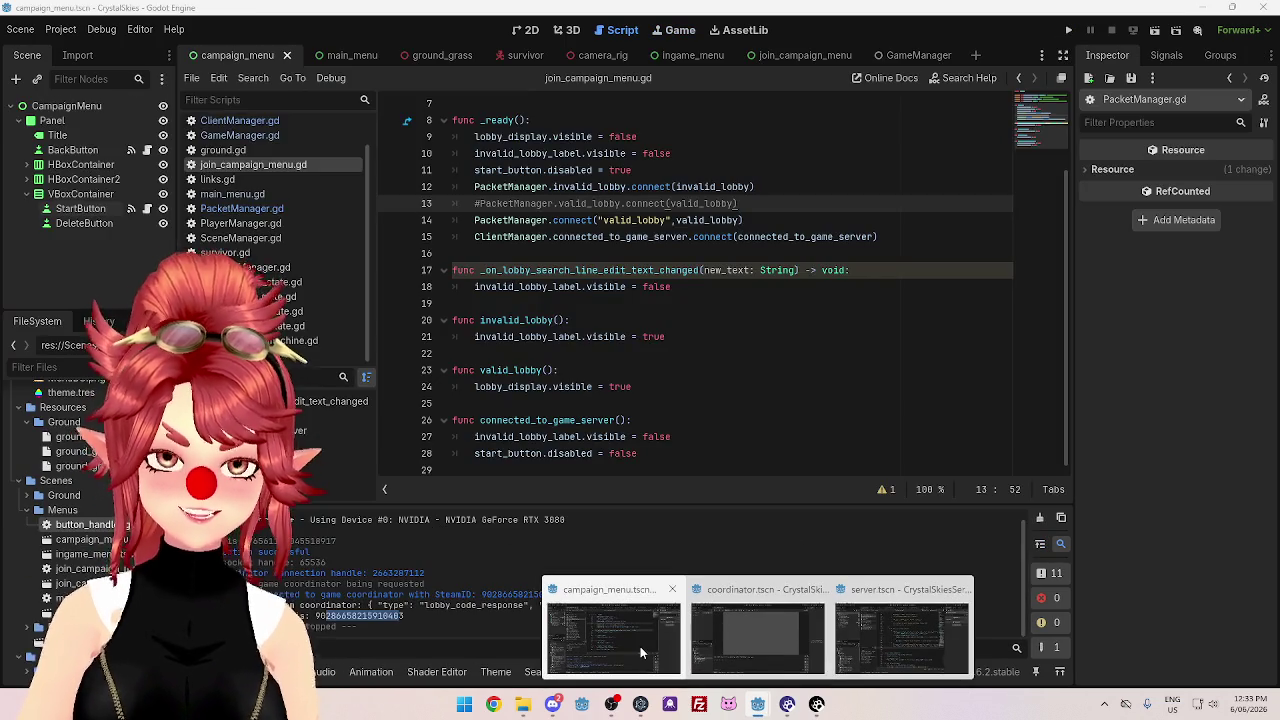
pyautogui.click(640, 646)
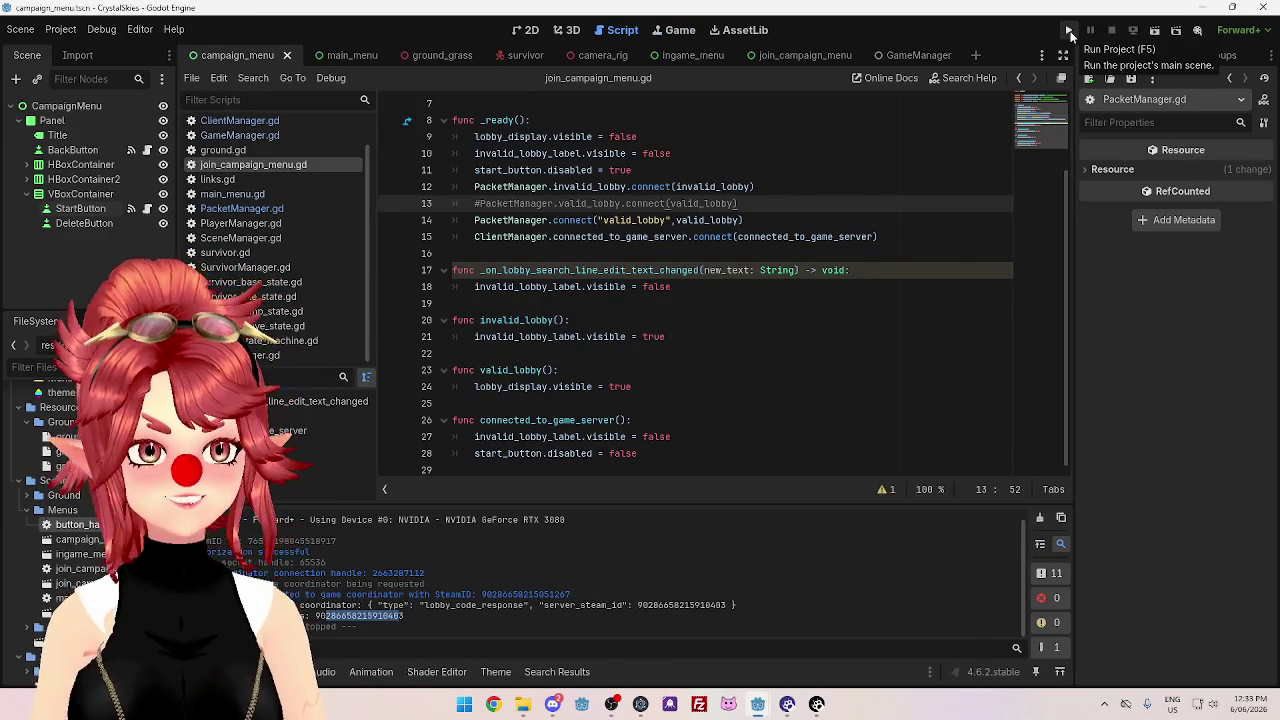
# - Run the CrystalSkies project until its main menu appears in a debug window
pyautogui.click(1069, 34)
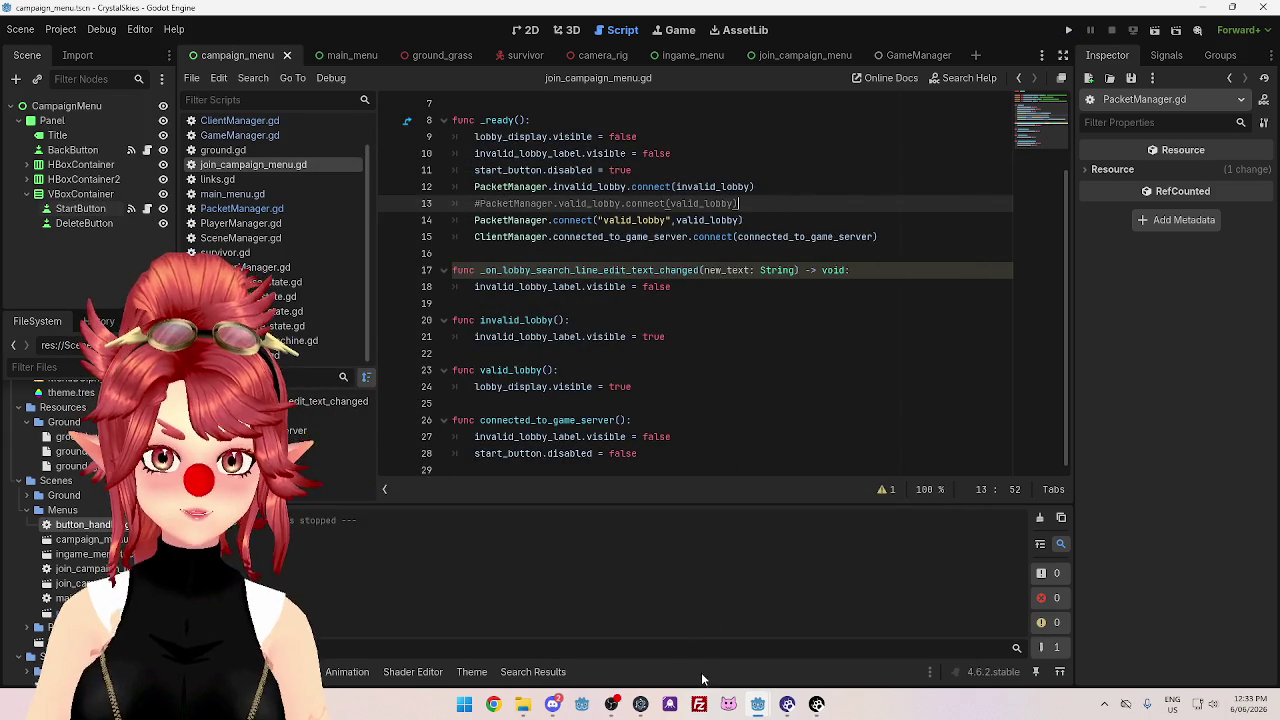
pyautogui.moveTo(762, 706)
pyautogui.click(604, 592)
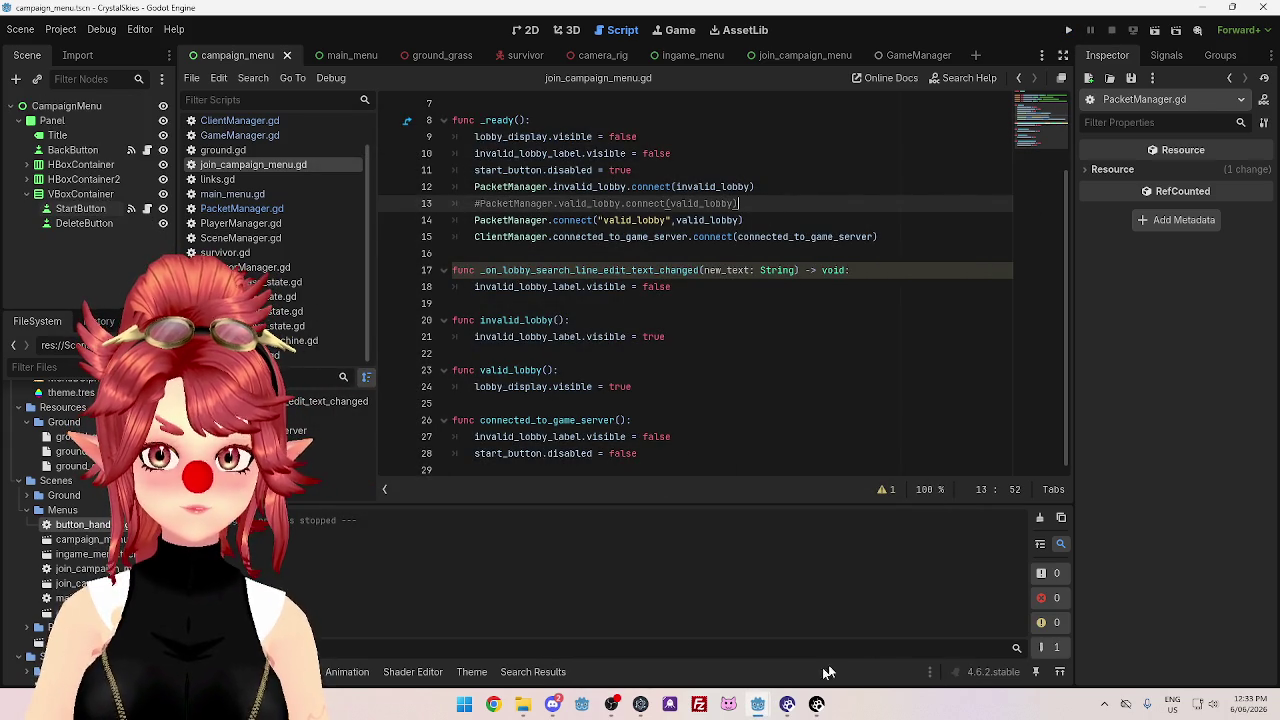
pyautogui.moveTo(757, 704)
pyautogui.click(792, 635)
pyautogui.click(650, 645)
pyautogui.click(1068, 30)
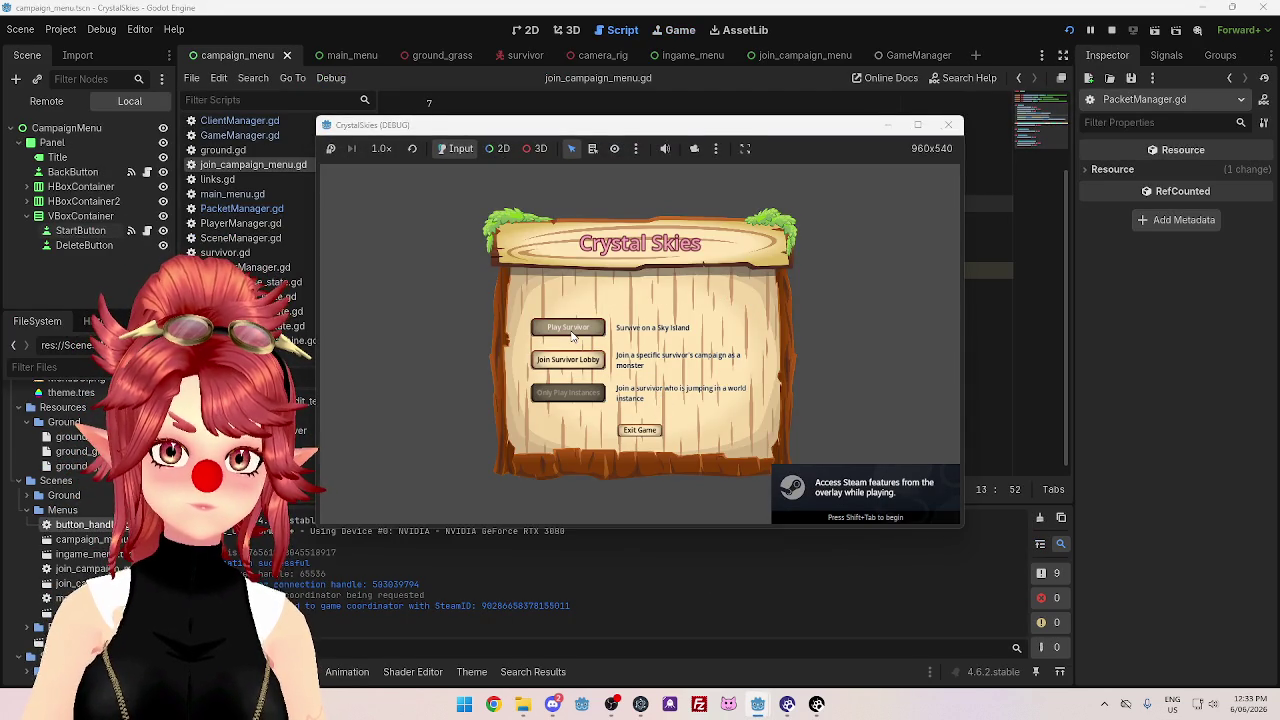
# - Start a survivor session, open the client's in-game menu, then stop the client and server games
pyautogui.click(572, 334)
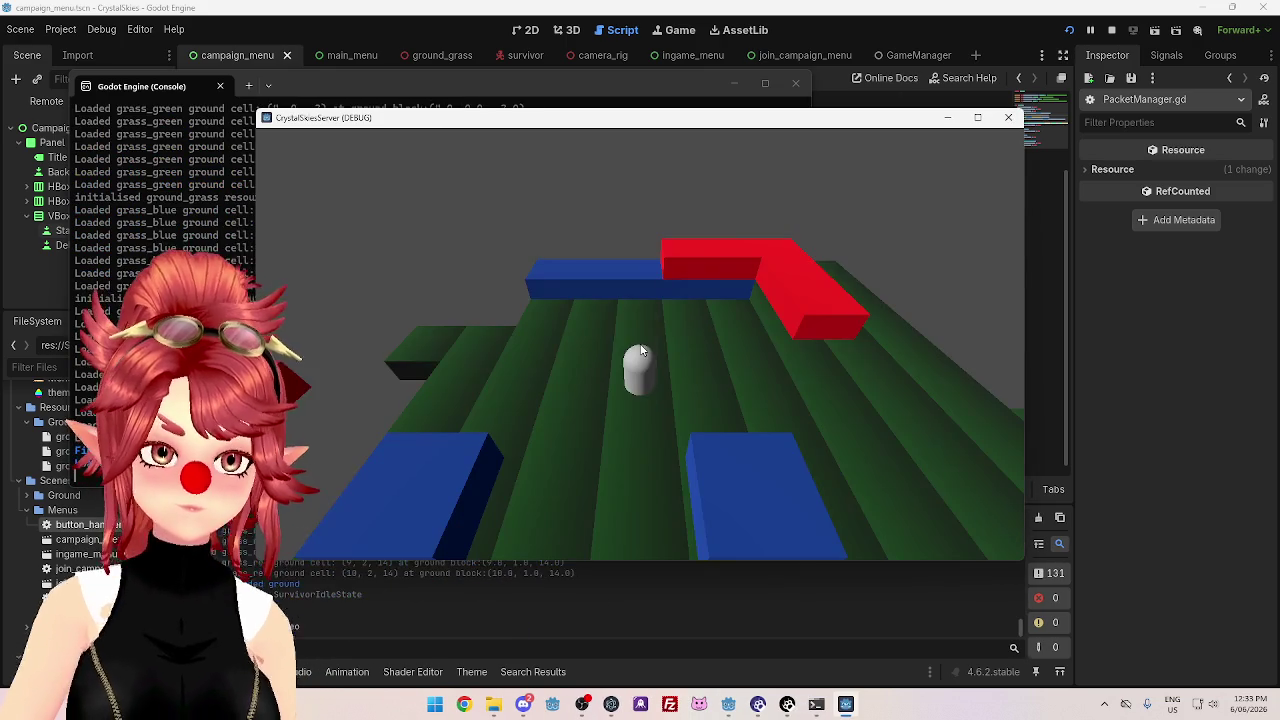
pyautogui.hotkey('alt', 'Tab')
pyautogui.click(658, 217)
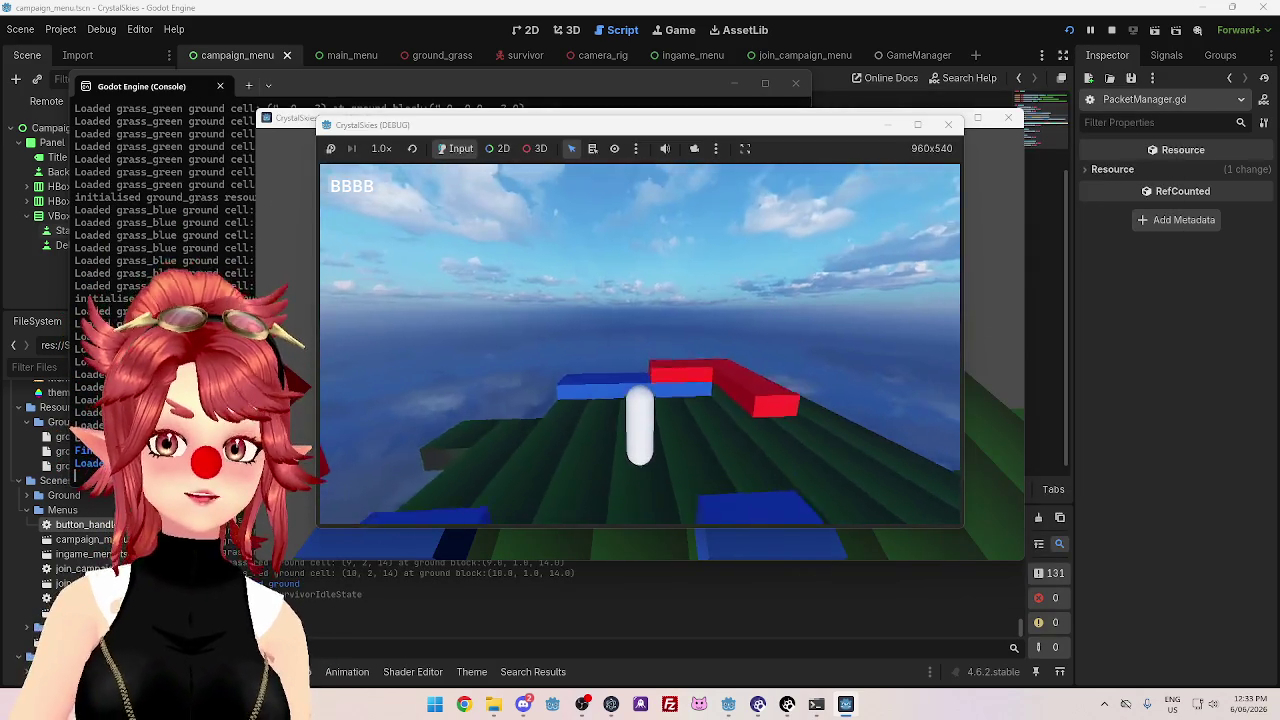
pyautogui.press('Escape')
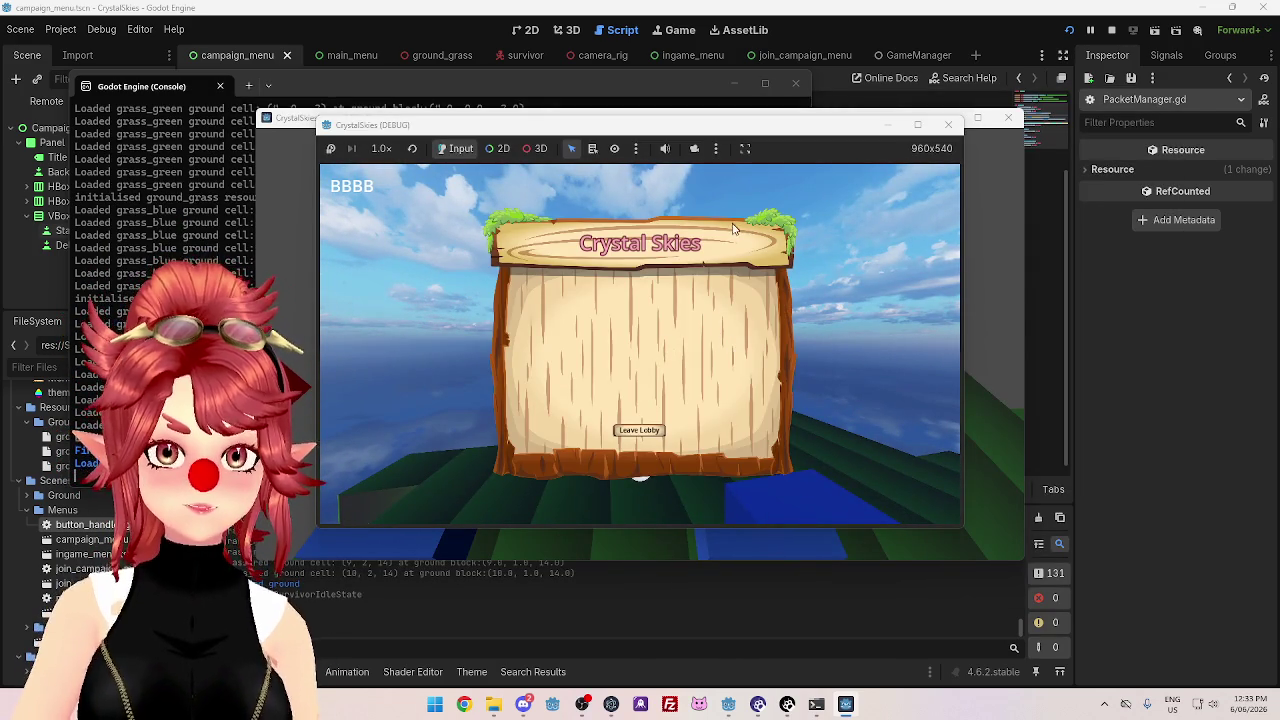
pyautogui.click(948, 124)
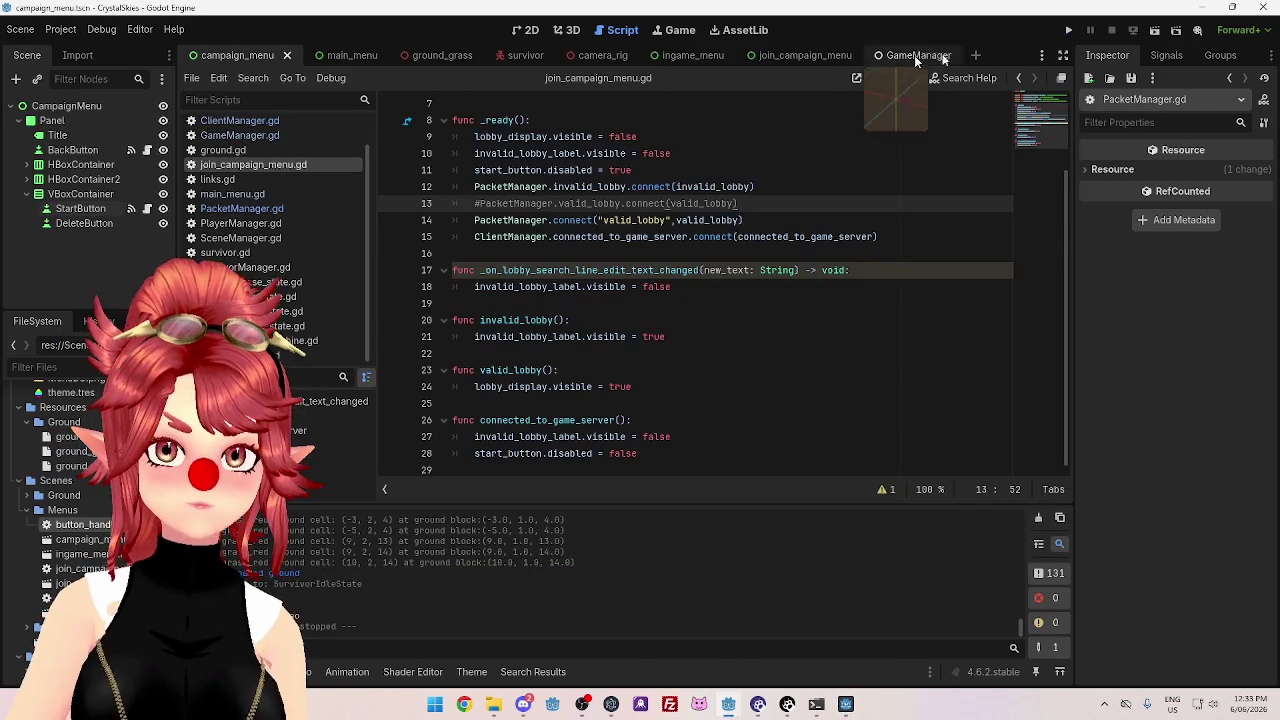
# - Run the game, search for lobby code BBBB, then close it and open the line 17 warning
pyautogui.click(1068, 30)
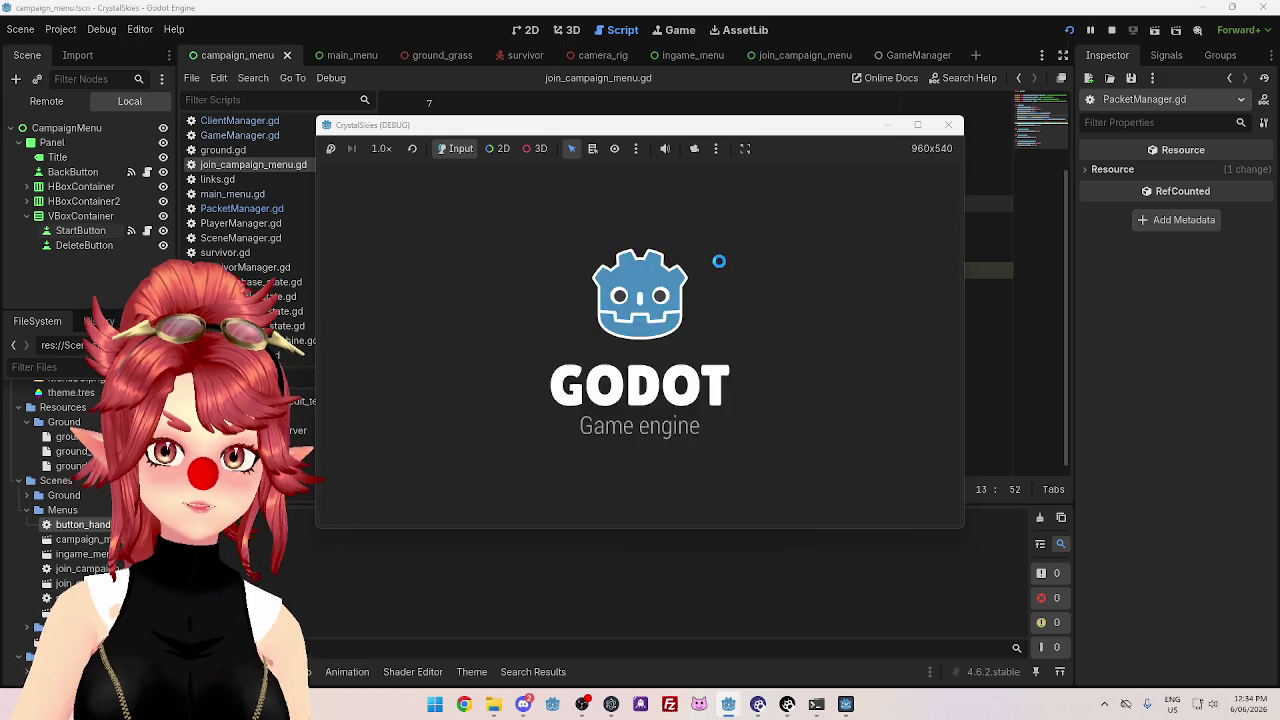
pyautogui.click(575, 362)
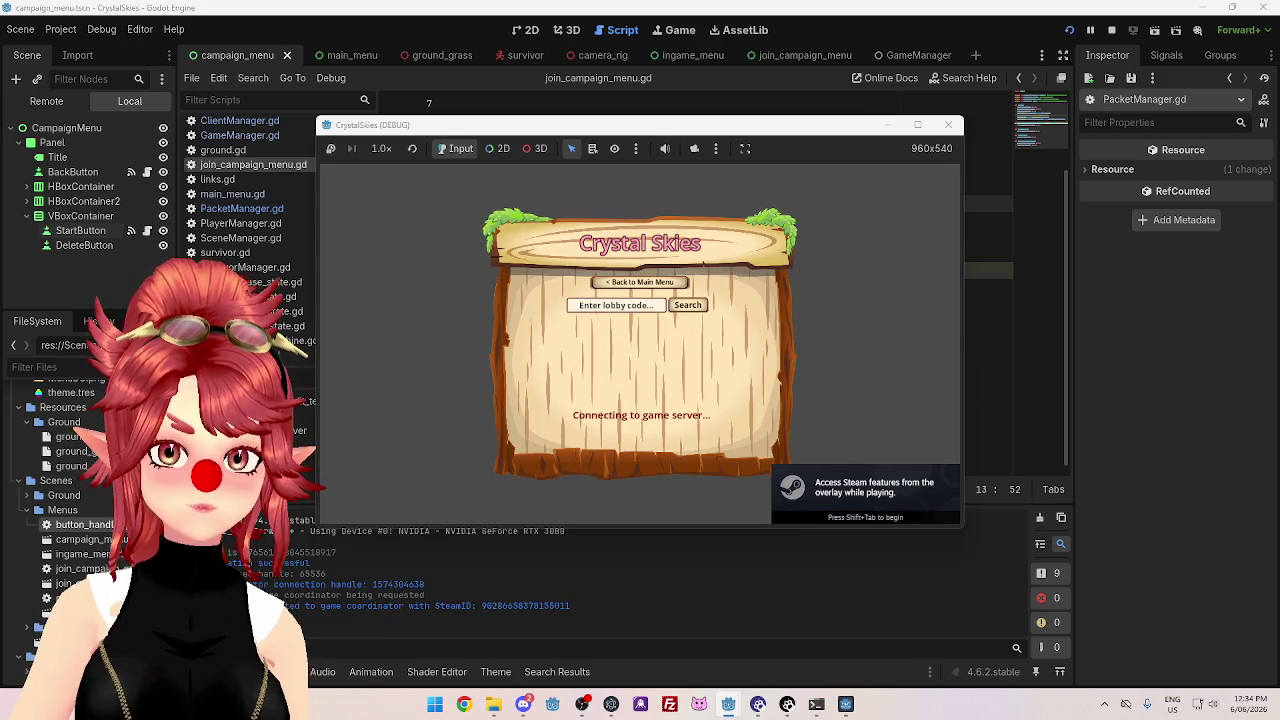
pyautogui.write('BBBB')
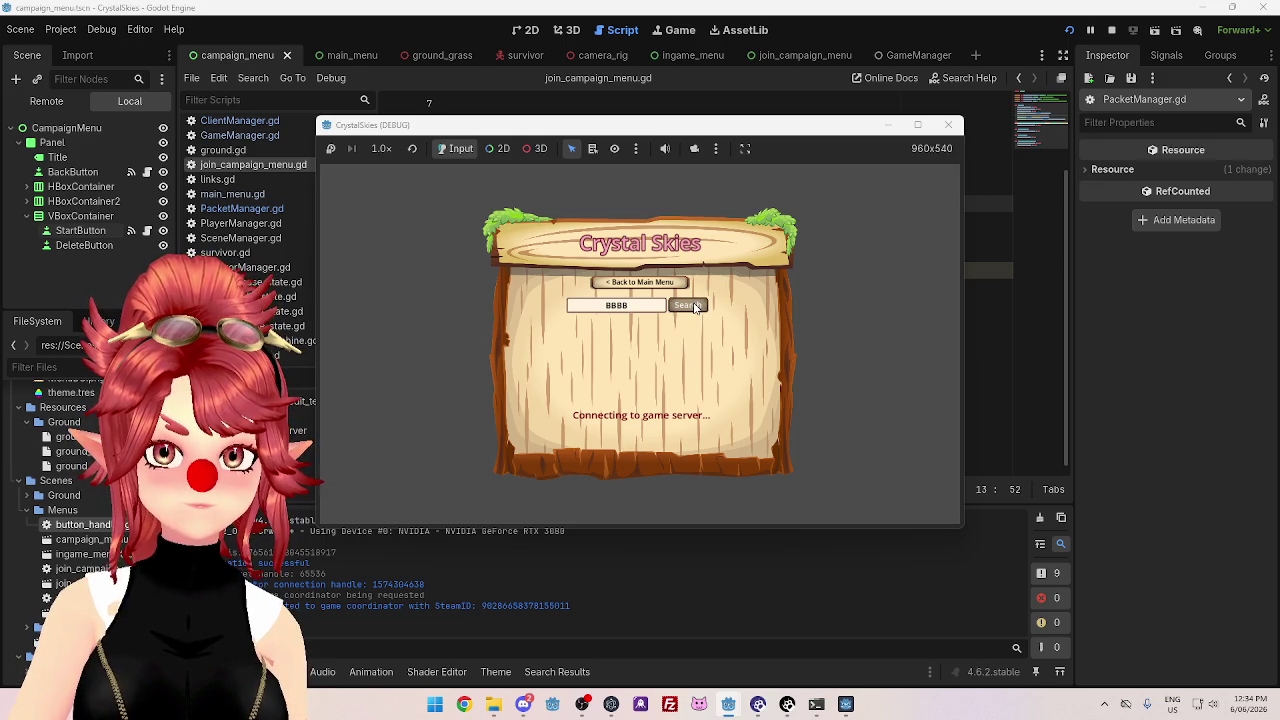
pyautogui.click(695, 307)
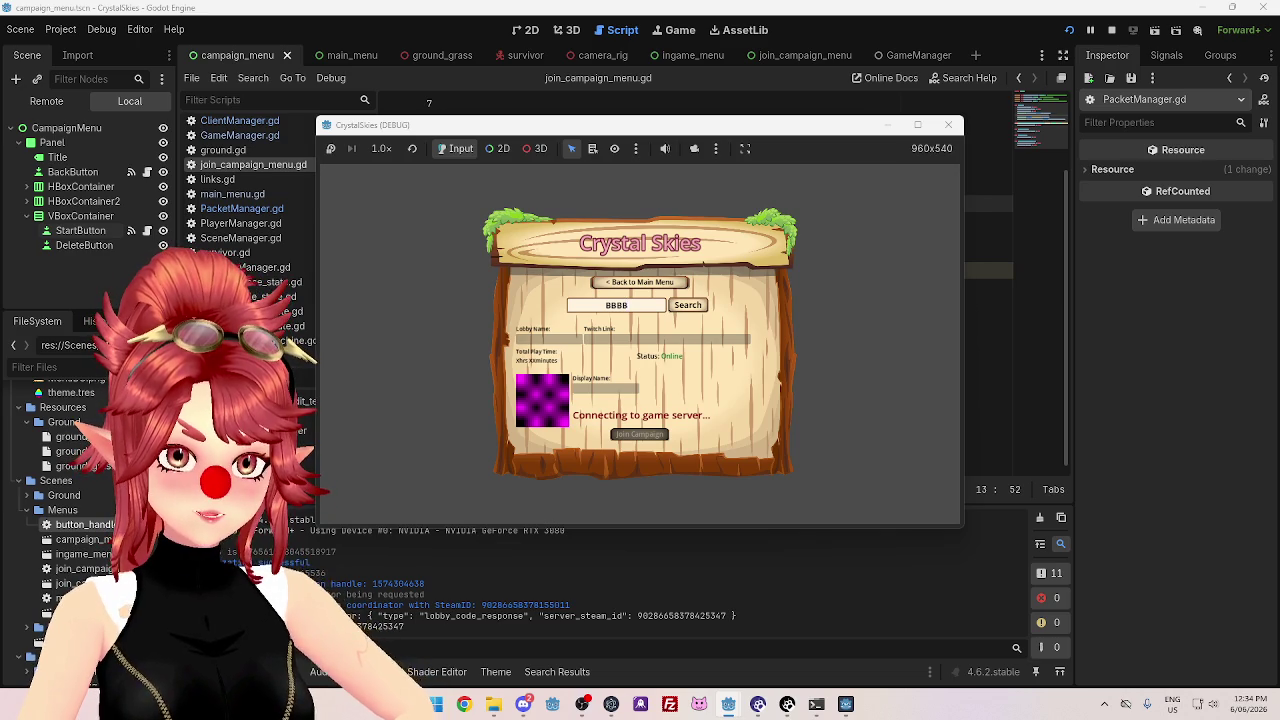
pyautogui.press('F8')
pyautogui.click(588, 393)
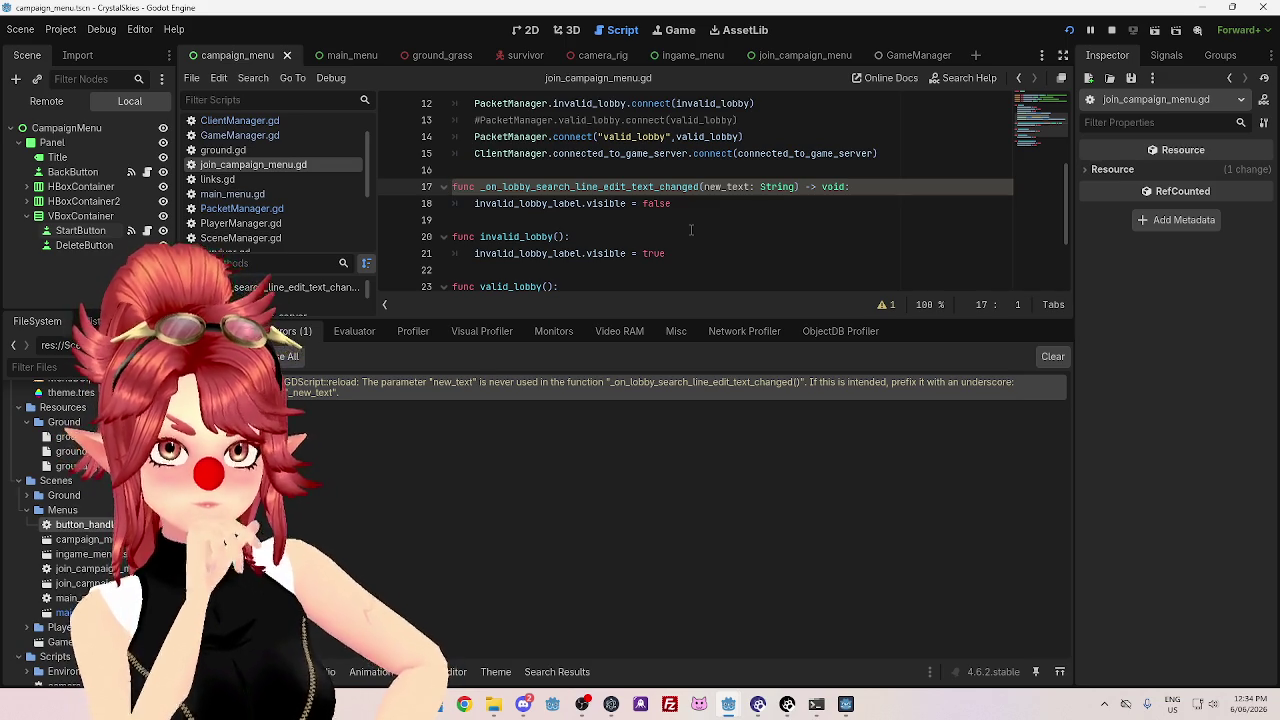
# - Prefix the unused new_text parameter on line 17 with an underscore and enlarge the editor
pyautogui.click(703, 187)
pyautogui.write('_')
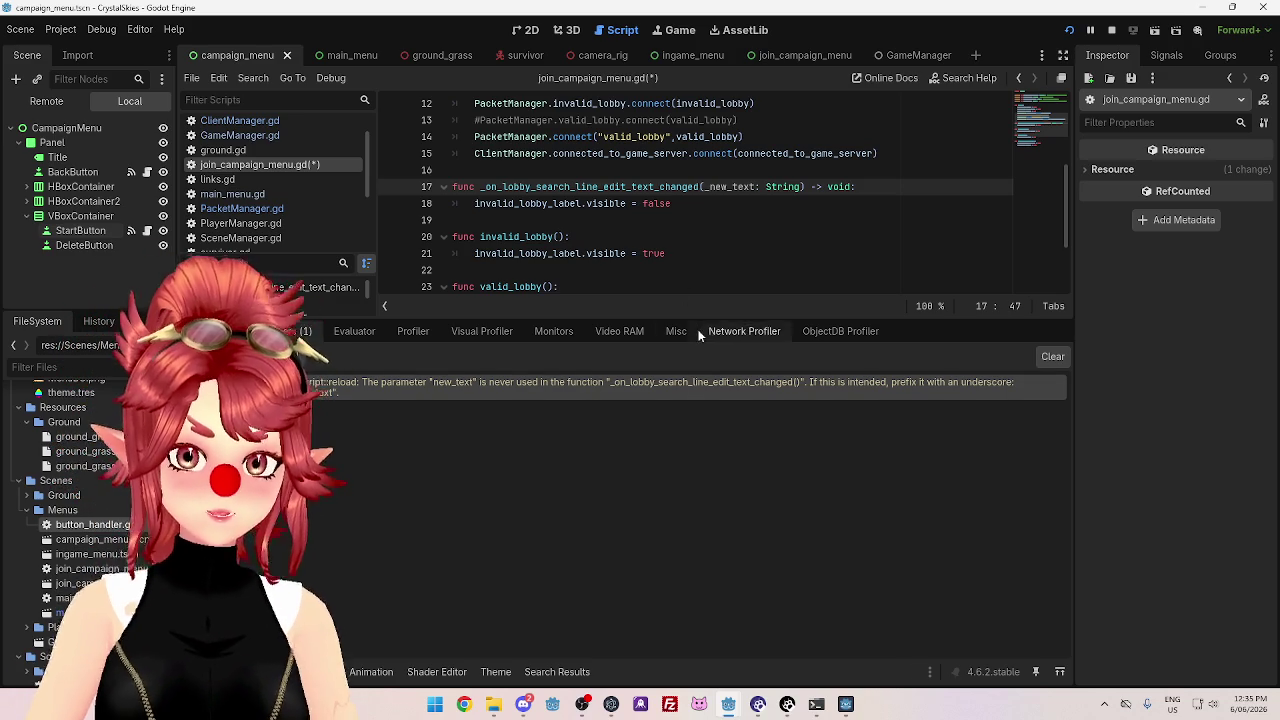
pyautogui.moveTo(703, 316); pyautogui.dragTo(703, 418)
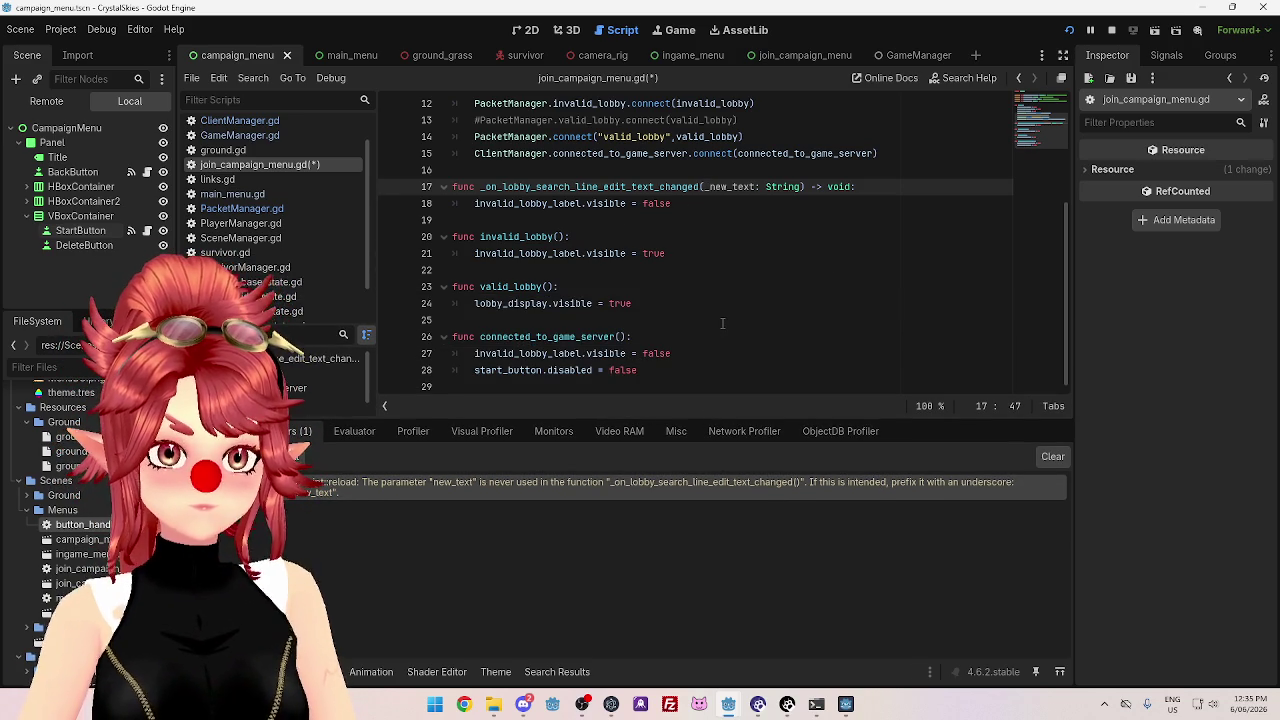
pyautogui.click(753, 250)
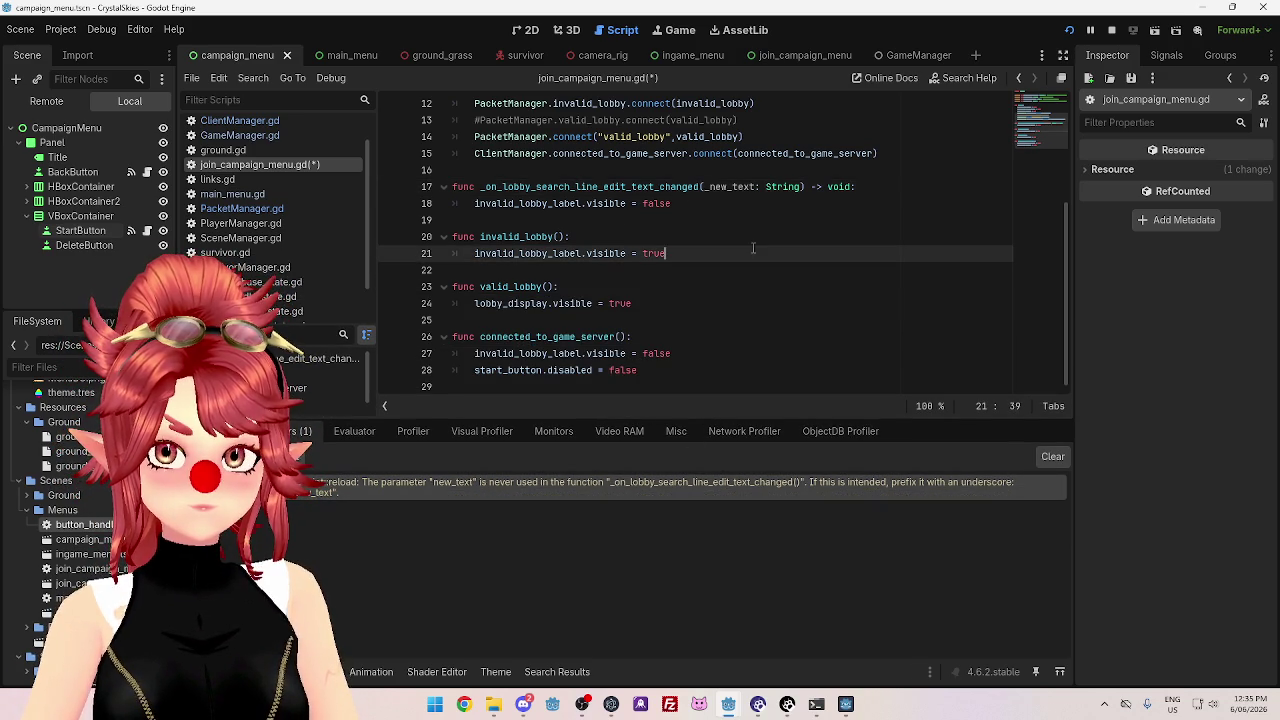
# - Review the lobby_display reference in valid_lobby and move to the blank line after it
pyautogui.scroll(1, 668, 250)
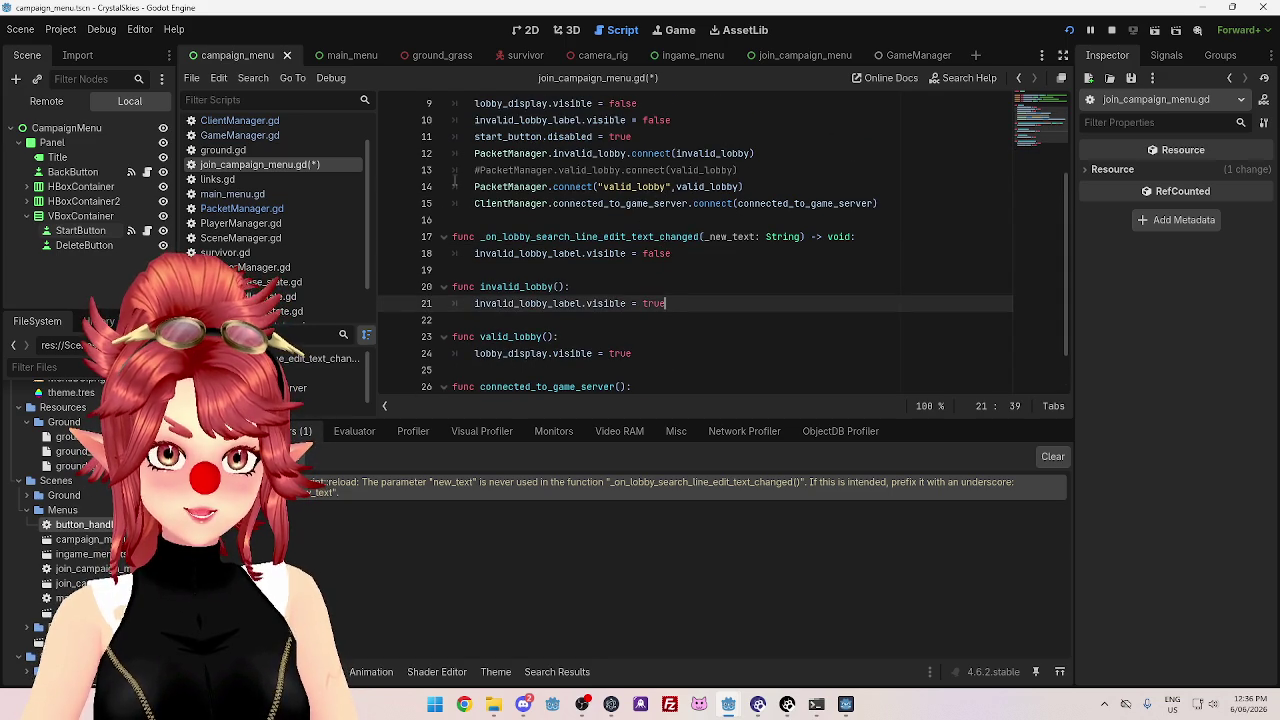
pyautogui.scroll(-1, 760, 186)
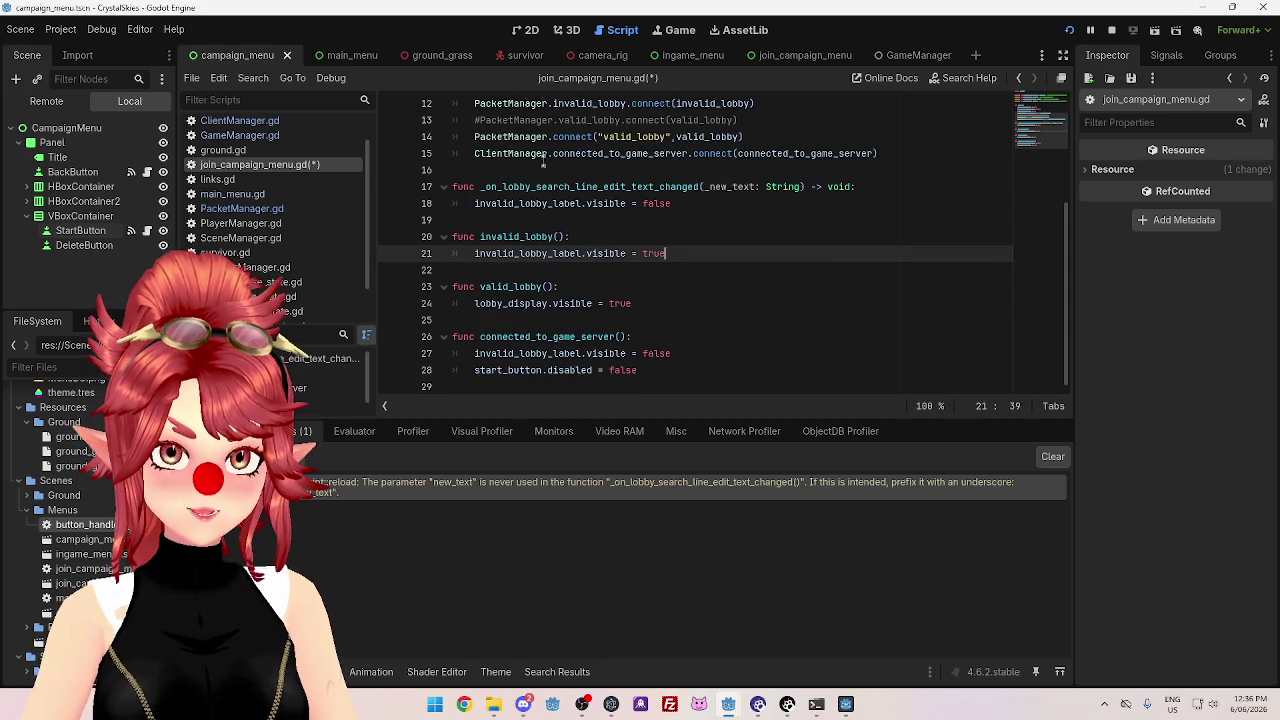
pyautogui.click(511, 286)
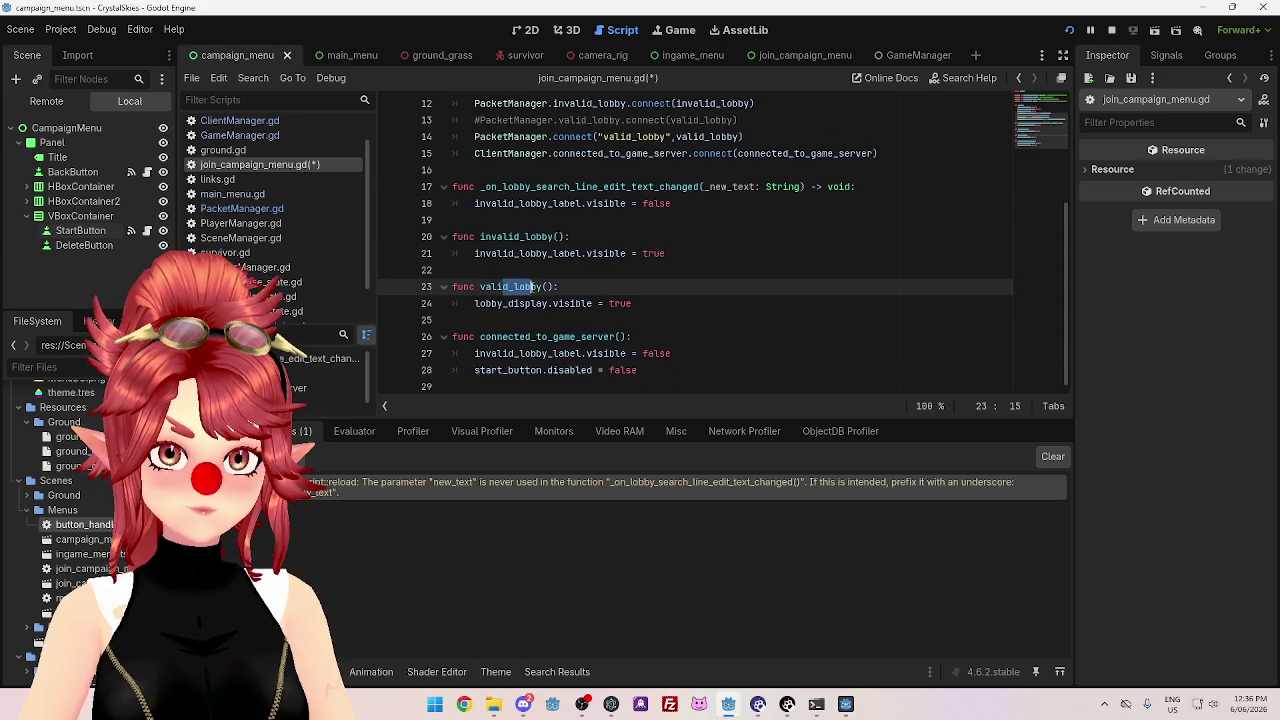
pyautogui.moveTo(486, 303); pyautogui.dragTo(599, 303)
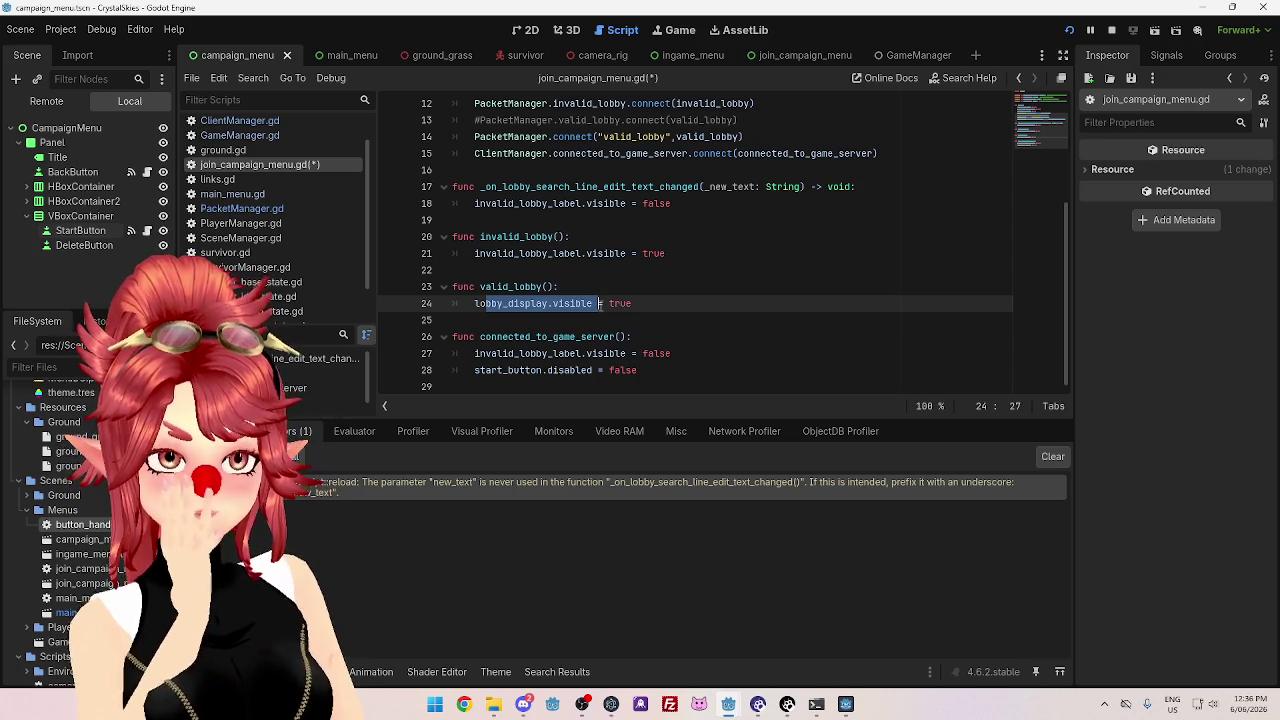
pyautogui.press('End')
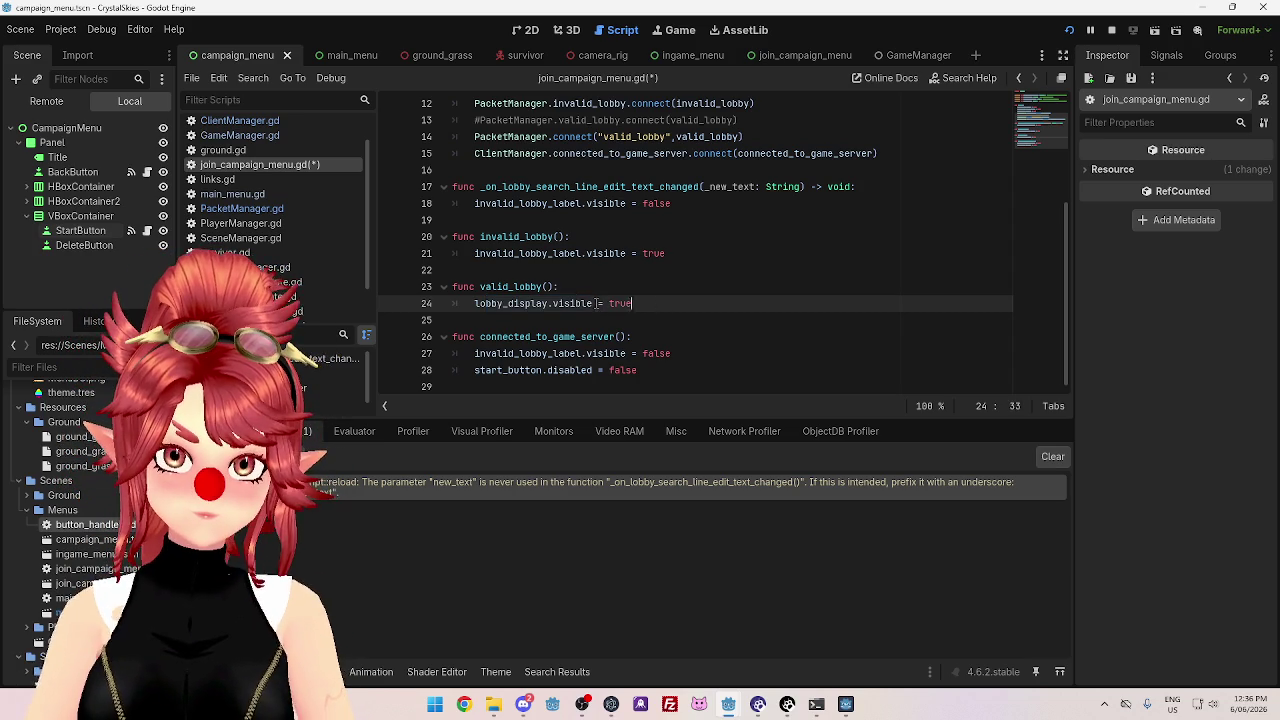
pyautogui.click(709, 318)
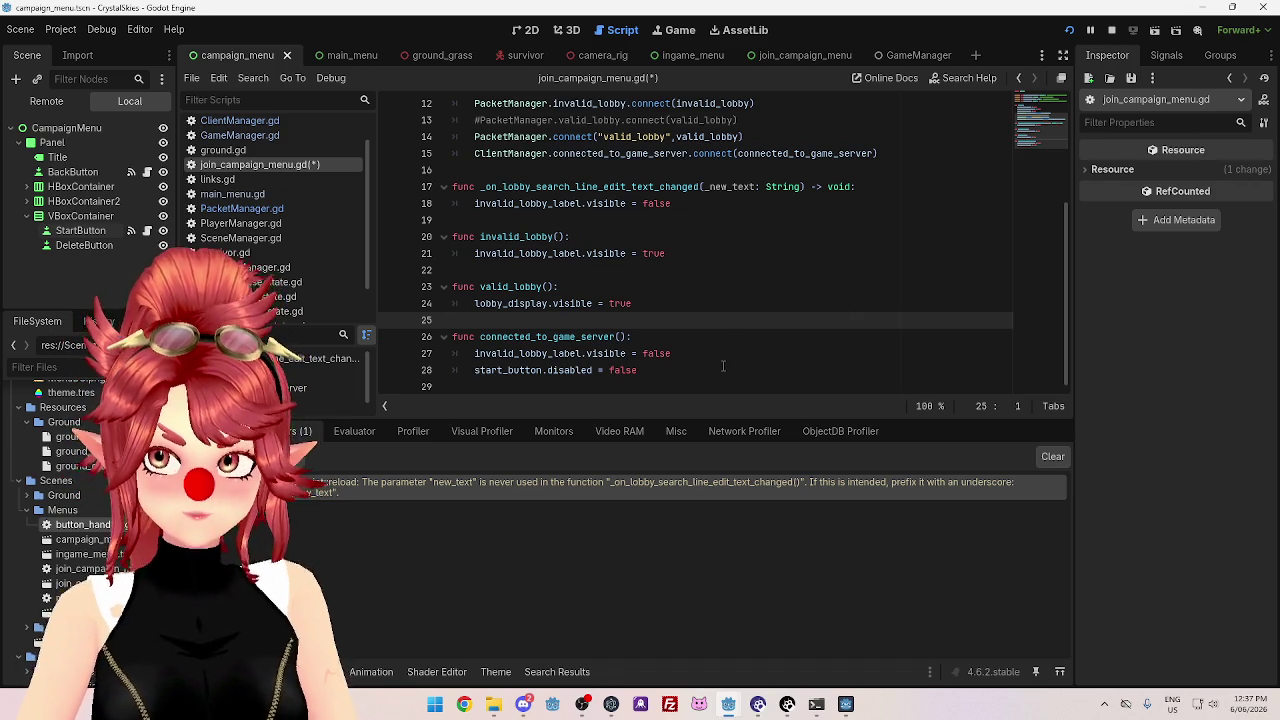
pyautogui.scroll(4, 660, 275)
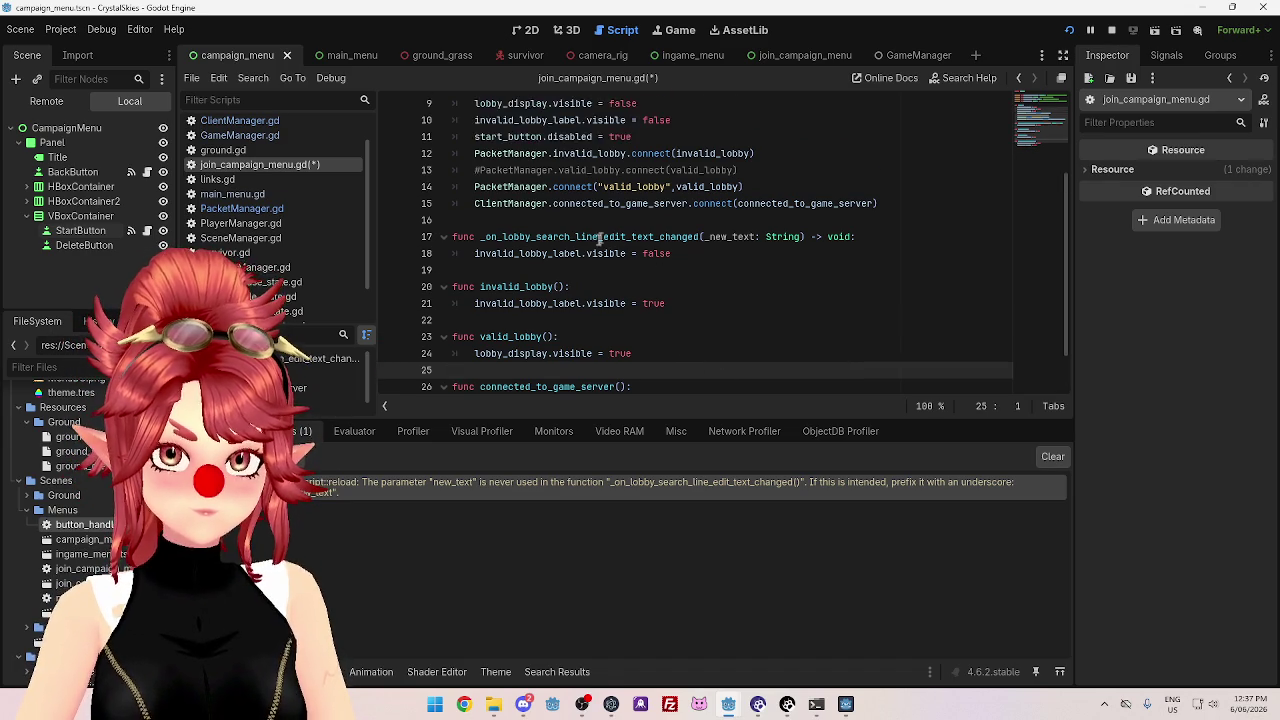
pyautogui.scroll(-1, 560, 262)
# - Open ClientManager.gd and scroll through its network connection status handler
pyautogui.click(245, 121)
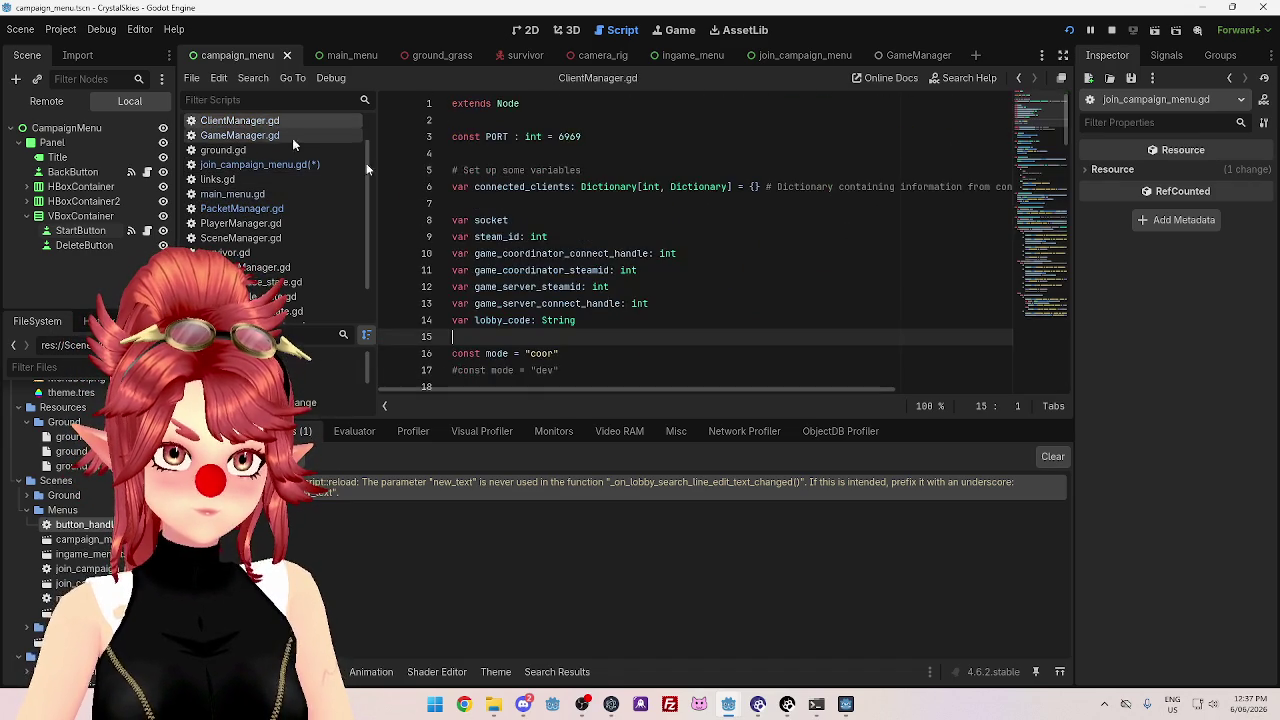
pyautogui.scroll(-1, 654, 275)
pyautogui.scroll(-20, 654, 275)
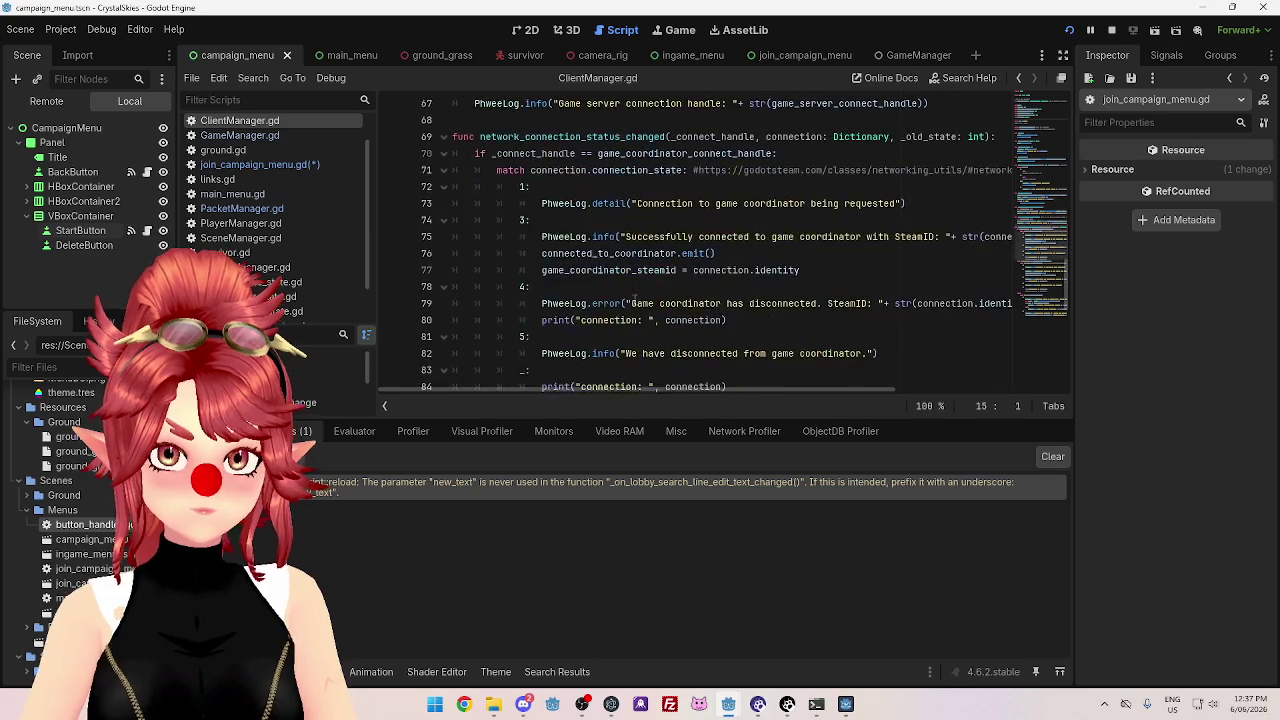
pyautogui.scroll(-4, 634, 298)
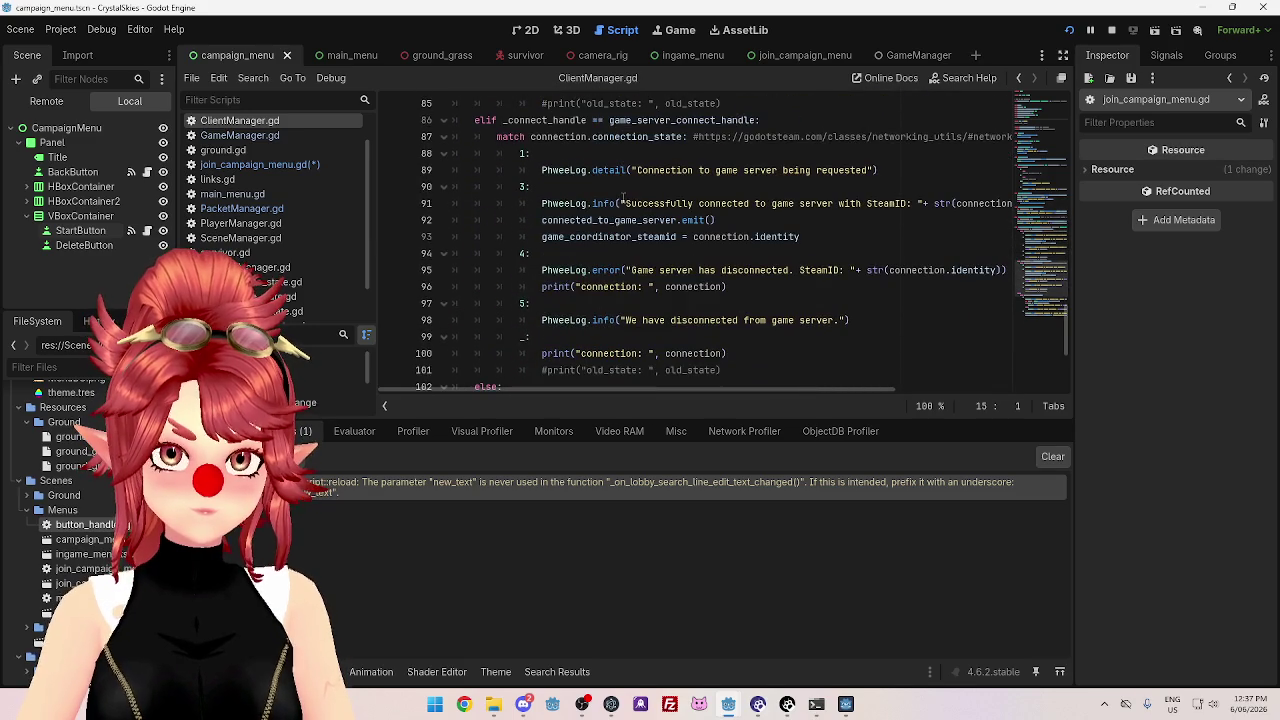
pyautogui.scroll(-4, 669, 140)
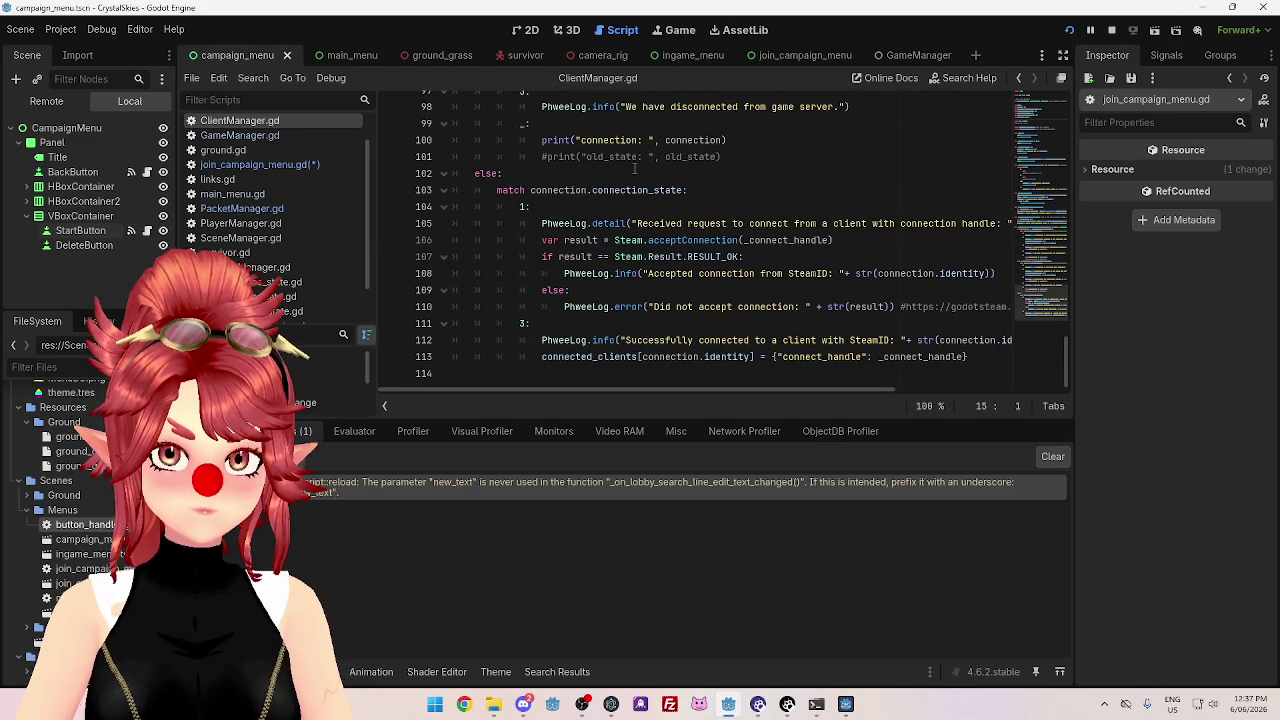
pyautogui.scroll(3, 737, 292)
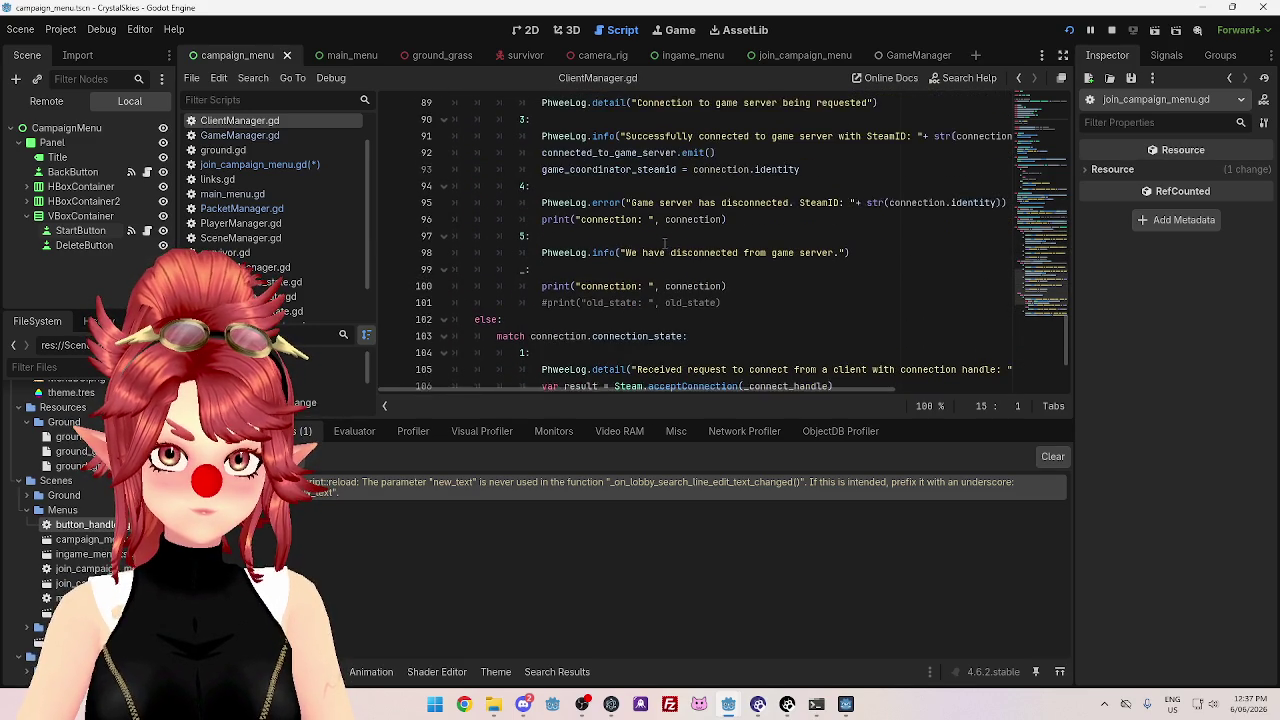
pyautogui.scroll(1, 620, 200)
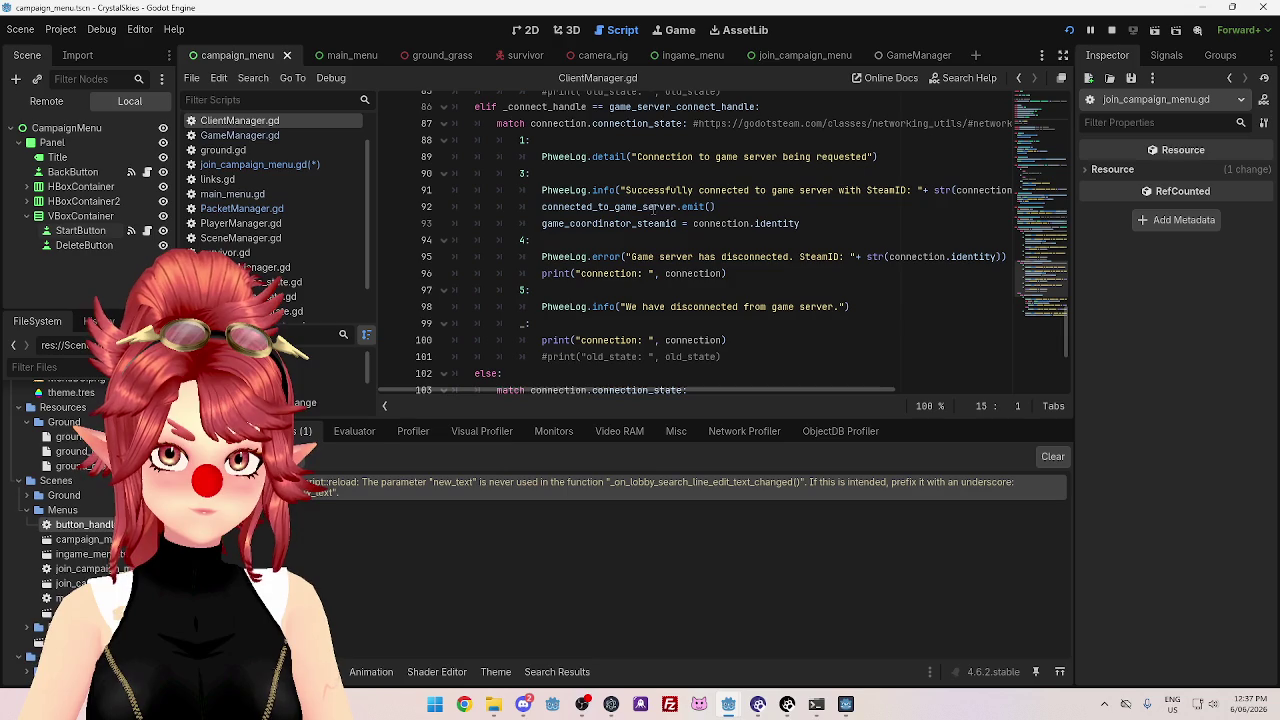
pyautogui.scroll(1, 687, 230)
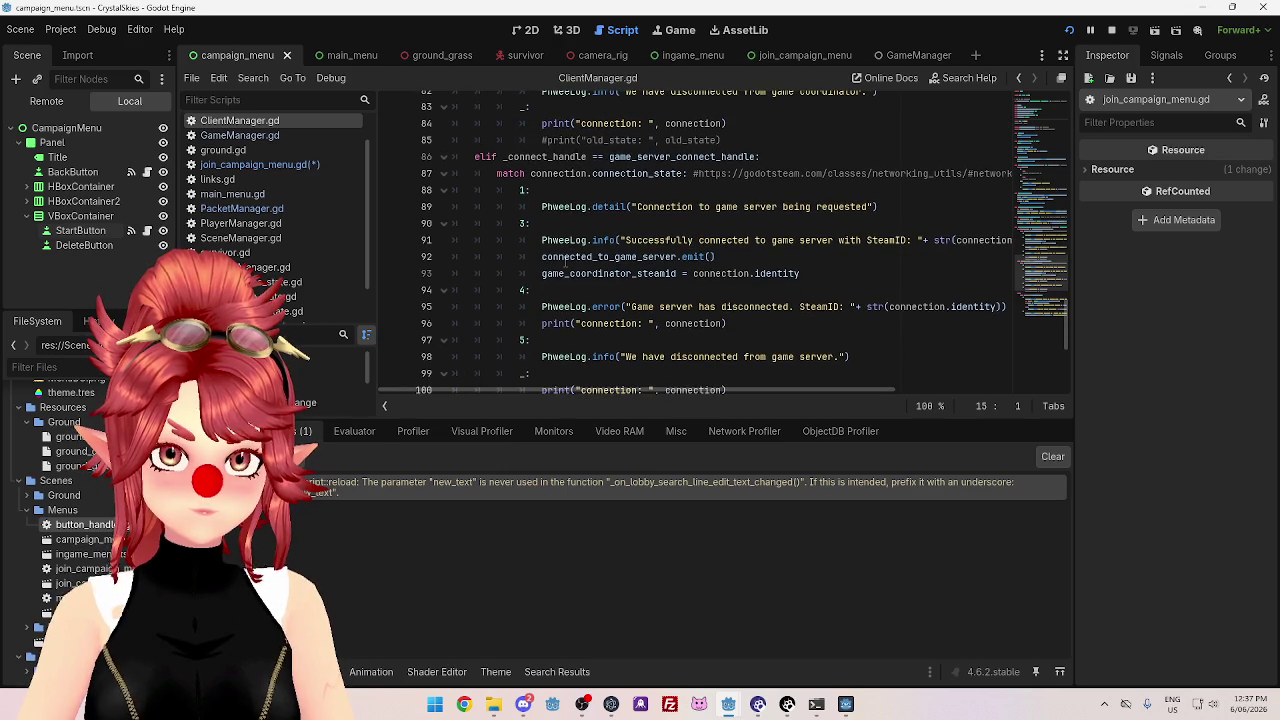
# - Highlight the connected_to_game_server signal emit and the accepted-connection log message
pyautogui.moveTo(542, 256); pyautogui.dragTo(621, 259)
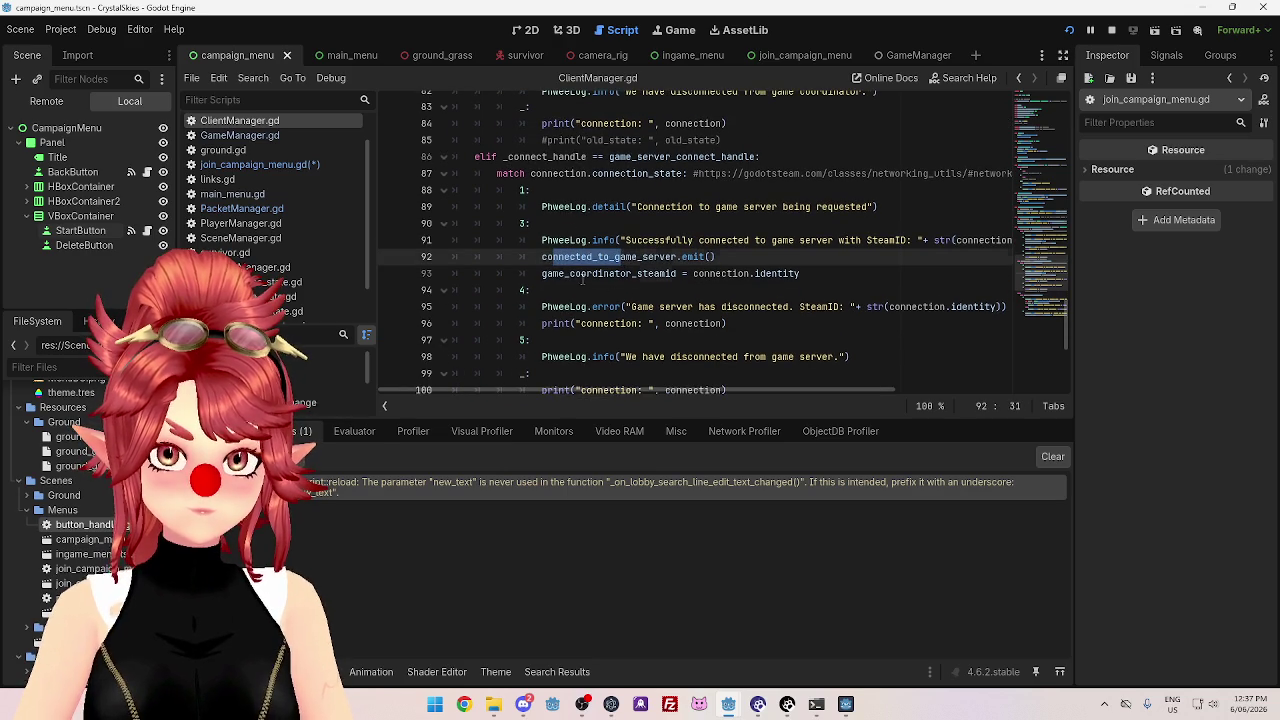
pyautogui.moveTo(542, 274); pyautogui.dragTo(632, 275)
pyautogui.scroll(-5, 632, 275)
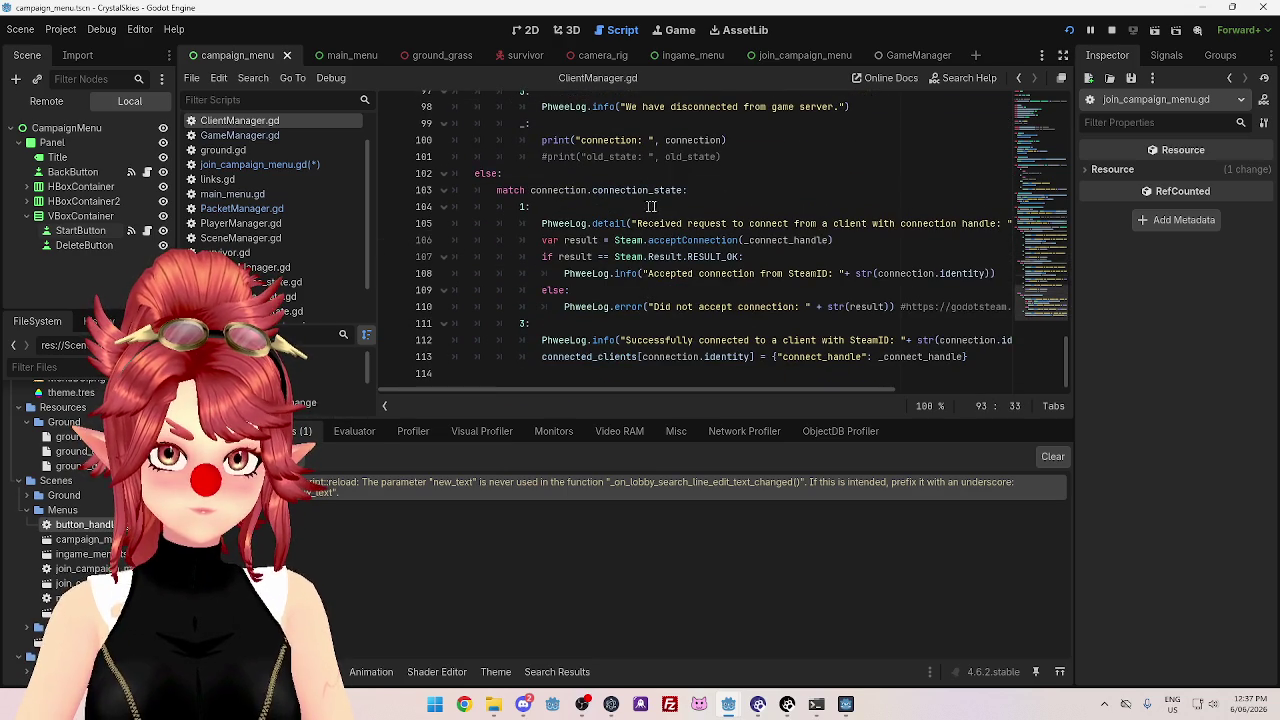
pyautogui.moveTo(667, 272); pyautogui.dragTo(831, 273)
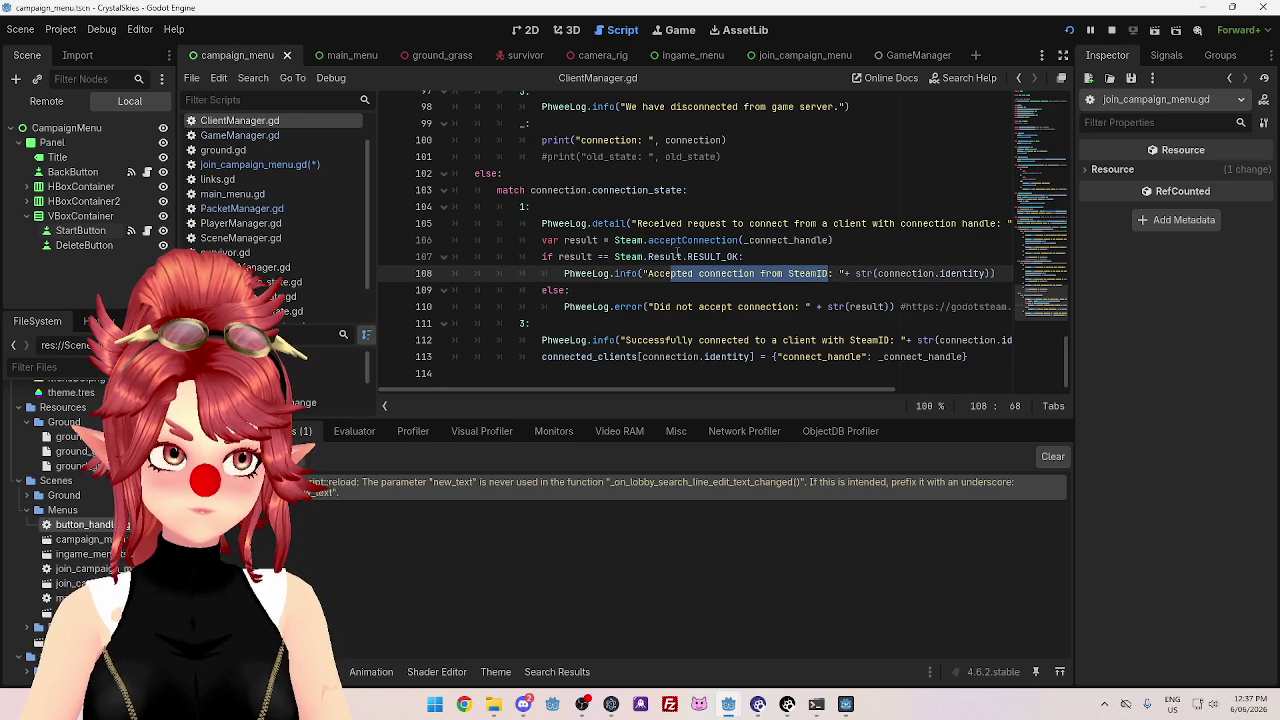
pyautogui.scroll(1, 680, 297)
pyautogui.scroll(-1, 680, 297)
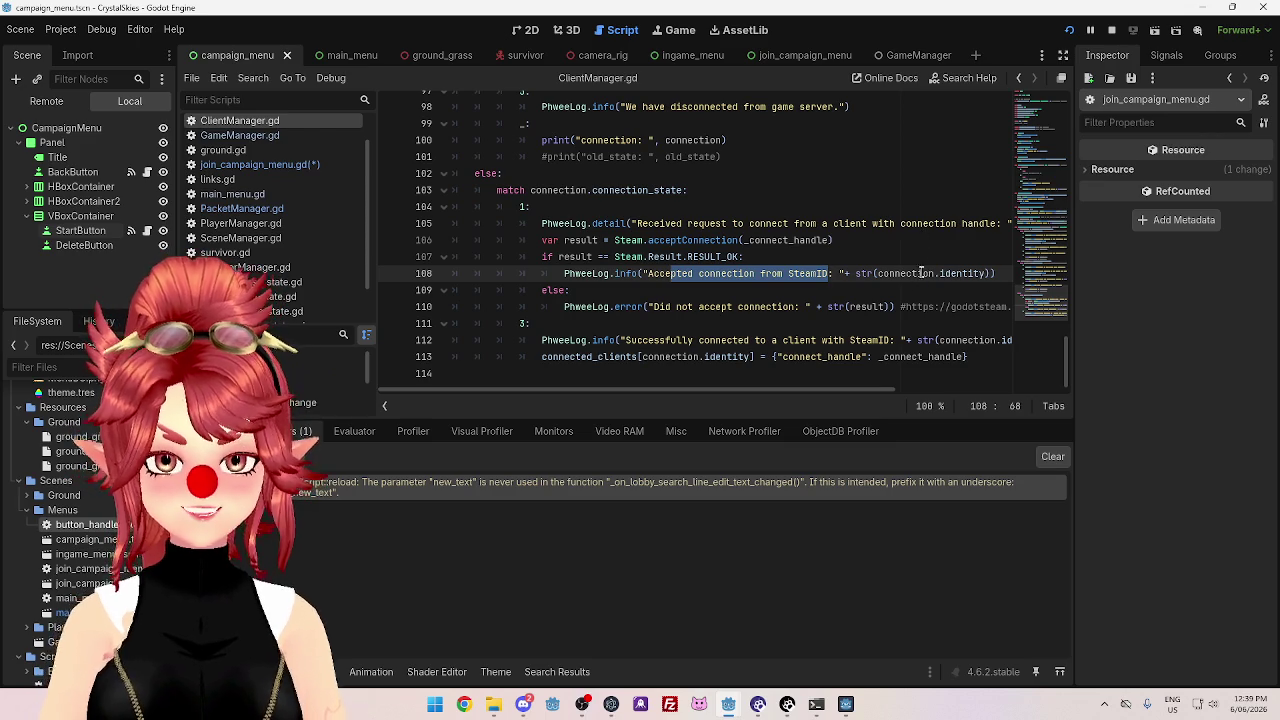
pyautogui.moveTo(921, 272)
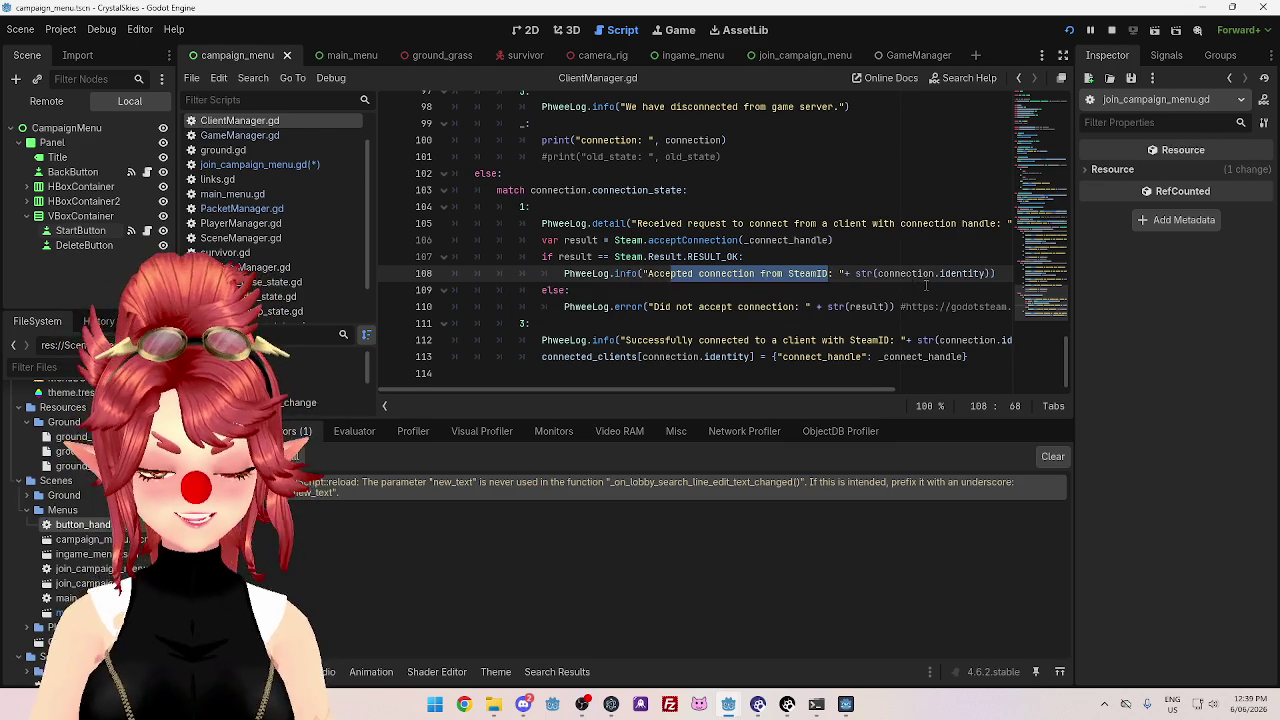
pyautogui.click(976, 356)
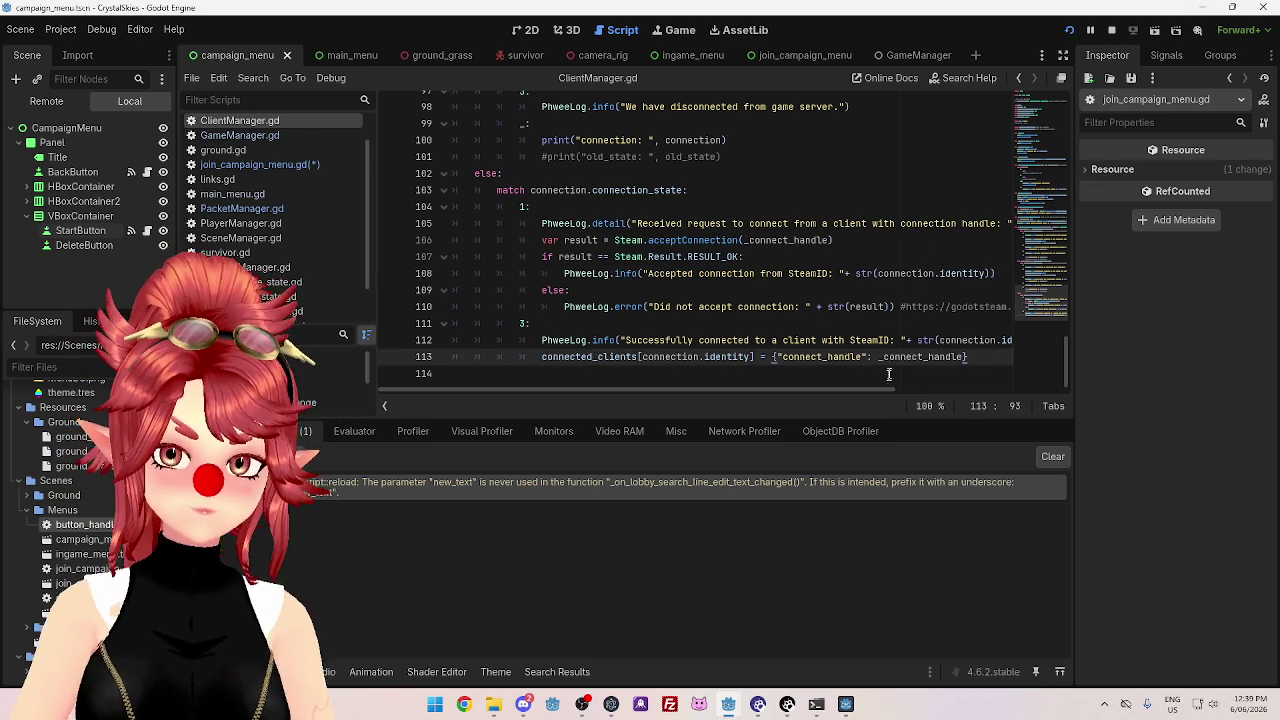
pyautogui.press('Down')
pyautogui.click(976, 356)
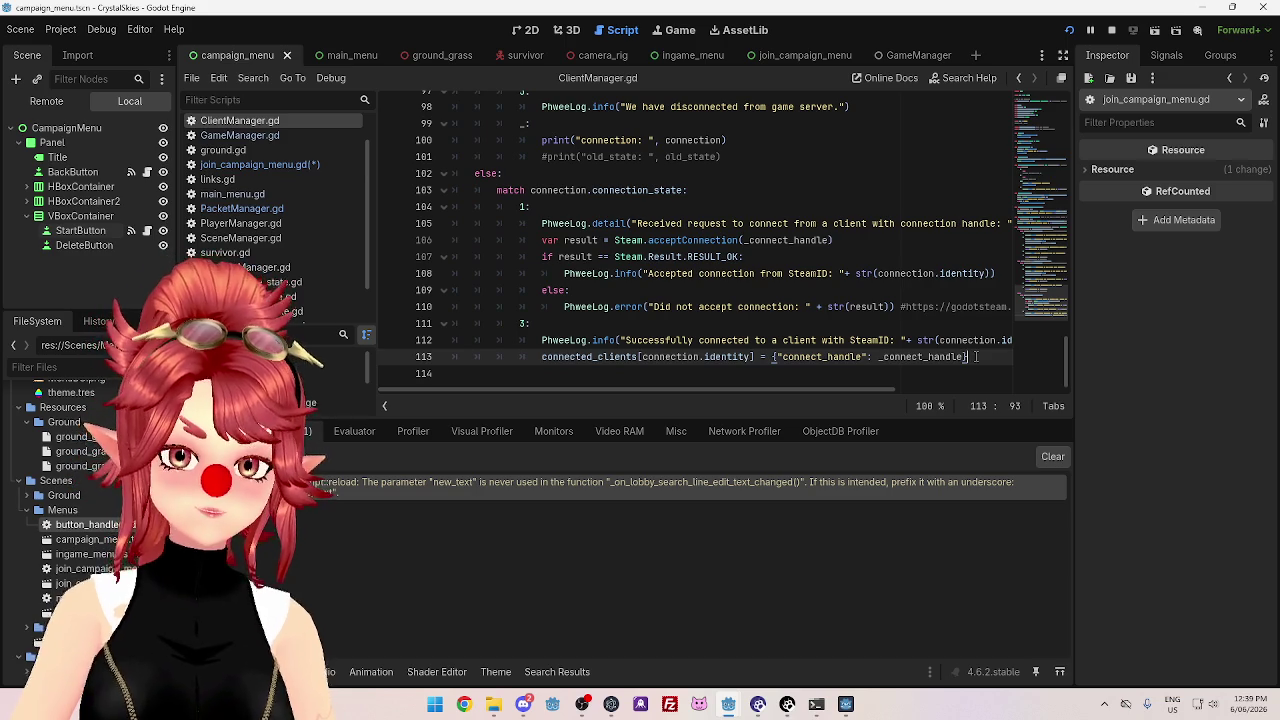
pyautogui.moveTo(974, 344)
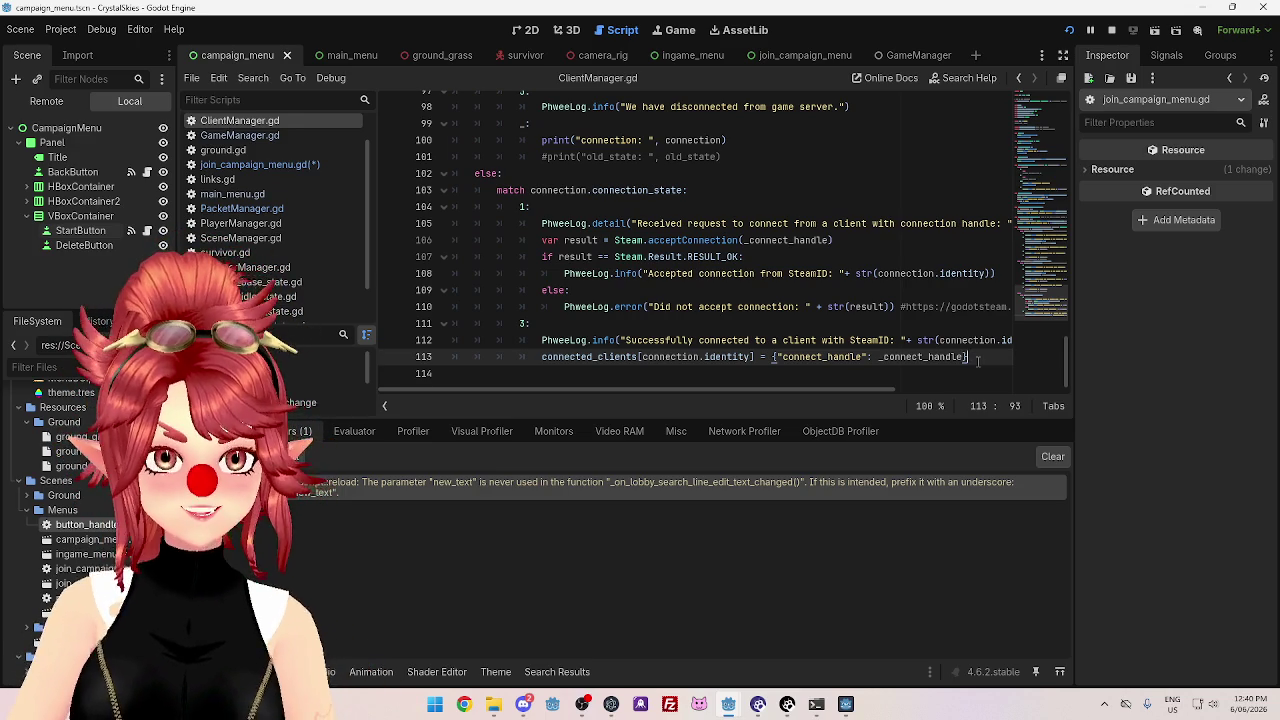
pyautogui.scroll(1, 653, 236)
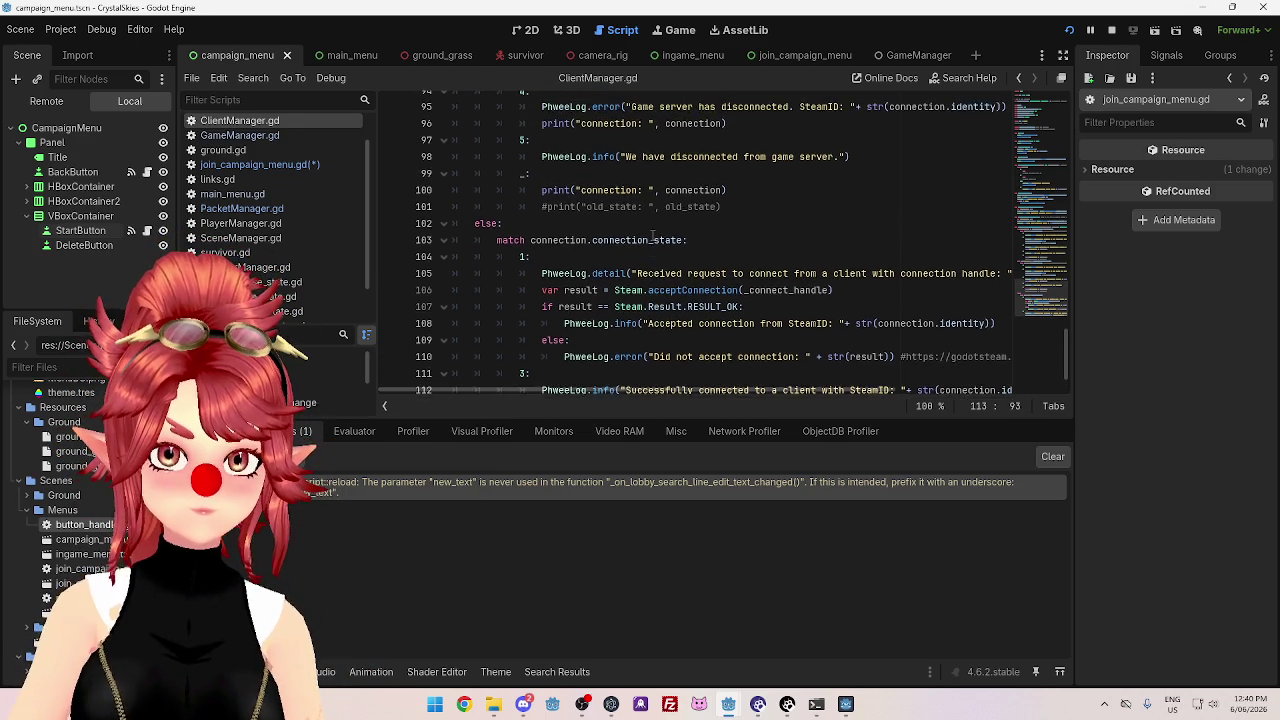
# - Jump into PacketManager.gd and point out its invalid_lobby and valid_lobby signal emits
pyautogui.scroll(-1, 653, 236)
pyautogui.moveTo(640, 223); pyautogui.dragTo(748, 223)
pyautogui.scroll(5, 632, 240)
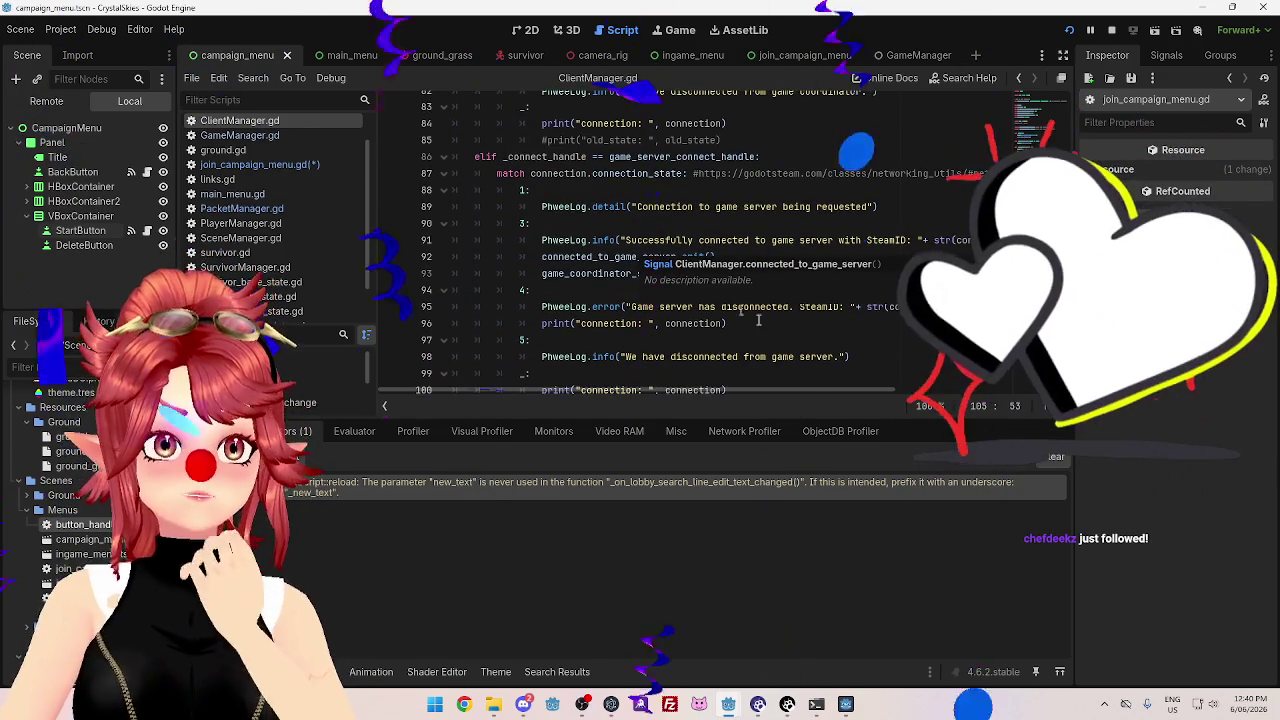
pyautogui.scroll(5, 753, 320)
pyautogui.scroll(5, 753, 320)
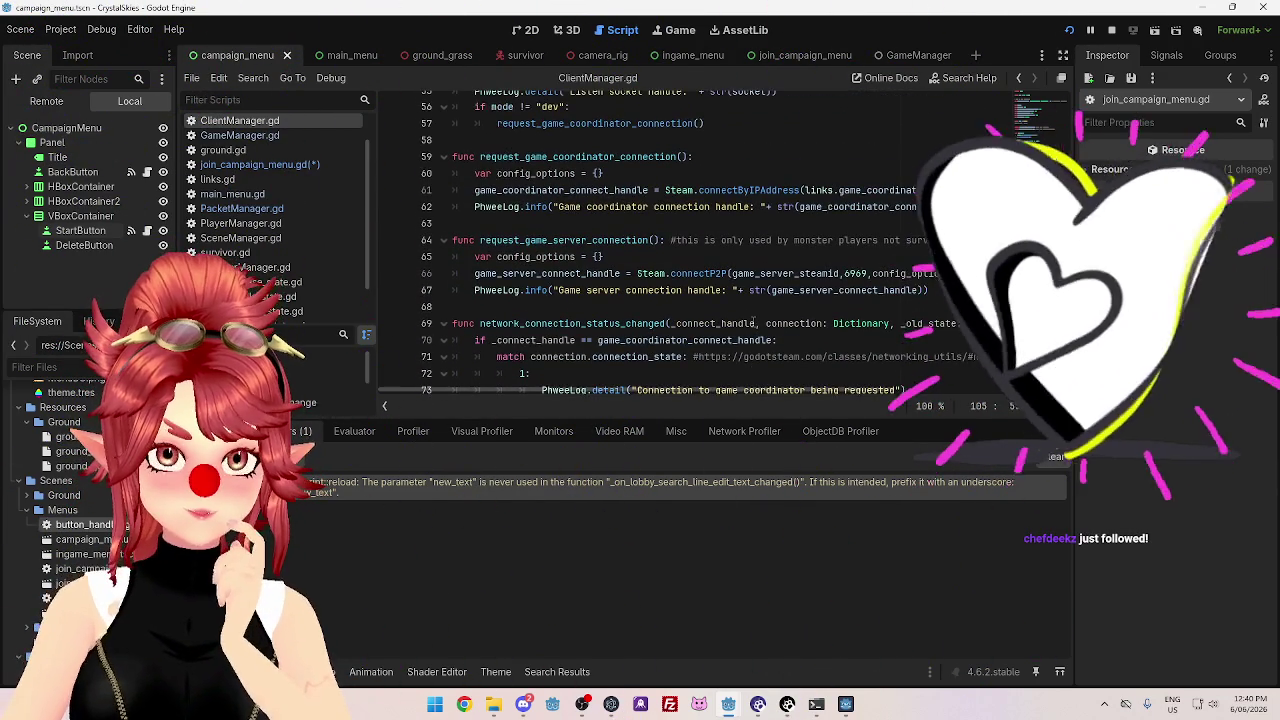
pyautogui.scroll(5, 753, 320)
pyautogui.hotkey('alt', 'Left')
pyautogui.moveTo(577, 220); pyautogui.dragTo(612, 220)
pyautogui.moveTo(582, 287); pyautogui.dragTo(665, 287)
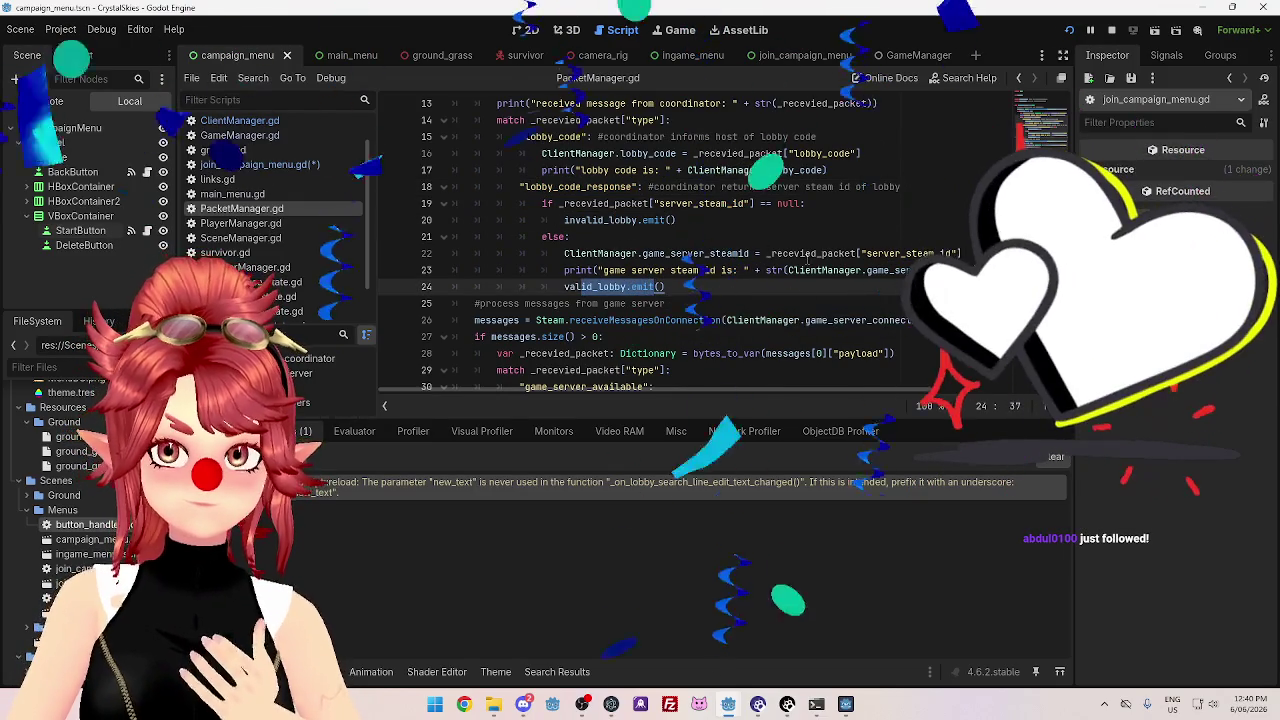
# - Point out the stored game server steam id and the received server_steam_id packet field
pyautogui.click(770, 253)
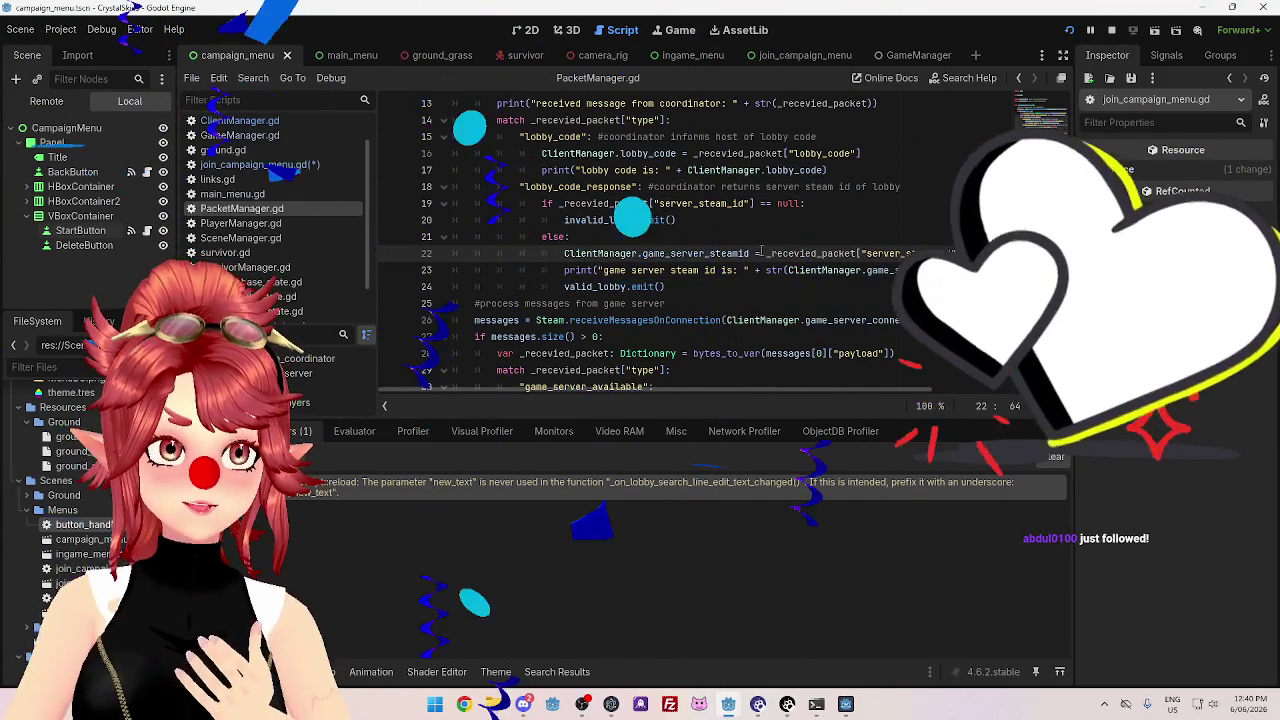
pyautogui.moveTo(614, 253); pyautogui.dragTo(695, 253)
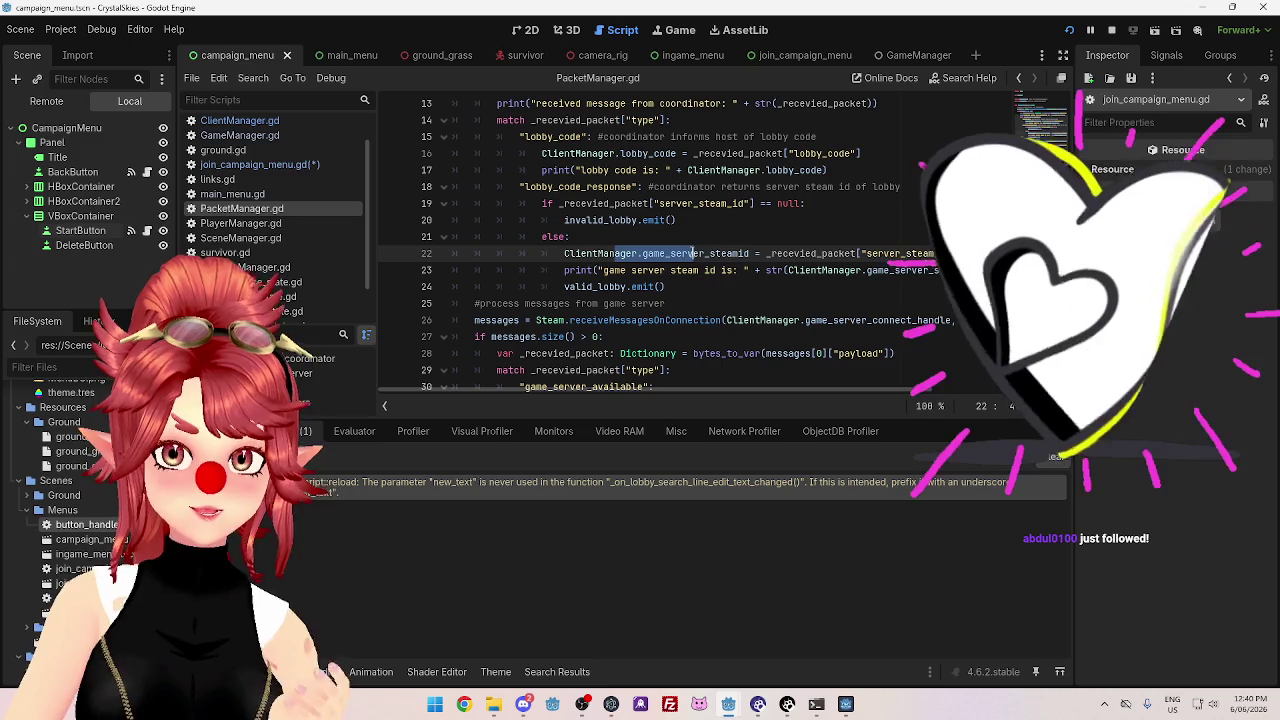
pyautogui.moveTo(800, 253); pyautogui.dragTo(909, 253)
pyautogui.moveTo(695, 253); pyautogui.dragTo(614, 253)
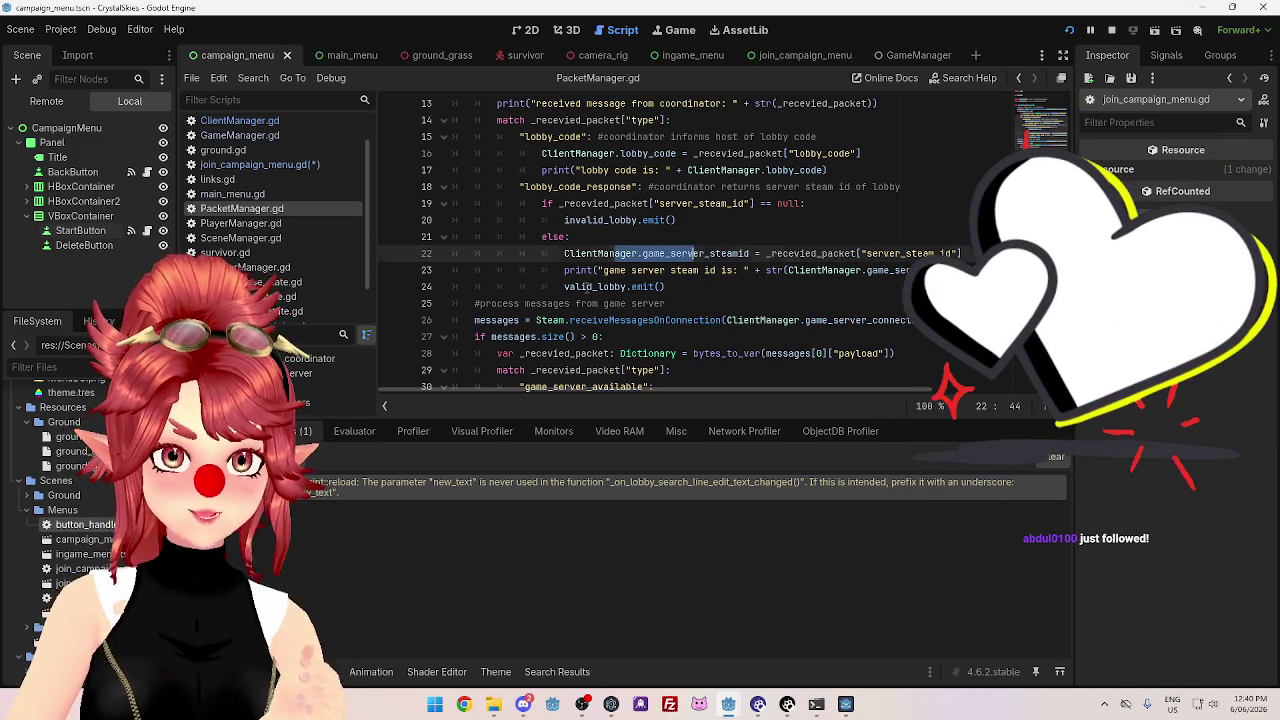
# - Jump to the valid_lobby signal declaration, then switch to join_campaign_menu.gd
pyautogui.click(620, 287)
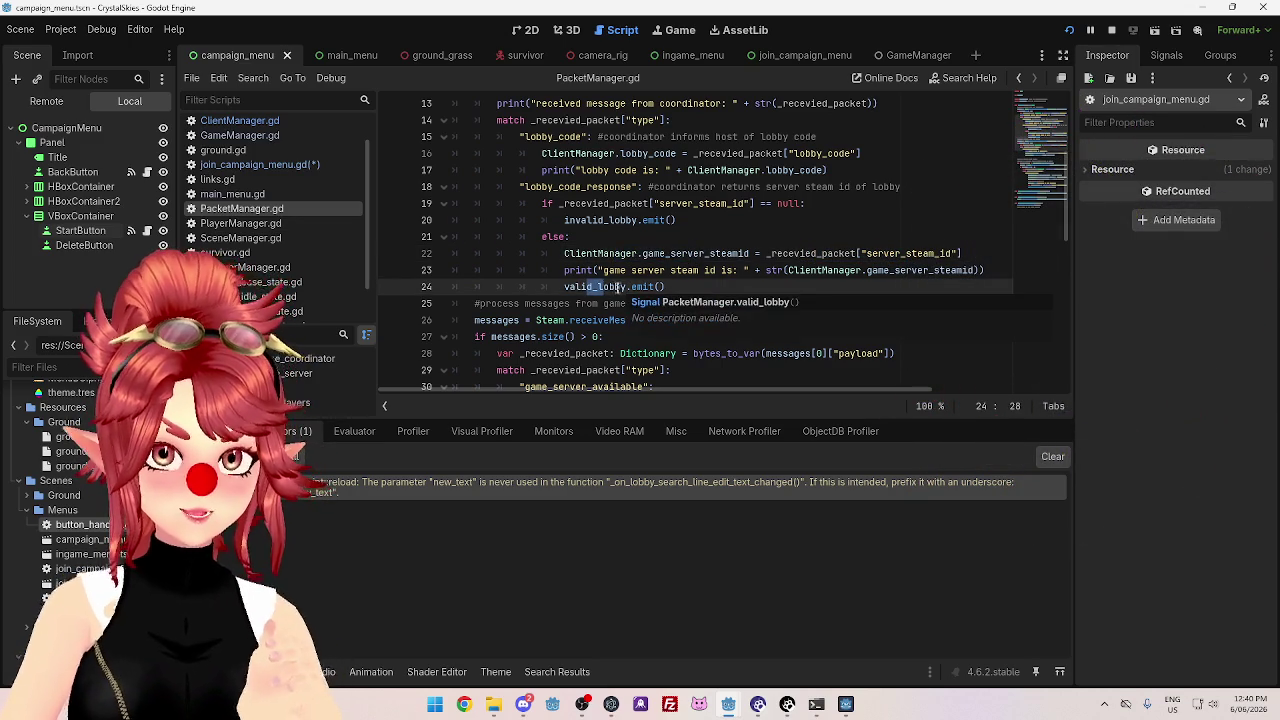
pyautogui.keyDown('ctrl'); pyautogui.click(620, 287); pyautogui.keyUp('ctrl')
pyautogui.click(529, 187)
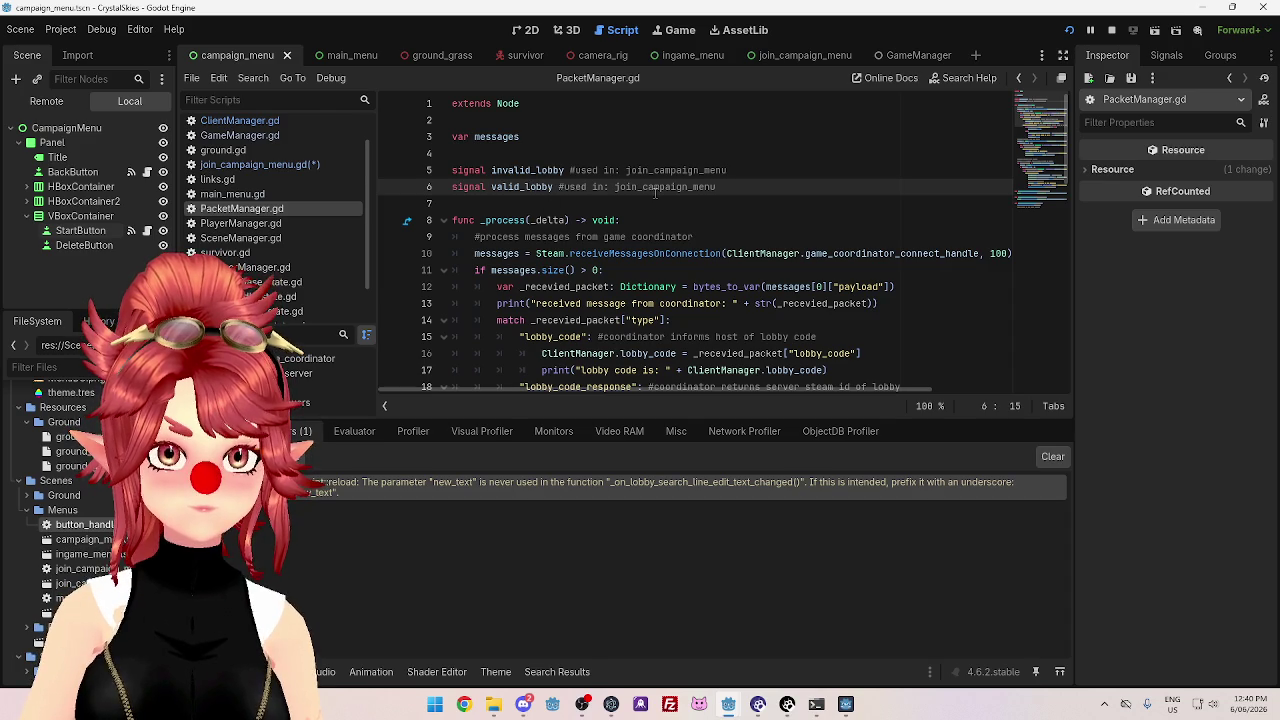
pyautogui.click(293, 166)
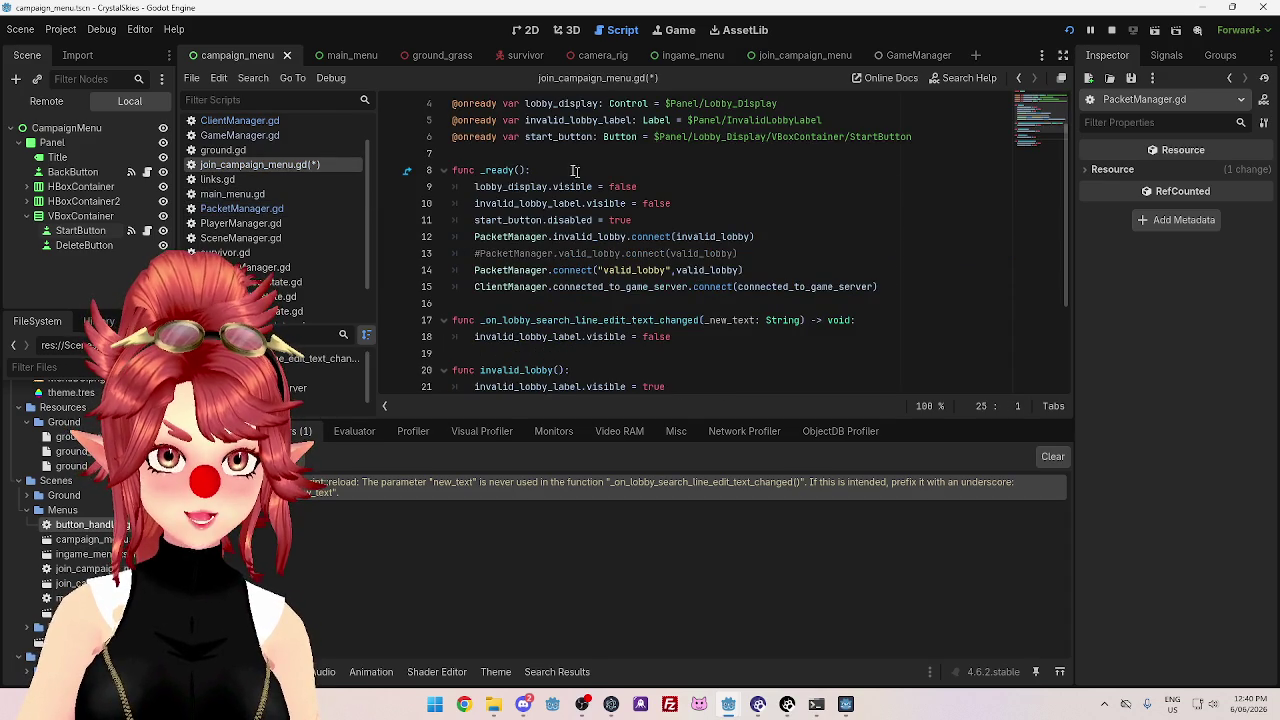
pyautogui.scroll(-4, 511, 200)
pyautogui.moveTo(632, 304); pyautogui.dragTo(481, 307)
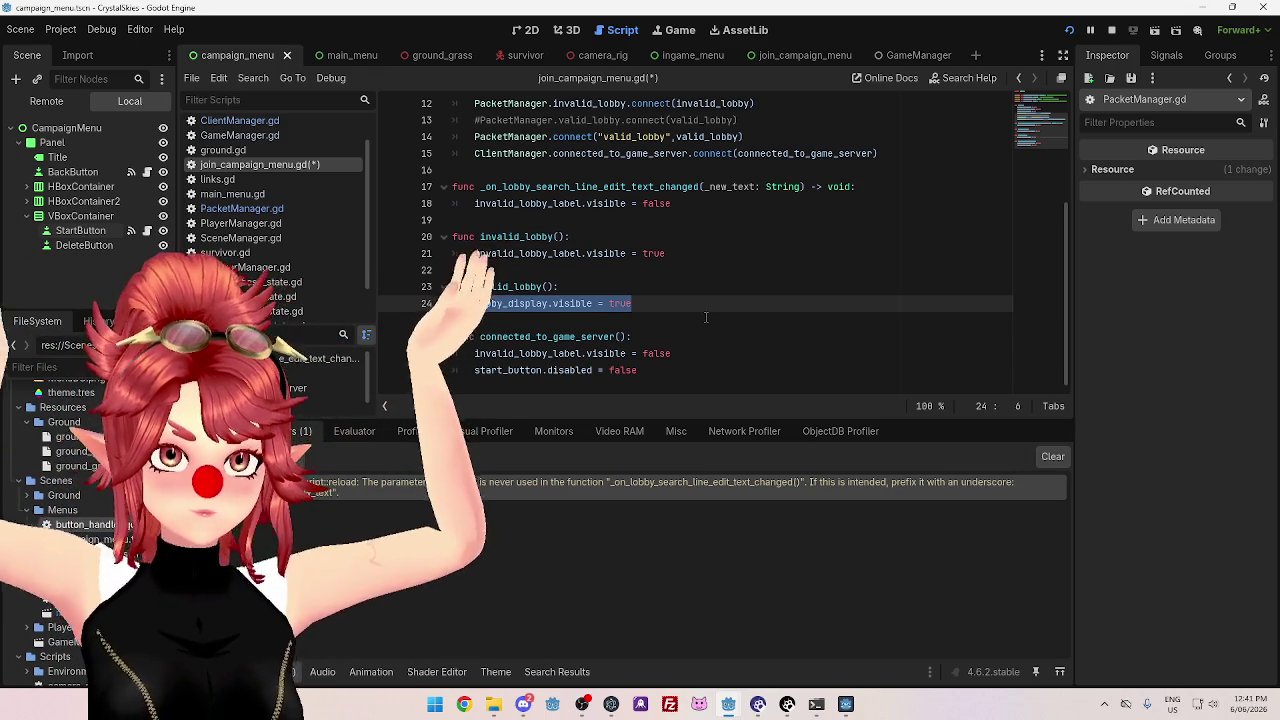
# - Open ClientManager.gd and select the request_game_server_connection function name
pyautogui.click(257, 209)
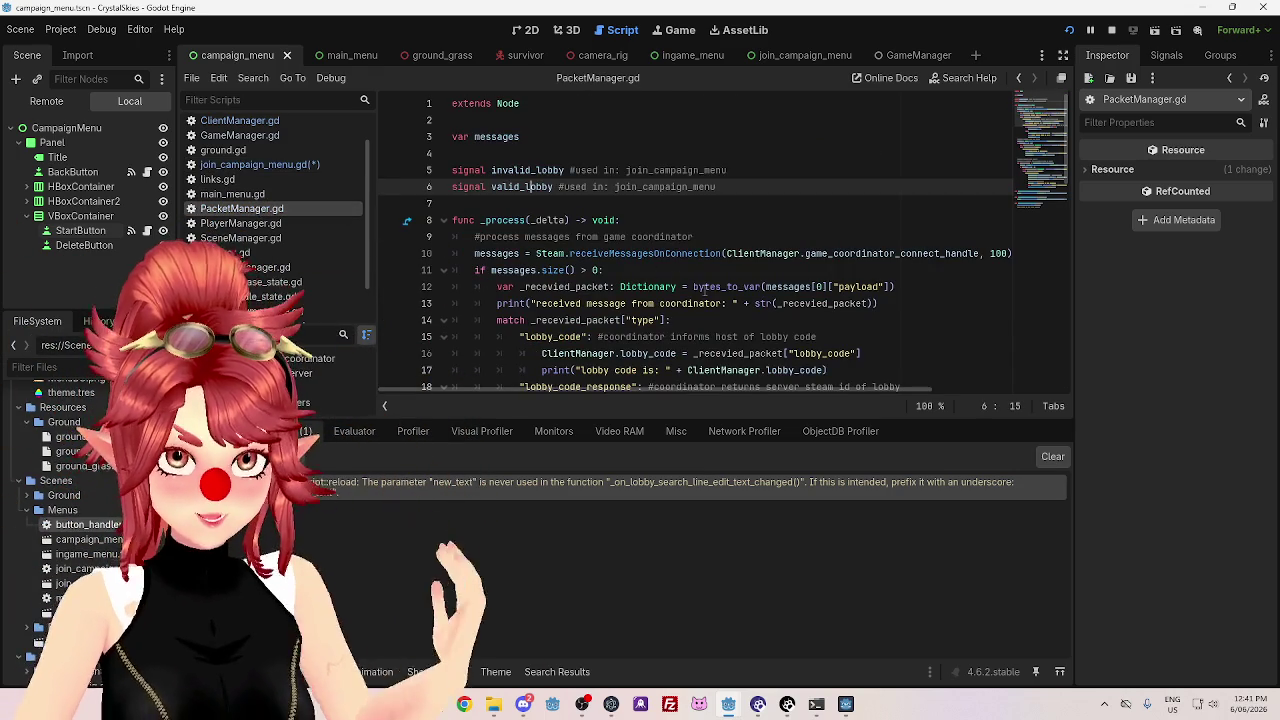
pyautogui.click(245, 121)
pyautogui.scroll(-12, 660, 300)
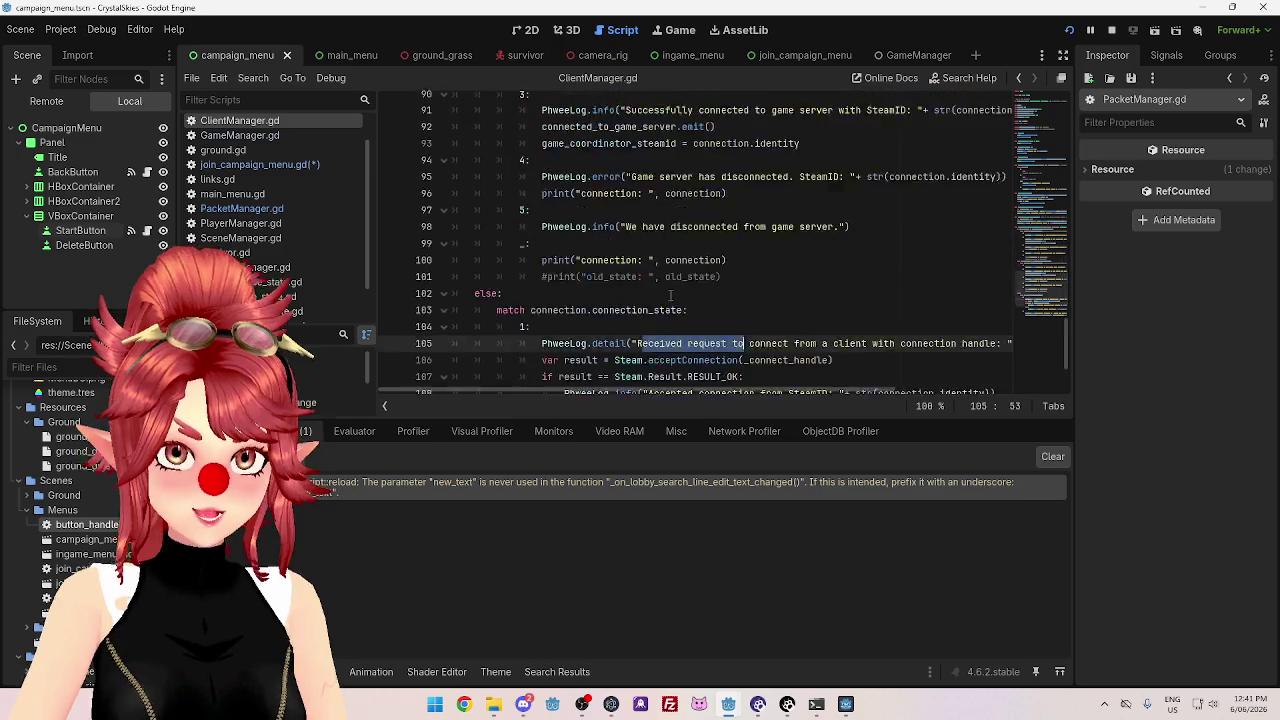
pyautogui.scroll(5, 644, 340)
pyautogui.scroll(8, 644, 320)
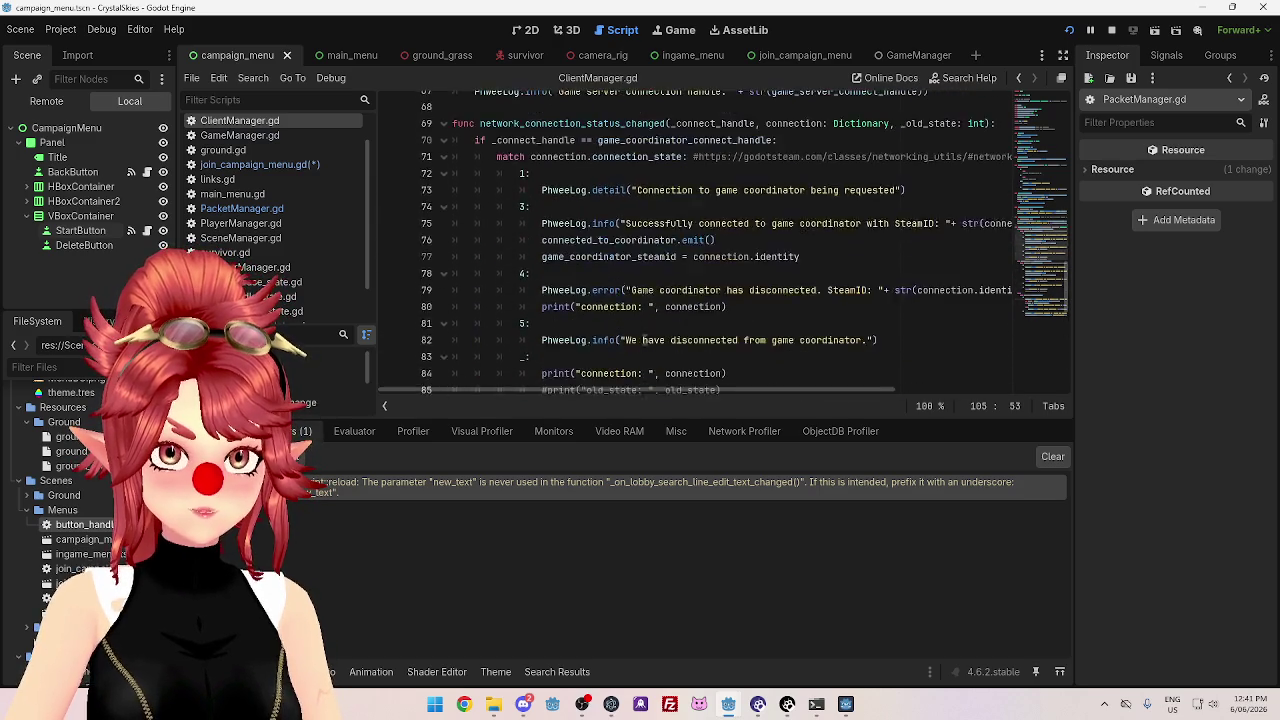
pyautogui.moveTo(648, 190); pyautogui.dragTo(481, 190)
# - Search all scripts for request_game_server_connection and open the button_handler.gd match
pyautogui.hotkey('ctrl', 'shift', 'f')
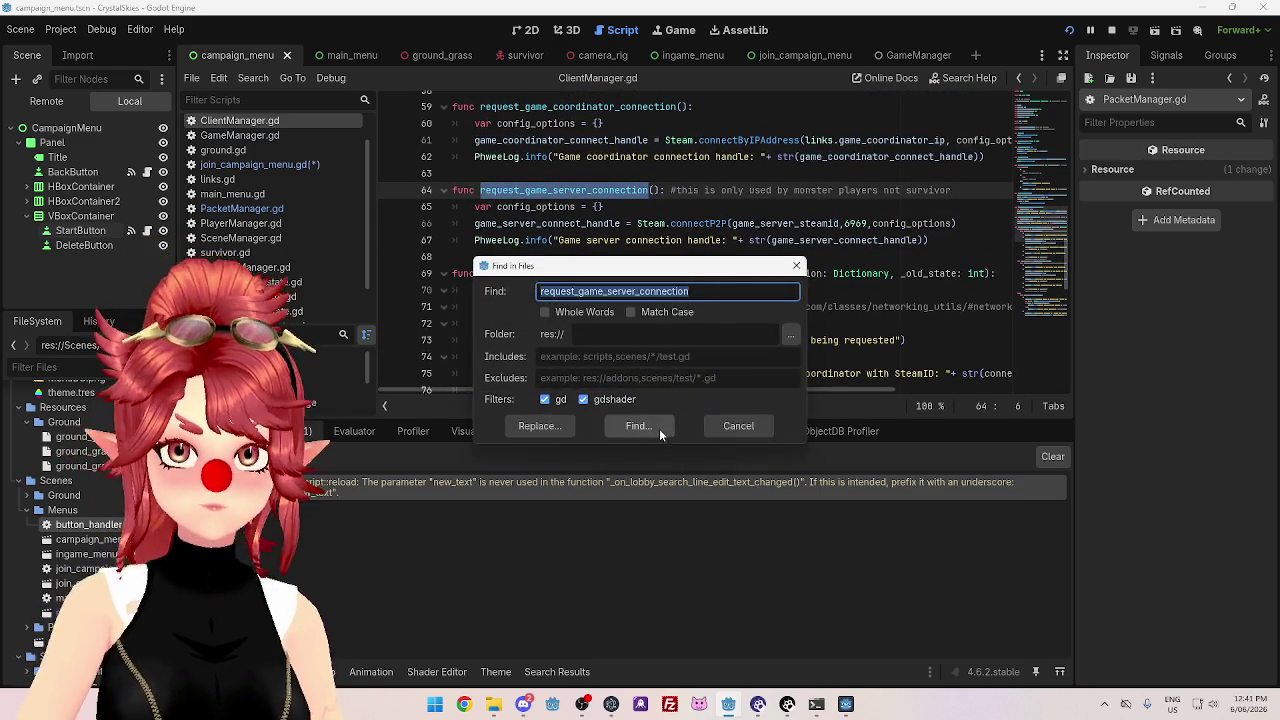
pyautogui.click(655, 426)
pyautogui.click(460, 501)
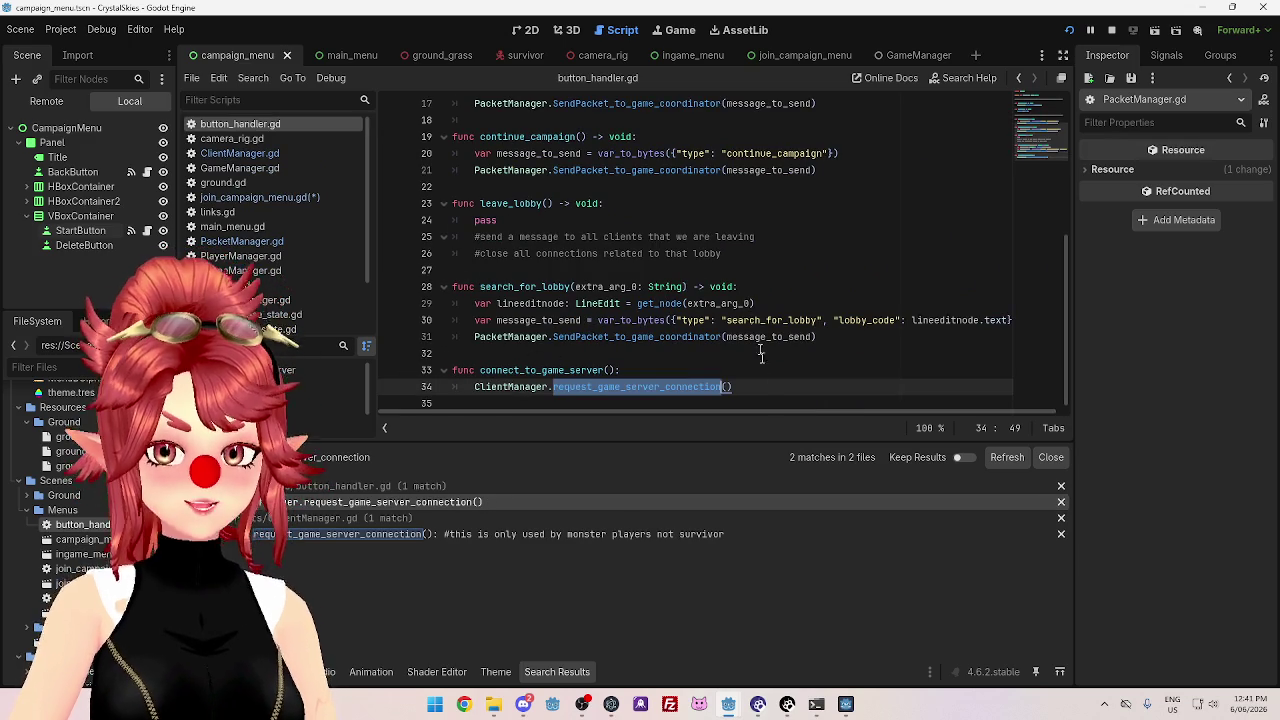
pyautogui.click(93, 237)
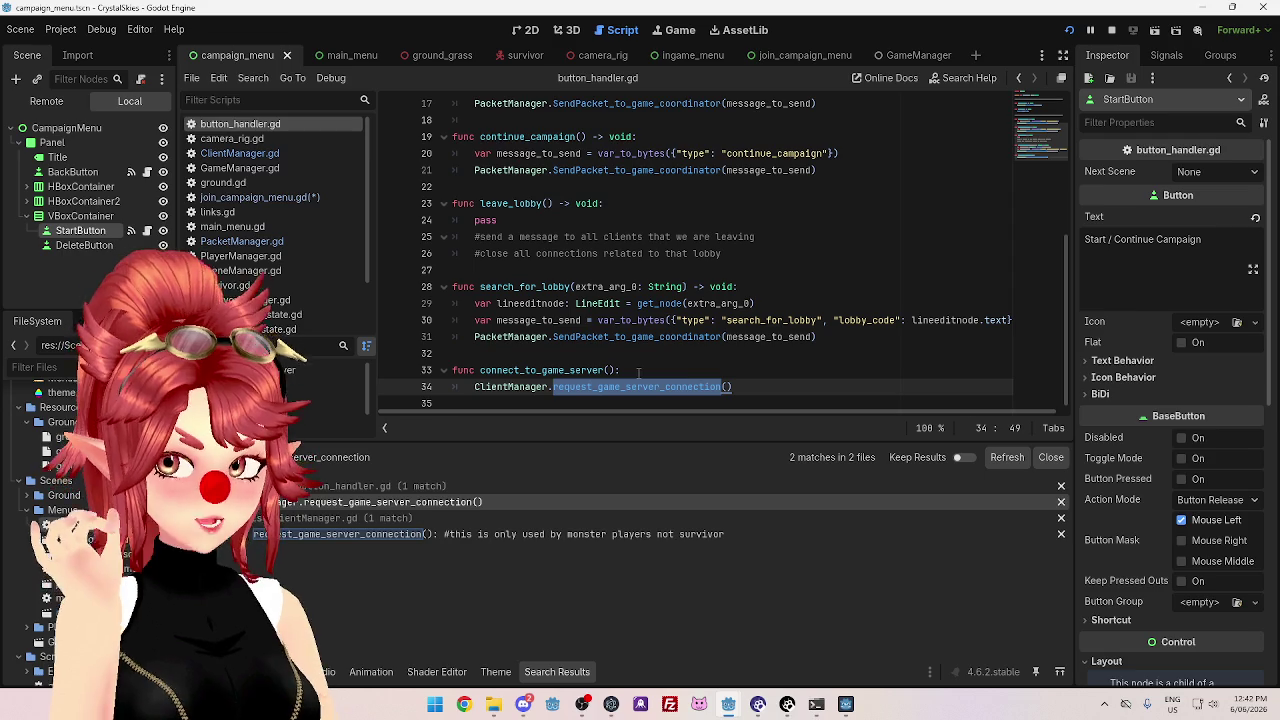
# - Inspect StartButton's pressed() to start_campaign signal connection, leaving it connected
pyautogui.click(86, 246)
pyautogui.click(88, 234)
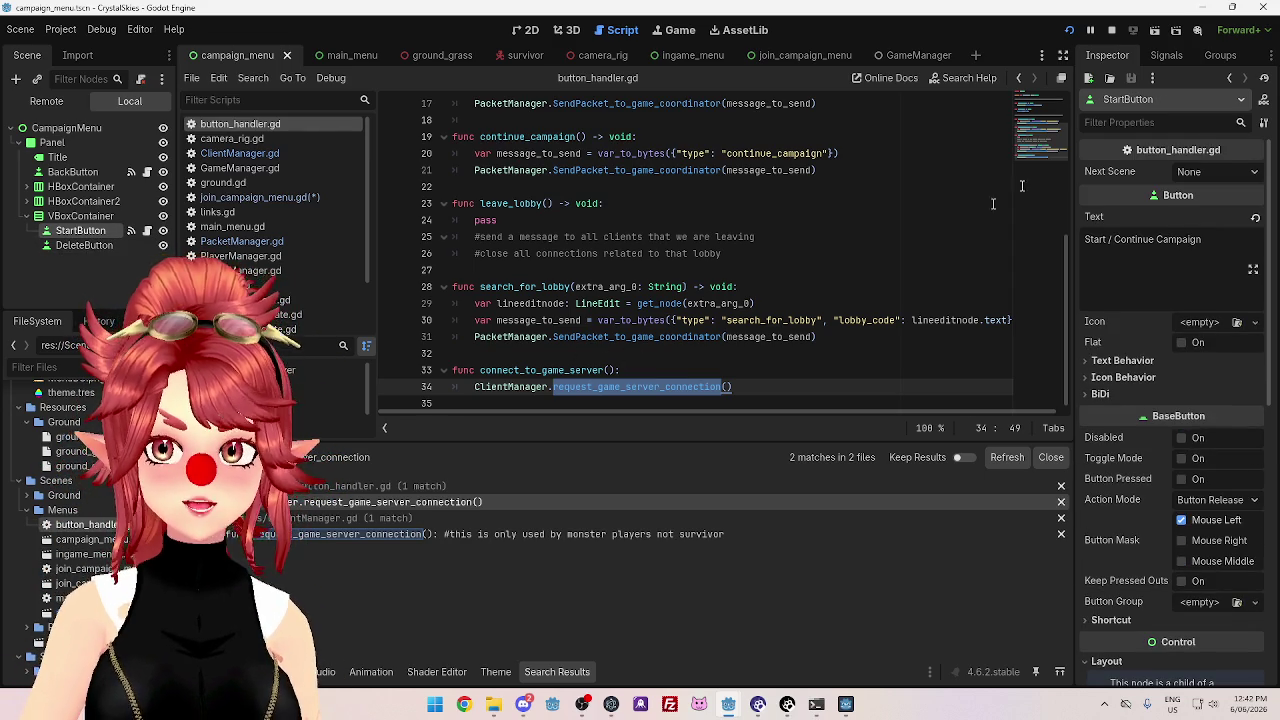
pyautogui.click(1165, 56)
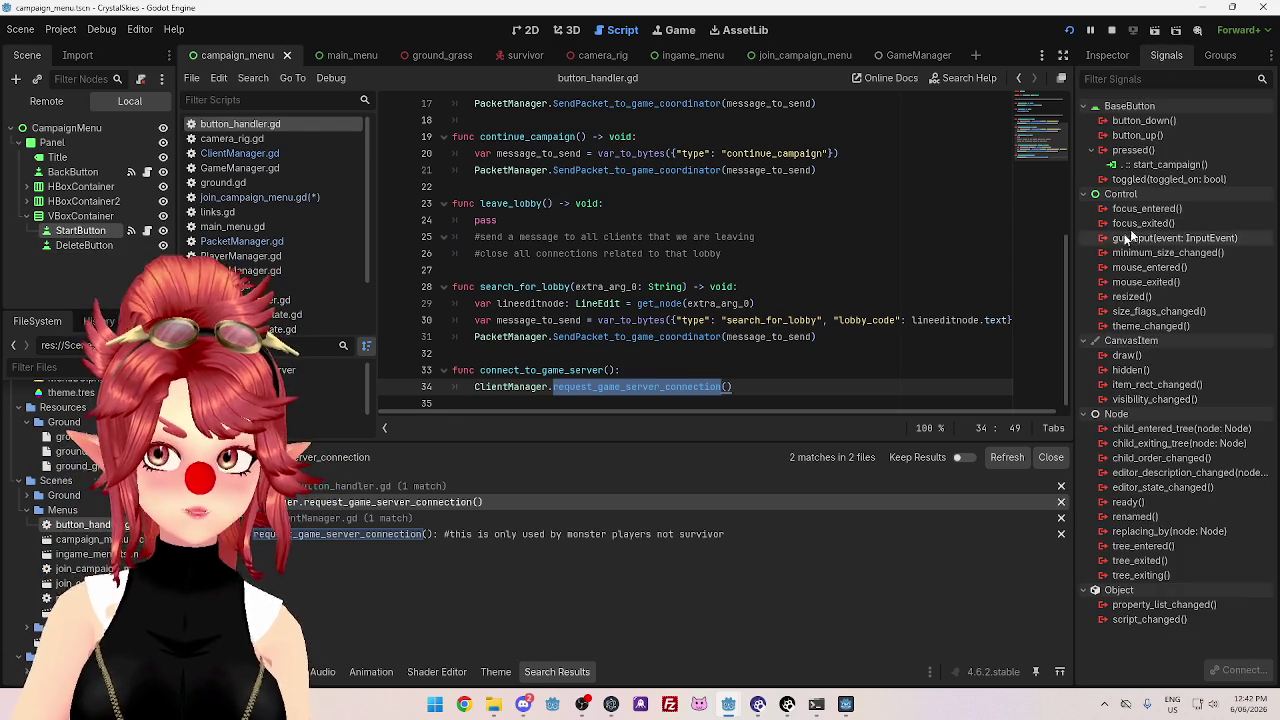
pyautogui.rightClick(1184, 166)
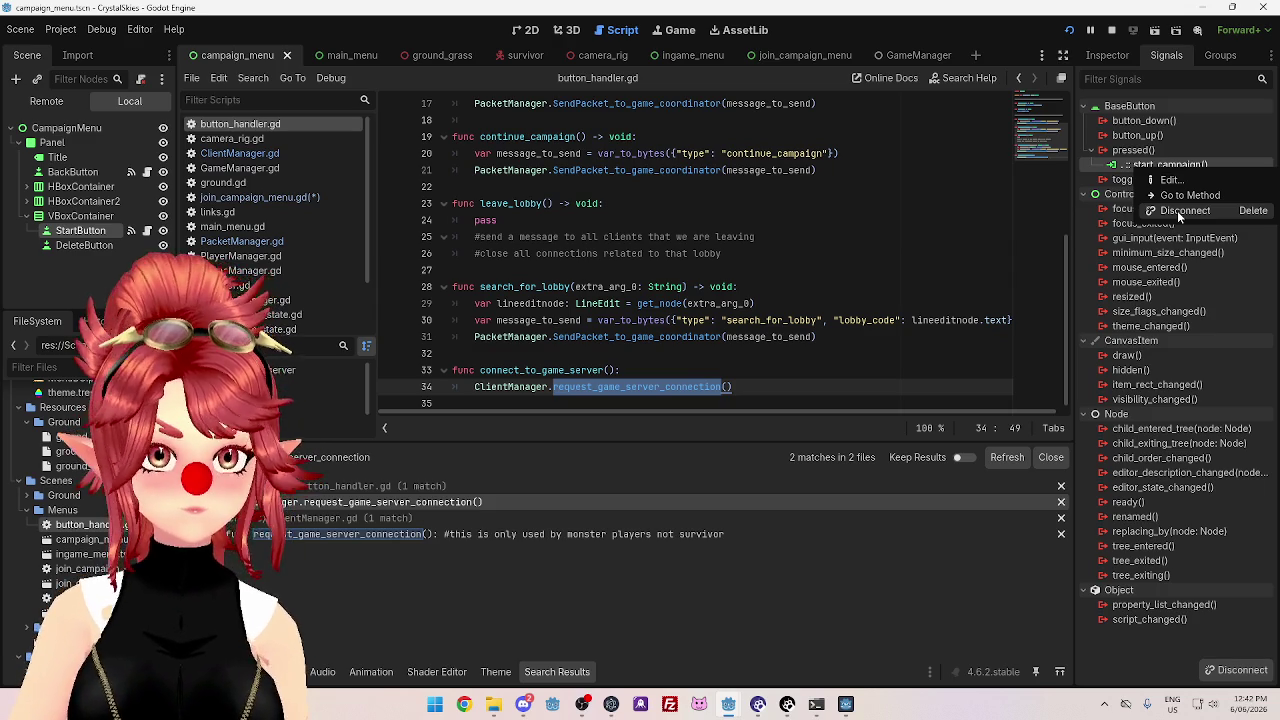
pyautogui.click(769, 60)
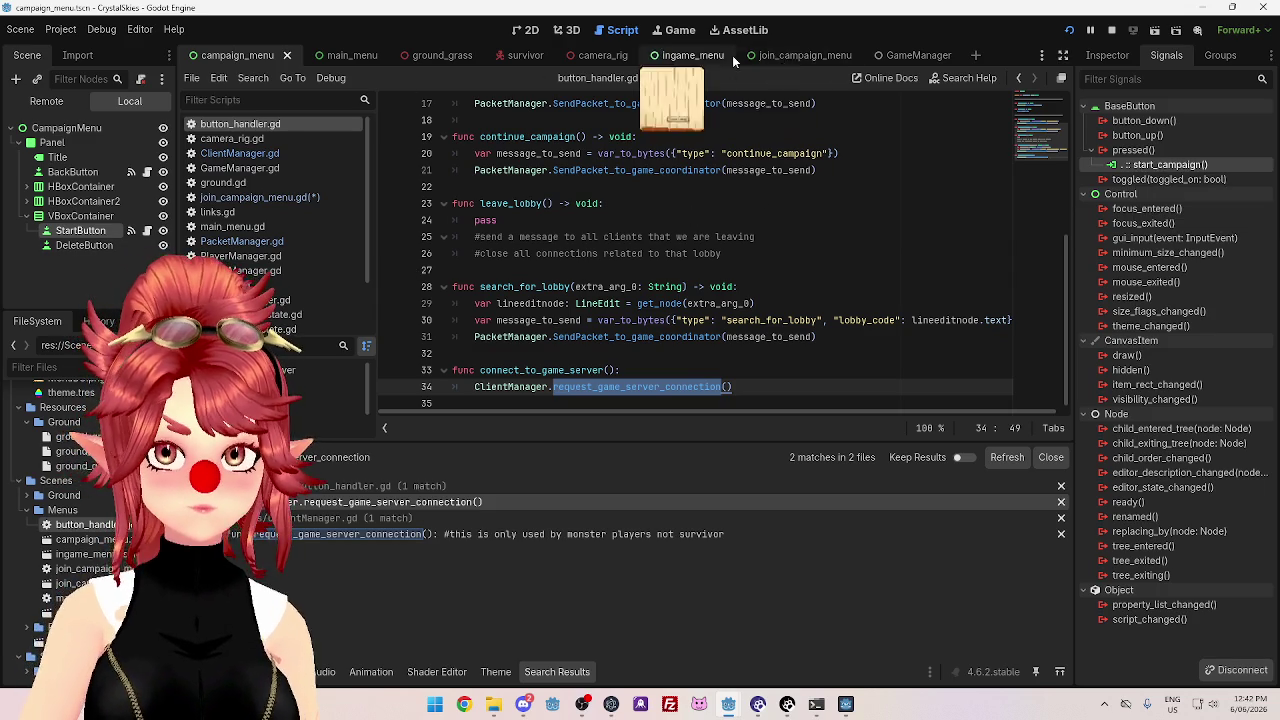
pyautogui.click(783, 61)
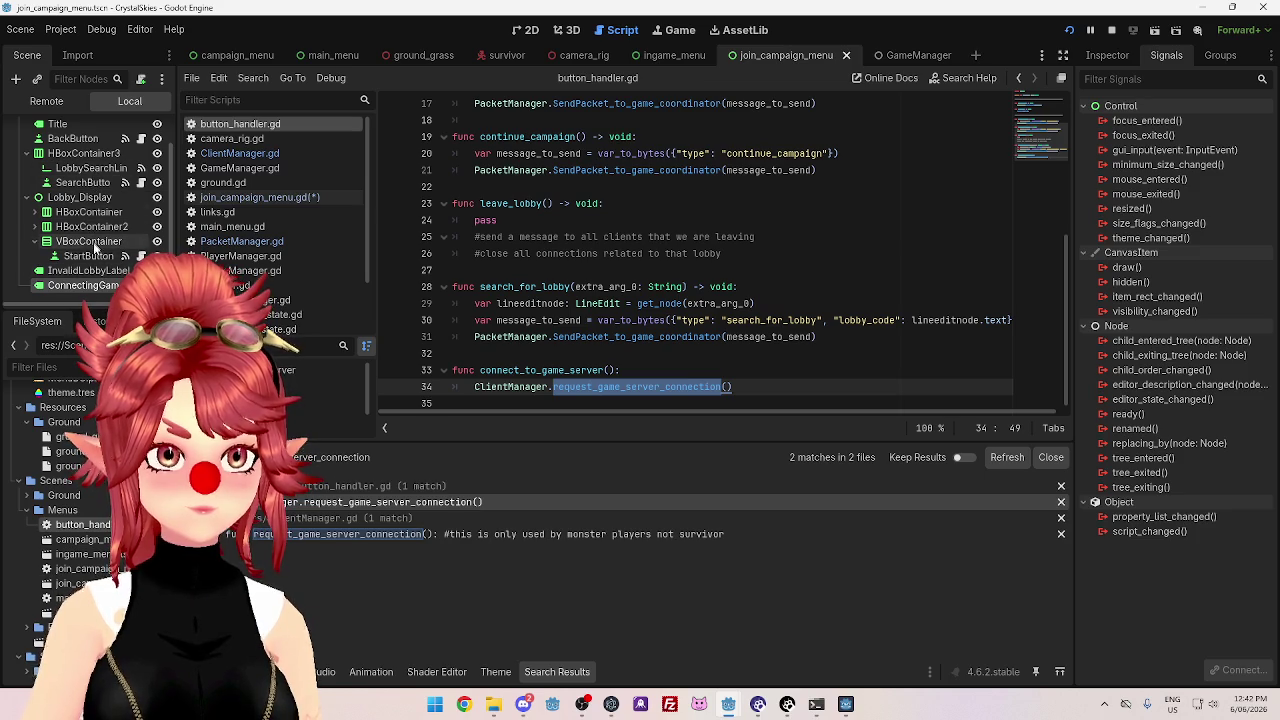
# - Disconnect the join menu StartButton's pressed() signal from connect_to_game_server
pyautogui.scroll(5, 552, 300)
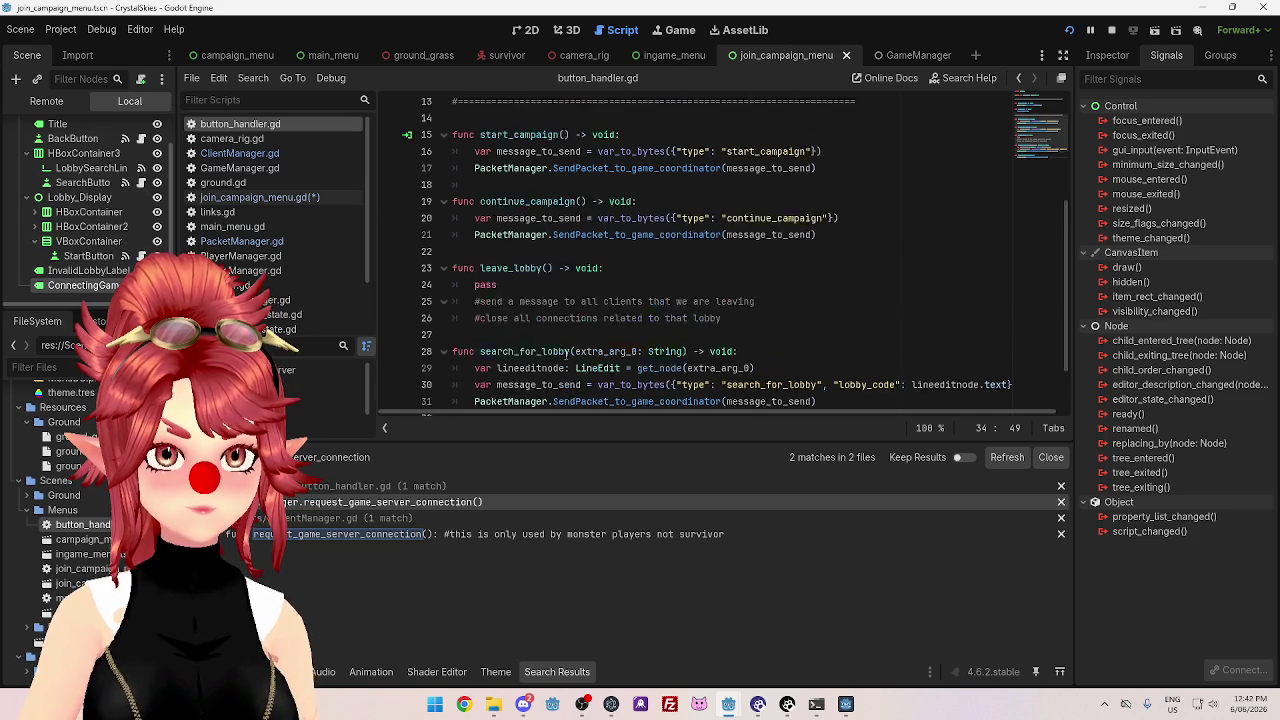
pyautogui.scroll(-5, 524, 258)
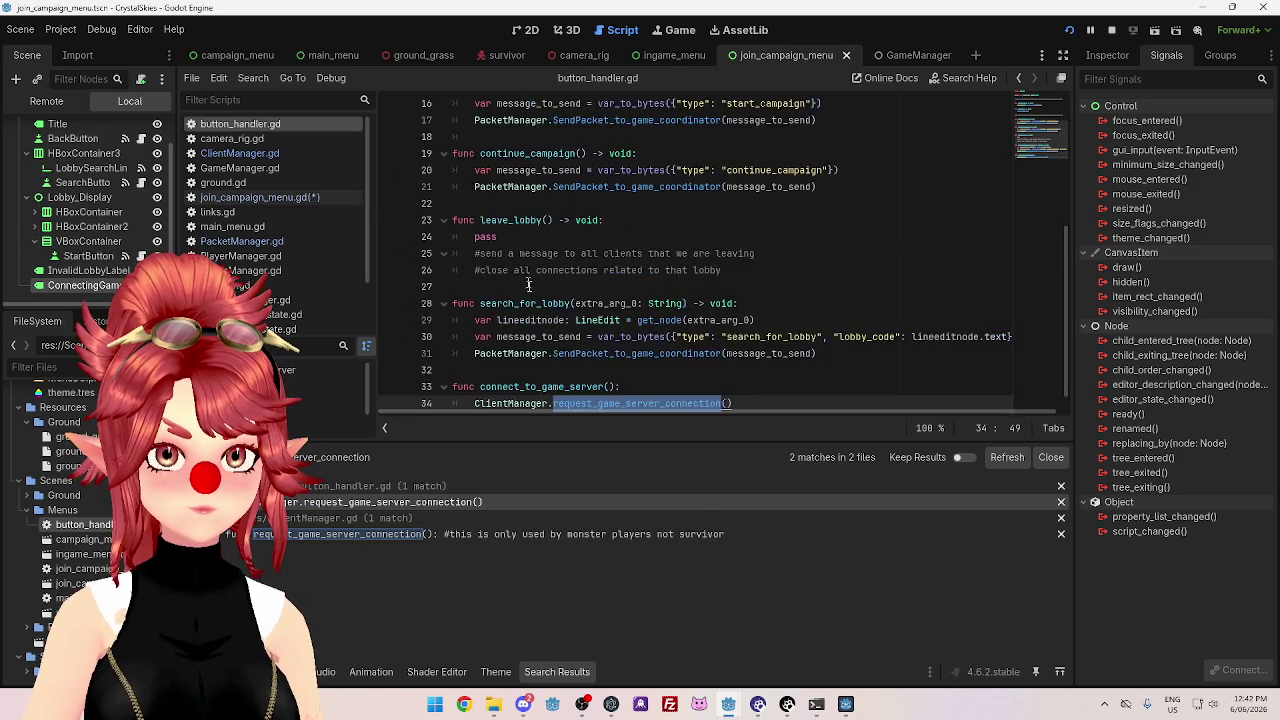
pyautogui.click(88, 256)
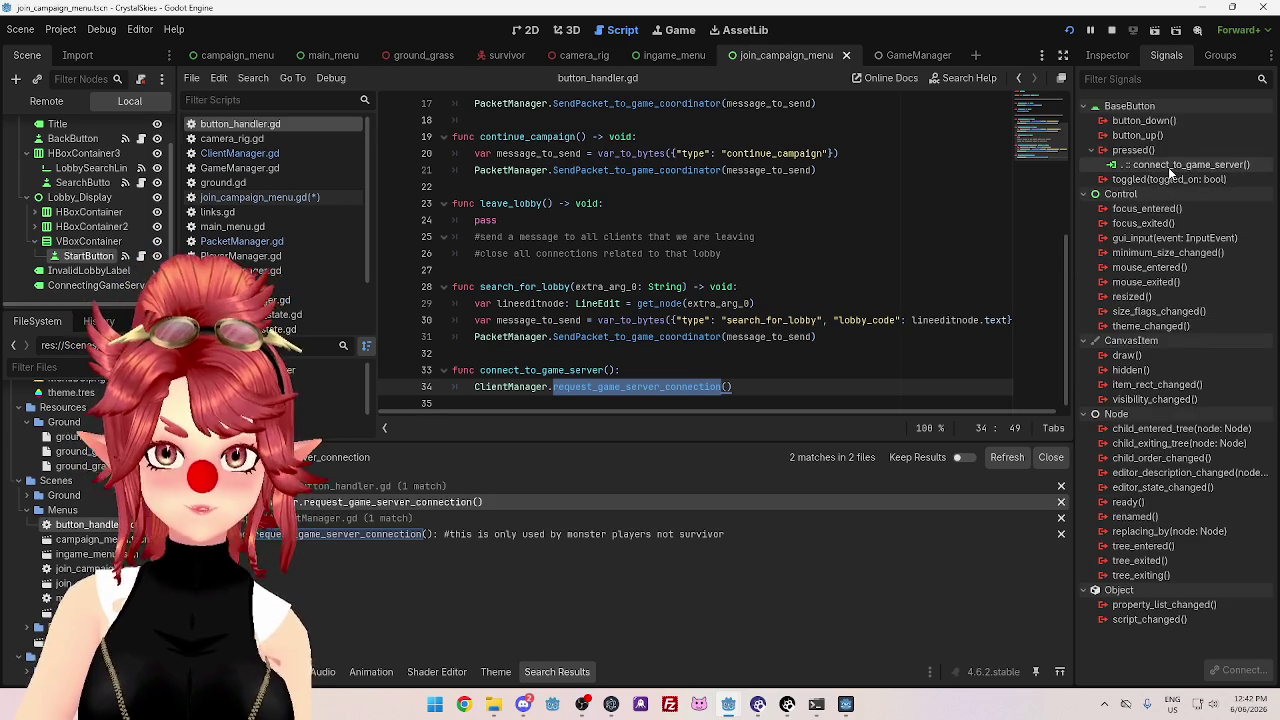
pyautogui.rightClick(1168, 167)
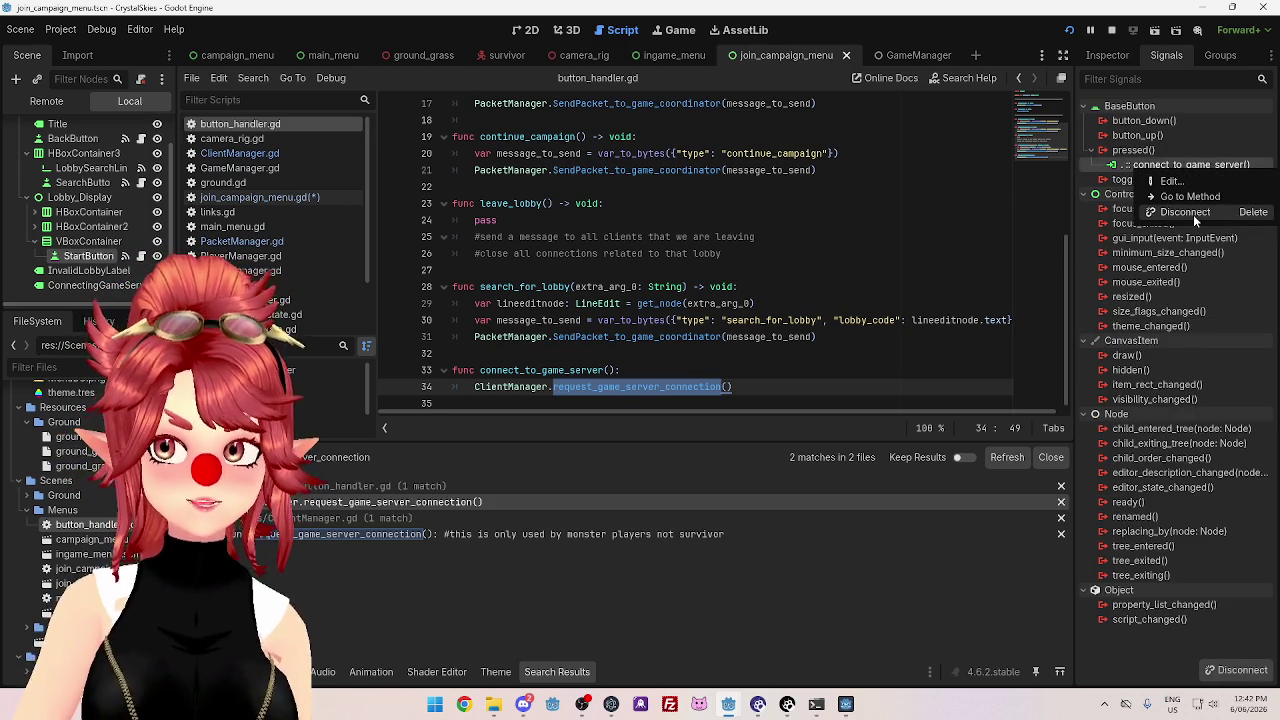
pyautogui.click(1193, 214)
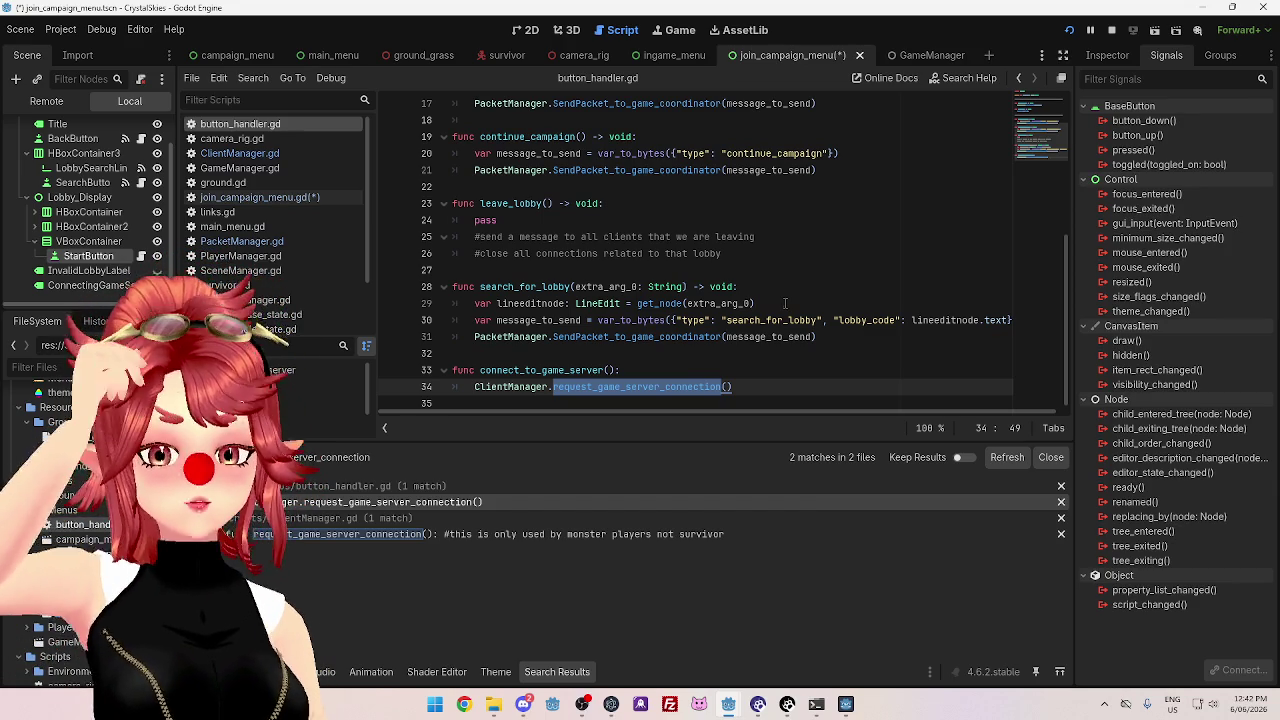
pyautogui.click(750, 386)
# - Declare a new func join_game_server() below connect_to_game_server in button_handler.gd
pyautogui.press('Return')
pyautogui.press('Return')
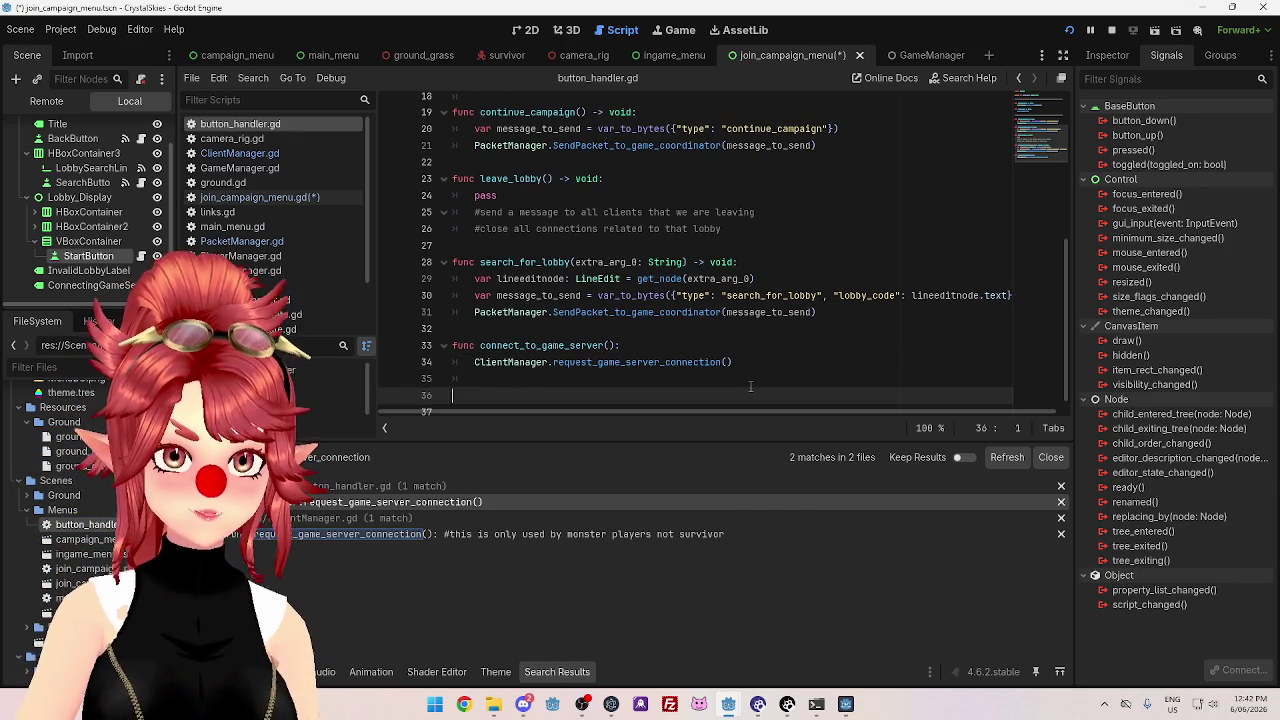
pyautogui.write('func')
pyautogui.press('BackSpace')
pyautogui.press('BackSpace')
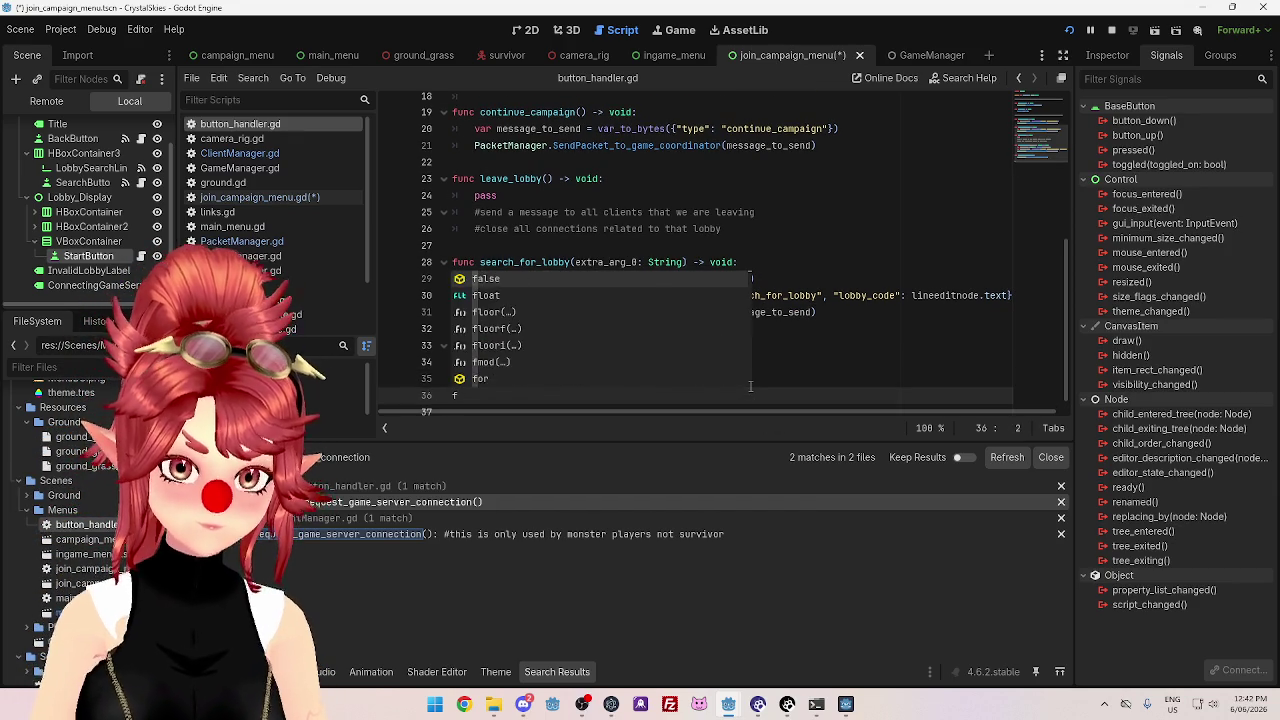
pyautogui.write('nc ')
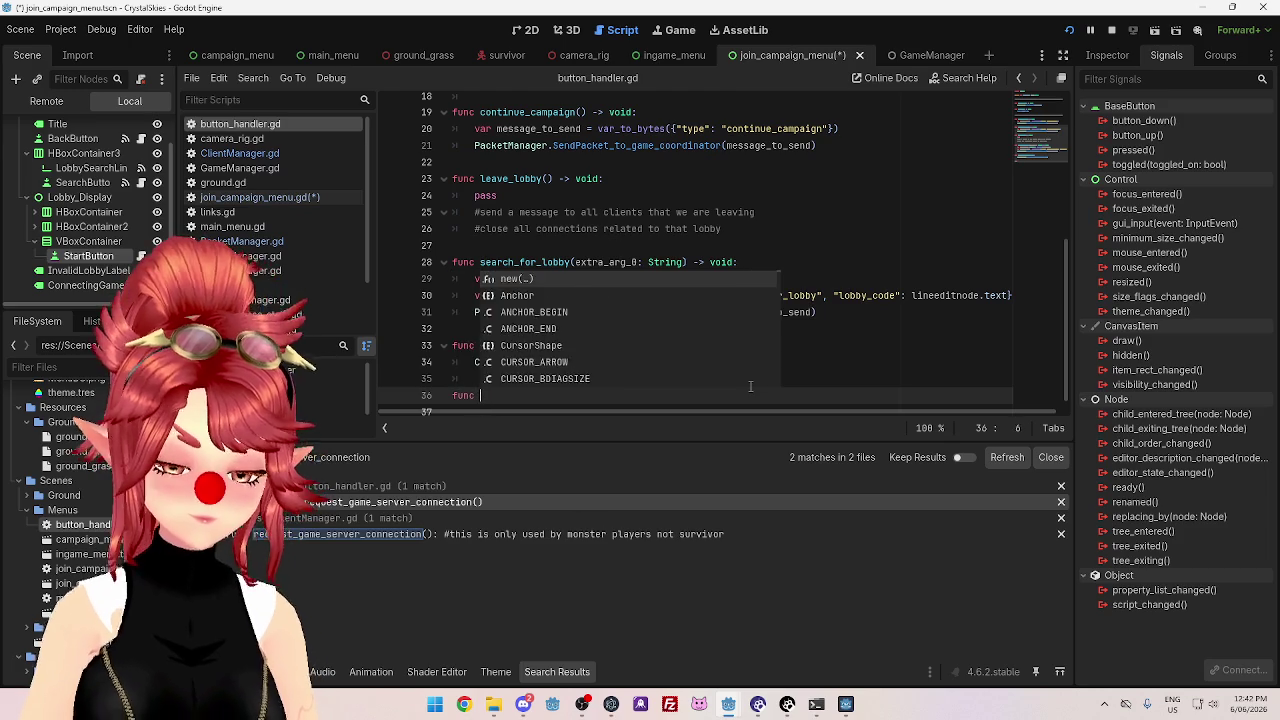
pyautogui.write('join_game_server')
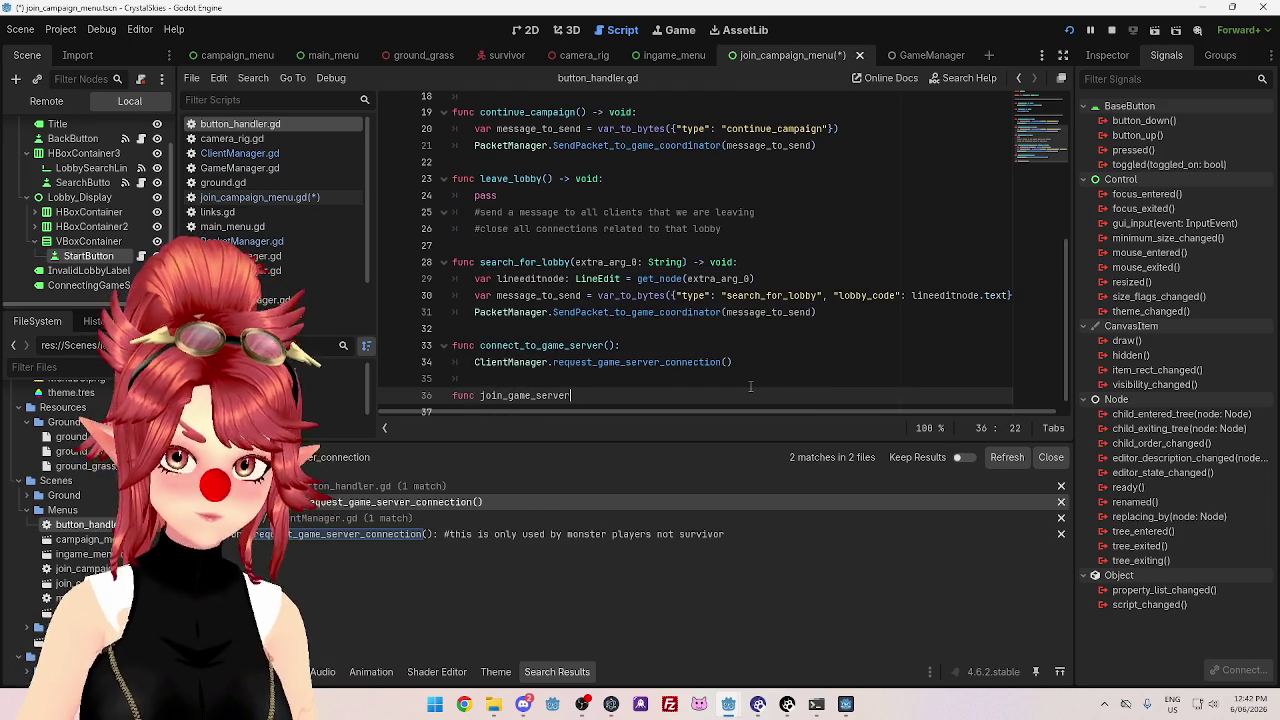
pyautogui.write(':')
pyautogui.press('Return')
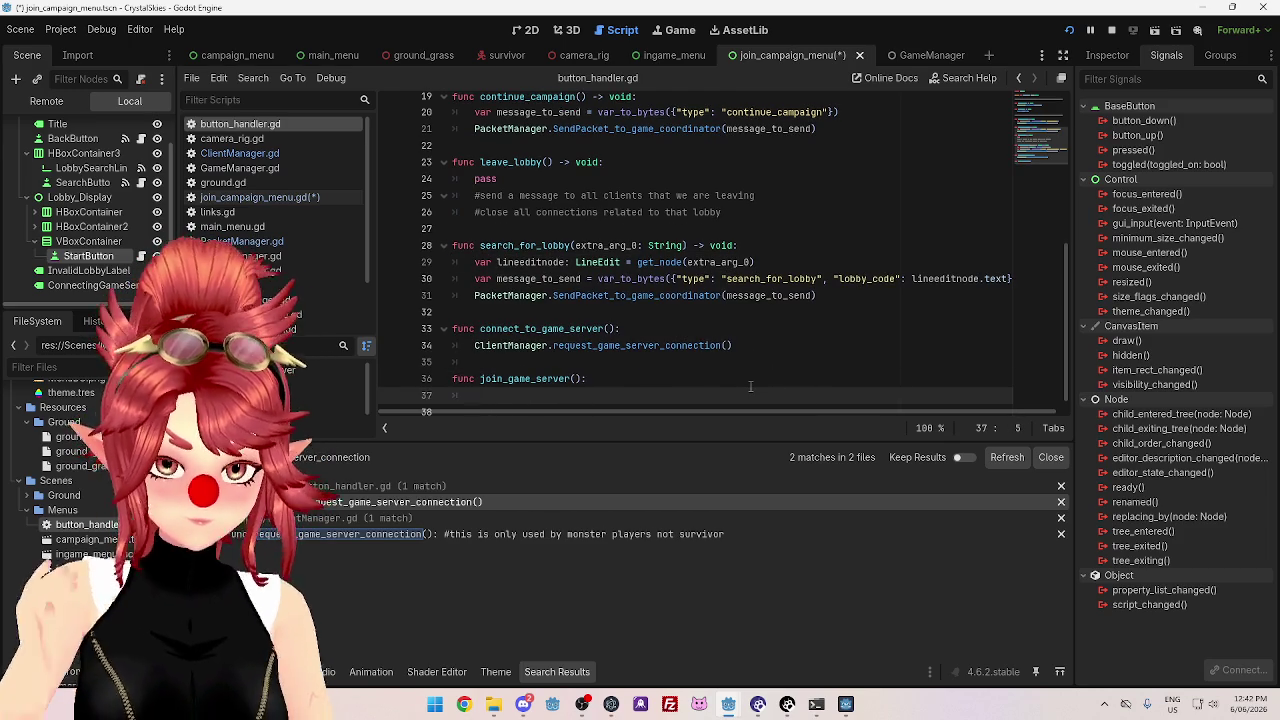
# - Copy search_for_lobby's message and send lines into join_game_server, sending to the game server instead of the coordinator
pyautogui.scroll(-1, 582, 353)
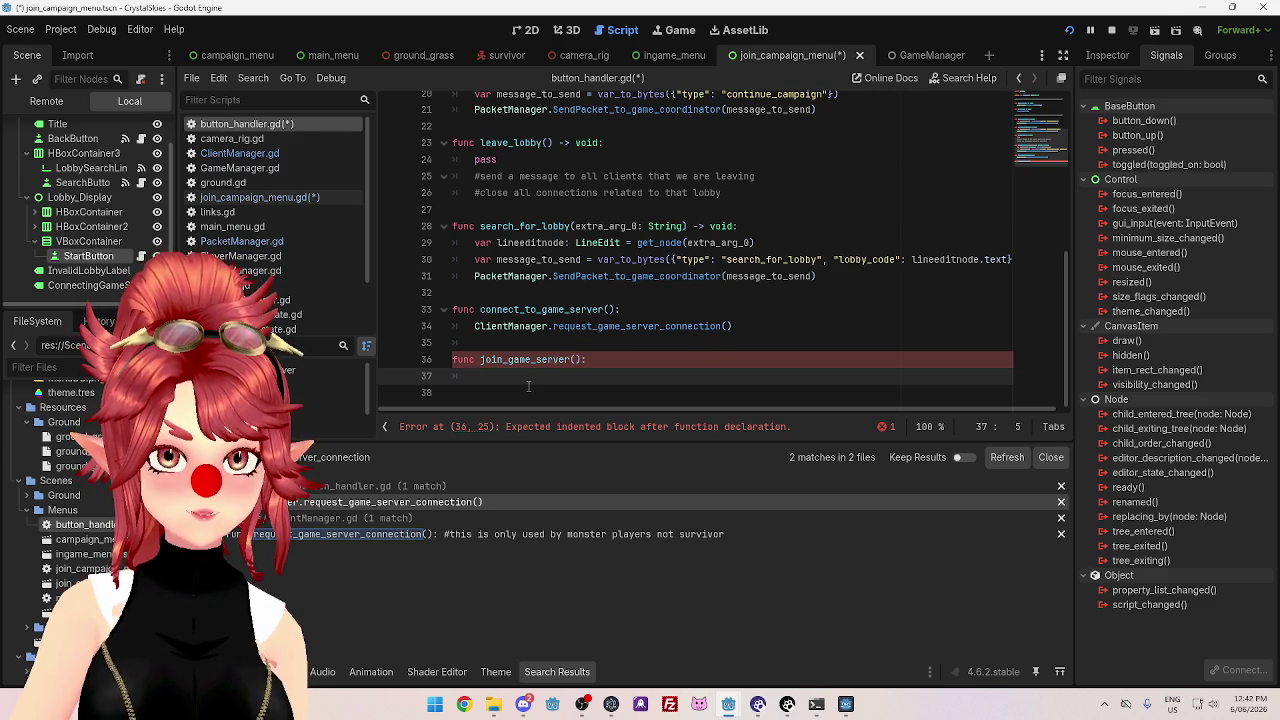
pyautogui.moveTo(475, 262); pyautogui.dragTo(853, 278)
pyautogui.hotkey('ctrl', 'c')
pyautogui.click(629, 381)
pyautogui.hotkey('ctrl', 'v')
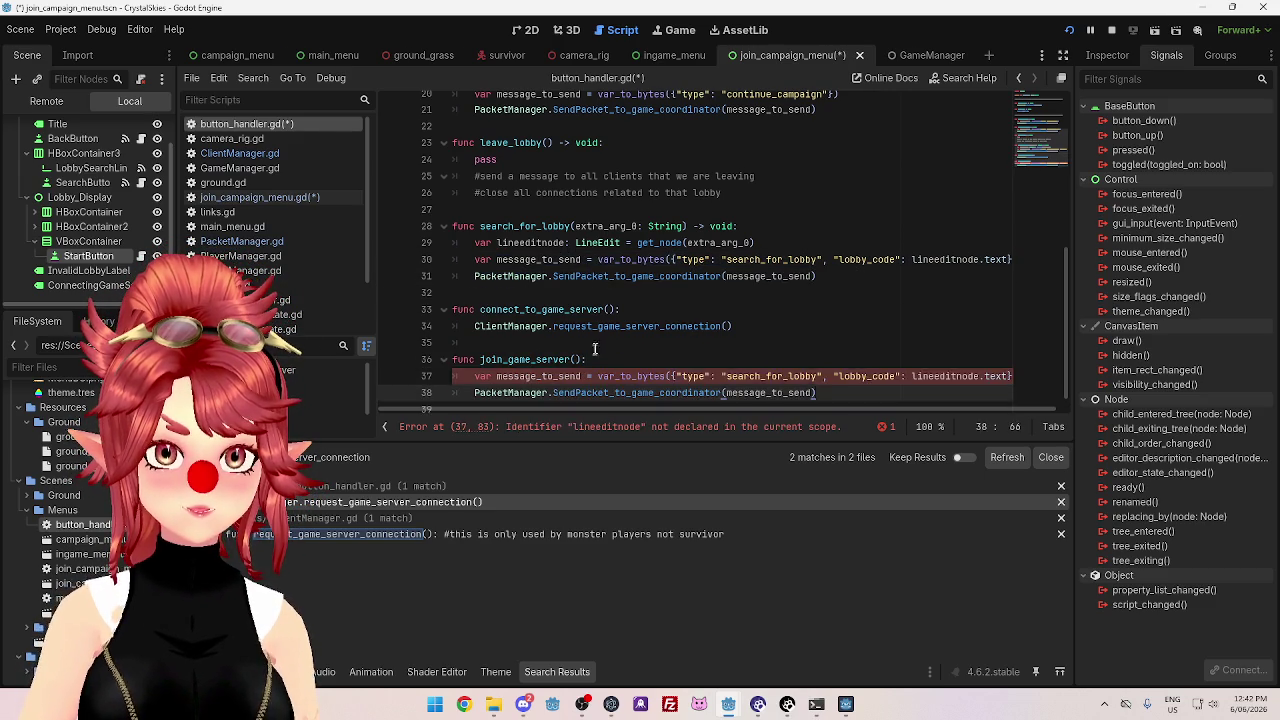
pyautogui.moveTo(659, 377); pyautogui.dragTo(734, 377)
pyautogui.write('server')
# - Change the message type to join_lobby and remove the lobby_code entry
pyautogui.click(717, 341)
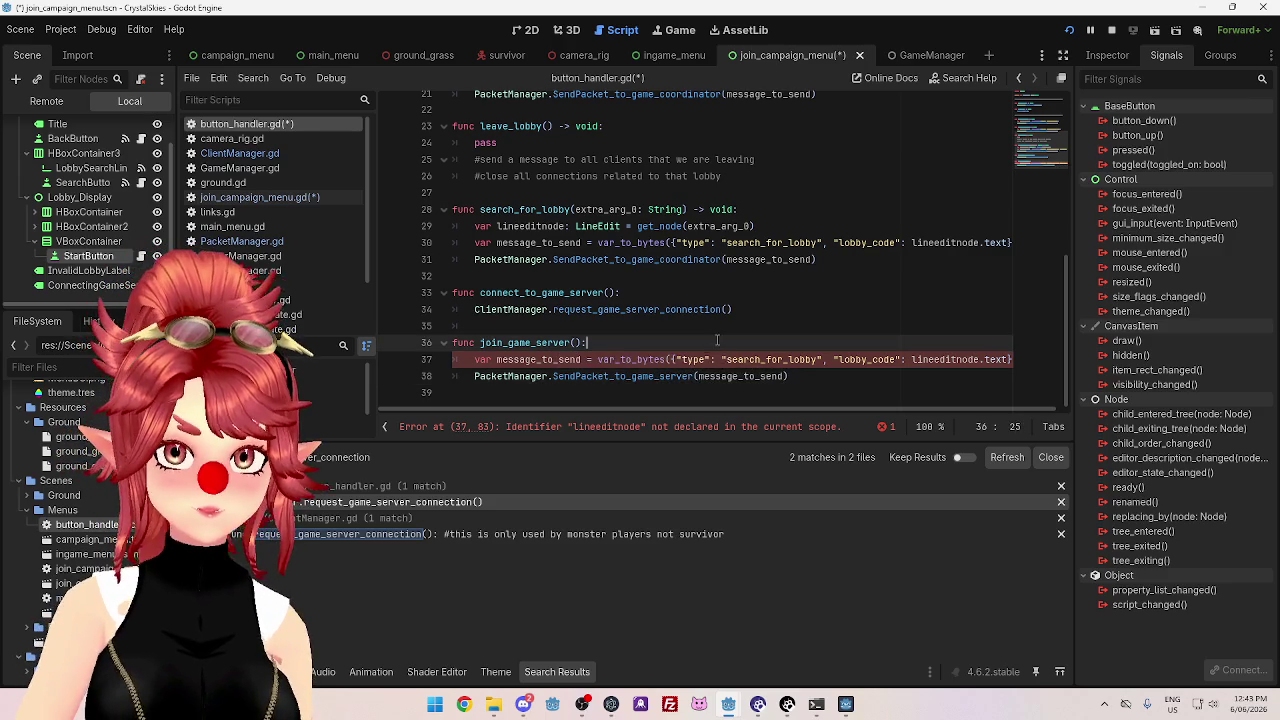
pyautogui.moveTo(701, 406); pyautogui.dragTo(762, 400)
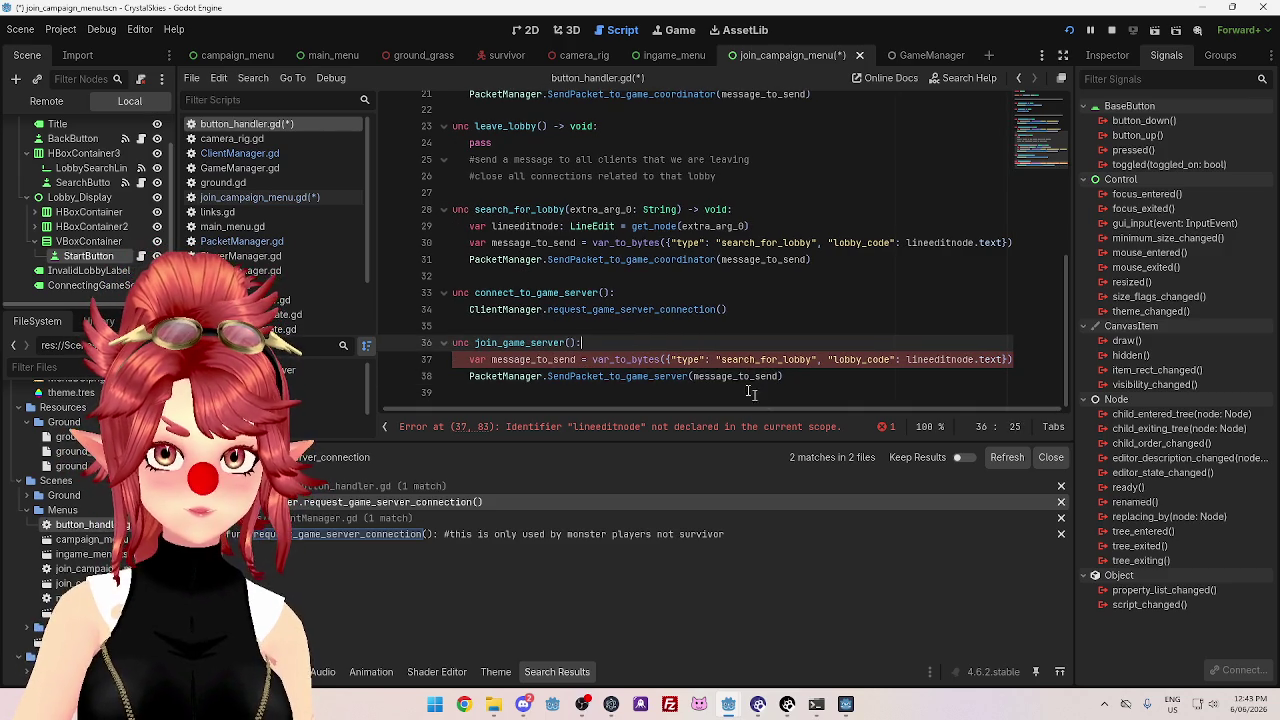
pyautogui.moveTo(722, 359)
pyautogui.mouseDown()
pyautogui.moveTo(812, 359)
pyautogui.moveTo(773, 359)
pyautogui.mouseUp()
pyautogui.write('join')
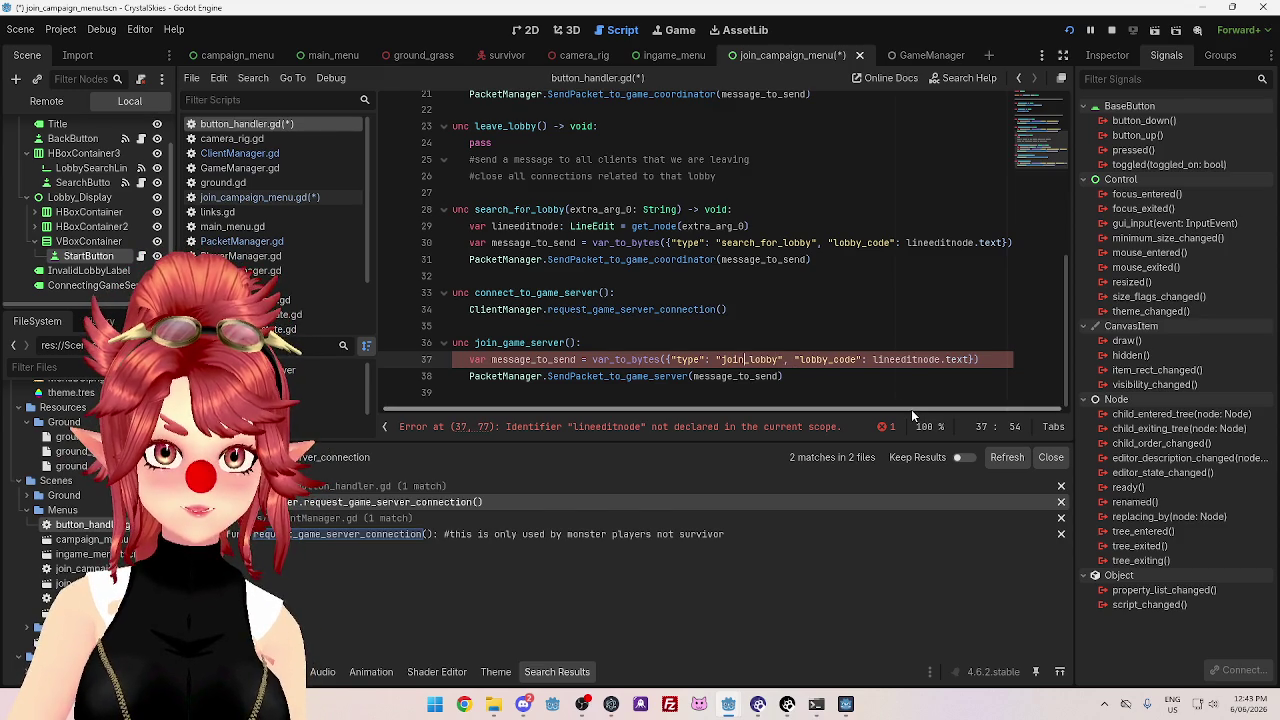
pyautogui.moveTo(975, 359); pyautogui.dragTo(783, 359)
pyautogui.press('BackSpace')
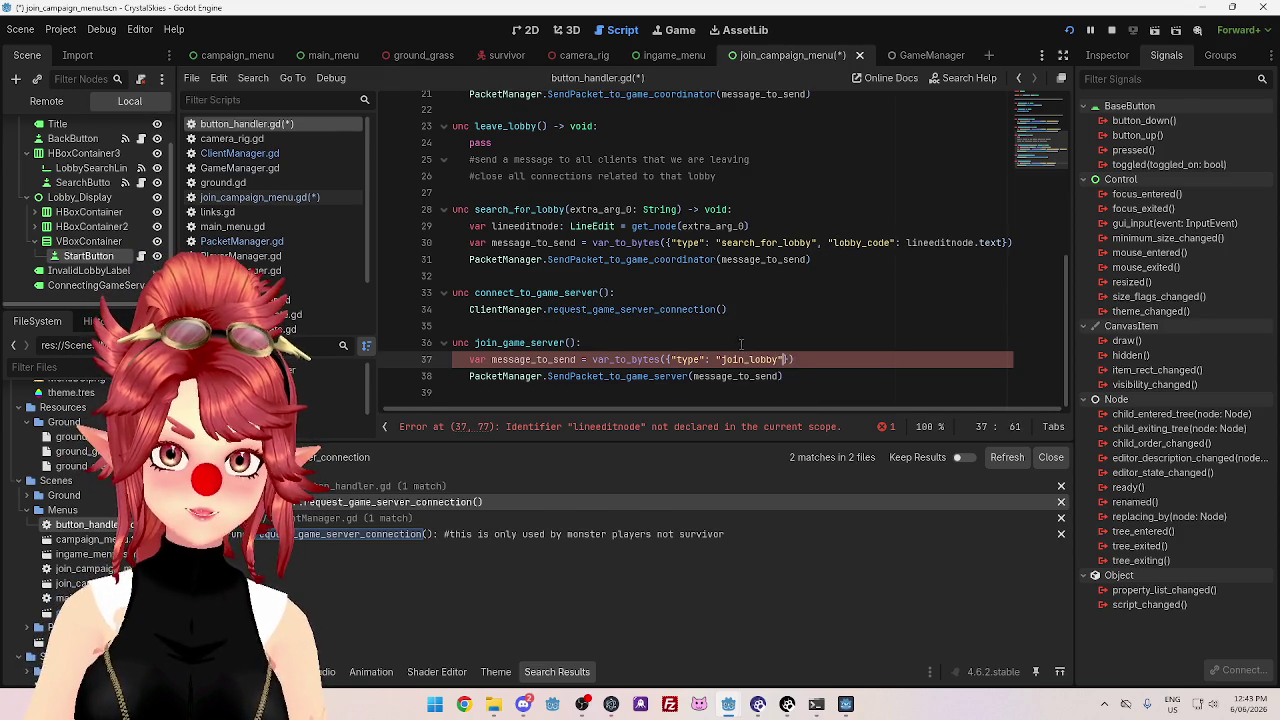
pyautogui.press('Down')
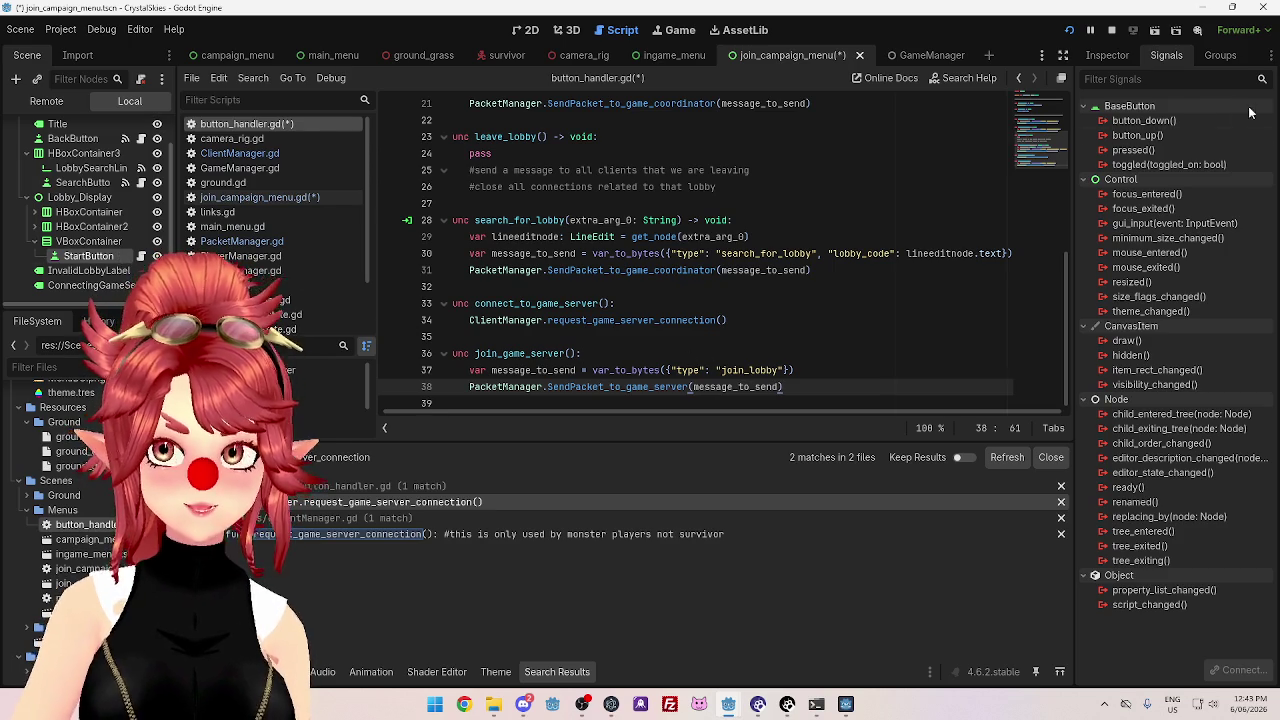
pyautogui.rightClick(1178, 146)
# - Begin a pressed() connection to StartButton, abandon it, and save the scene and scripts
pyautogui.click(1180, 164)
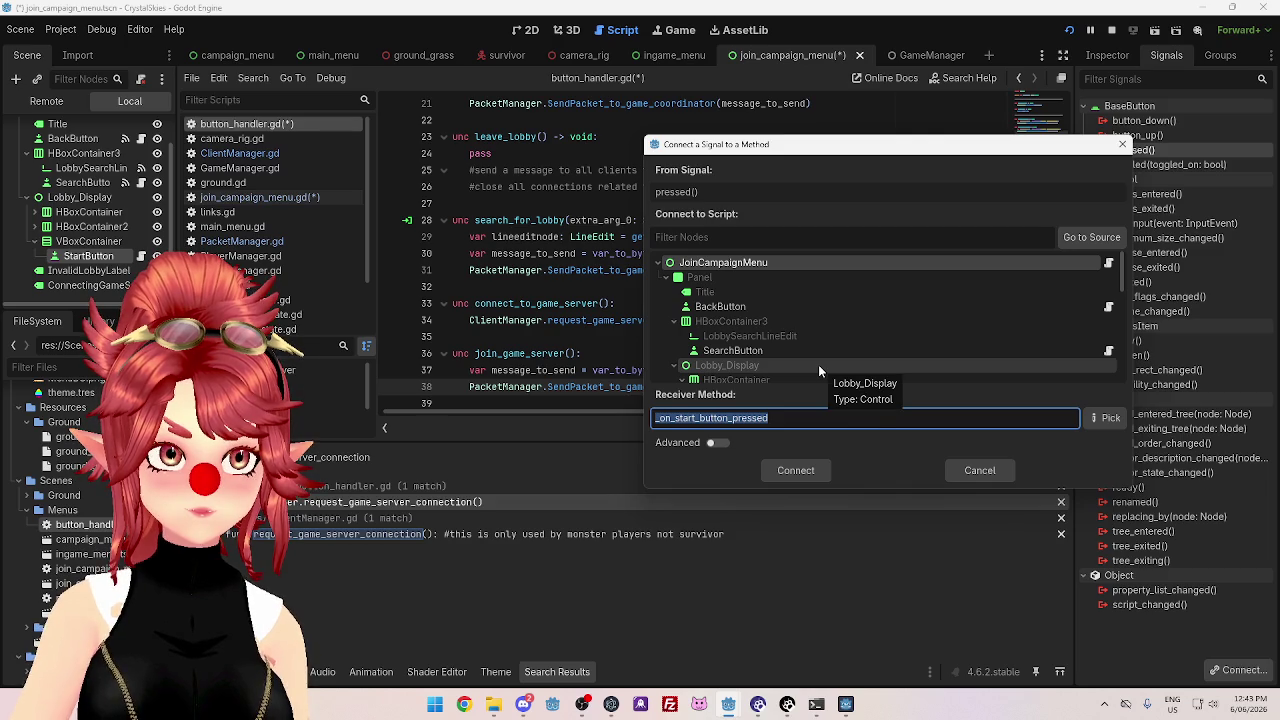
pyautogui.scroll(-5, 819, 370)
pyautogui.scroll(-1, 822, 347)
pyautogui.click(843, 346)
pyautogui.click(1103, 420)
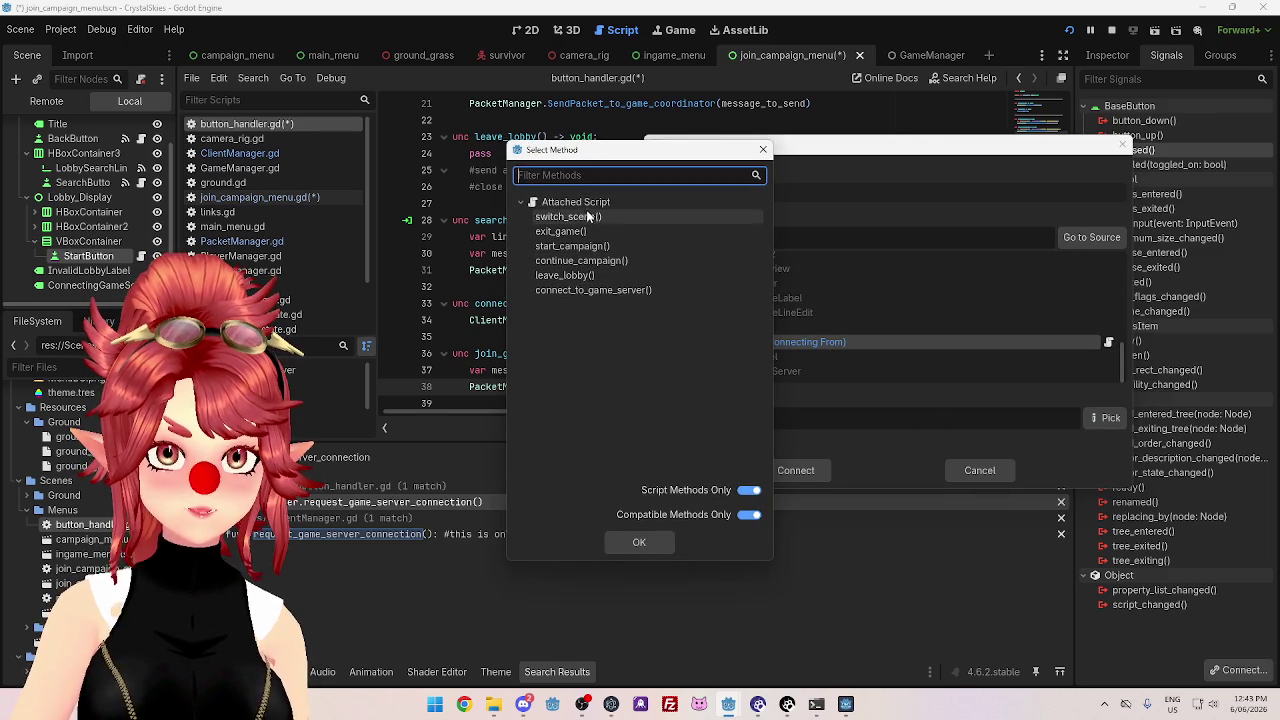
pyautogui.click(763, 149)
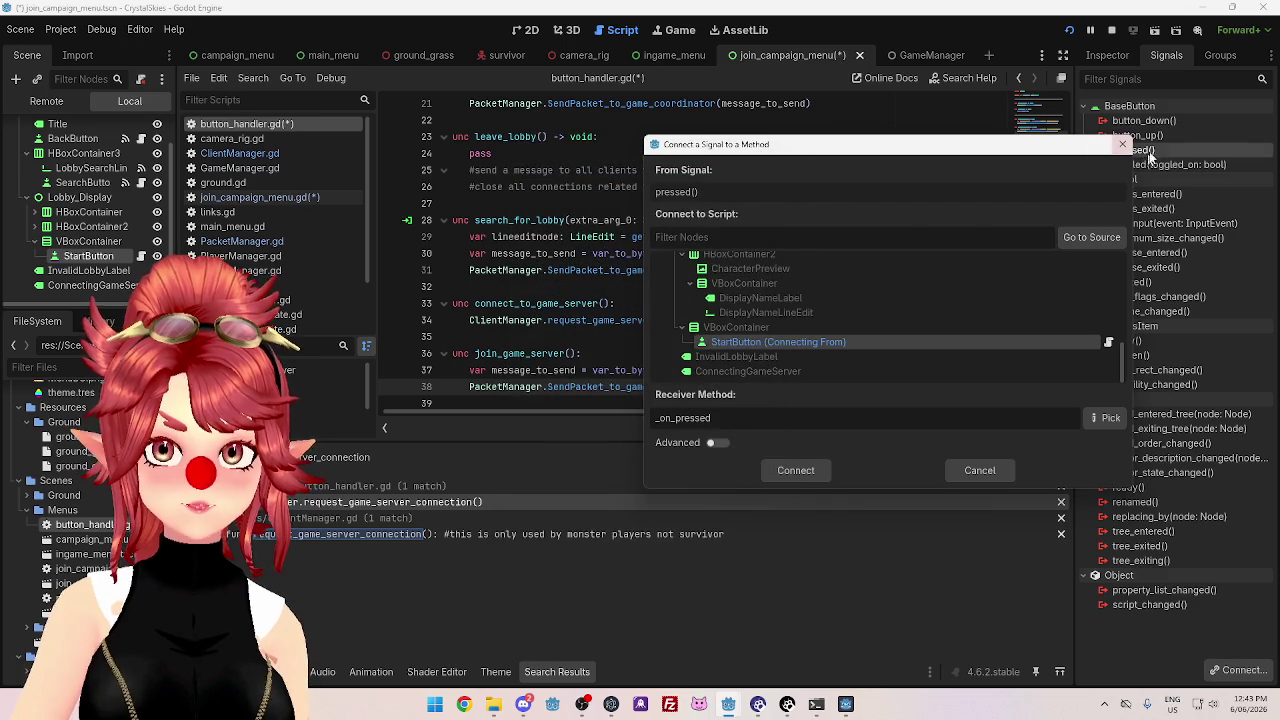
pyautogui.click(1122, 144)
pyautogui.hotkey('ctrl', 's')
# - Connect StartButton's pressed() signal to the join_game_server method
pyautogui.rightClick(1135, 151)
pyautogui.click(1141, 176)
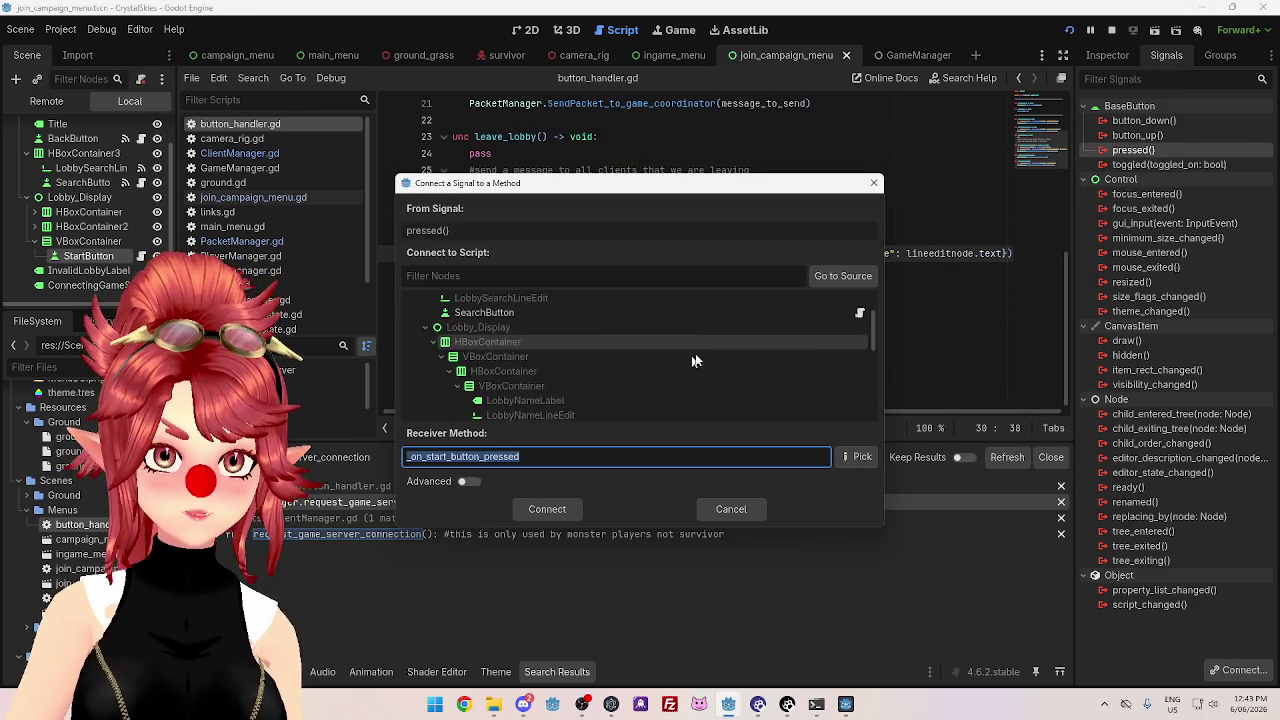
pyautogui.scroll(-5, 740, 355)
pyautogui.click(666, 381)
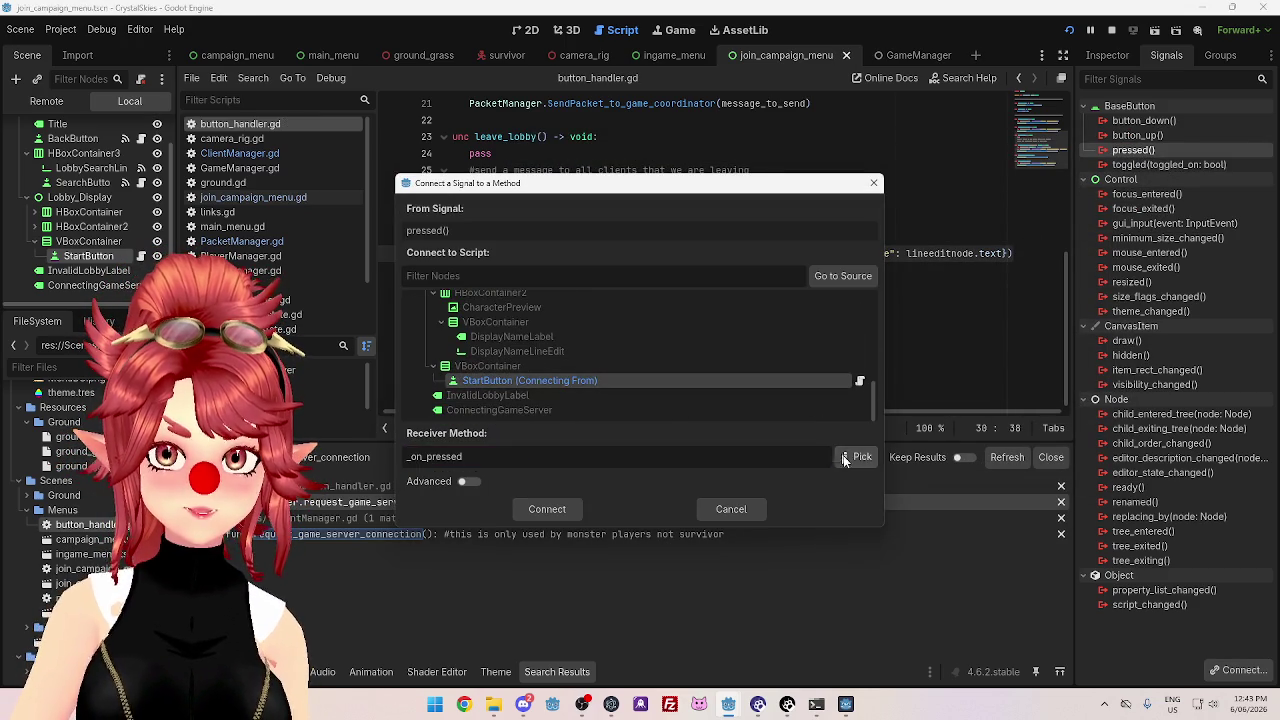
pyautogui.click(843, 456)
pyautogui.click(562, 305)
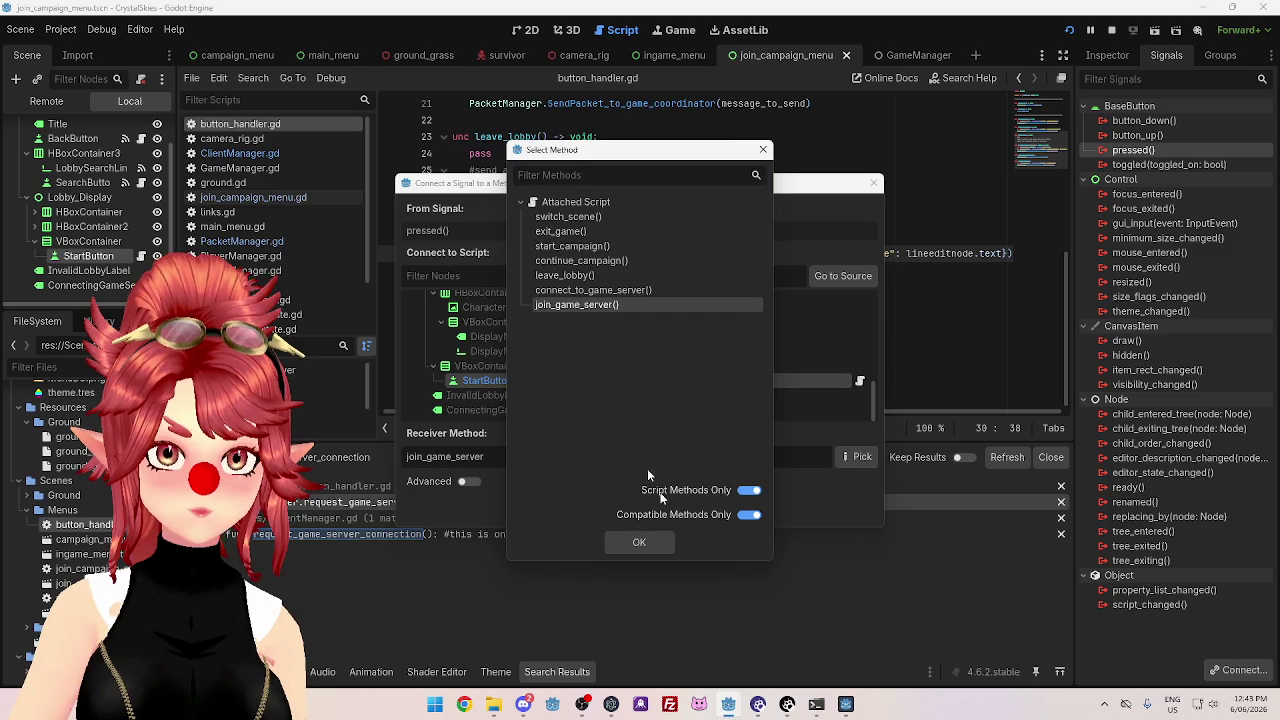
pyautogui.click(639, 542)
pyautogui.click(546, 509)
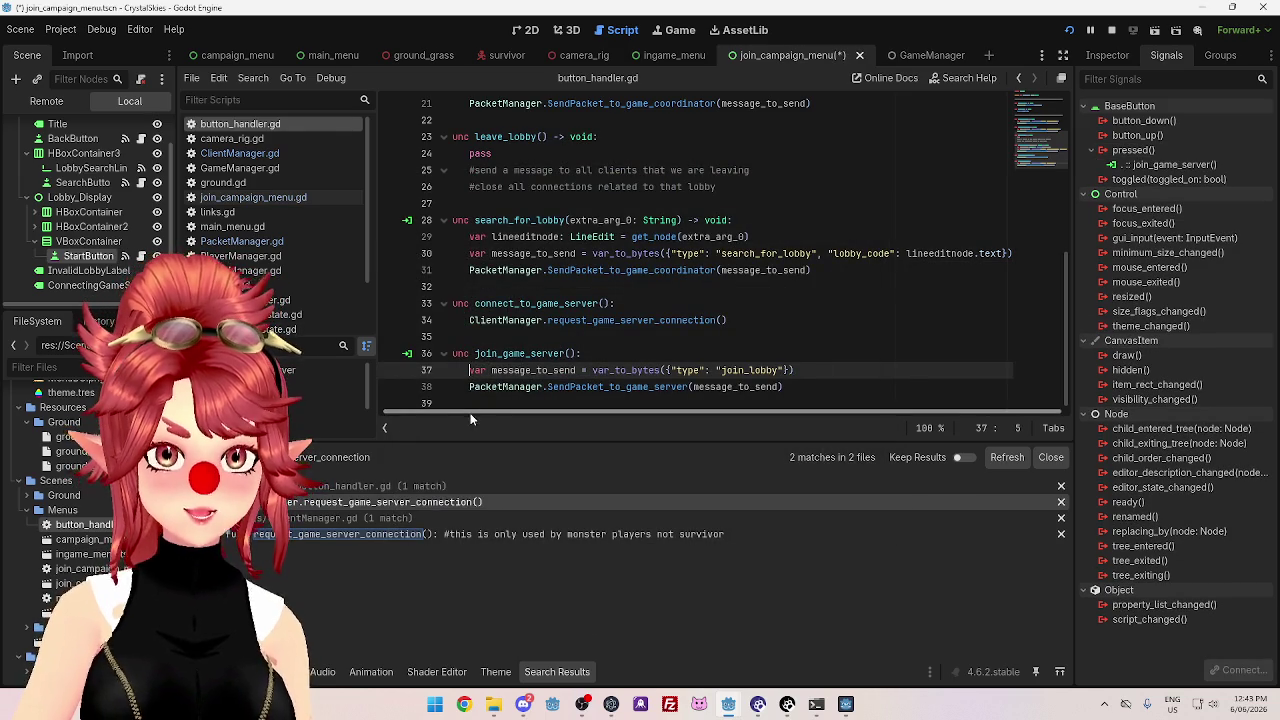
# - Remove connect_to_game_server() and its leftover blank line from button_handler.gd, then switch to ClientManager.gd
pyautogui.moveTo(471, 412); pyautogui.dragTo(415, 409)
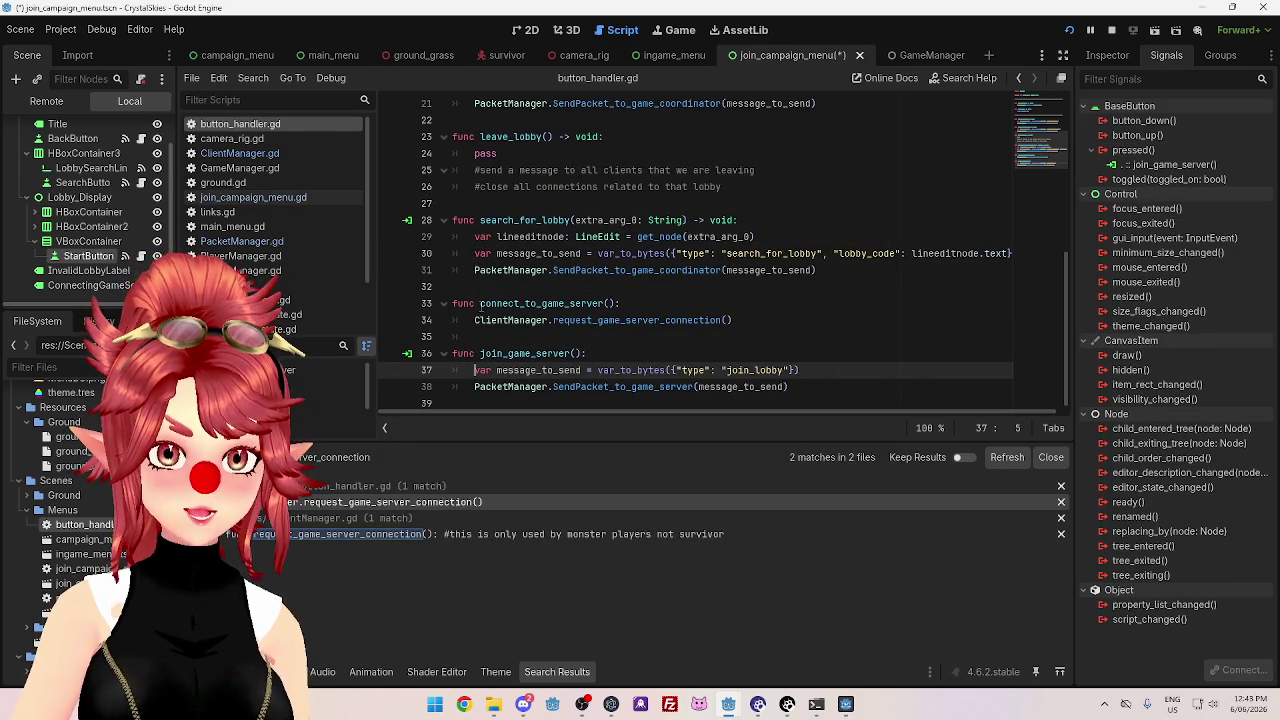
pyautogui.moveTo(481, 303); pyautogui.dragTo(605, 303)
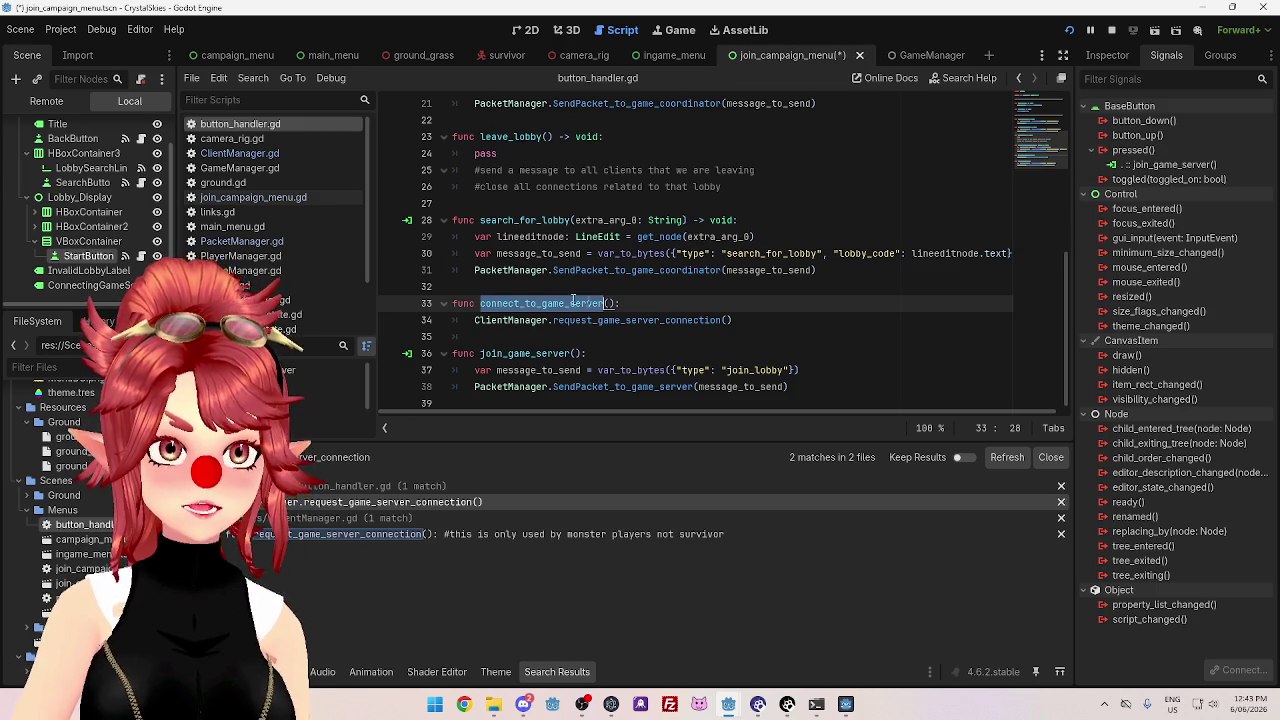
pyautogui.moveTo(733, 320); pyautogui.dragTo(450, 310)
pyautogui.hotkey('ctrl', 'c')
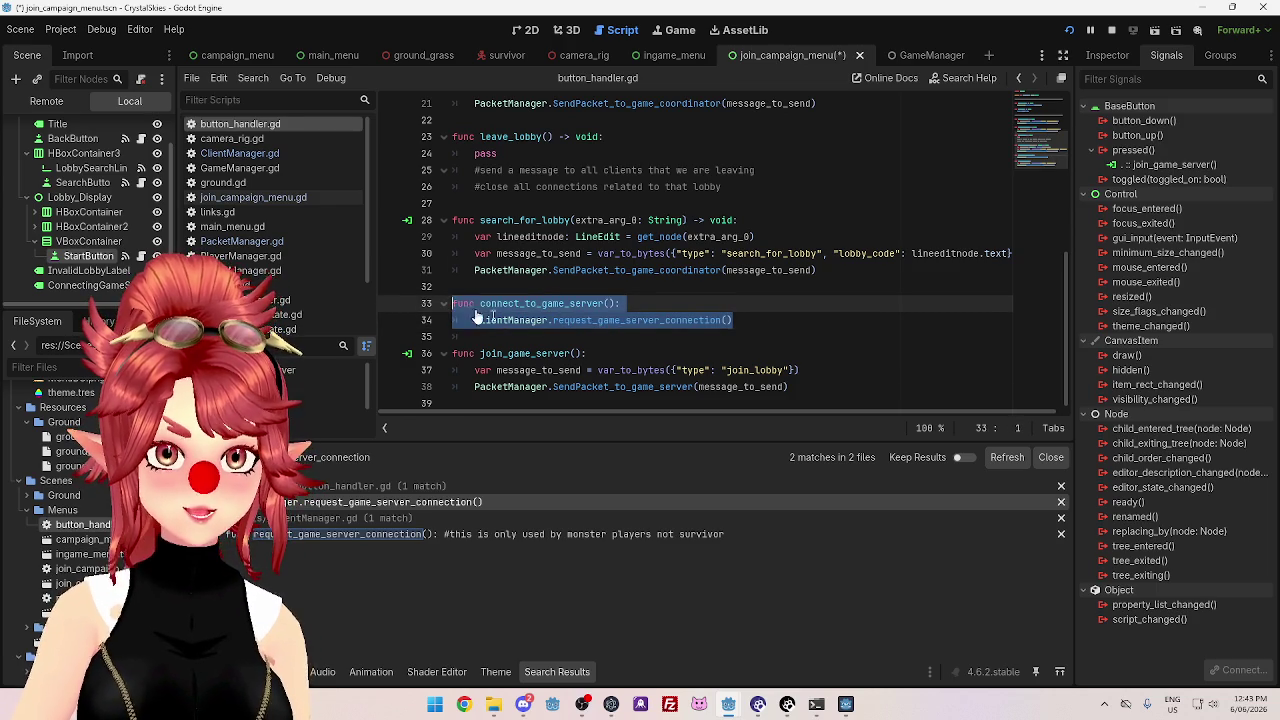
pyautogui.press('BackSpace')
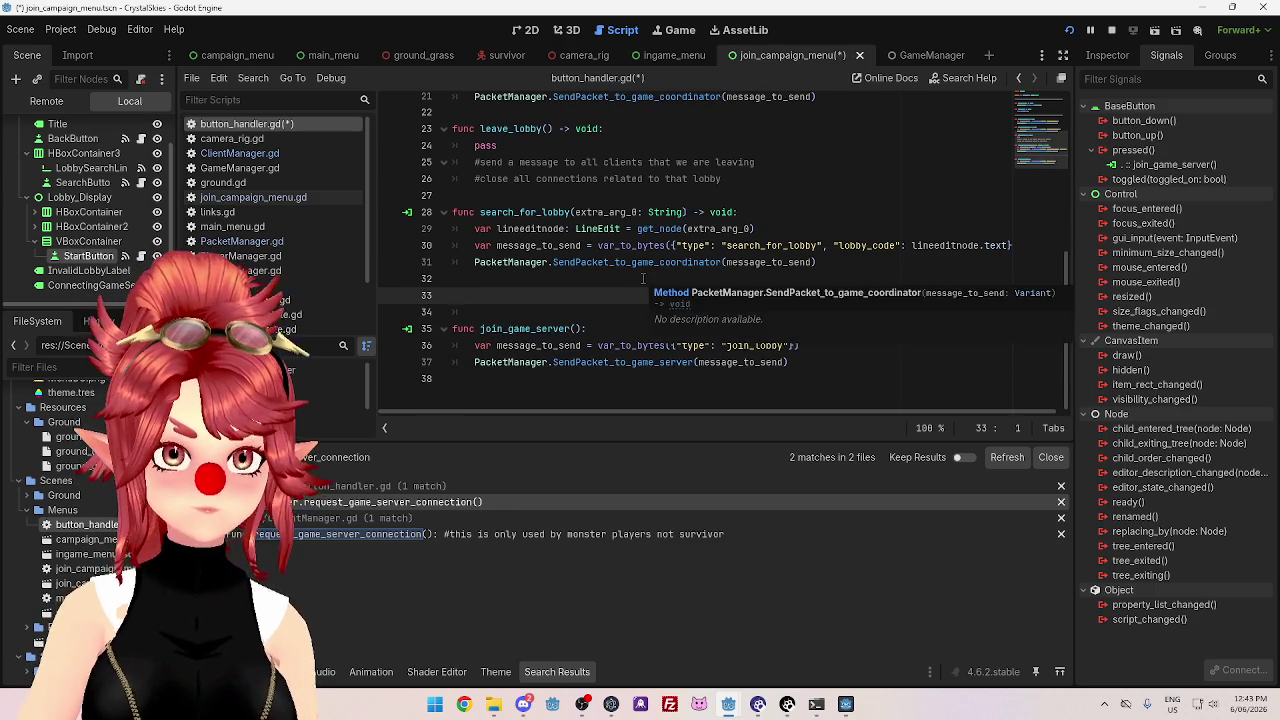
pyautogui.press('BackSpace')
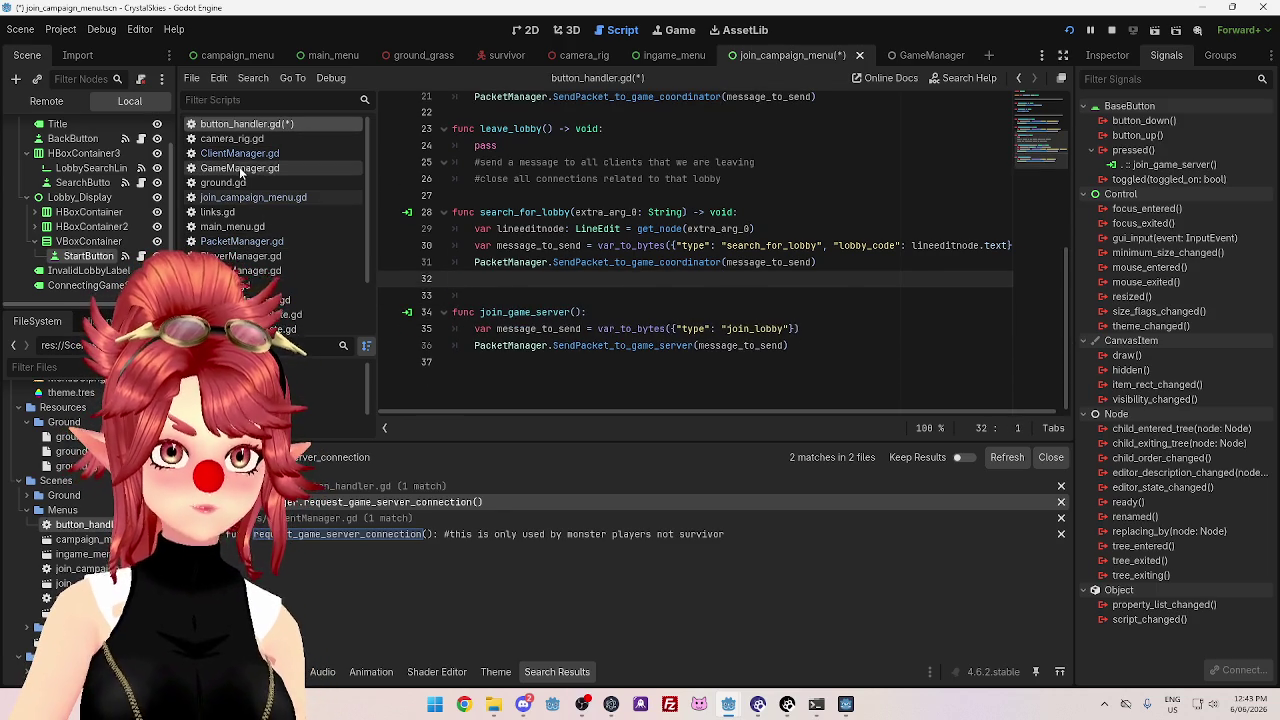
pyautogui.click(255, 154)
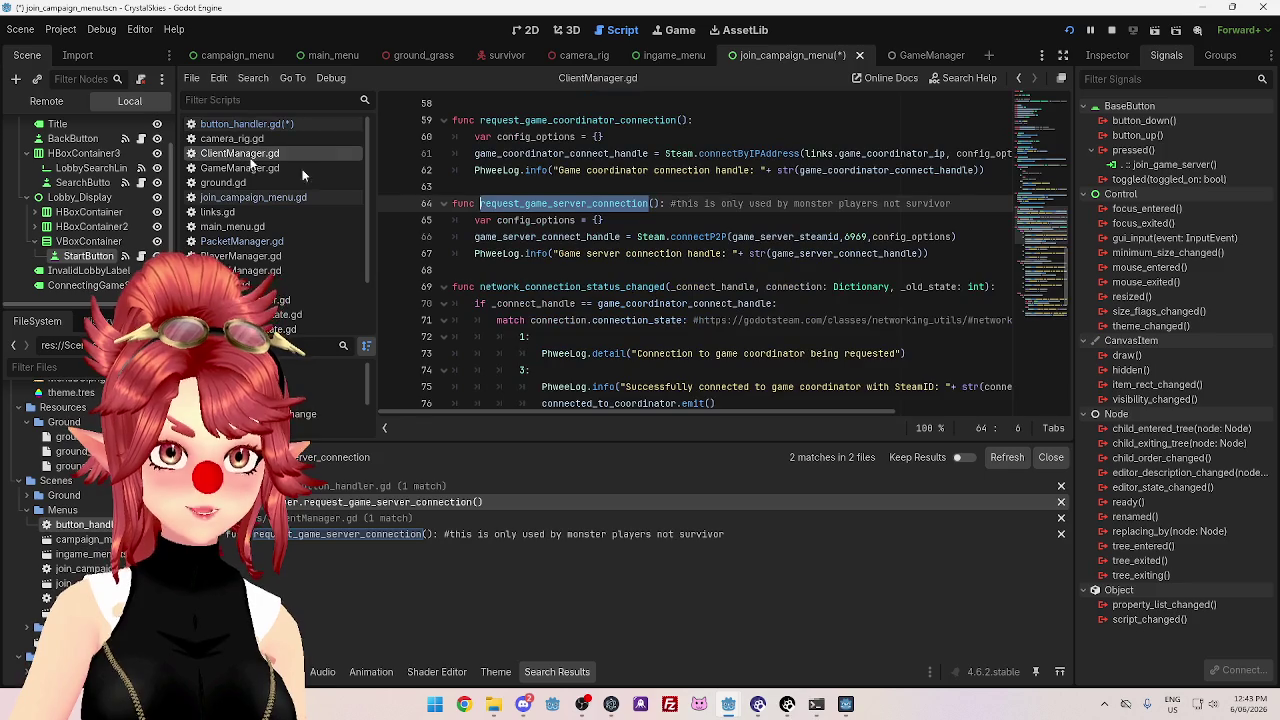
# - Paste the connect_to_game_server function into ClientManager.gd with blank-line spacing
pyautogui.click(501, 270)
pyautogui.press('Return')
pyautogui.press('Return')
pyautogui.press('Up')
pyautogui.hotkey('ctrl', 'v')
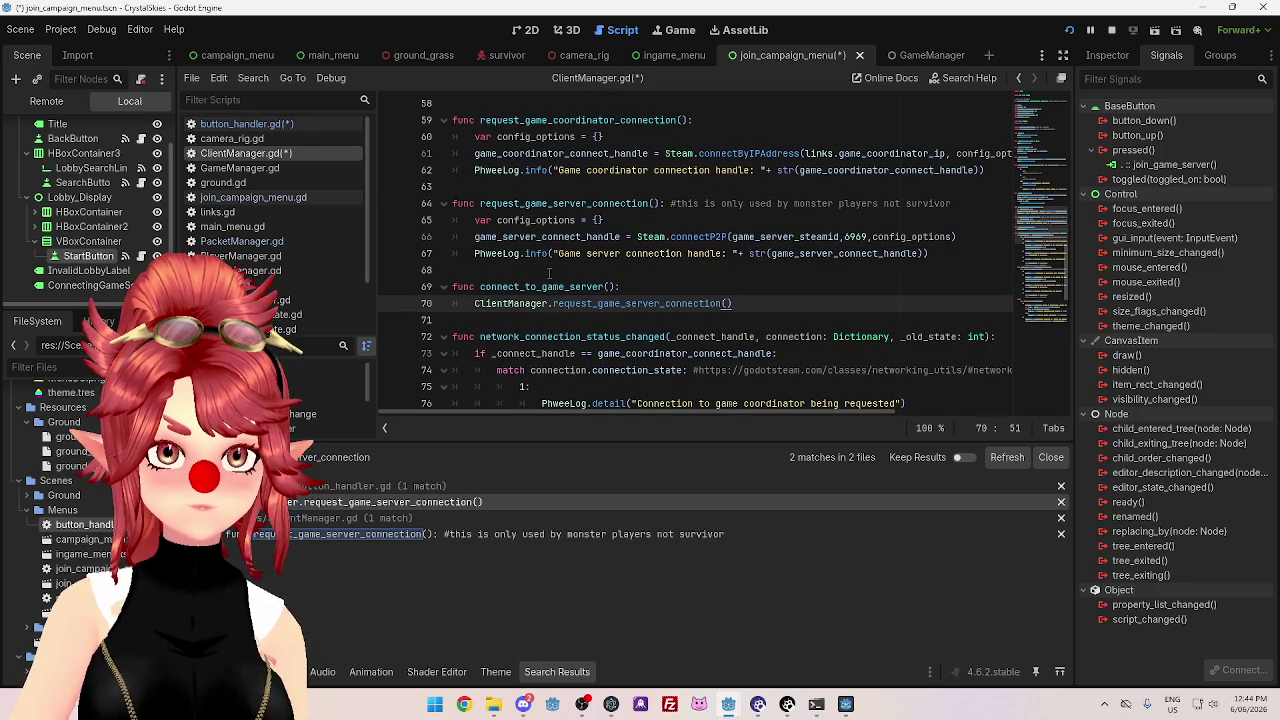
pyautogui.click(549, 273)
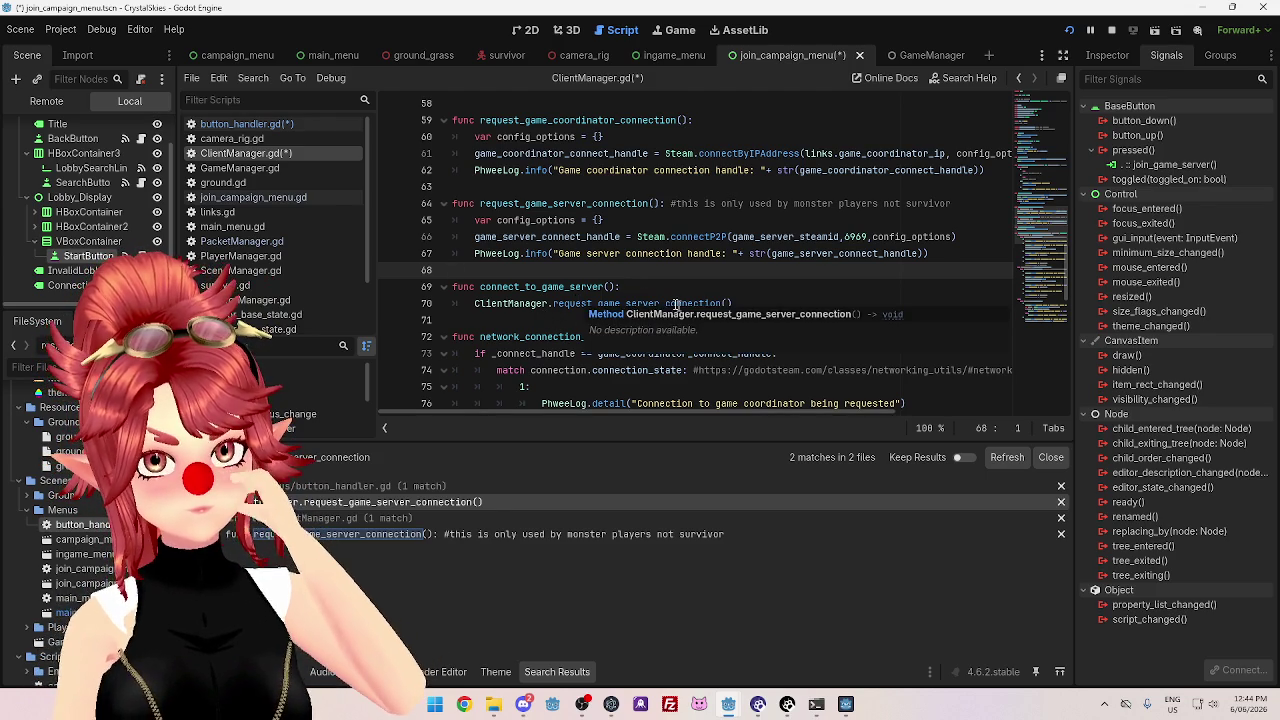
pyautogui.moveTo(732, 303); pyautogui.dragTo(427, 294)
# - Search all scripts for request_game_server_connection, jump to its call in button_handler.gd, and save
pyautogui.moveTo(480, 204); pyautogui.dragTo(650, 204)
pyautogui.hotkey('ctrl', 'shift', 'f')
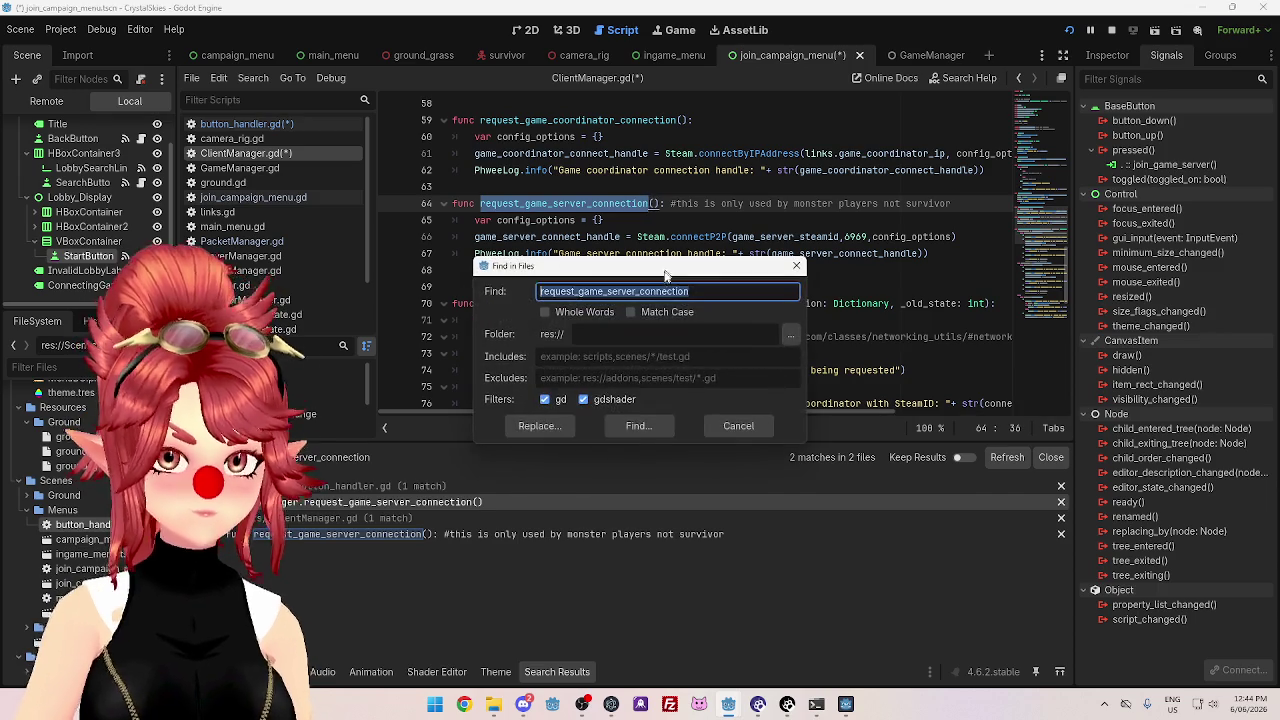
pyautogui.click(638, 427)
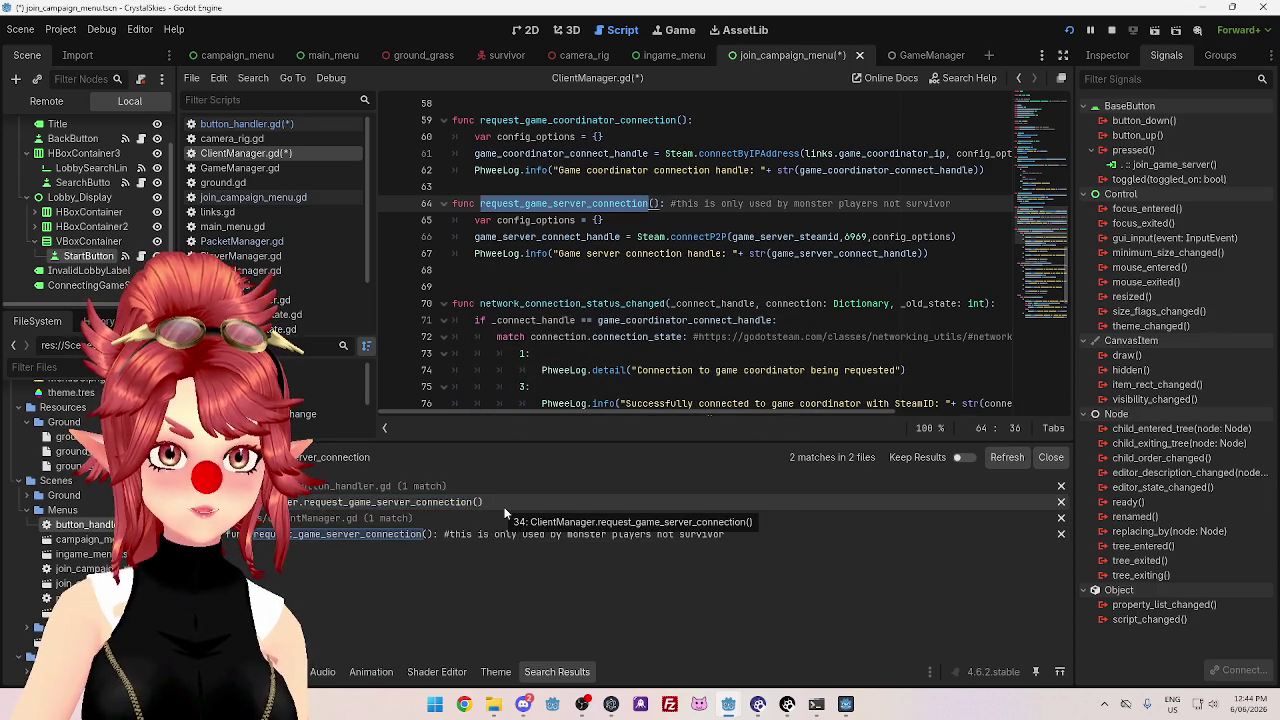
pyautogui.click(505, 512)
pyautogui.click(587, 278)
pyautogui.hotkey('ctrl', 's')
# - Copy the request_game_server_connection name in ClientManager.gd, then go to PacketManager.gd
pyautogui.click(253, 157)
pyautogui.click(548, 285)
pyautogui.scroll(-1, 548, 280)
pyautogui.moveTo(481, 204); pyautogui.dragTo(662, 204)
pyautogui.hotkey('ctrl', 'c')
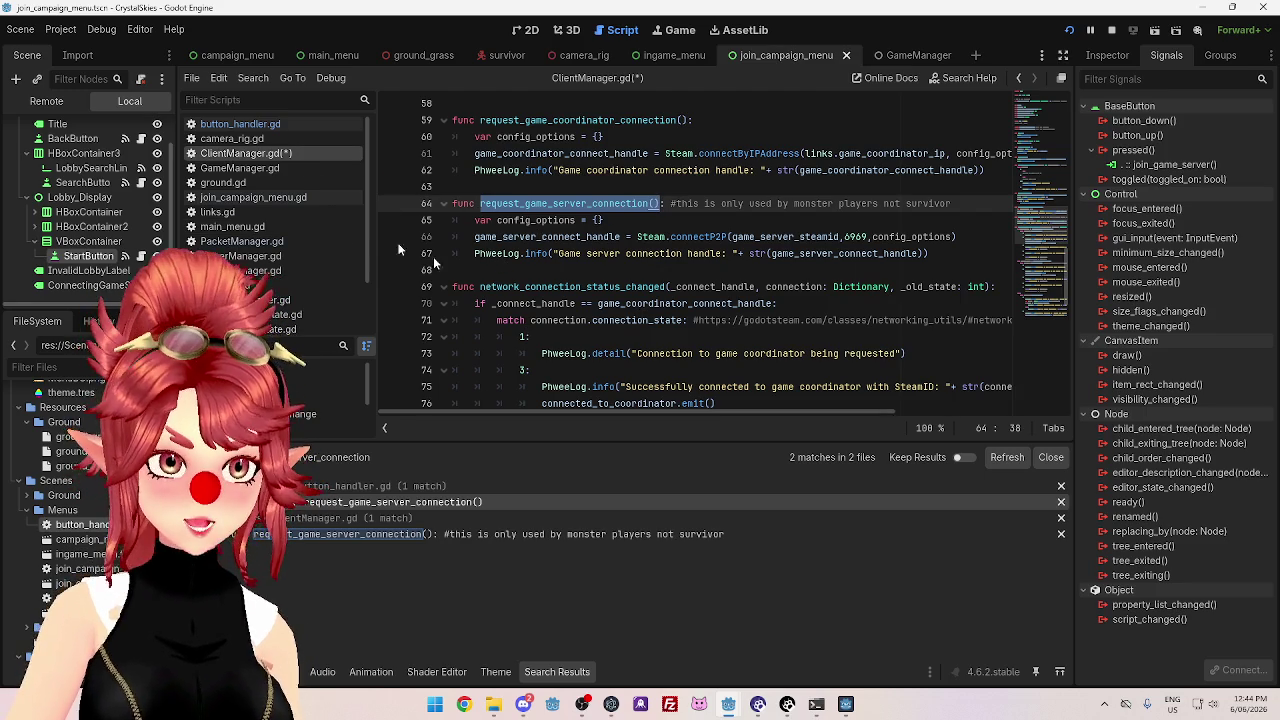
pyautogui.click(240, 241)
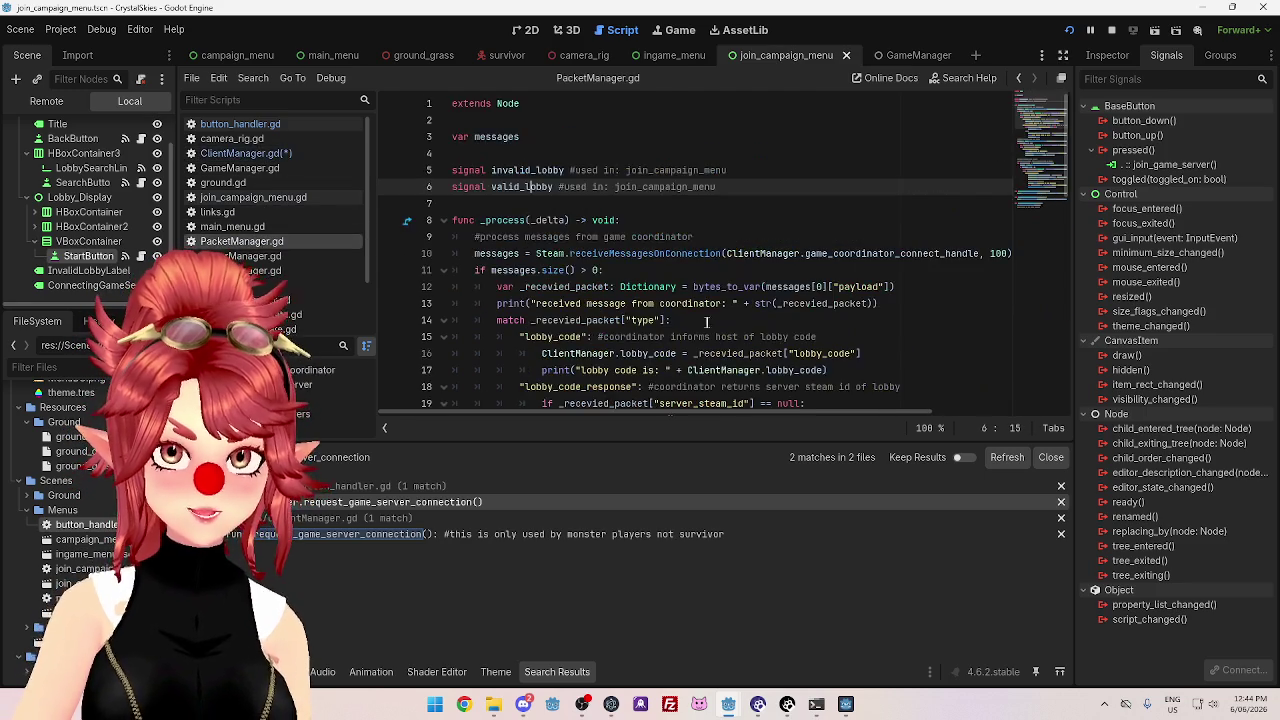
# - Add ClientManager.request_game_server_connection() after valid_lobby.emit() on line 24 of PacketManager.gd and save
pyautogui.scroll(-3, 676, 298)
pyautogui.scroll(-1, 676, 298)
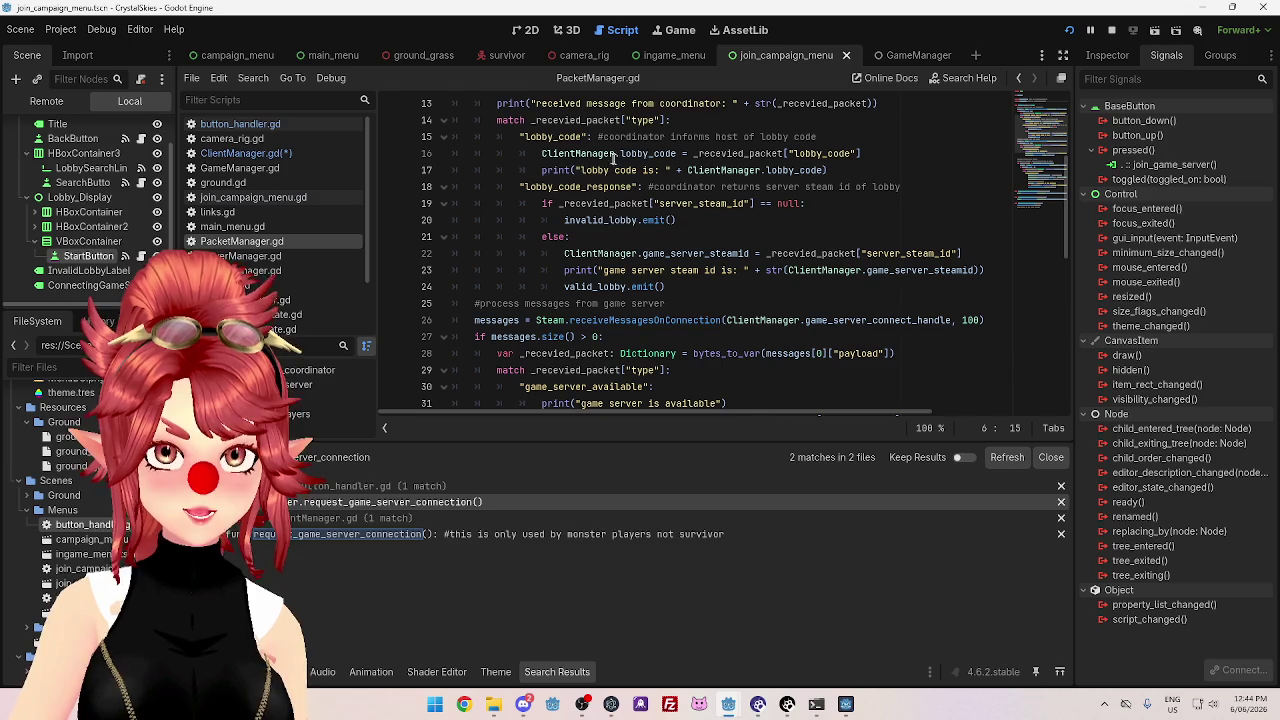
pyautogui.click(683, 288)
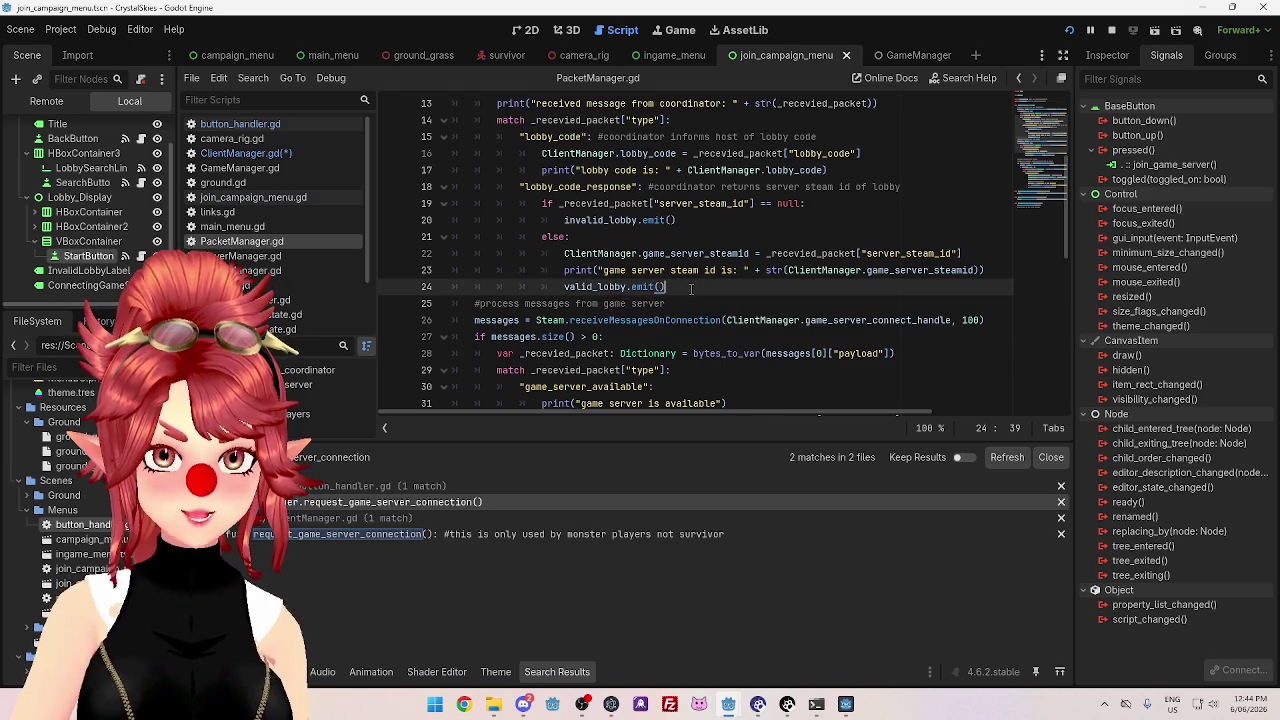
pyautogui.press('Return')
pyautogui.hotkey('ctrl', 'v')
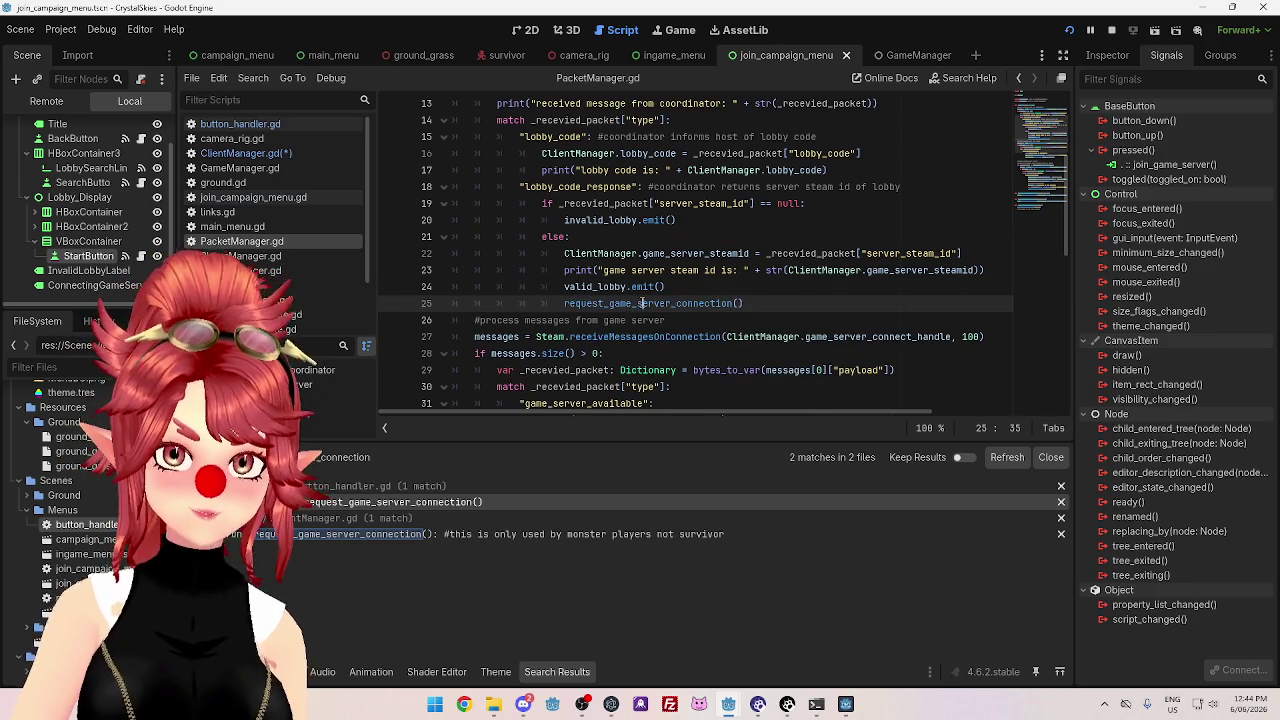
pyautogui.click(564, 303)
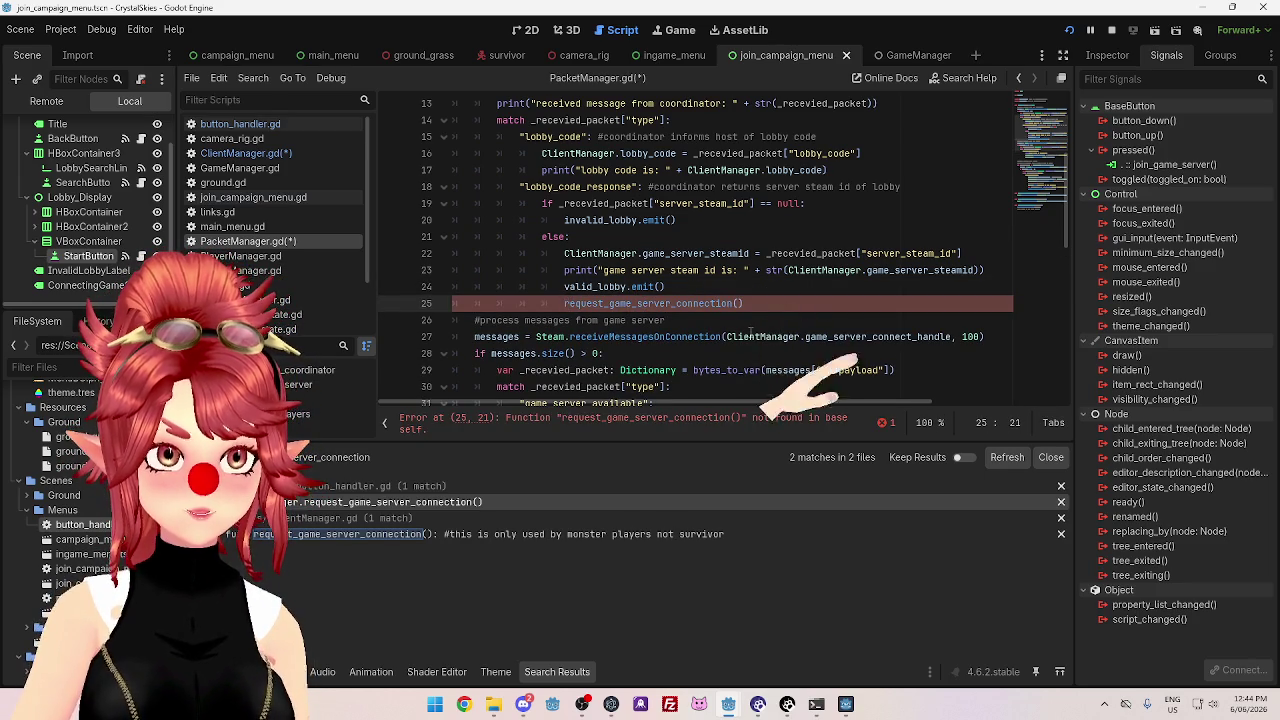
pyautogui.write('ClientManager')
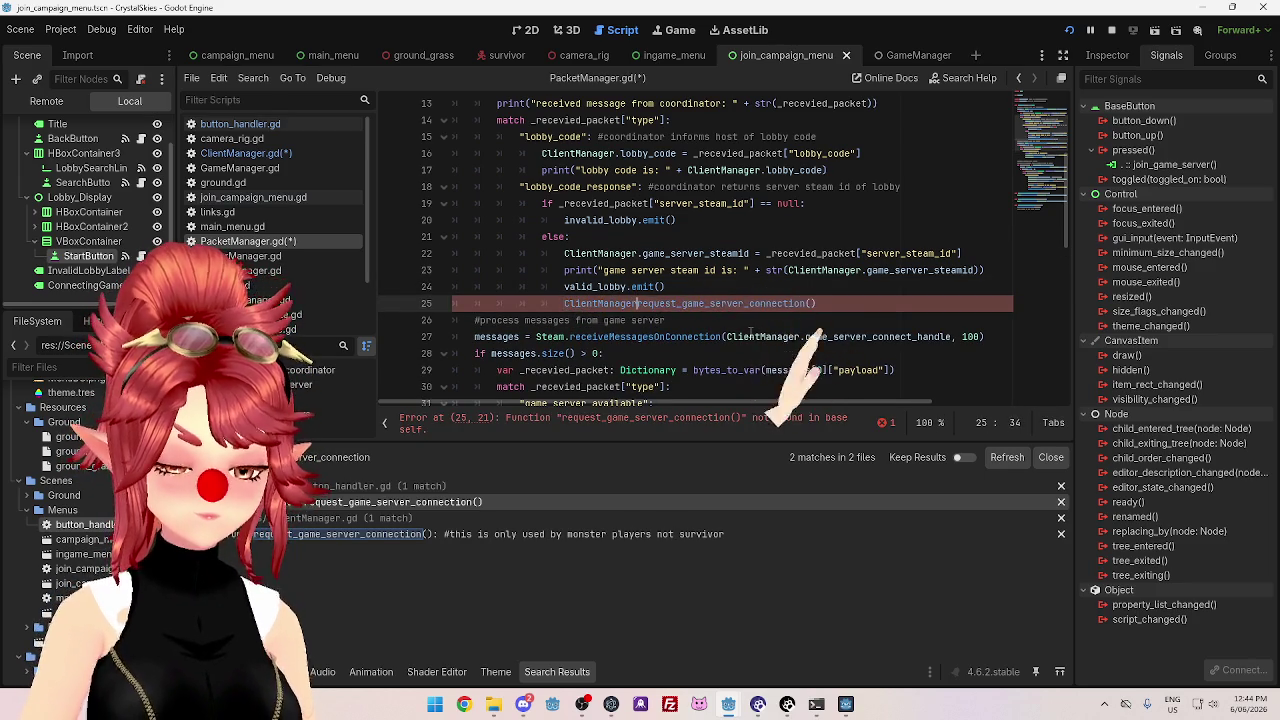
pyautogui.press('Return')
pyautogui.write('.')
pyautogui.click(604, 270)
pyautogui.hotkey('ctrl', 's')
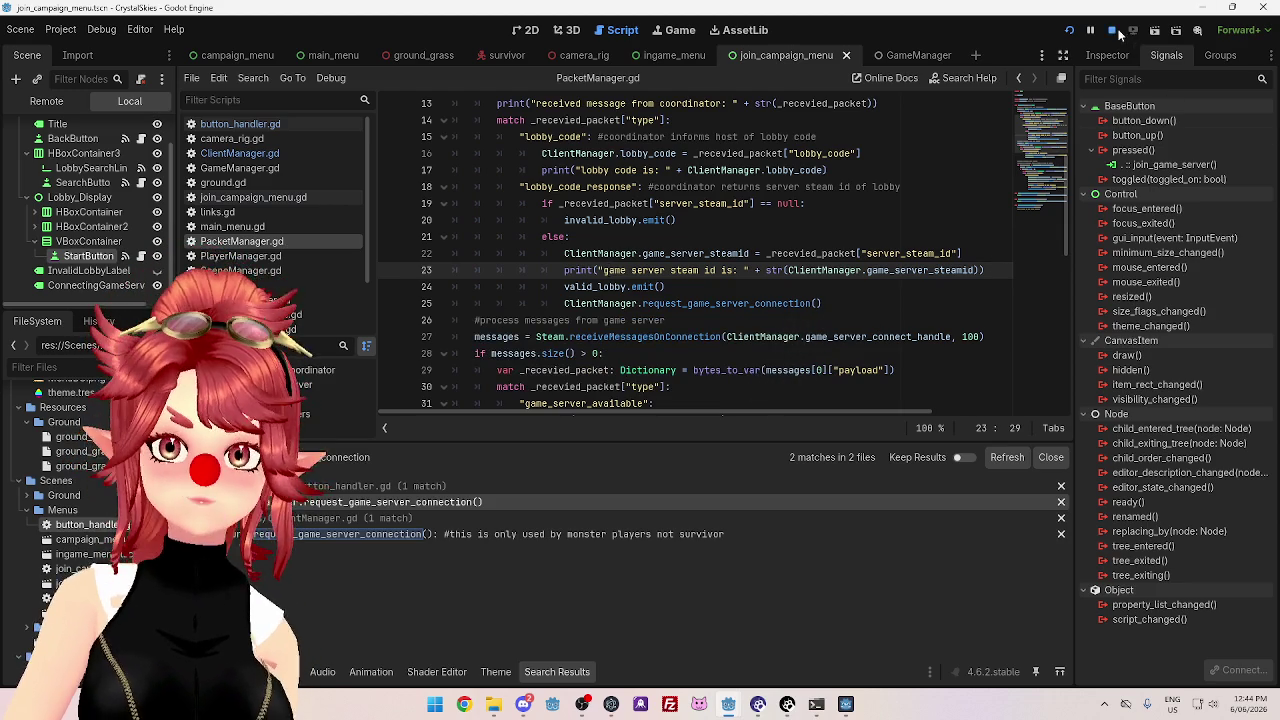
# - Stop the running game, launch the coordinator project, and return to the CrystalSkies editor
pyautogui.click(1114, 32)
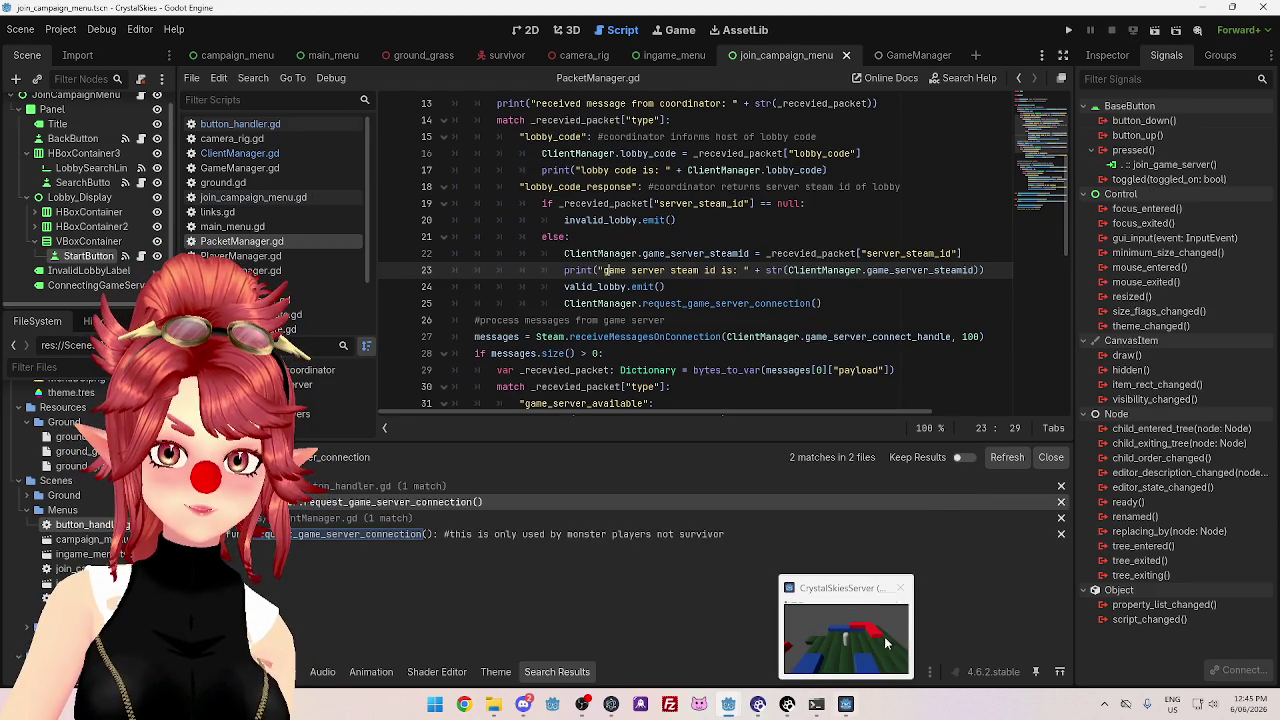
pyautogui.moveTo(739, 713)
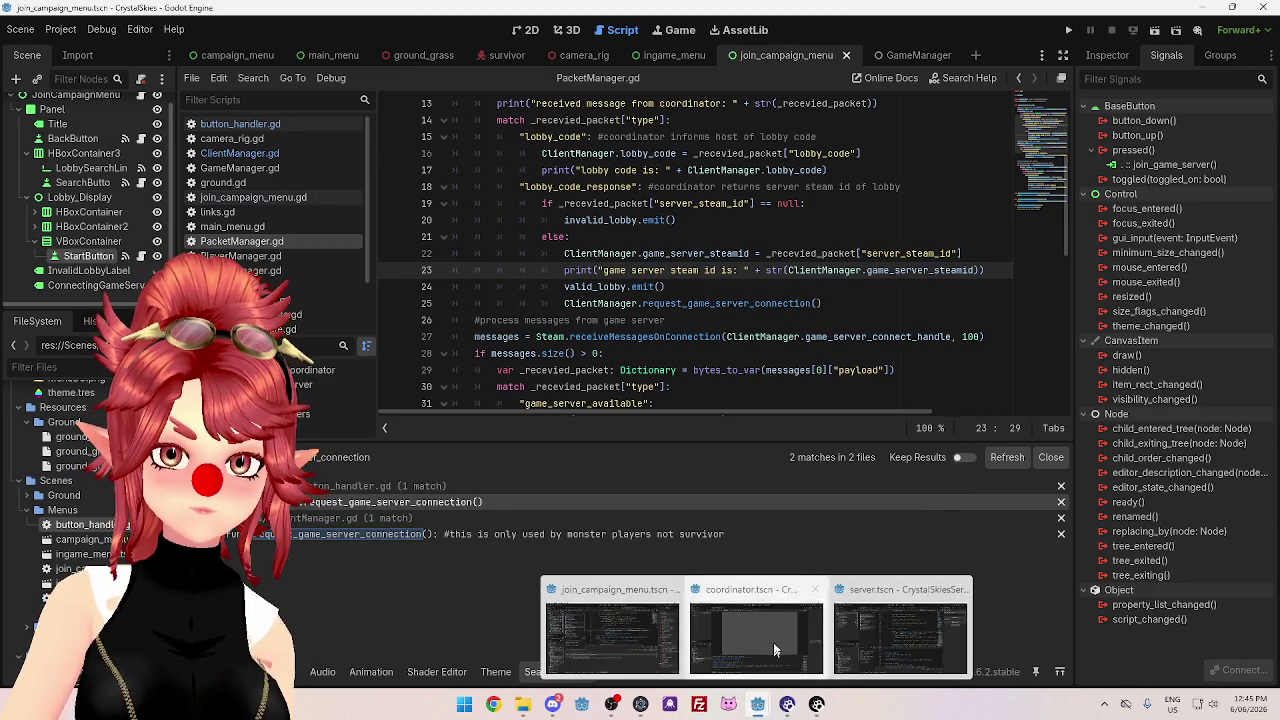
pyautogui.click(775, 666)
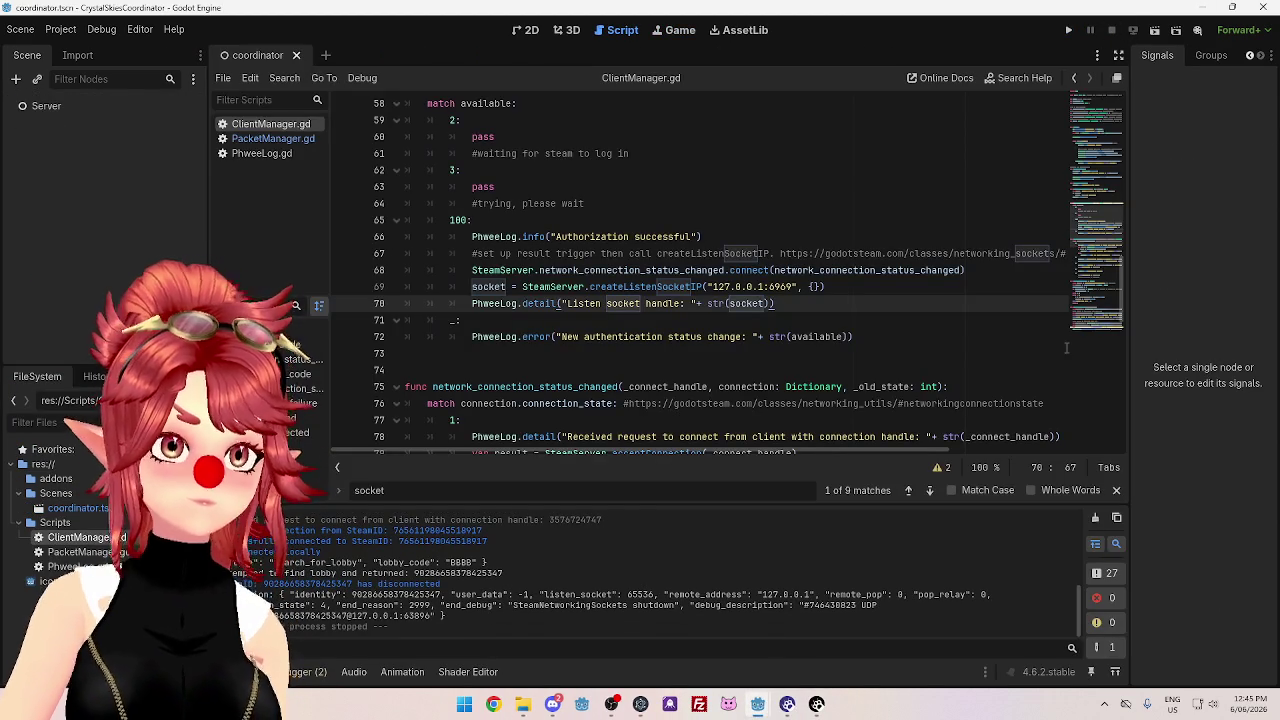
pyautogui.click(1068, 30)
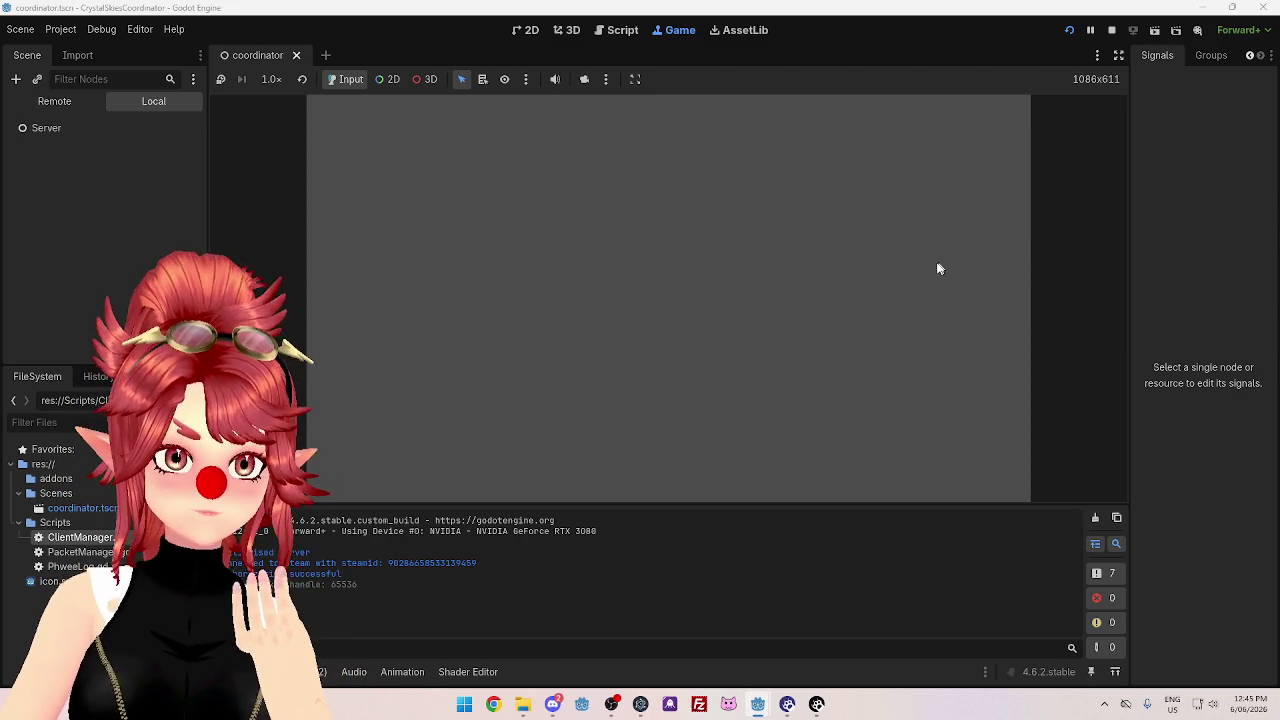
pyautogui.click(758, 704)
# - Run CrystalSkies, start a survivor game as host, then close the game client windows
pyautogui.click(1069, 30)
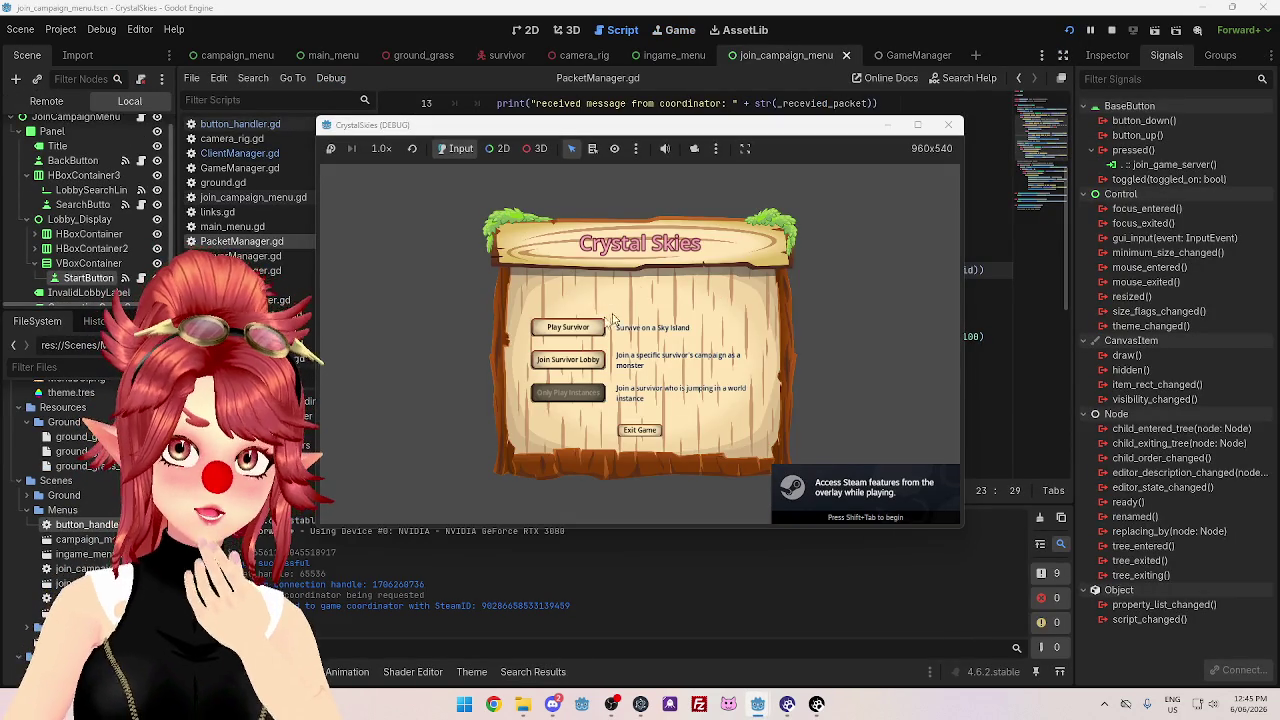
pyautogui.click(585, 330)
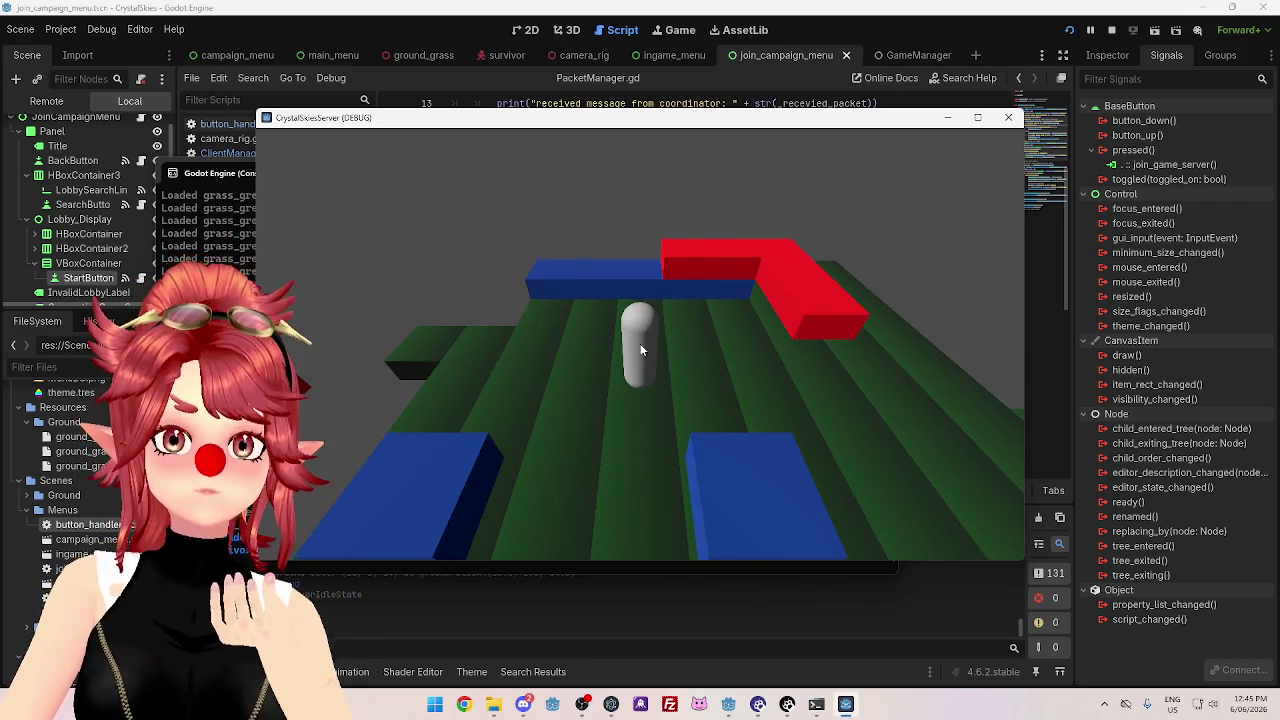
pyautogui.hotkey('alt', 'Tab')
pyautogui.hotkey('alt', 'Tab')
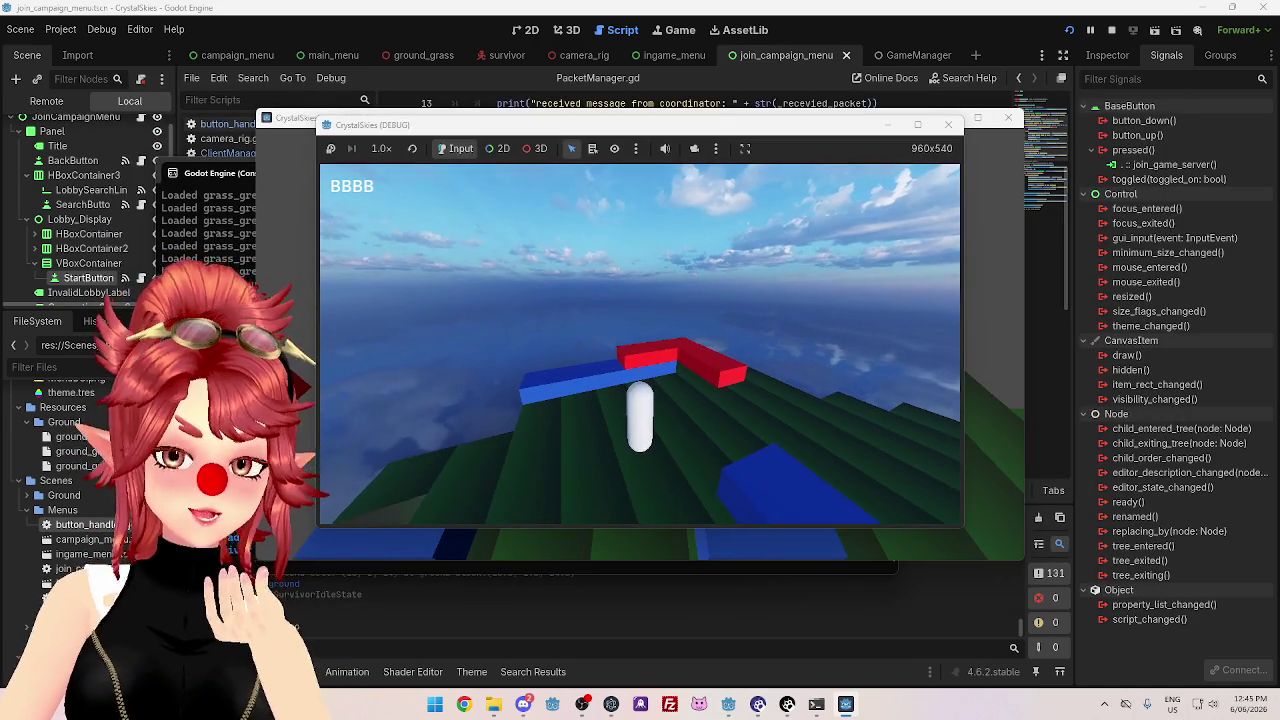
pyautogui.press('Escape')
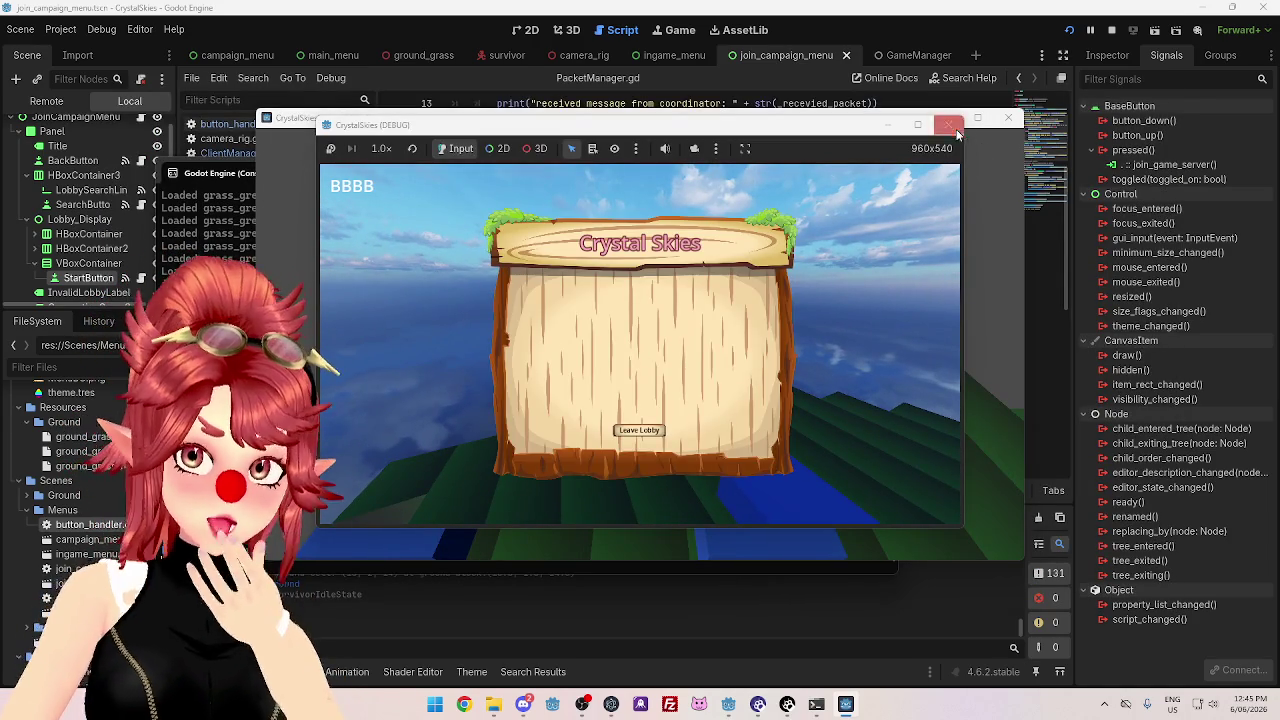
pyautogui.click(950, 125)
pyautogui.click(1008, 118)
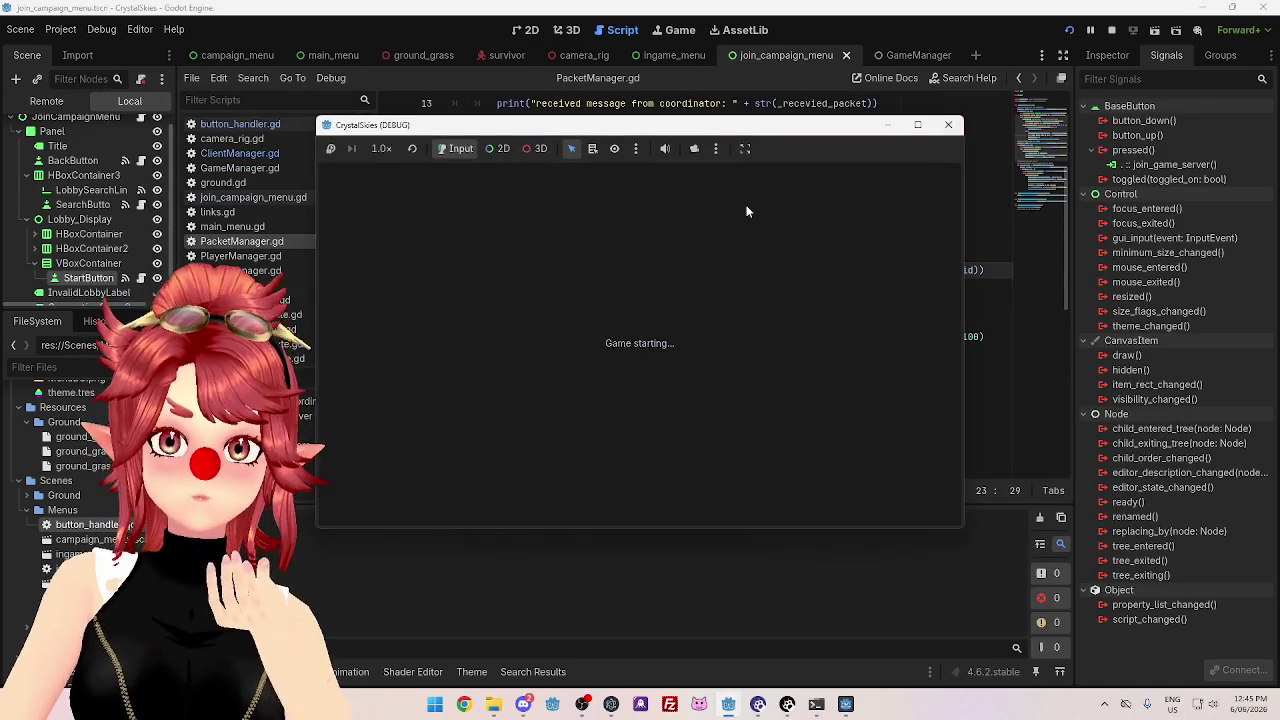
# - Search for lobby code BBBB and bring up the server console
pyautogui.click(538, 360)
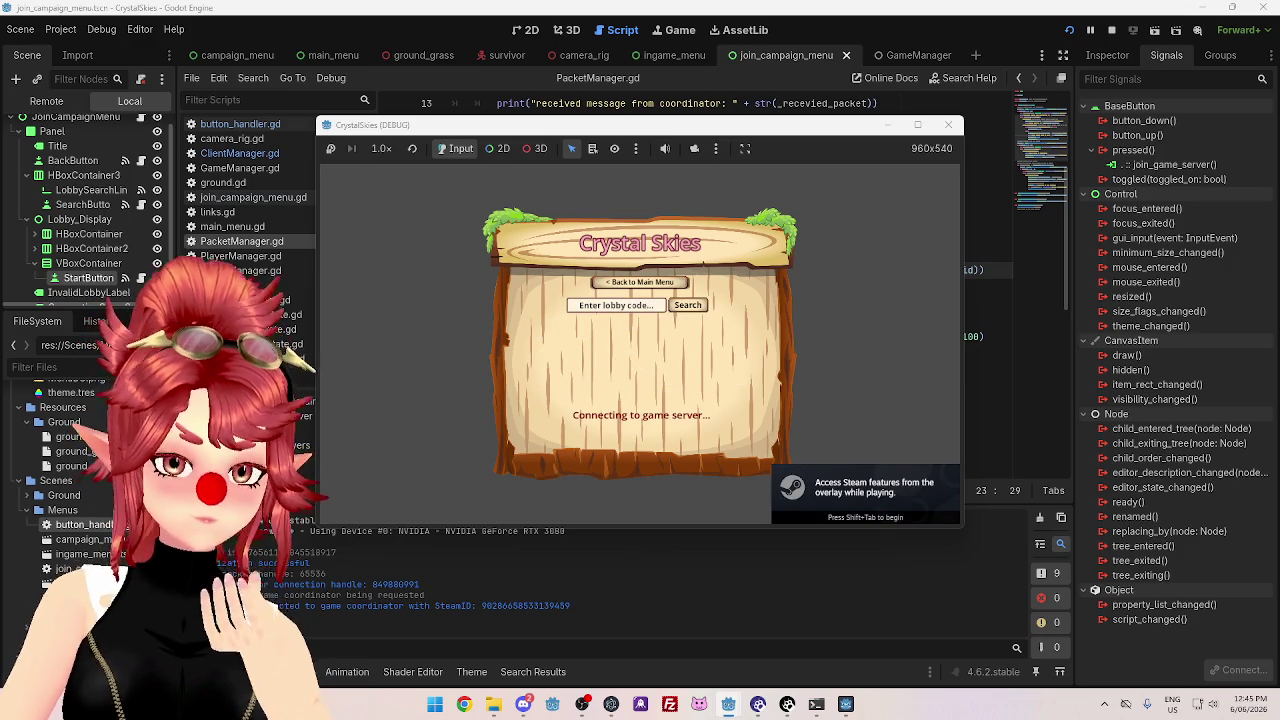
pyautogui.click(616, 305)
pyautogui.write('BBBB')
pyautogui.click(688, 305)
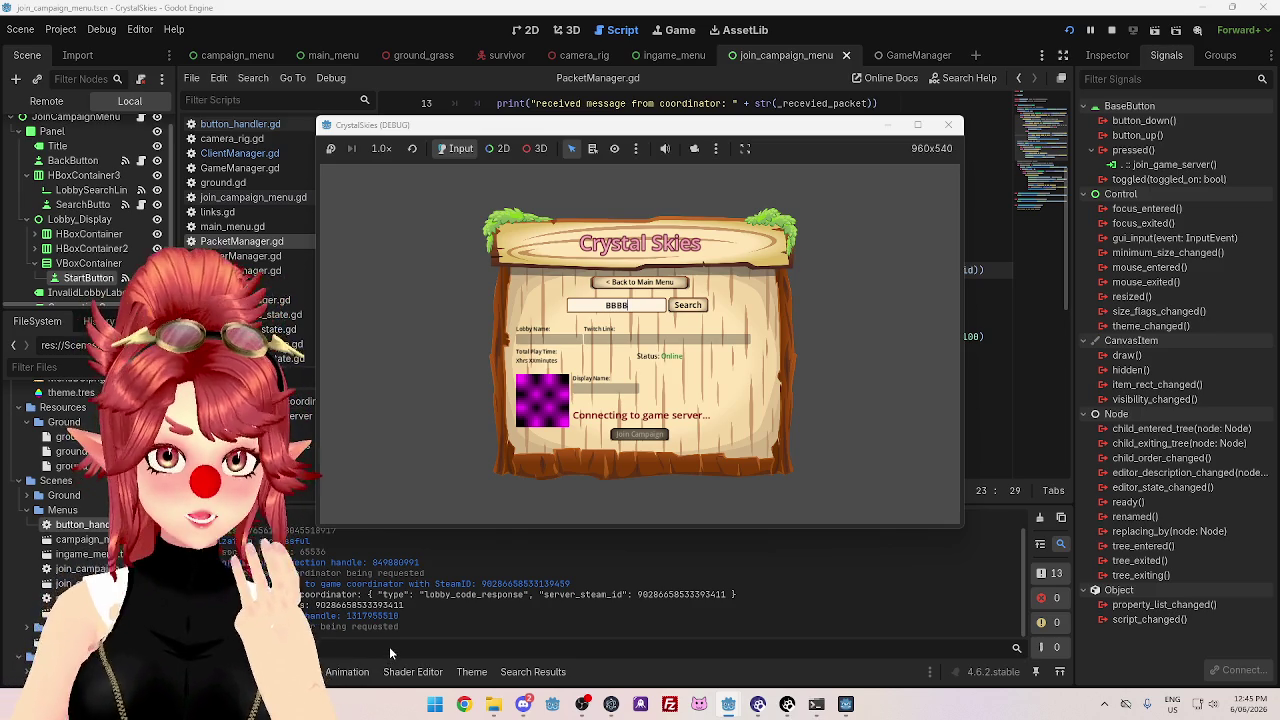
pyautogui.click(816, 705)
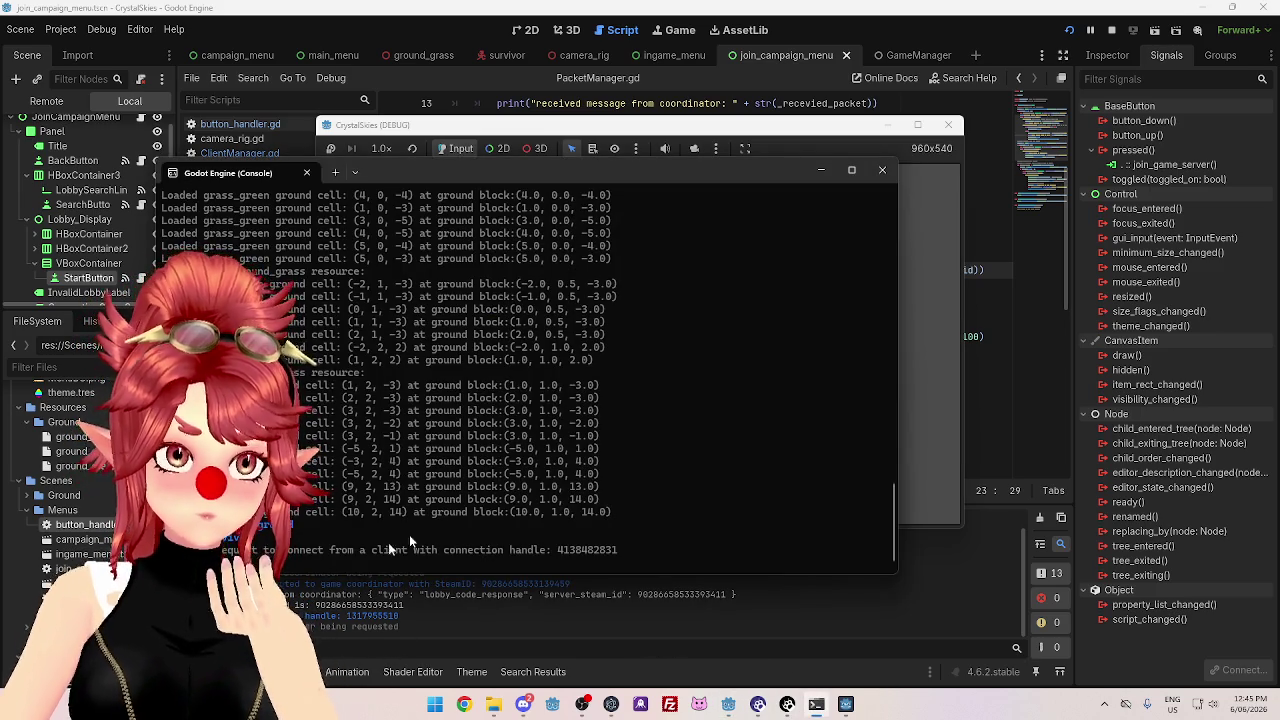
# - Read the server console's 'We have disconnected from host' log, then return to PacketManager.gd
pyautogui.moveTo(598, 174); pyautogui.dragTo(839, 120)
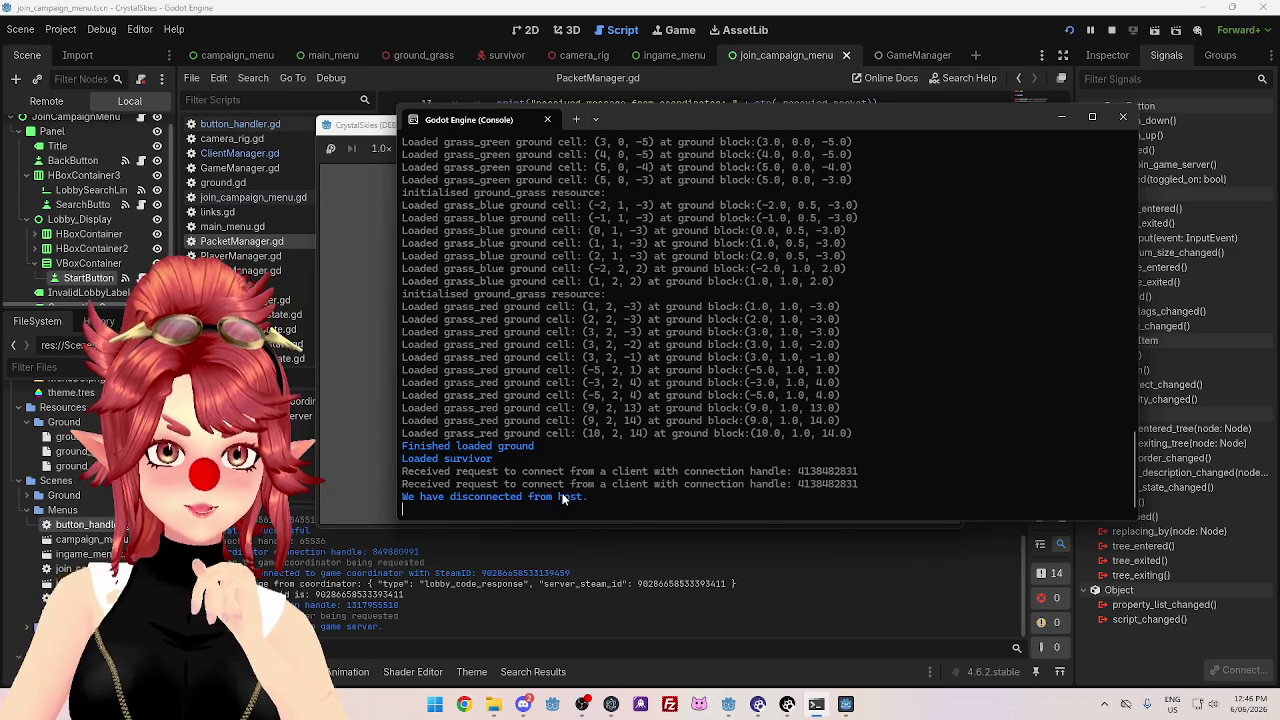
pyautogui.click(917, 26)
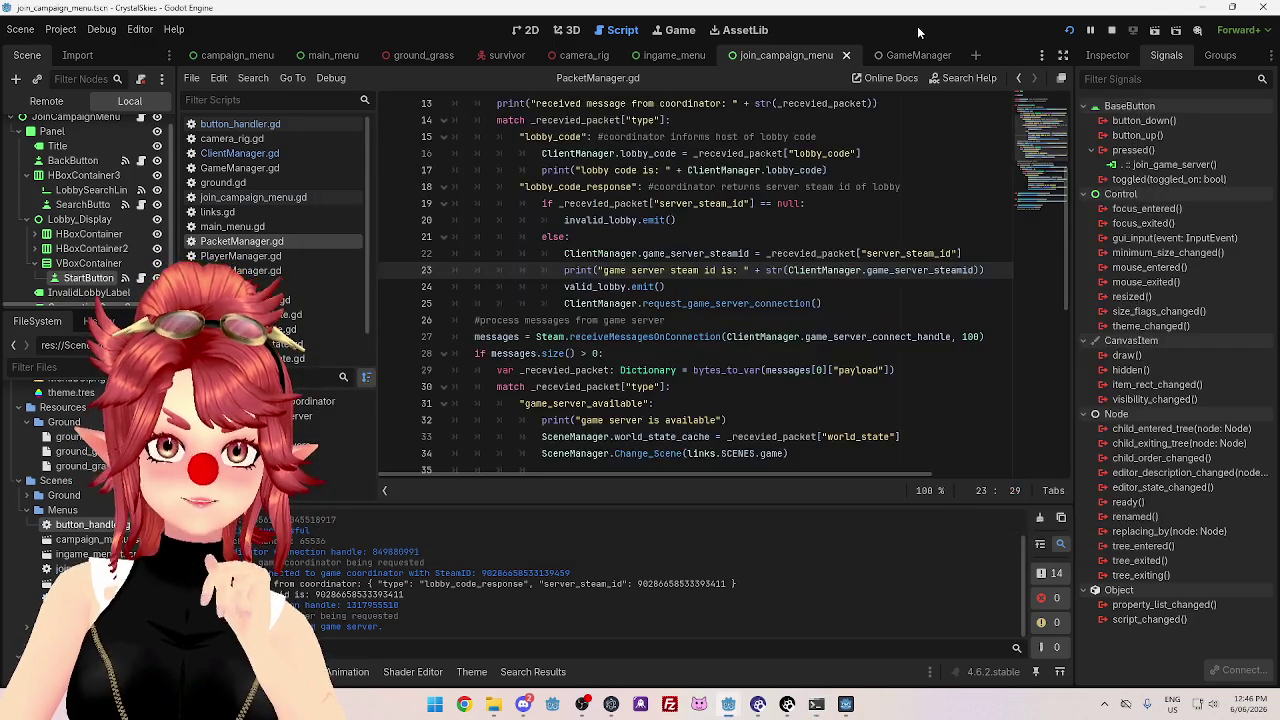
# - Switch to the server project's editor window and scroll through ClientManager.gd
pyautogui.scroll(-4, 621, 336)
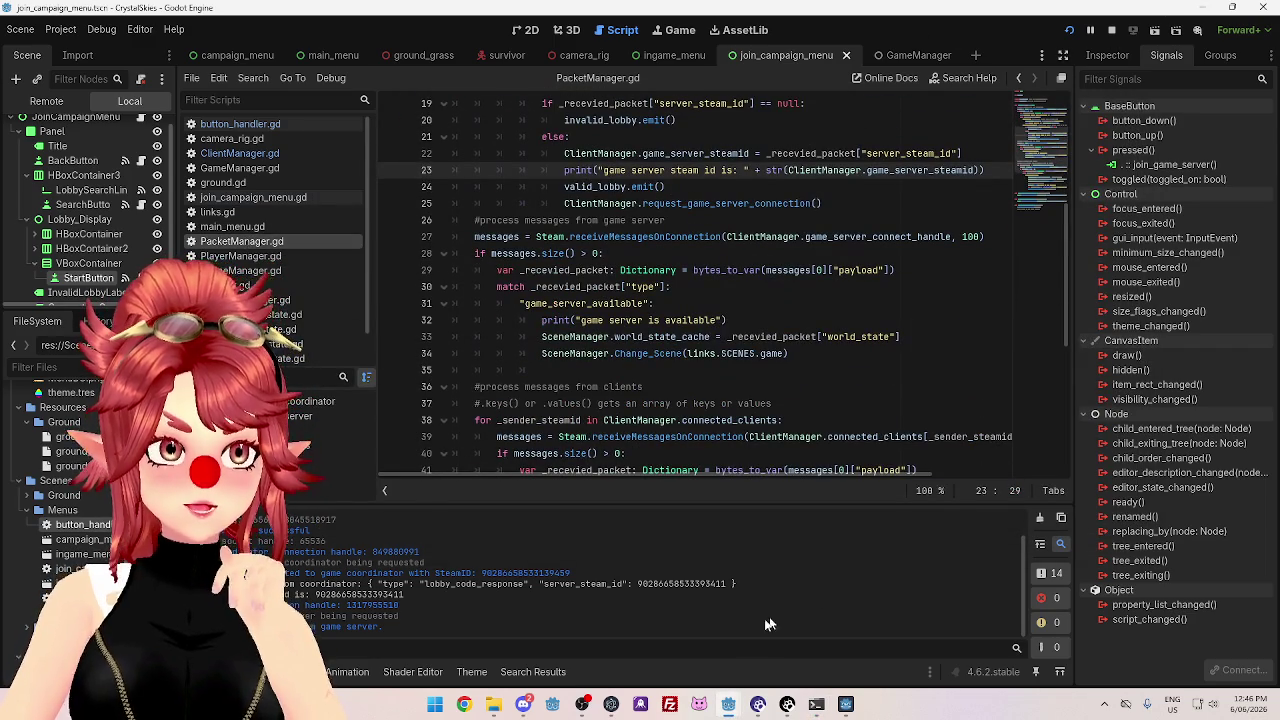
pyautogui.moveTo(724, 712)
pyautogui.click(650, 610)
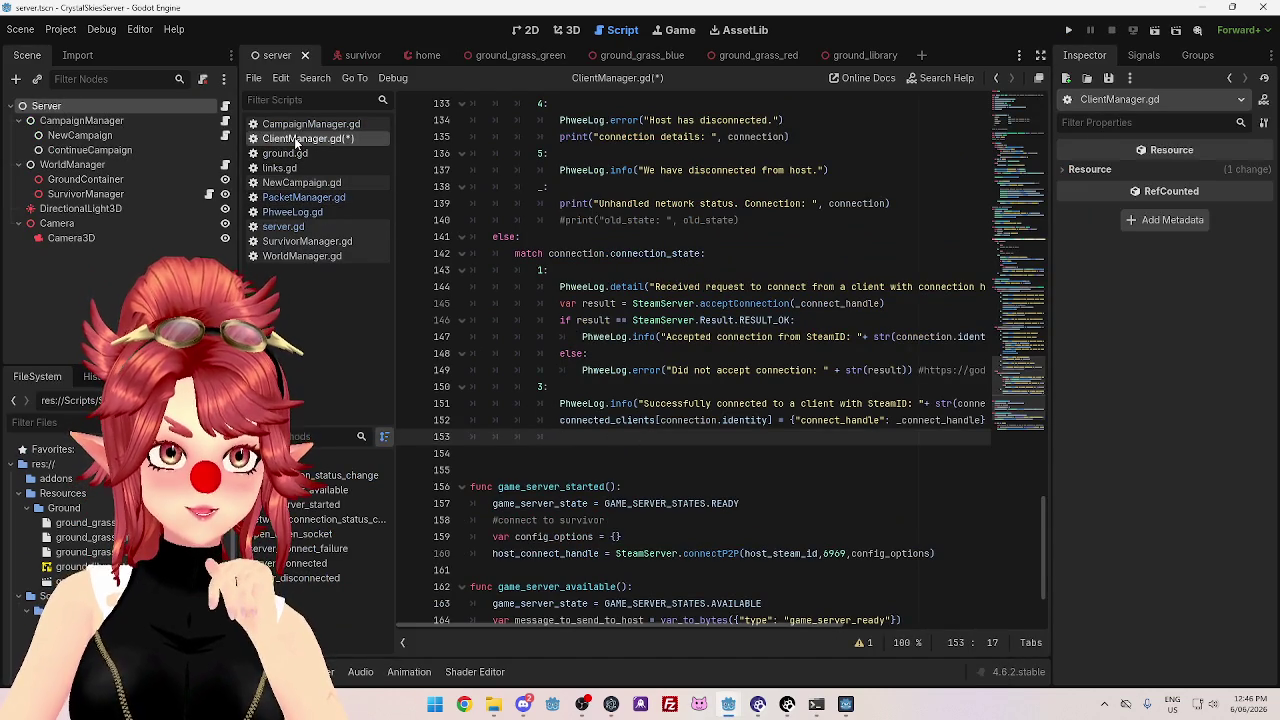
pyautogui.scroll(4, 733, 320)
pyautogui.scroll(7, 733, 320)
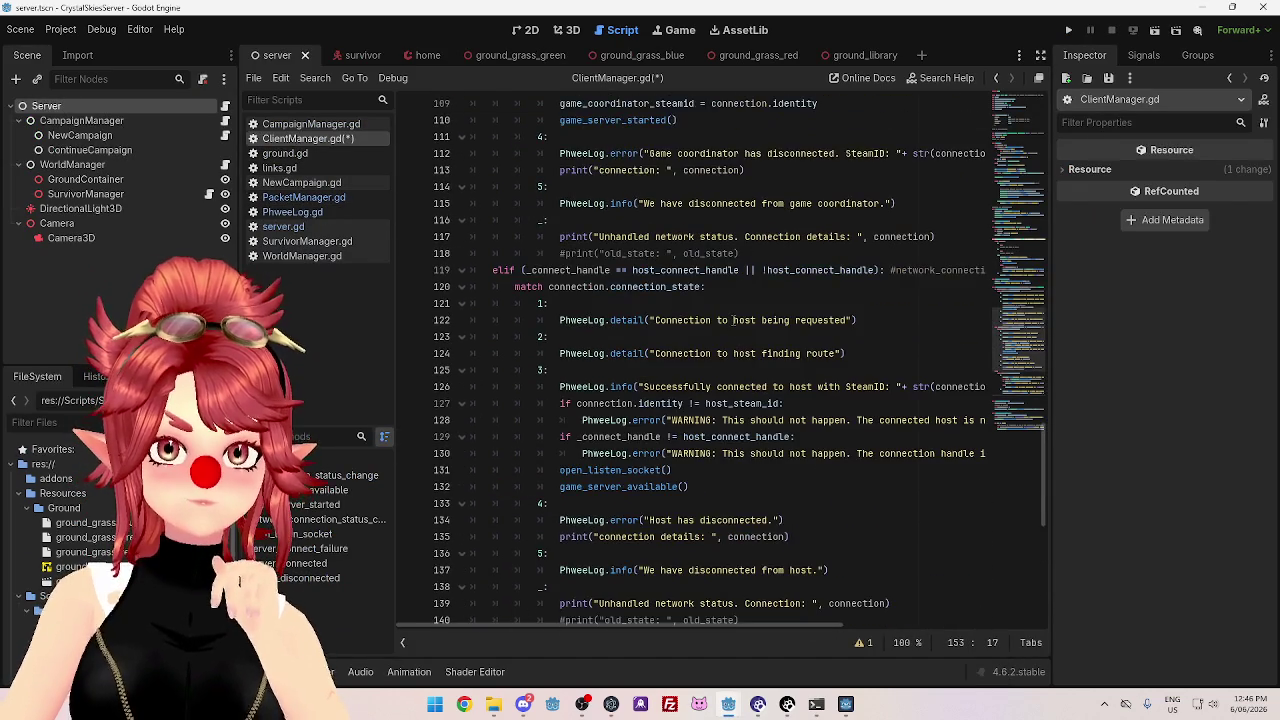
pyautogui.scroll(-8, 690, 420)
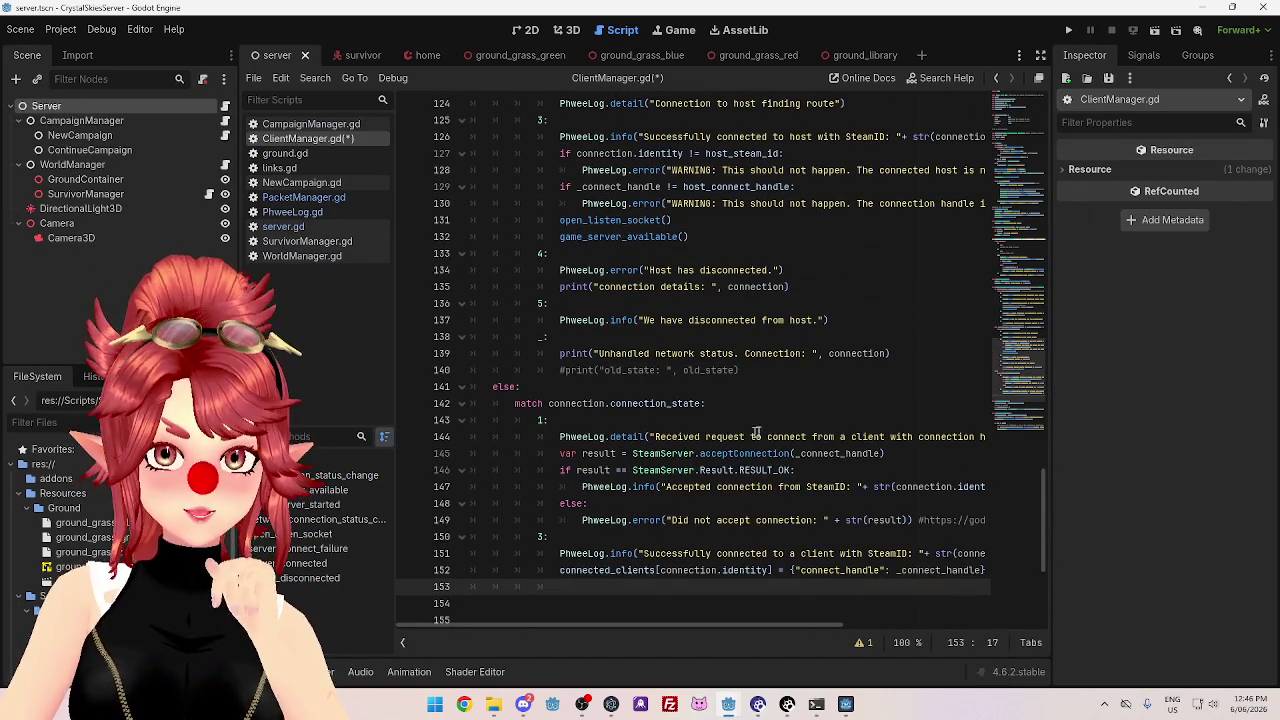
pyautogui.hscroll(4, 760, 600)
pyautogui.hscroll(-3, 802, 545)
# - Compare the console log against the 'Accepted connection' and 'Did not accept' log calls on lines 147 and 149
pyautogui.click(816, 706)
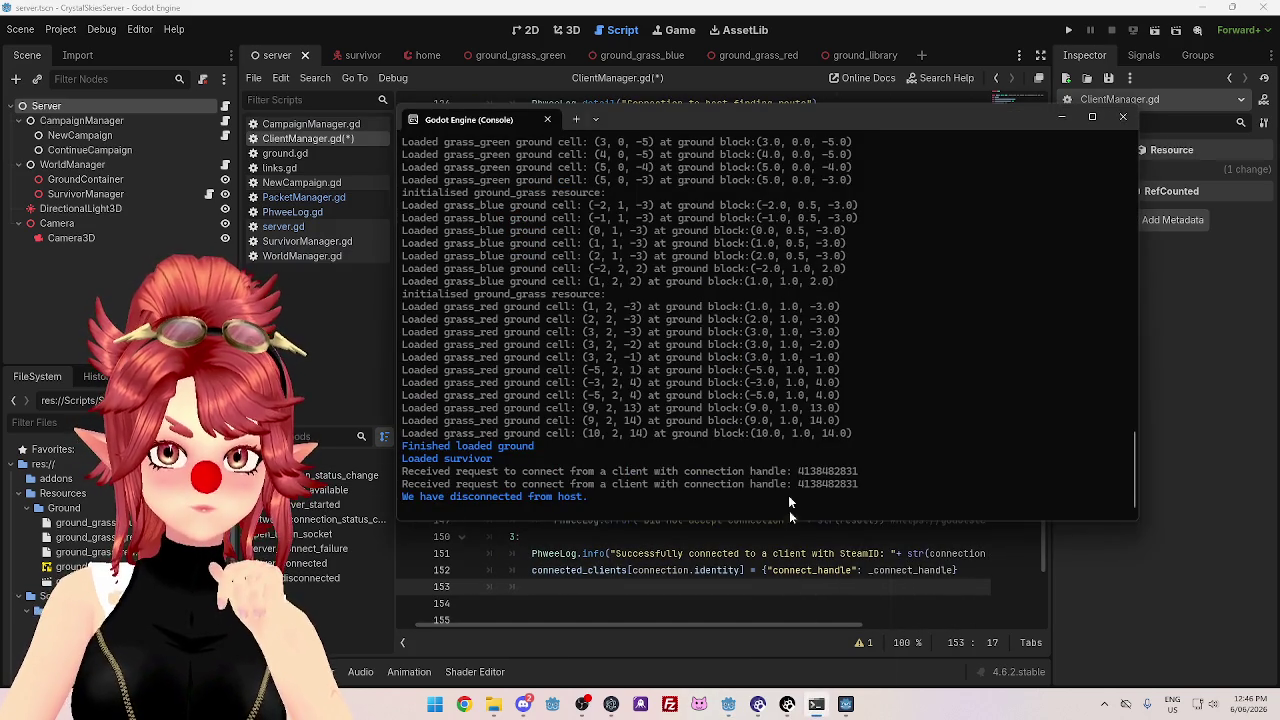
pyautogui.click(785, 553)
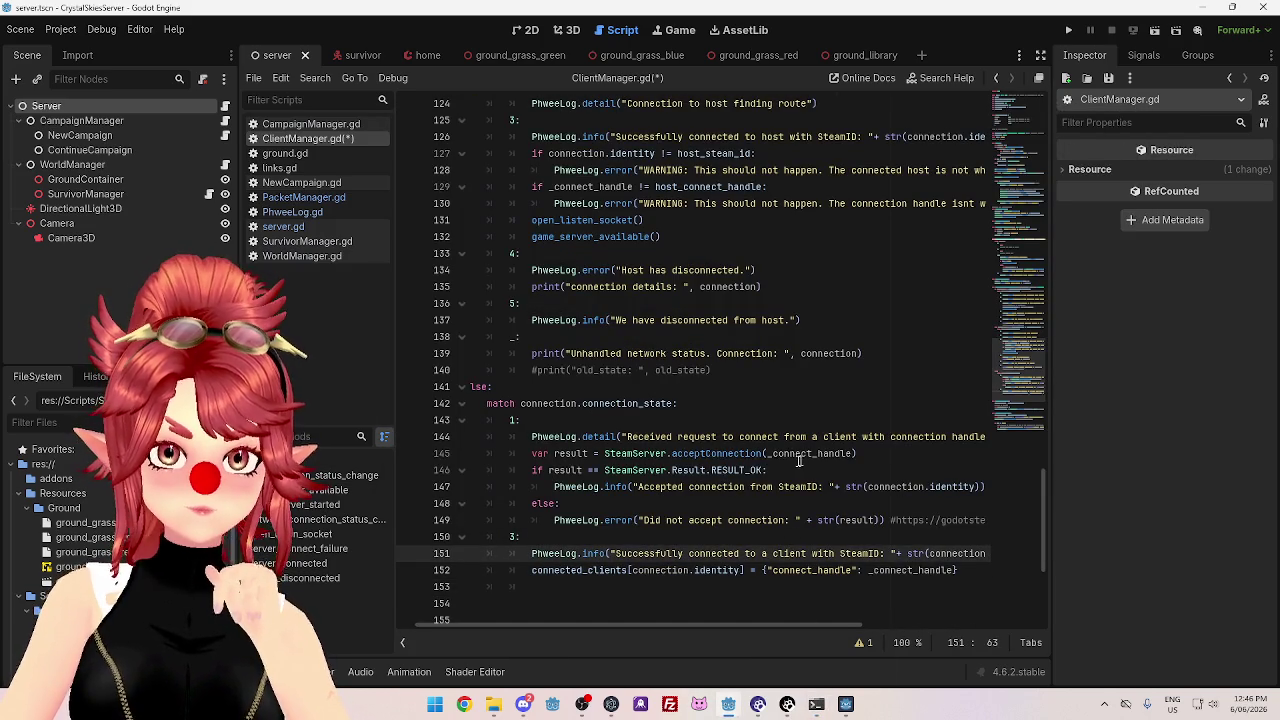
pyautogui.click(598, 453)
pyautogui.moveTo(893, 455); pyautogui.dragTo(710, 455)
pyautogui.moveTo(717, 625)
pyautogui.mouseDown()
pyautogui.moveTo(880, 630)
pyautogui.moveTo(685, 613)
pyautogui.moveTo(731, 615)
pyautogui.mouseUp()
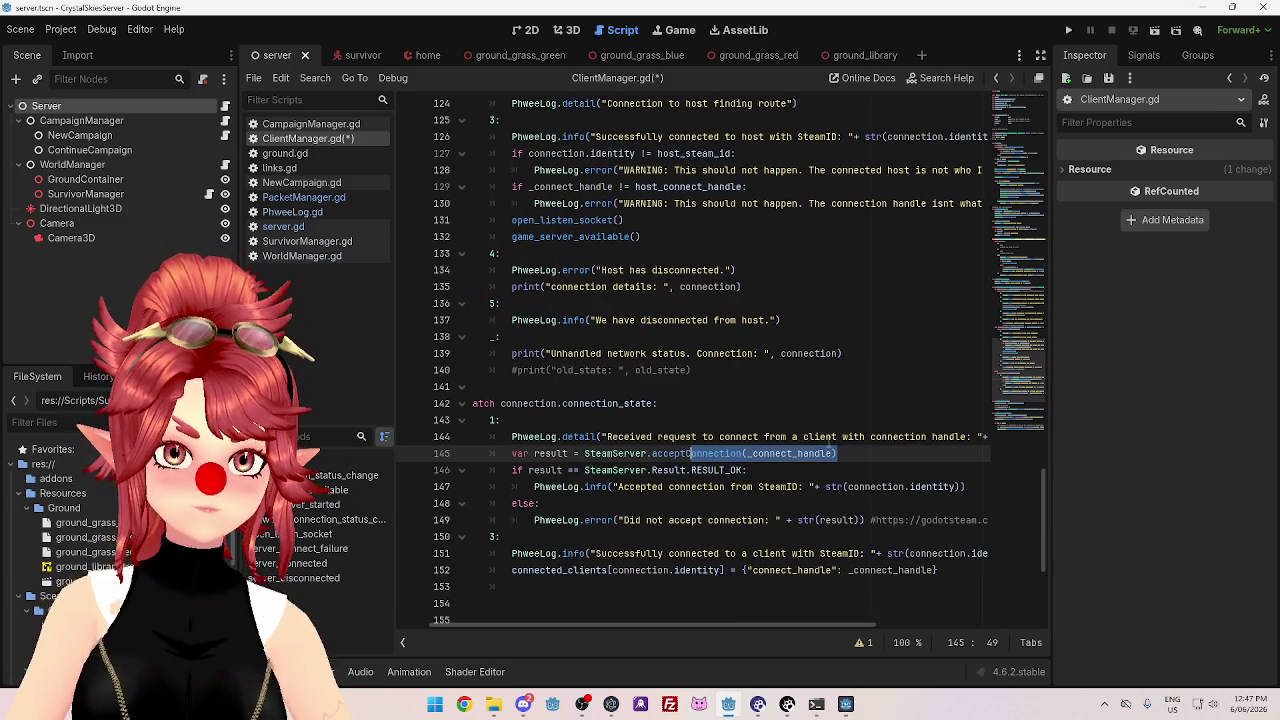
pyautogui.click(768, 472)
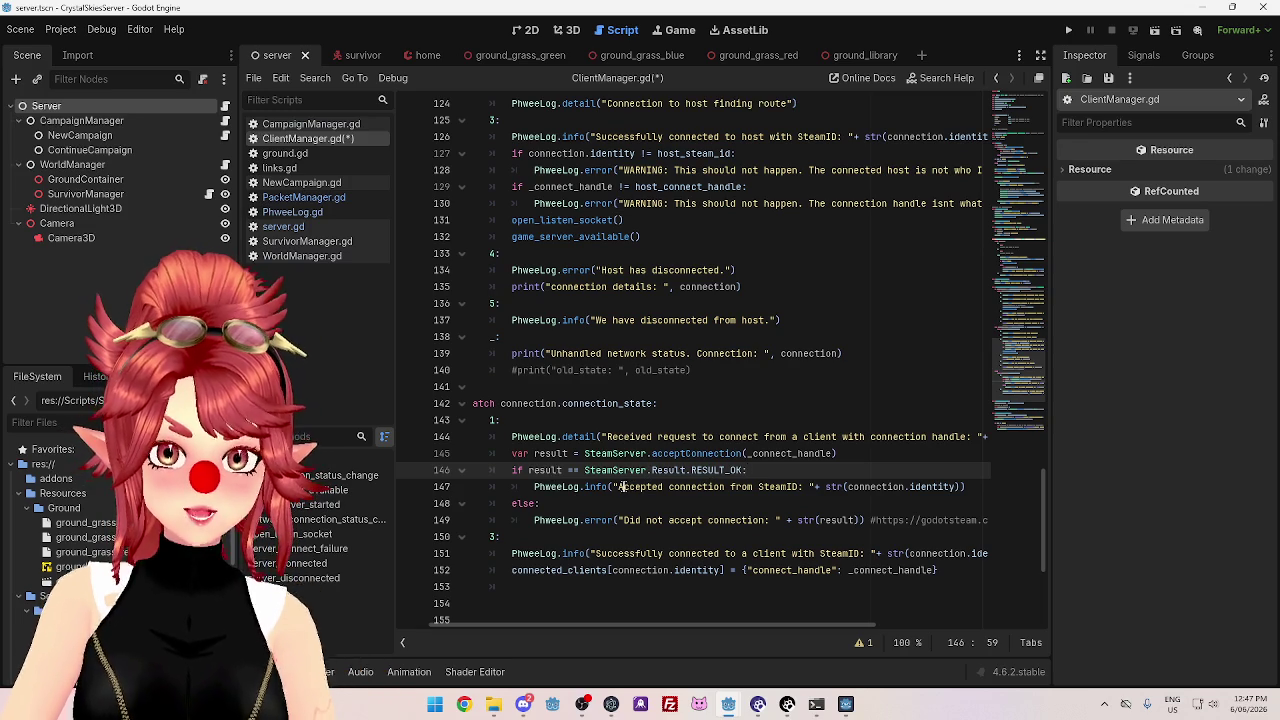
pyautogui.moveTo(620, 486); pyautogui.dragTo(750, 487)
pyautogui.moveTo(620, 520); pyautogui.dragTo(706, 520)
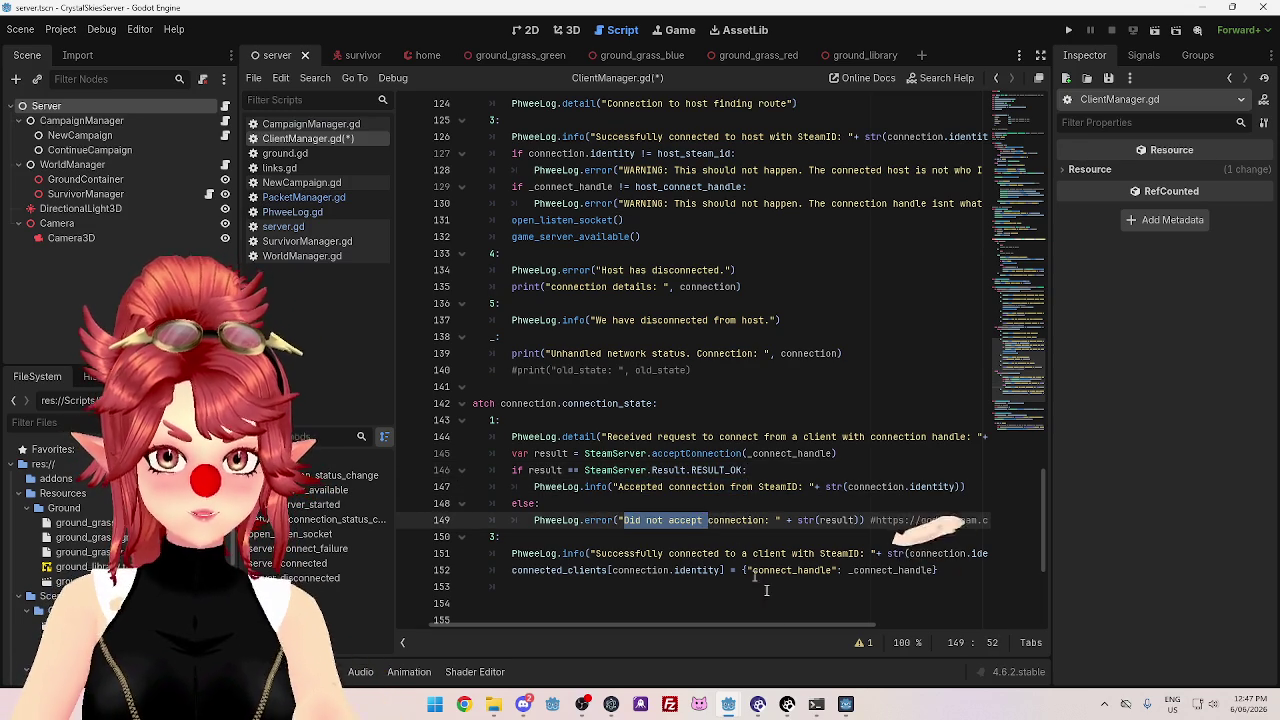
pyautogui.click(816, 704)
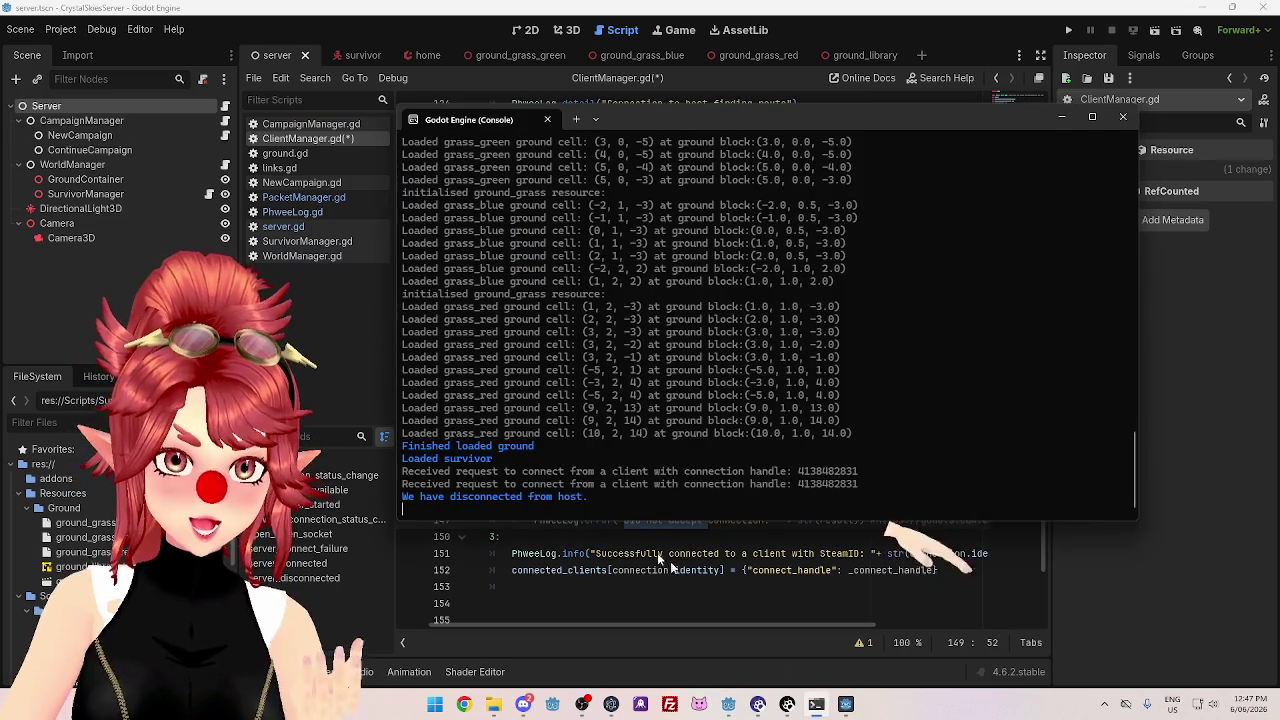
pyautogui.click(625, 532)
pyautogui.moveTo(580, 487); pyautogui.dragTo(756, 487)
pyautogui.moveTo(582, 520); pyautogui.dragTo(706, 520)
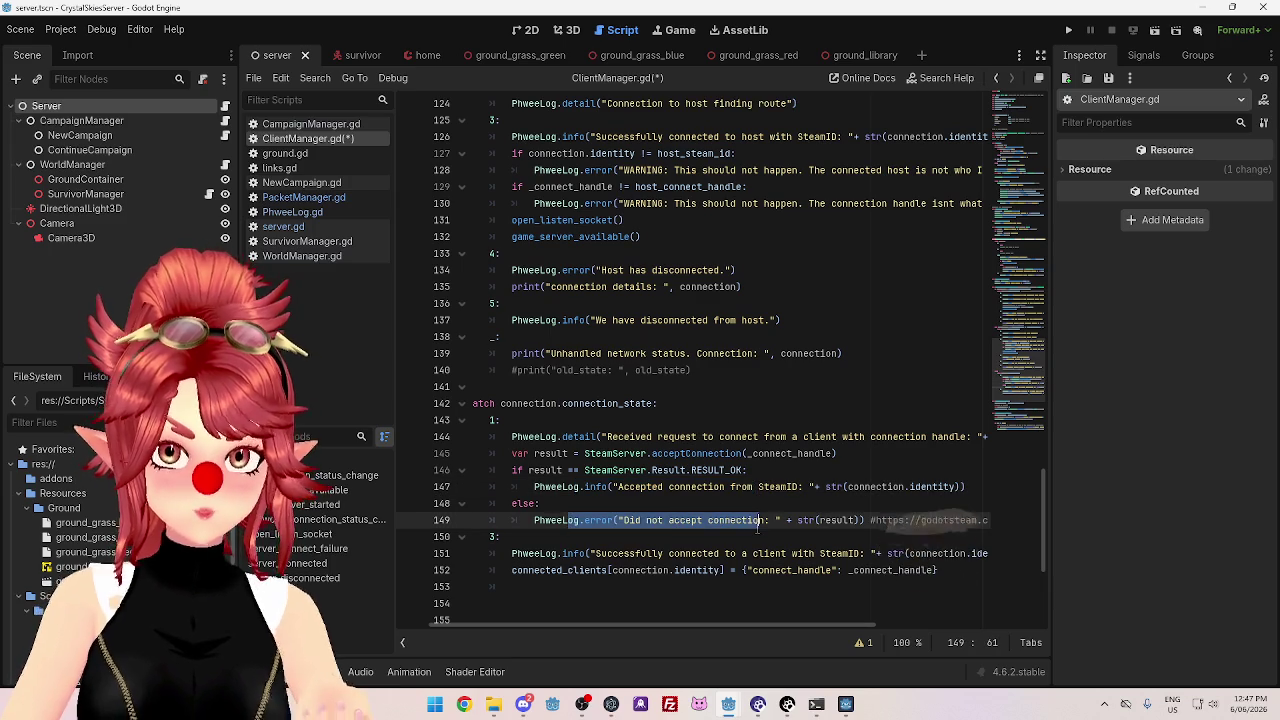
pyautogui.click(557, 487)
pyautogui.moveTo(557, 487); pyautogui.dragTo(735, 487)
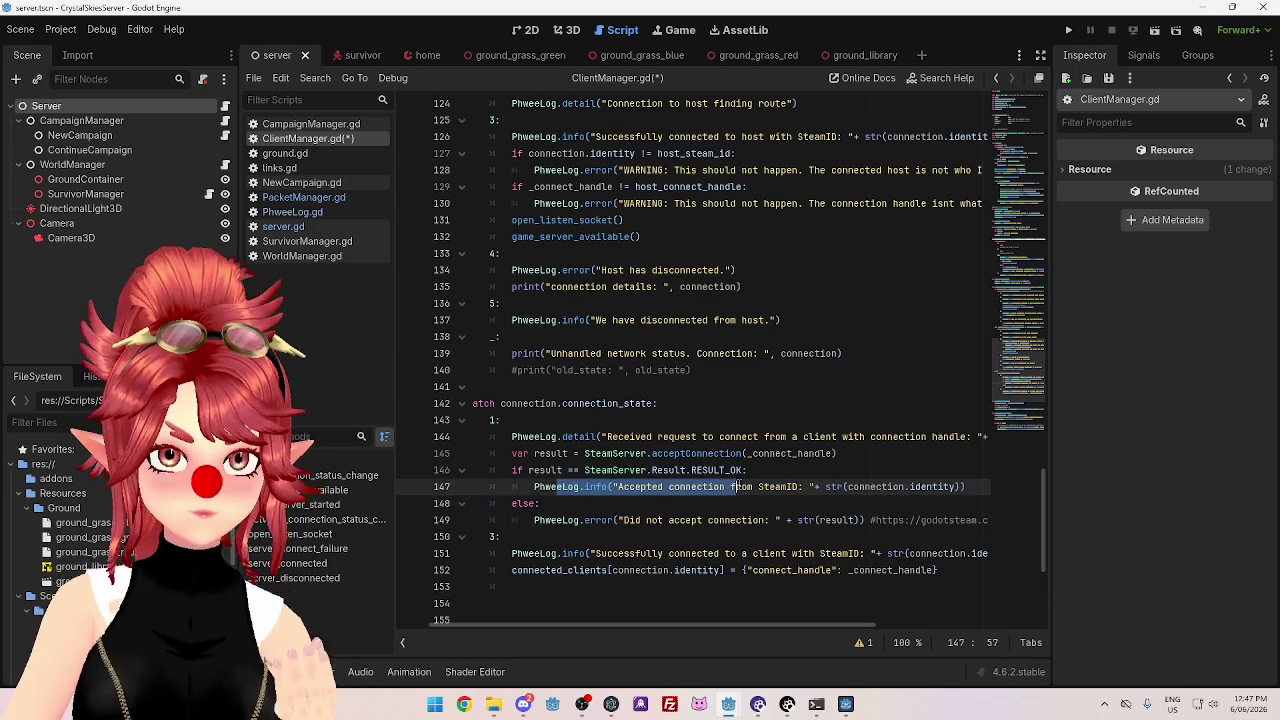
pyautogui.moveTo(683, 622)
pyautogui.mouseDown()
pyautogui.moveTo(630, 628)
pyautogui.moveTo(662, 626)
pyautogui.mouseUp()
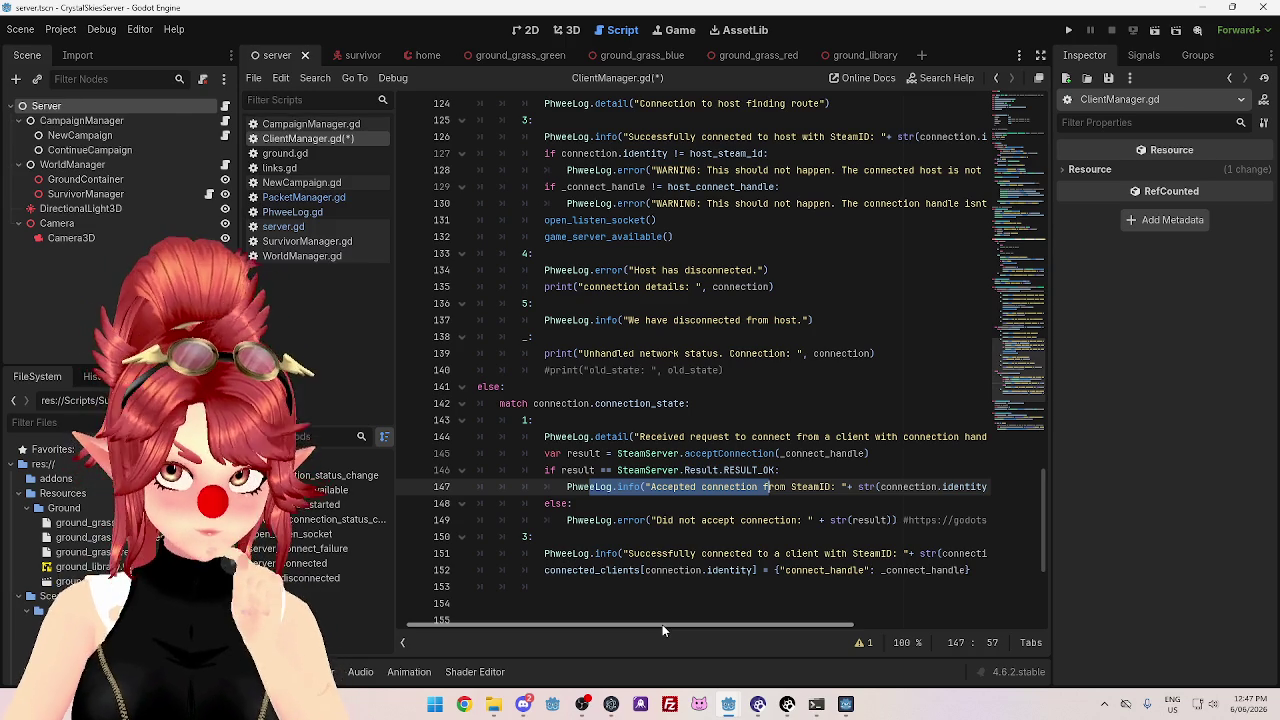
# - Review the 'Received request' log, the acceptConnection call on line 145, and the state 2 finding-route lines
pyautogui.click(524, 420)
pyautogui.moveTo(640, 436); pyautogui.dragTo(789, 436)
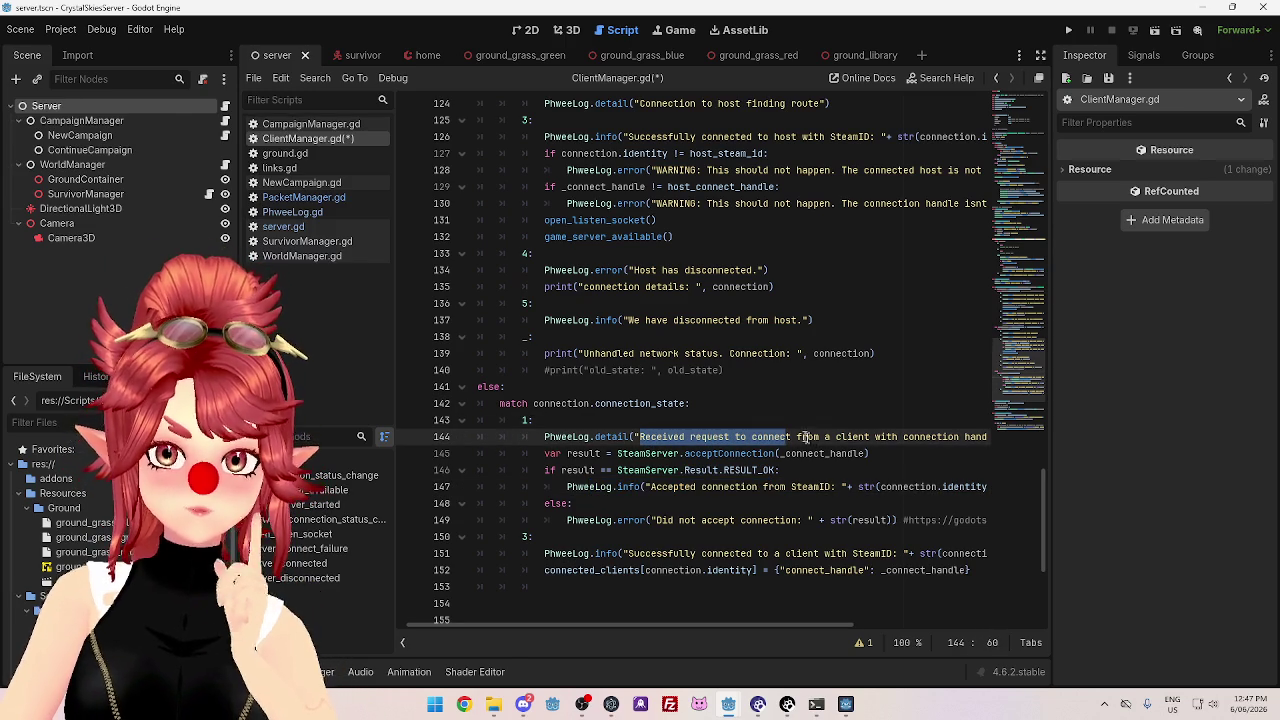
pyautogui.click(817, 704)
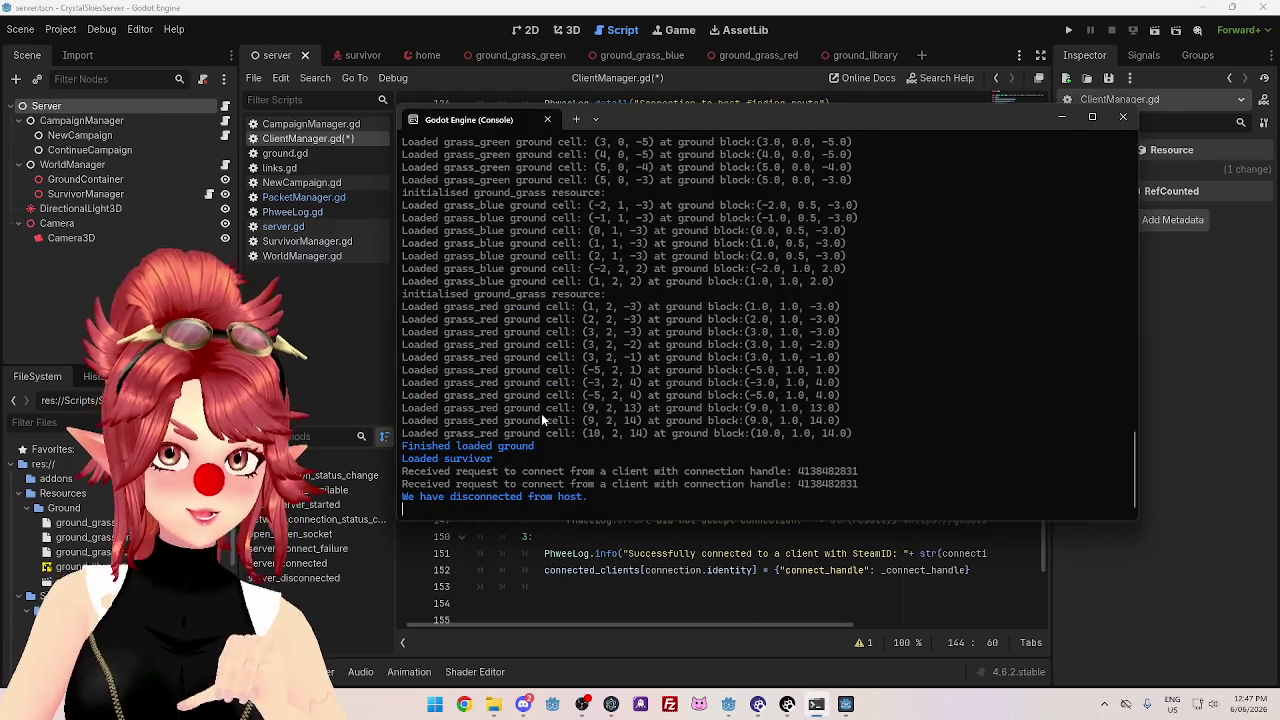
pyautogui.click(710, 567)
pyautogui.moveTo(592, 437)
pyautogui.mouseDown()
pyautogui.moveTo(700, 453)
pyautogui.moveTo(882, 437)
pyautogui.mouseUp()
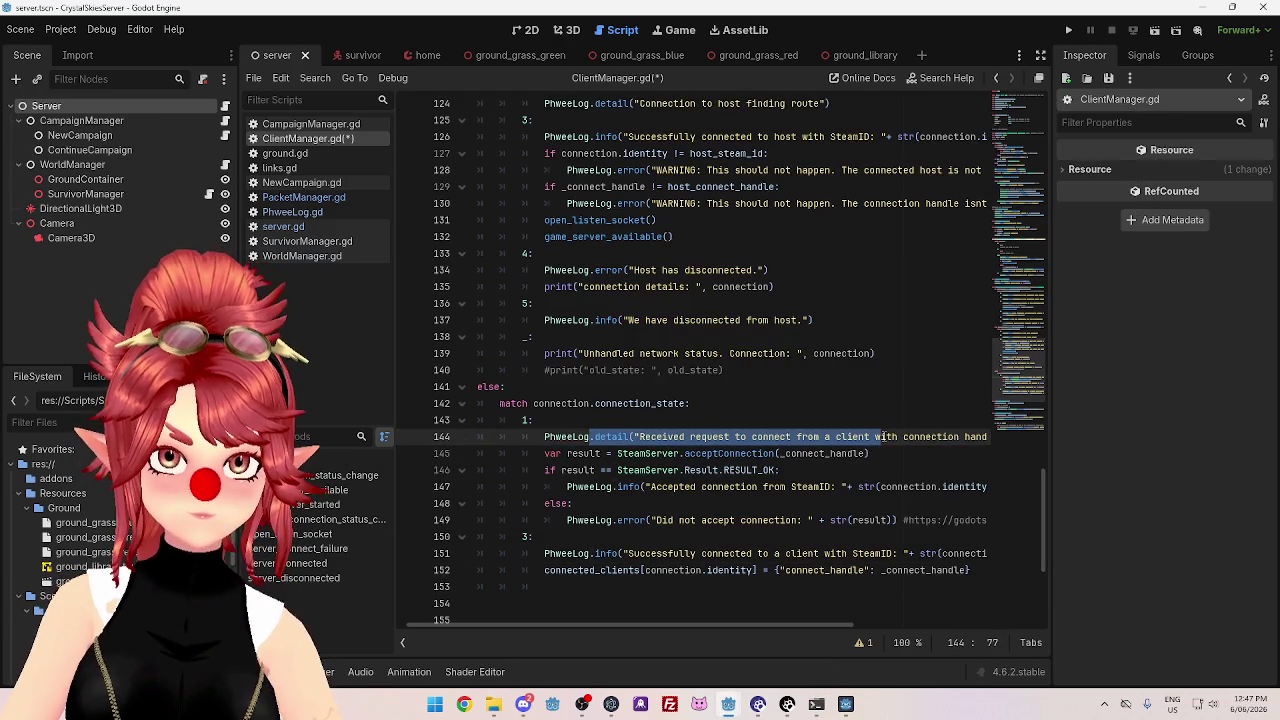
pyautogui.moveTo(617, 453); pyautogui.dragTo(868, 453)
pyautogui.moveTo(815, 630)
pyautogui.mouseDown()
pyautogui.moveTo(955, 630)
pyautogui.moveTo(827, 617)
pyautogui.mouseUp()
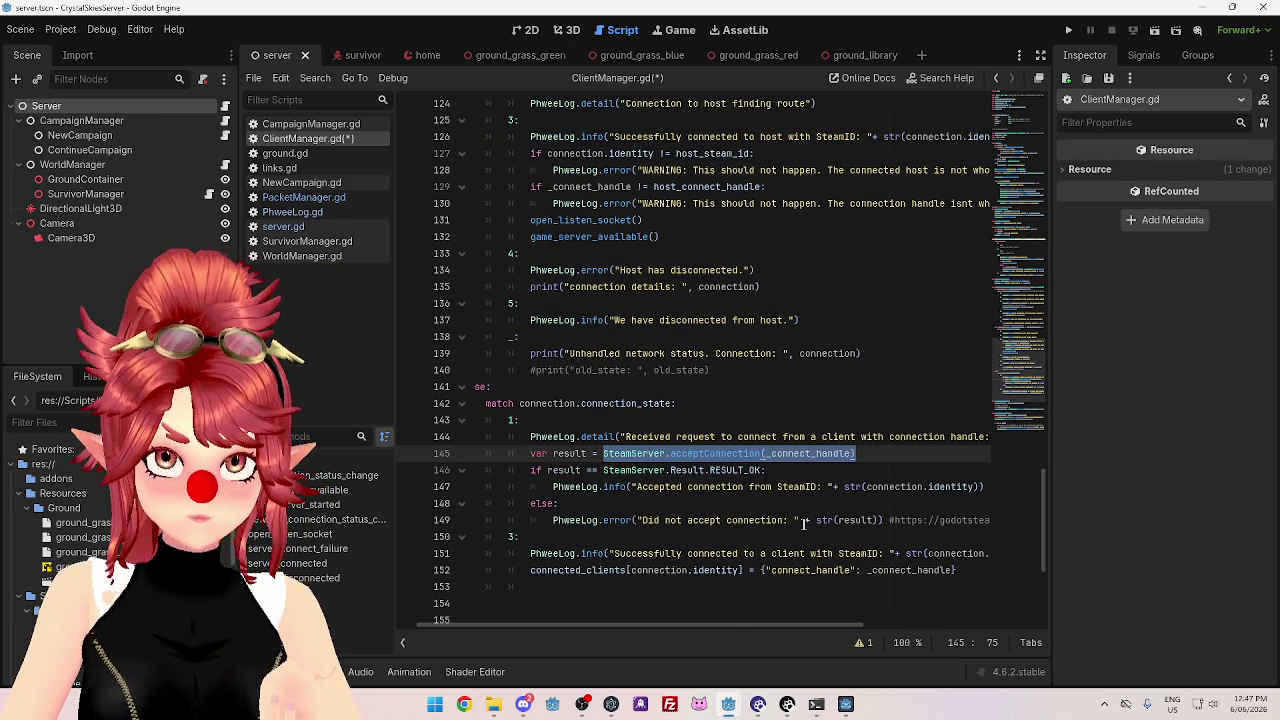
pyautogui.scroll(3, 805, 522)
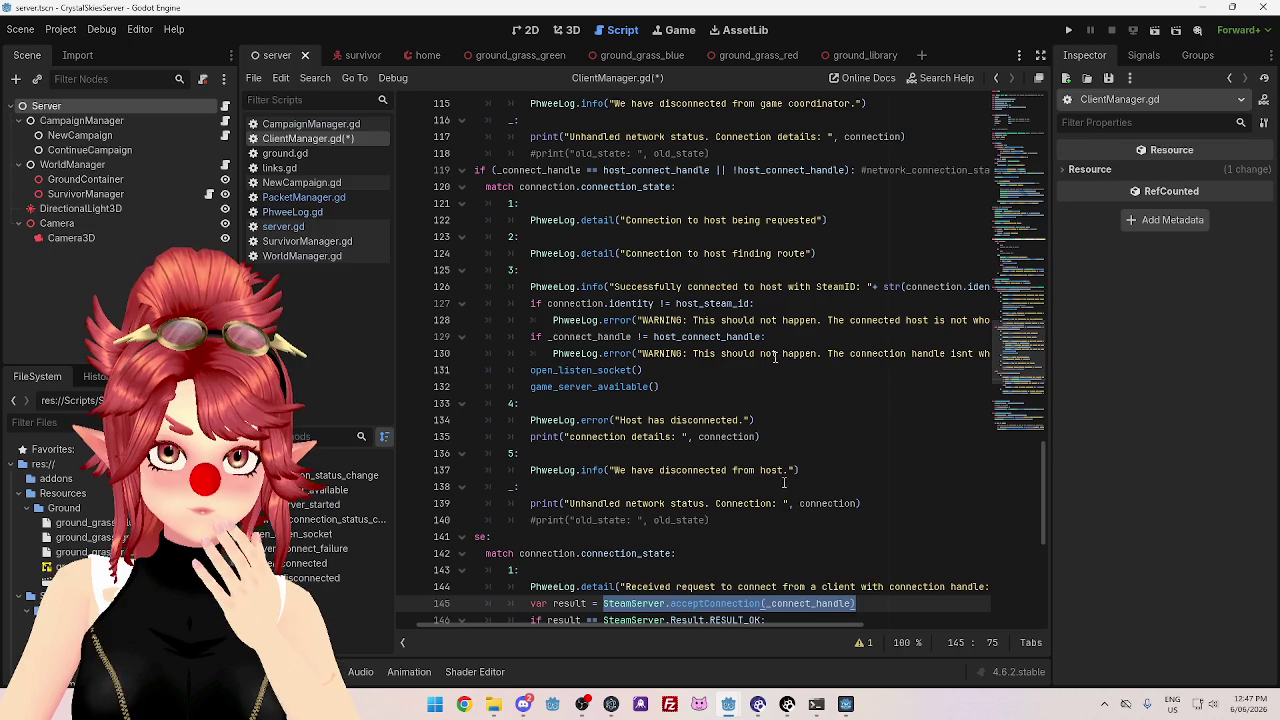
pyautogui.scroll(-1, 752, 226)
pyautogui.scroll(-1, 706, 235)
pyautogui.scroll(-1, 630, 200)
pyautogui.scroll(1, 600, 180)
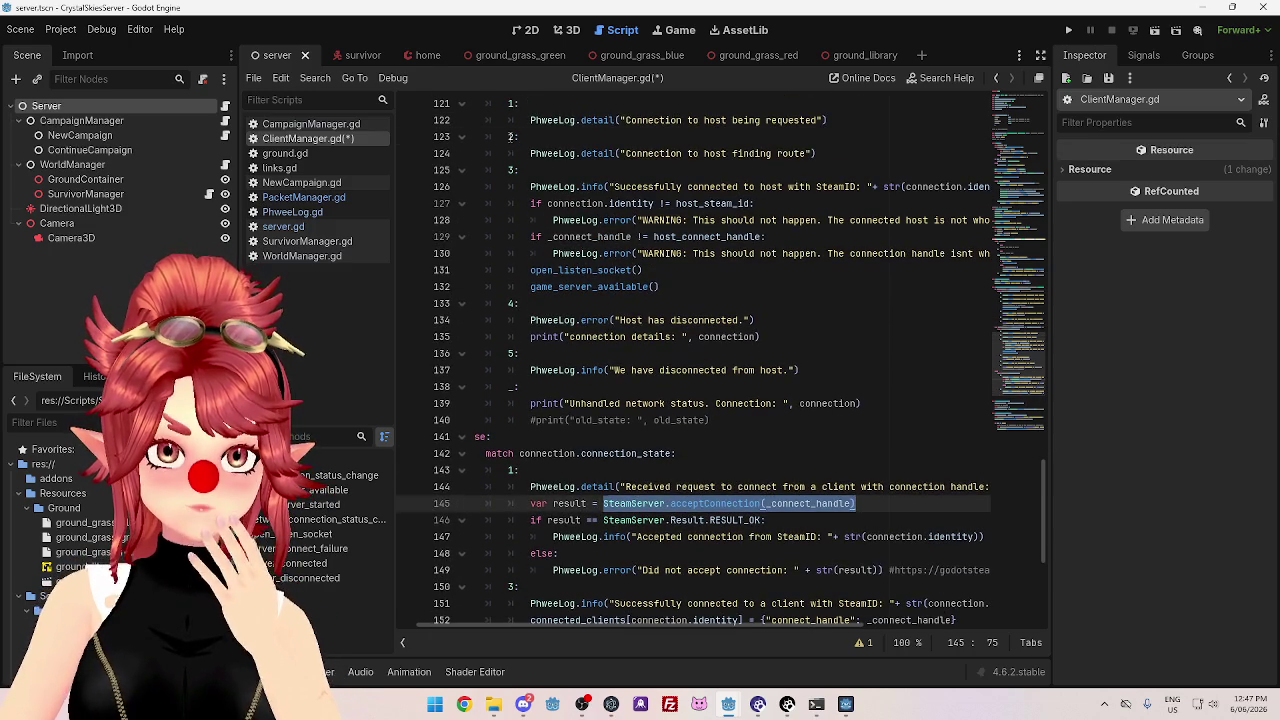
pyautogui.moveTo(511, 136); pyautogui.dragTo(818, 153)
pyautogui.hotkey('ctrl', 'c')
pyautogui.click(511, 587)
pyautogui.press('Return')
pyautogui.press('Up')
pyautogui.hotkey('ctrl', 'v')
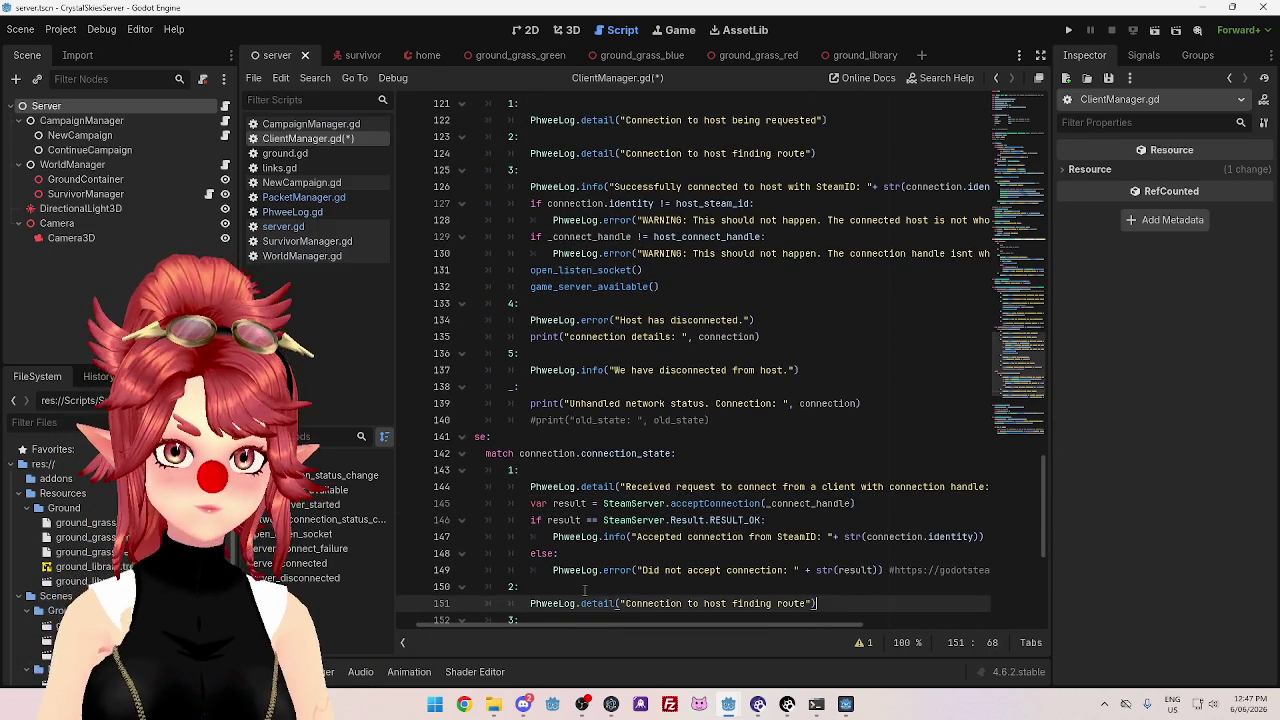
pyautogui.scroll(-2, 584, 590)
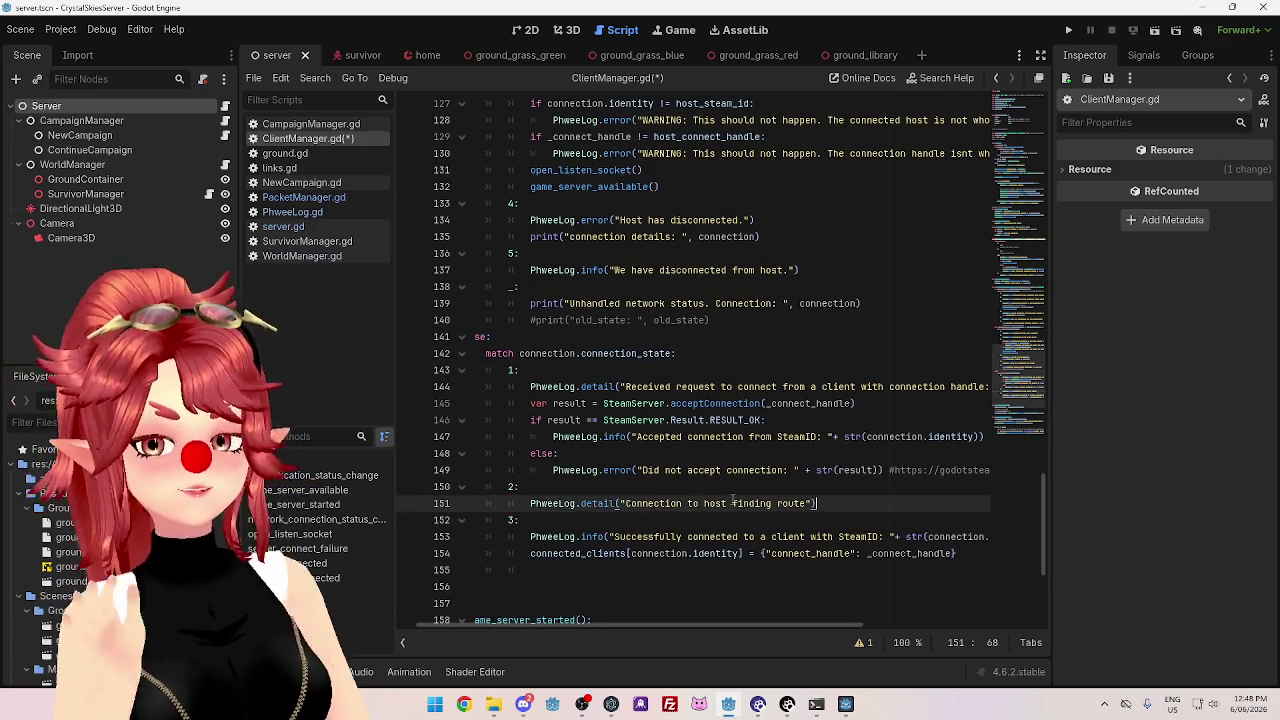
pyautogui.doubleClick(556, 403)
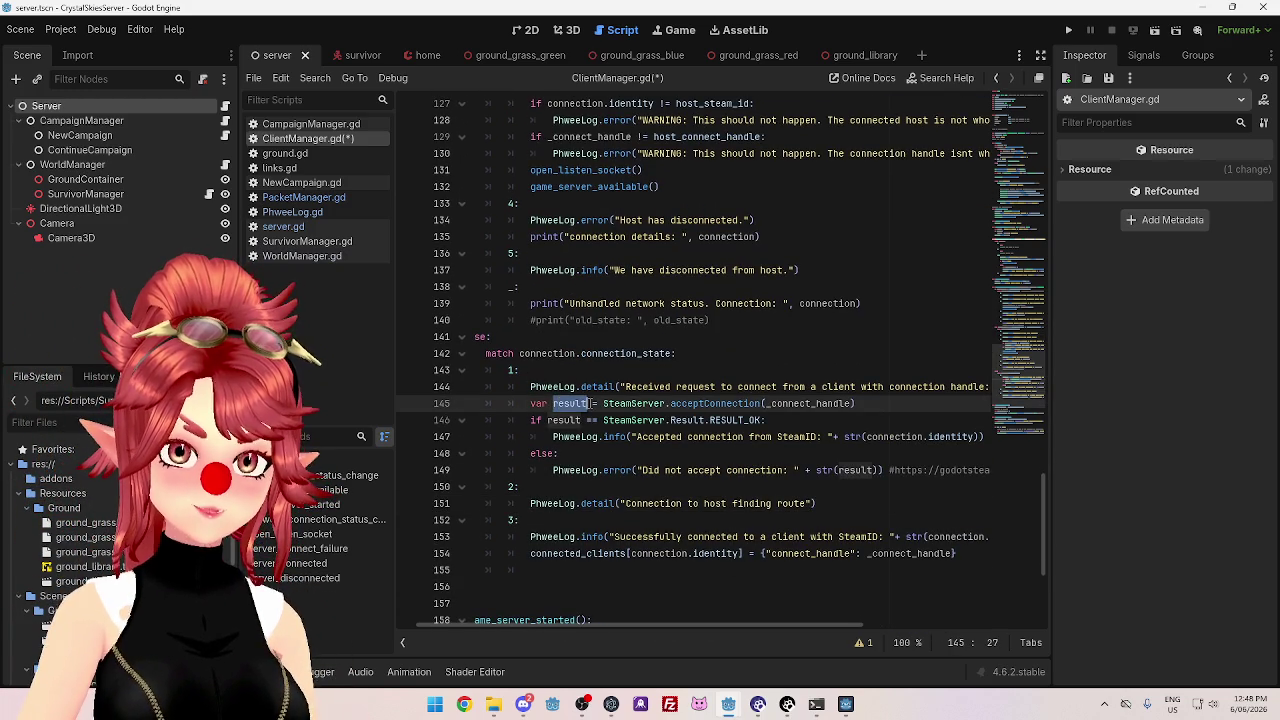
pyautogui.moveTo(563, 421); pyautogui.dragTo(648, 420)
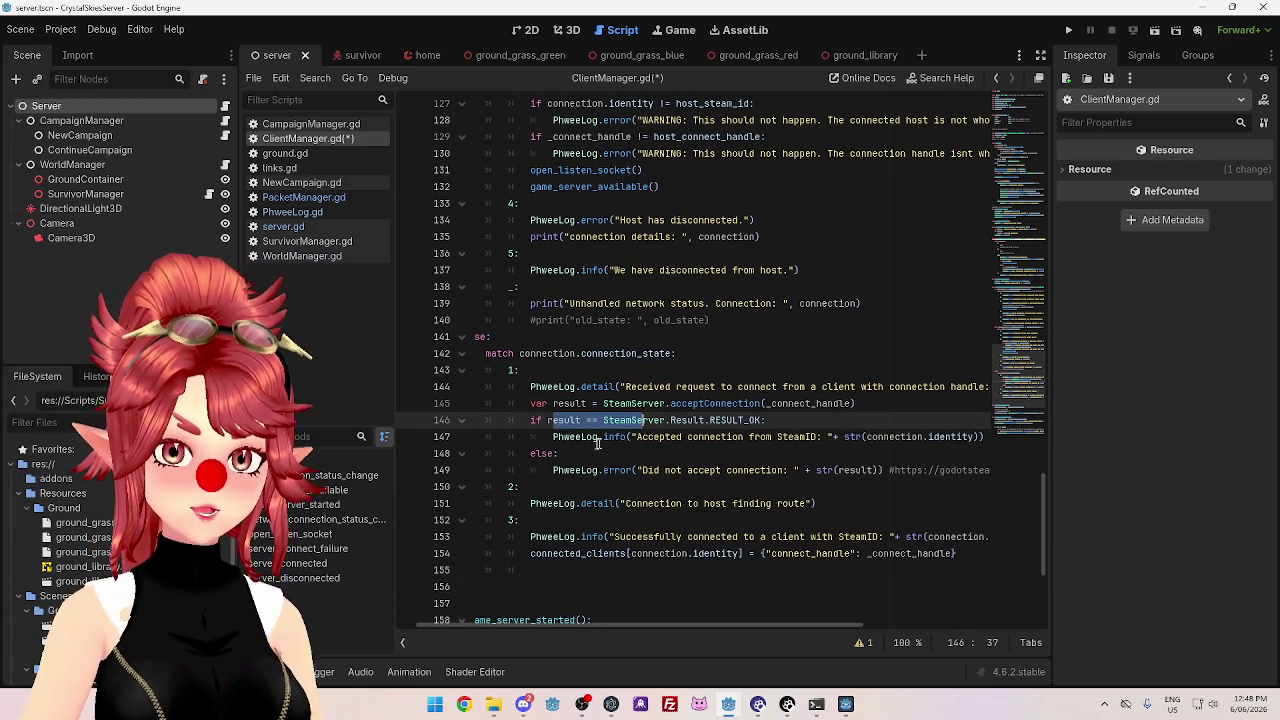
pyautogui.click(588, 440)
pyautogui.click(569, 470)
pyautogui.moveTo(569, 470); pyautogui.dragTo(624, 466)
pyautogui.moveTo(555, 437)
pyautogui.mouseDown()
pyautogui.moveTo(632, 437)
pyautogui.moveTo(610, 420)
pyautogui.moveTo(700, 403)
pyautogui.moveTo(876, 398)
pyautogui.mouseUp()
pyautogui.doubleClick(577, 470)
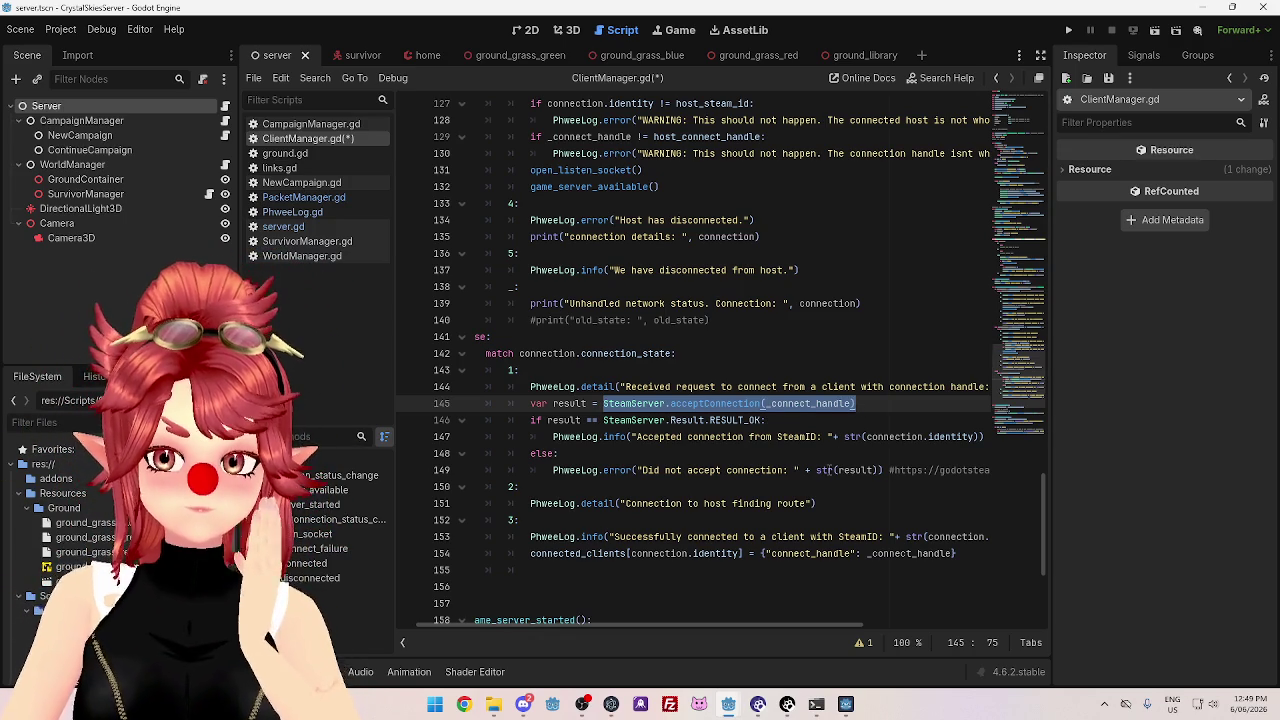
# - Review the received-request log, acceptConnection call and result check, then read the console output
pyautogui.moveTo(783, 626)
pyautogui.mouseDown()
pyautogui.moveTo(884, 624)
pyautogui.moveTo(779, 626)
pyautogui.moveTo(816, 610)
pyautogui.moveTo(796, 614)
pyautogui.mouseUp()
pyautogui.moveTo(530, 386)
pyautogui.mouseDown()
pyautogui.moveTo(960, 387)
pyautogui.moveTo(744, 387)
pyautogui.mouseUp()
pyautogui.moveTo(585, 403); pyautogui.dragTo(852, 404)
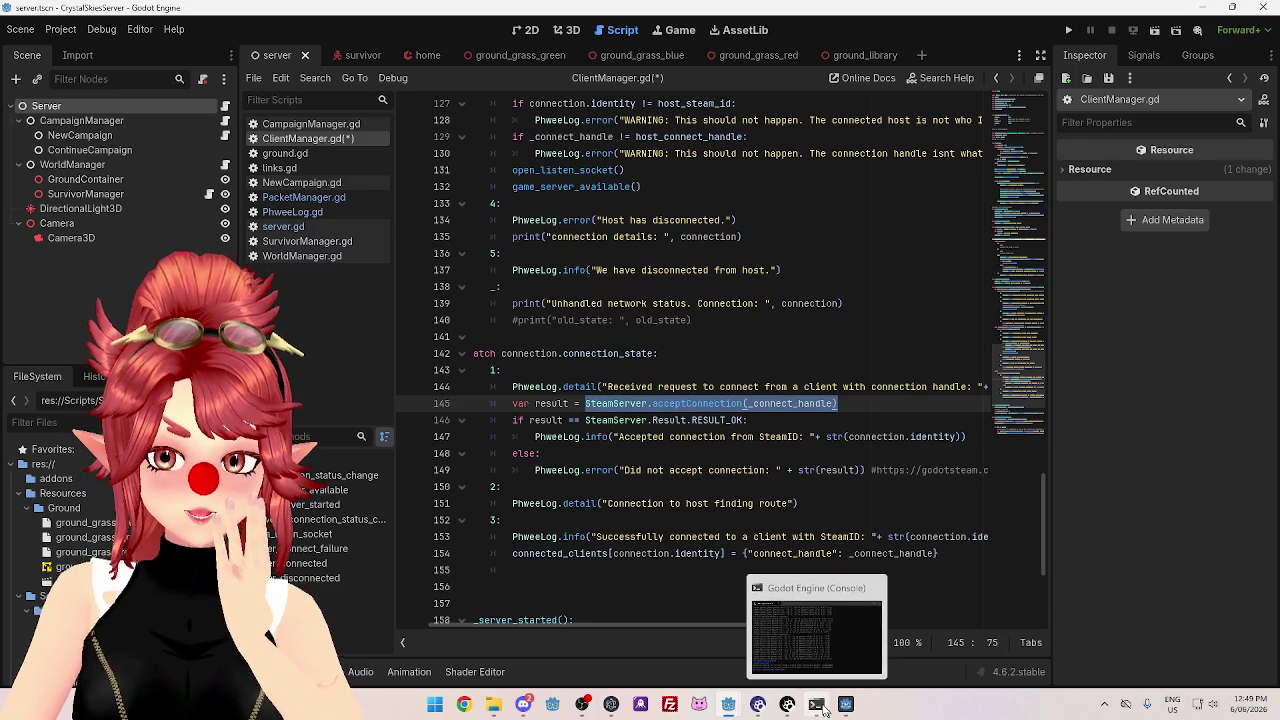
pyautogui.moveTo(539, 420); pyautogui.dragTo(762, 422)
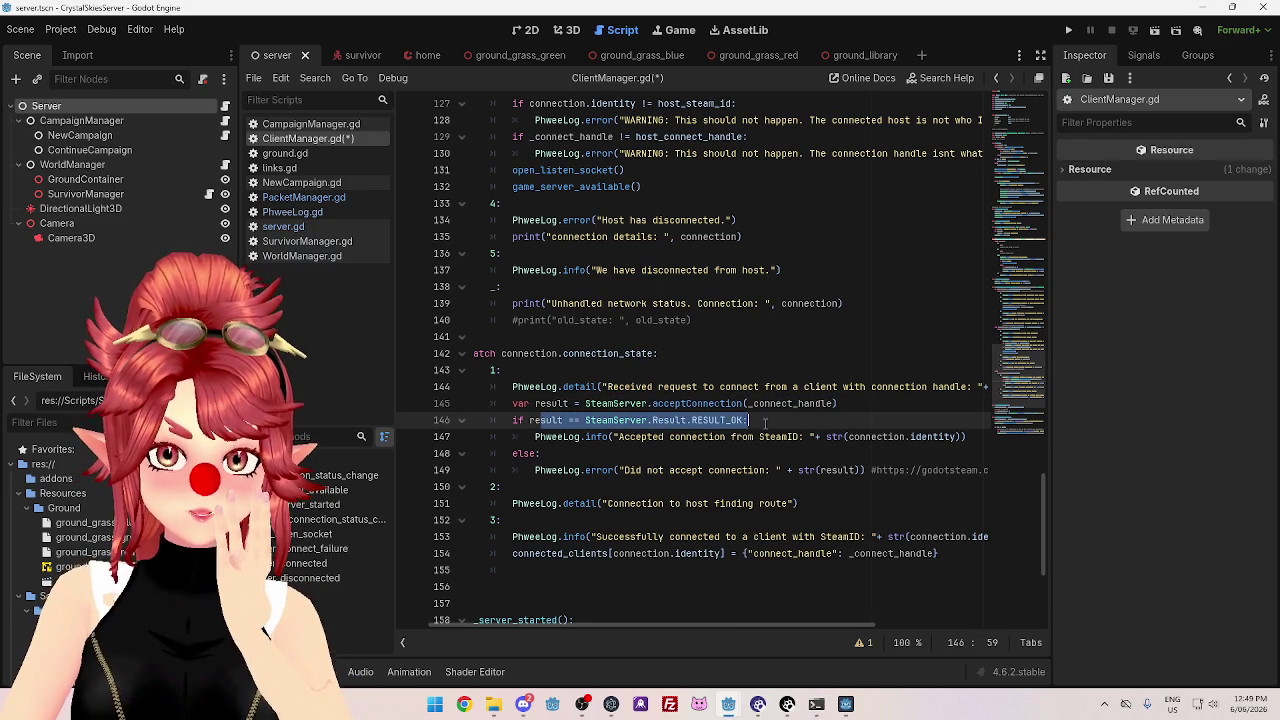
pyautogui.click(816, 704)
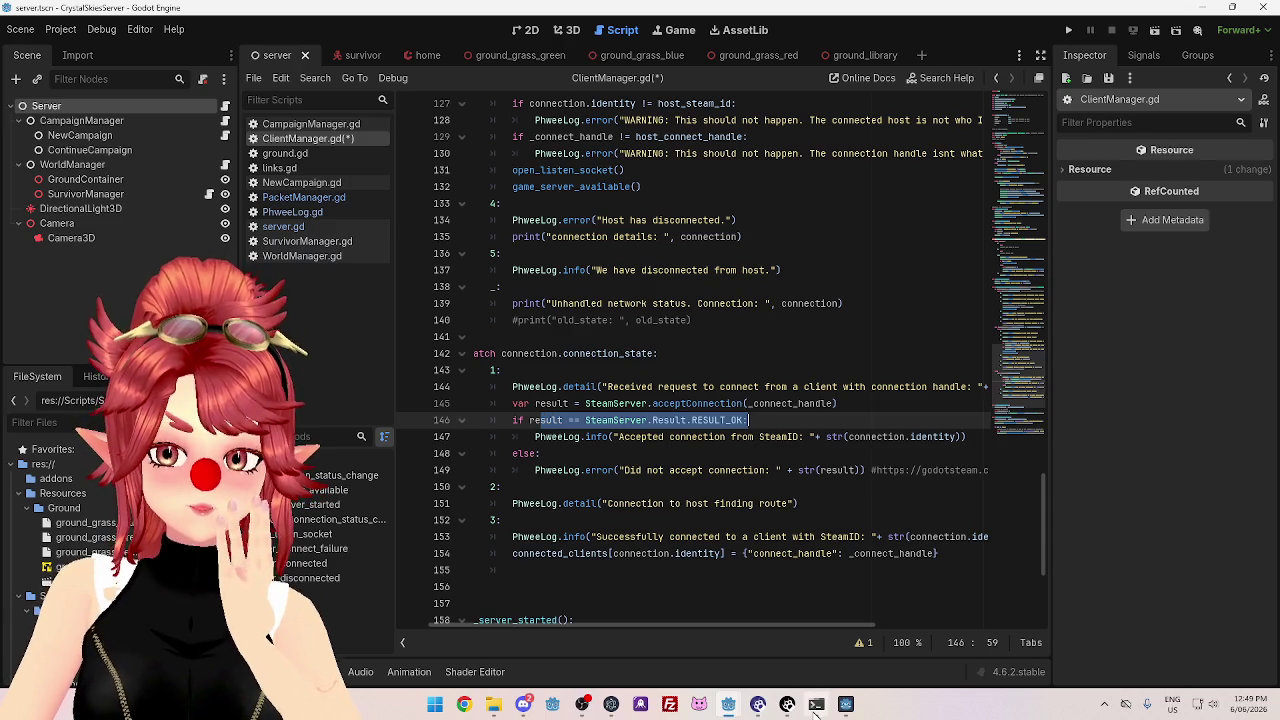
pyautogui.moveTo(737, 119)
pyautogui.mouseDown()
pyautogui.moveTo(799, 14)
pyautogui.moveTo(760, 34)
pyautogui.mouseUp()
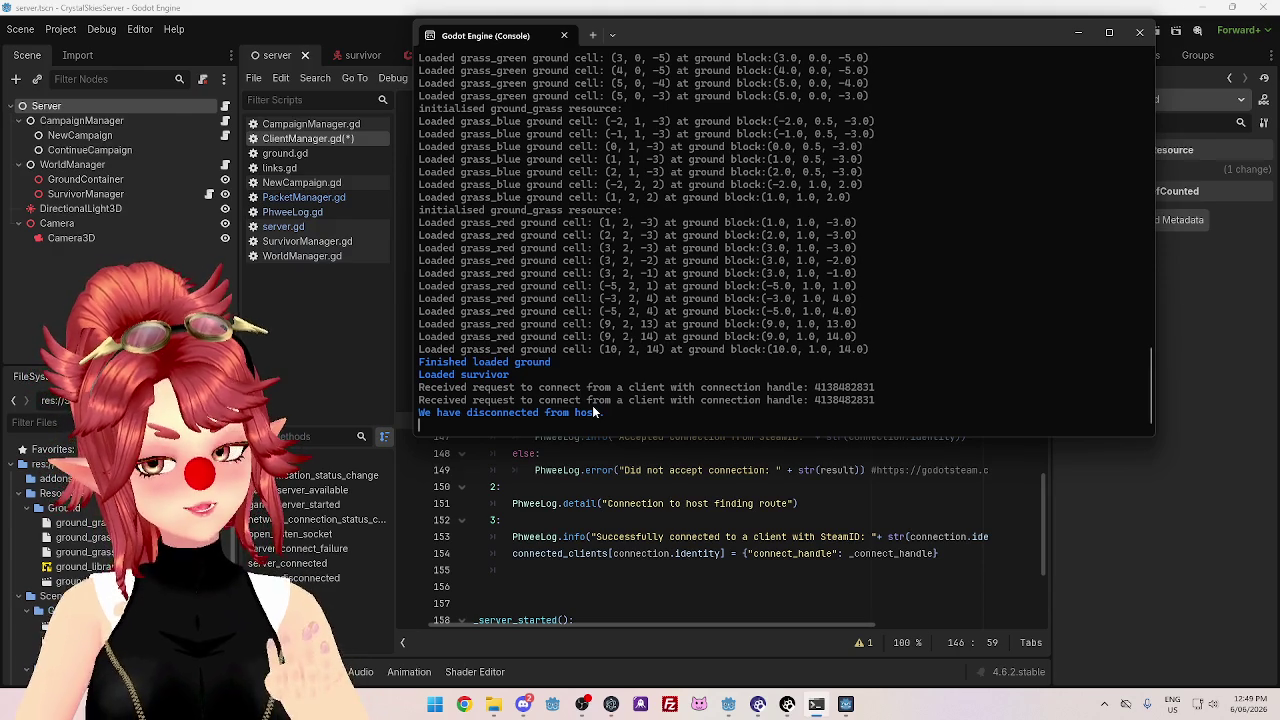
pyautogui.click(808, 468)
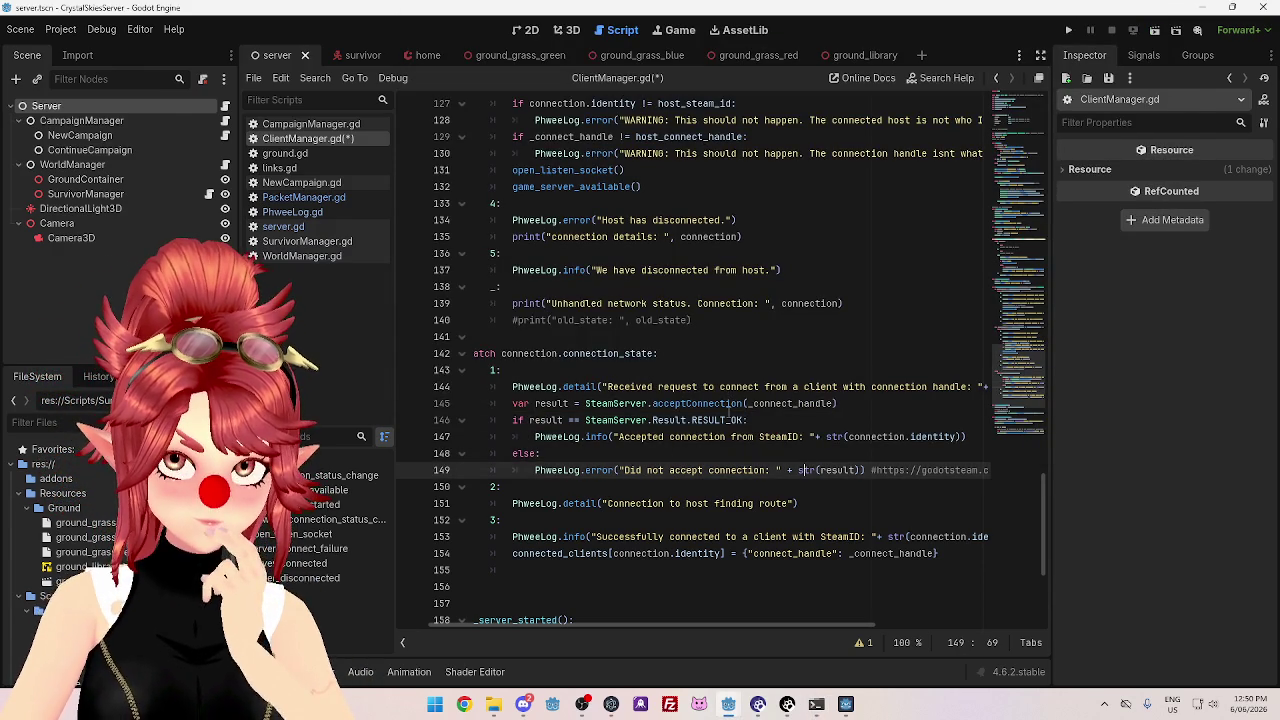
# - Paste the host-disconnected case into the client match, changing its message to 'Client has disconnected'
pyautogui.scroll(3, 728, 416)
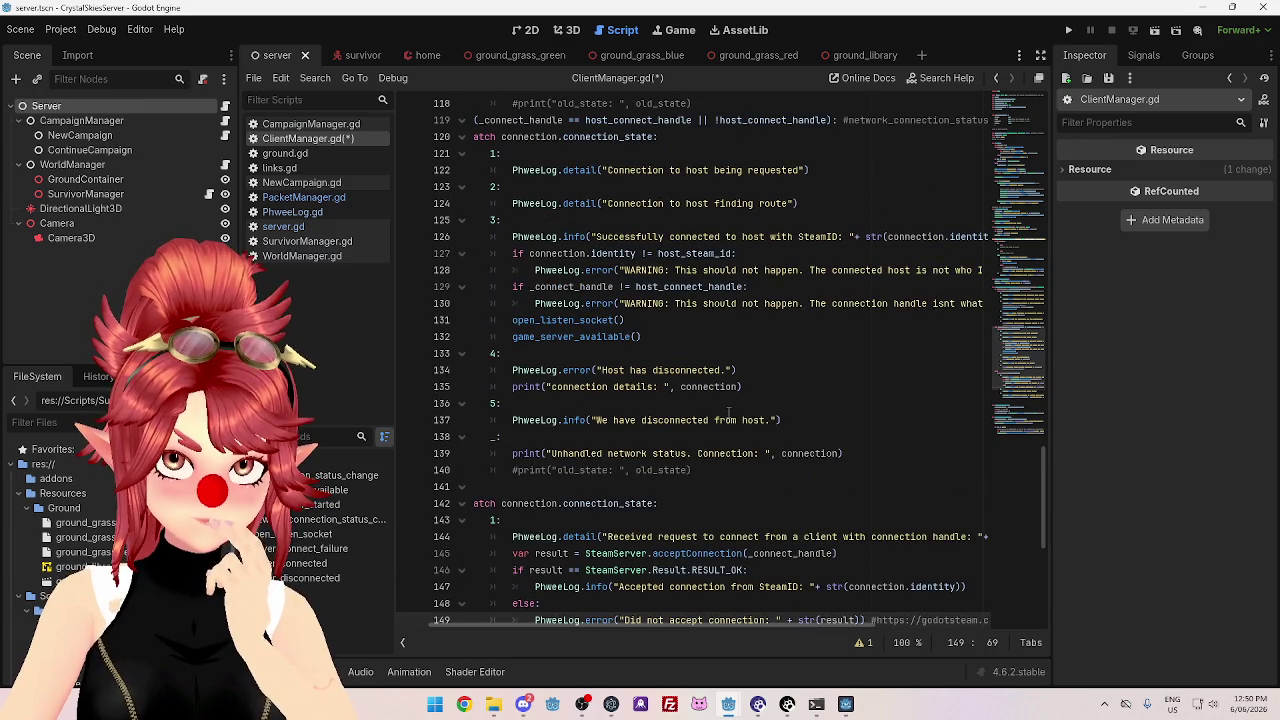
pyautogui.scroll(-2, 728, 412)
pyautogui.scroll(2, 728, 412)
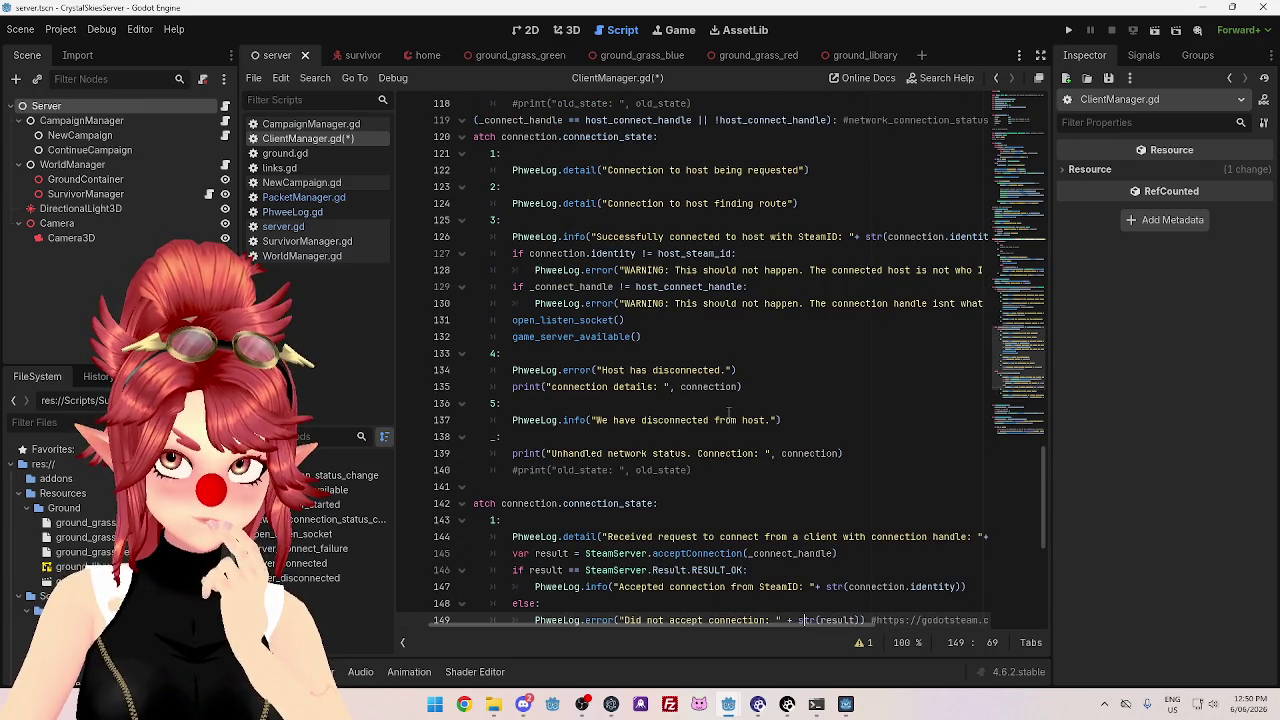
pyautogui.scroll(-2, 666, 272)
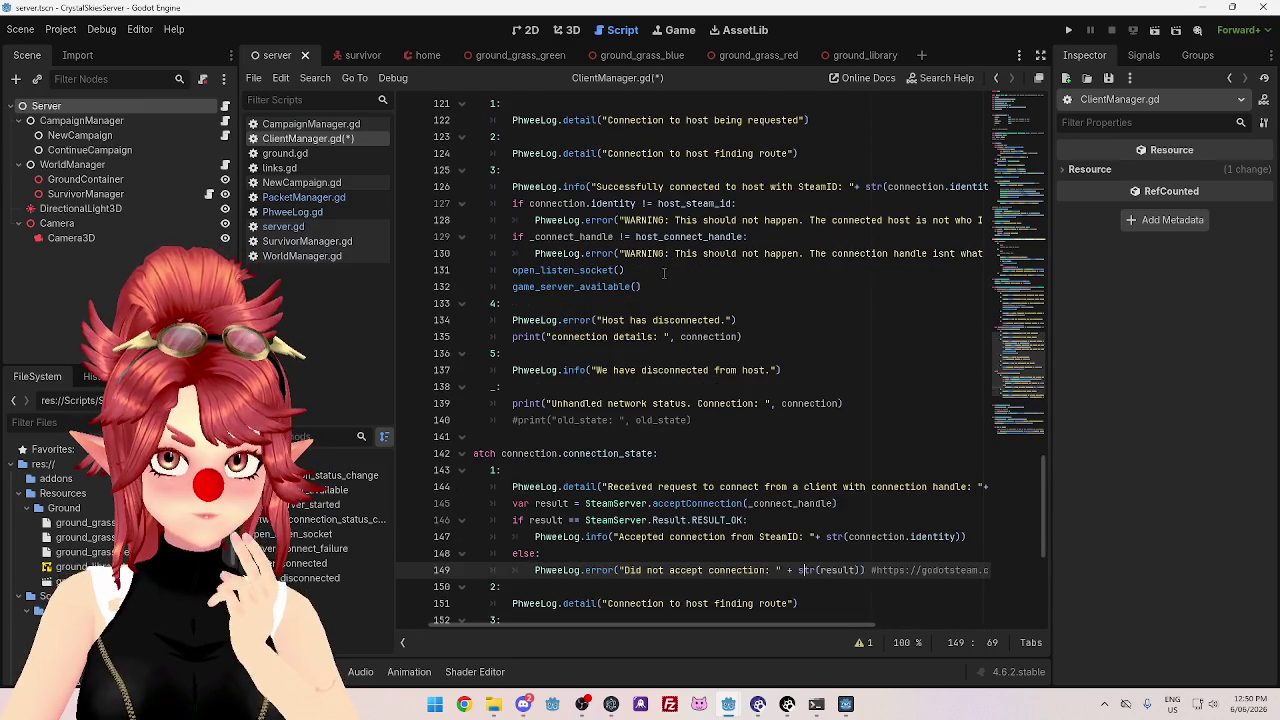
pyautogui.scroll(-2, 560, 245)
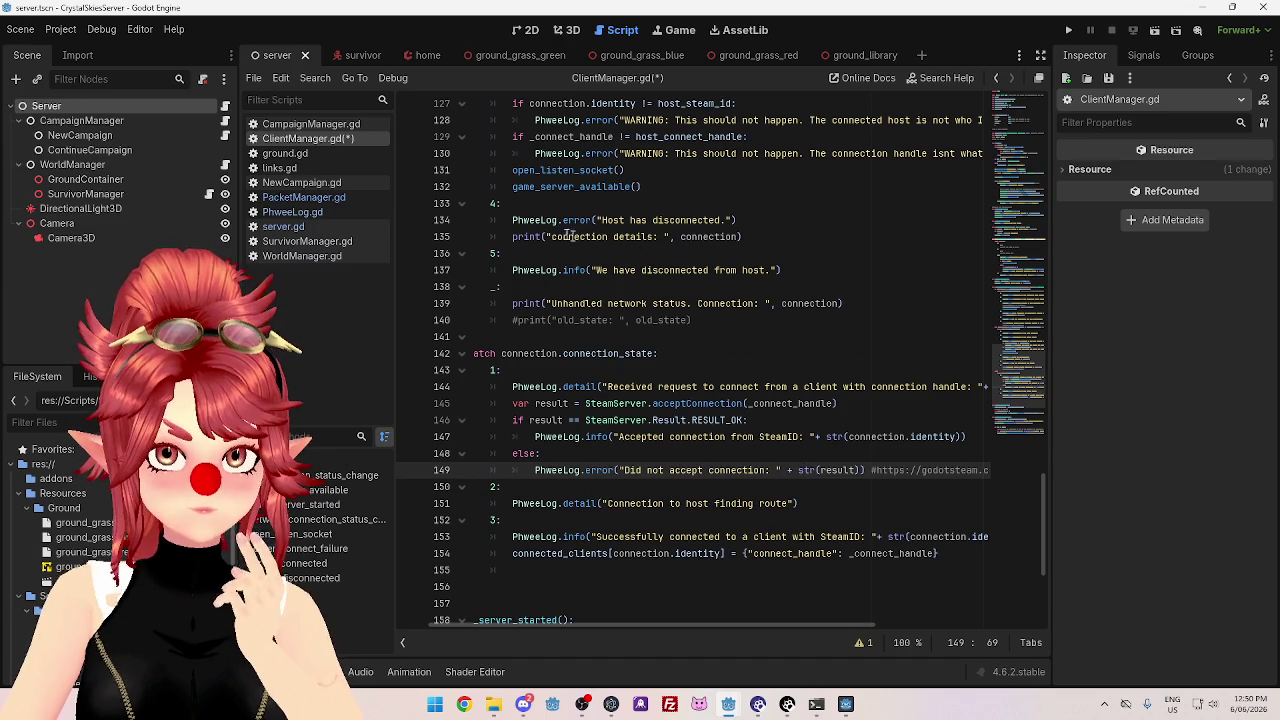
pyautogui.moveTo(493, 205)
pyautogui.mouseDown()
pyautogui.moveTo(740, 222)
pyautogui.moveTo(759, 237)
pyautogui.mouseUp()
pyautogui.hotkey('ctrl', 'c')
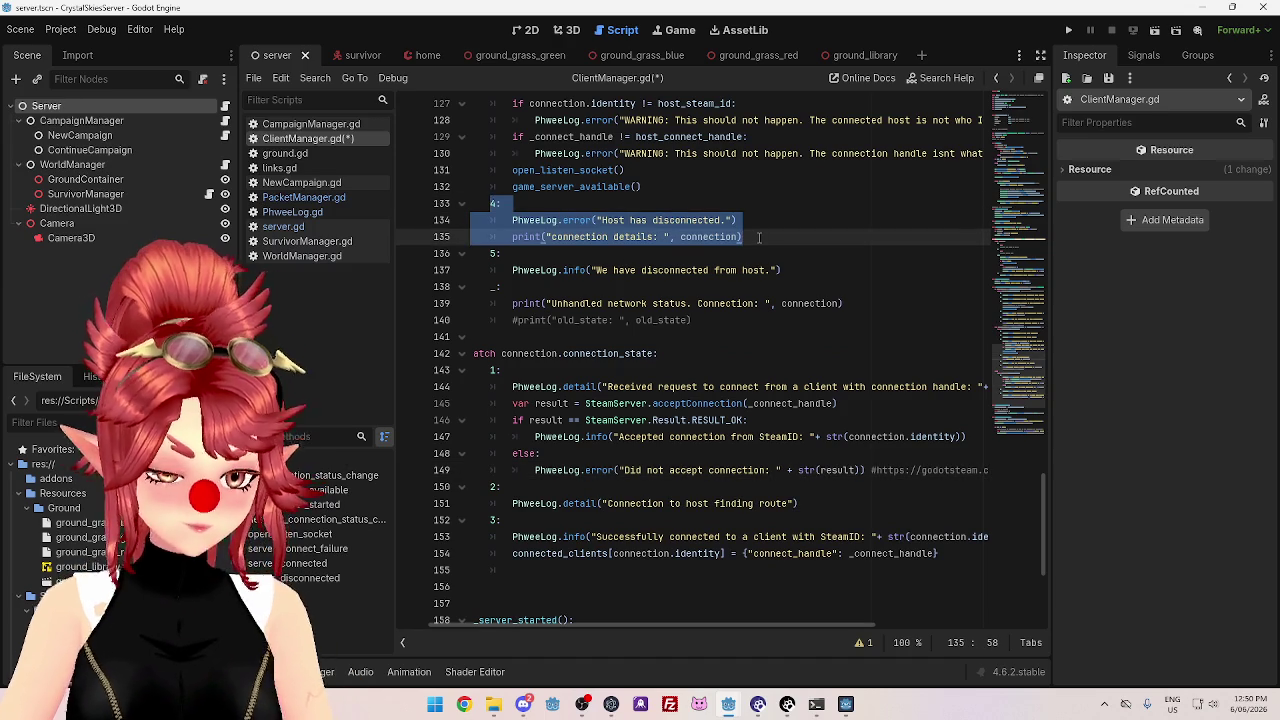
pyautogui.click(519, 571)
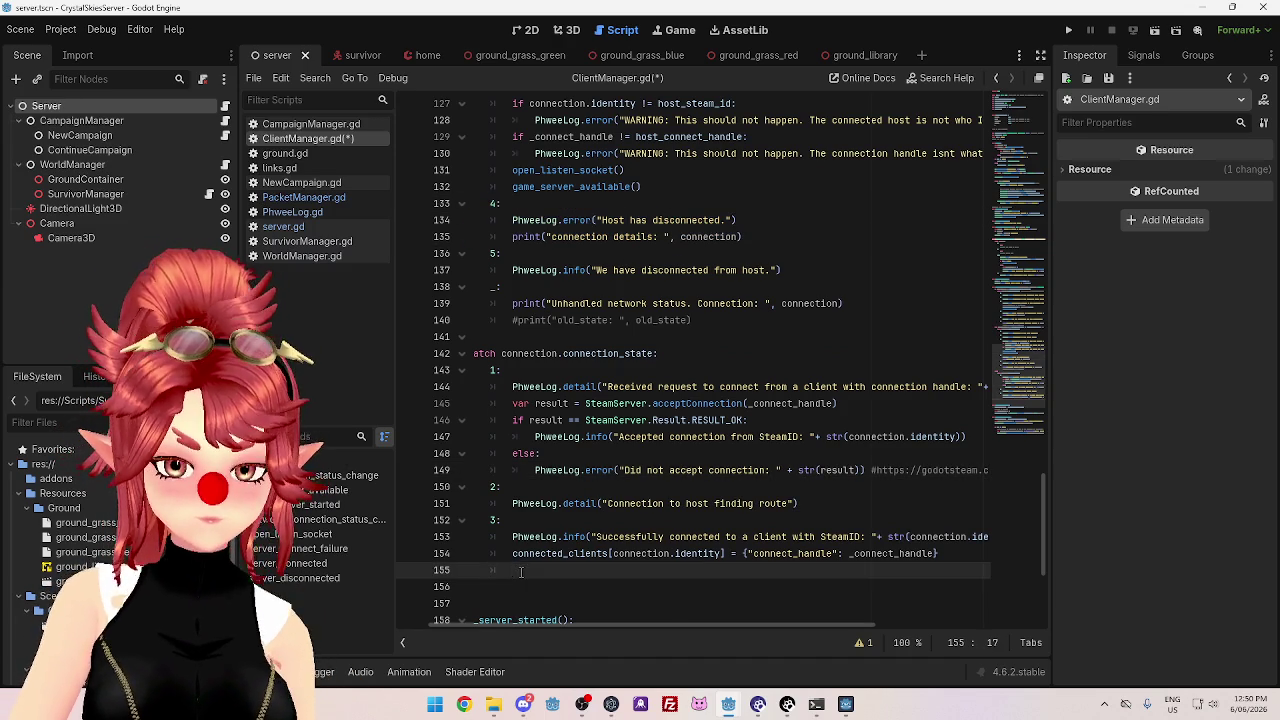
pyautogui.press('BackSpace')
pyautogui.hotkey('ctrl', 'v')
pyautogui.scroll(-1, 558, 565)
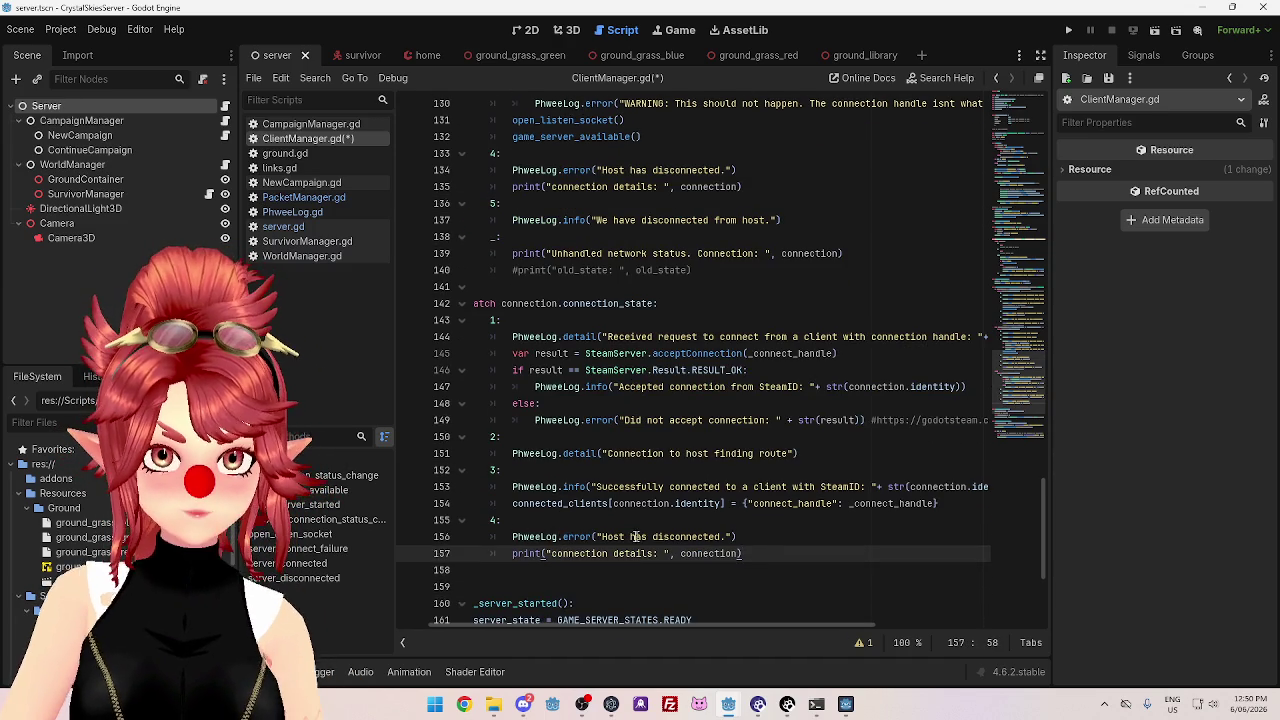
pyautogui.moveTo(628, 537); pyautogui.dragTo(602, 537)
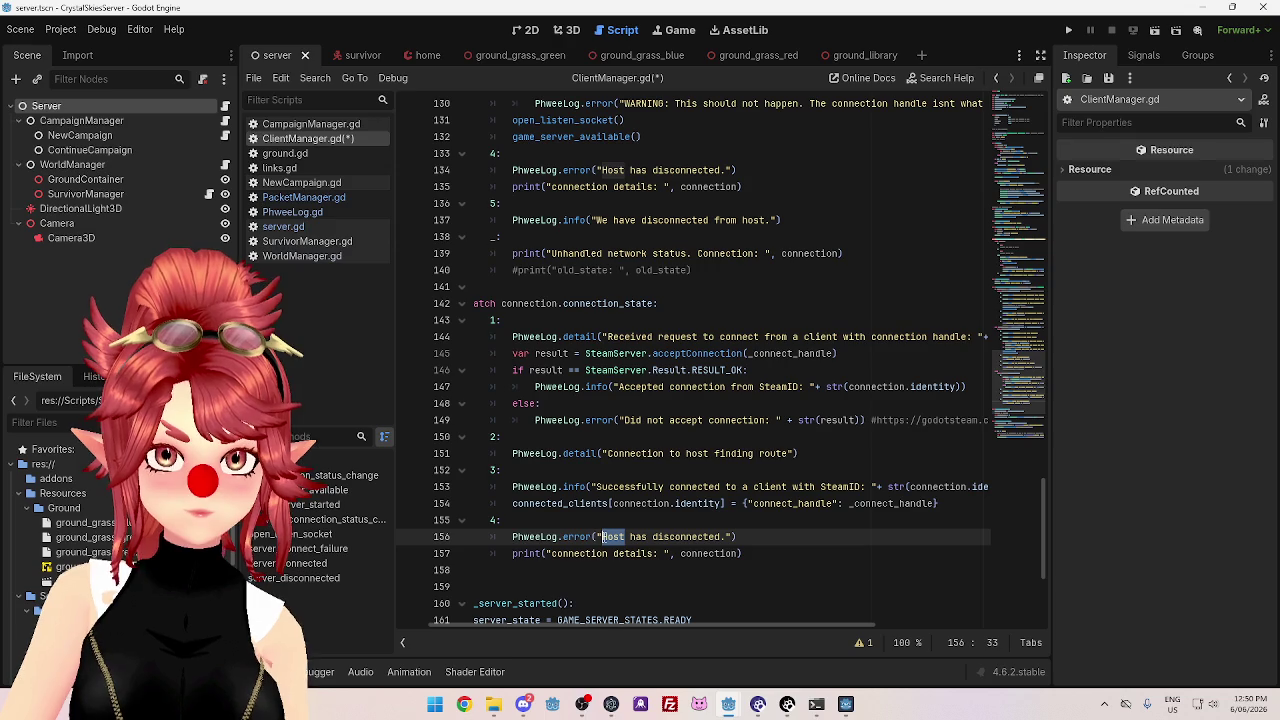
pyautogui.write('Client')
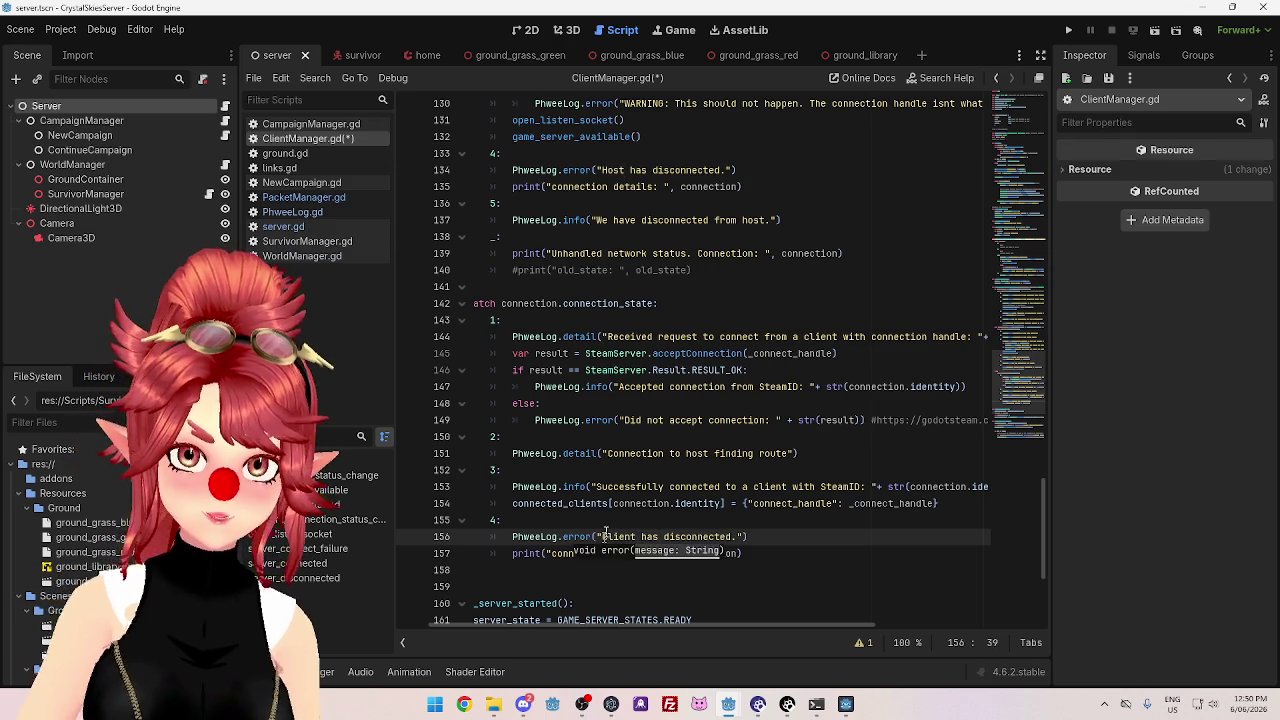
pyautogui.click(548, 487)
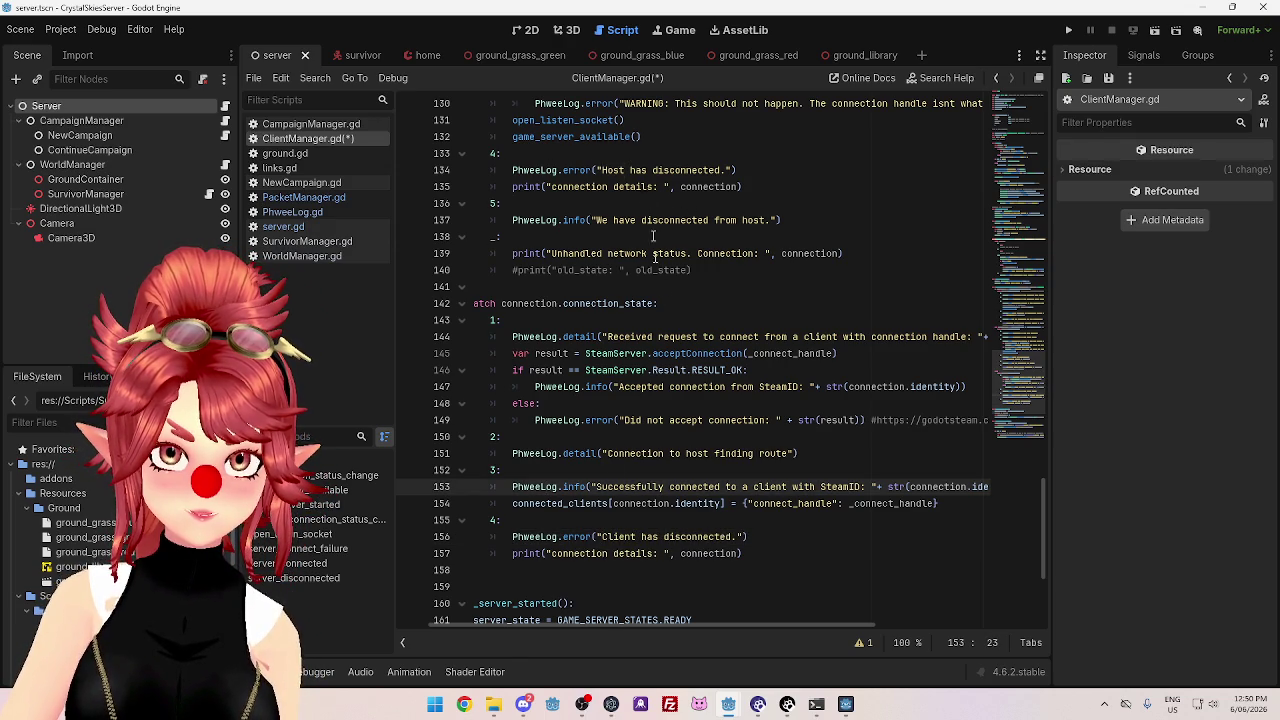
# - Add the case 5 block to the client match, changing host to client
pyautogui.click(804, 222)
pyautogui.keyDown('shift'); pyautogui.click(492, 203); pyautogui.keyUp('shift')
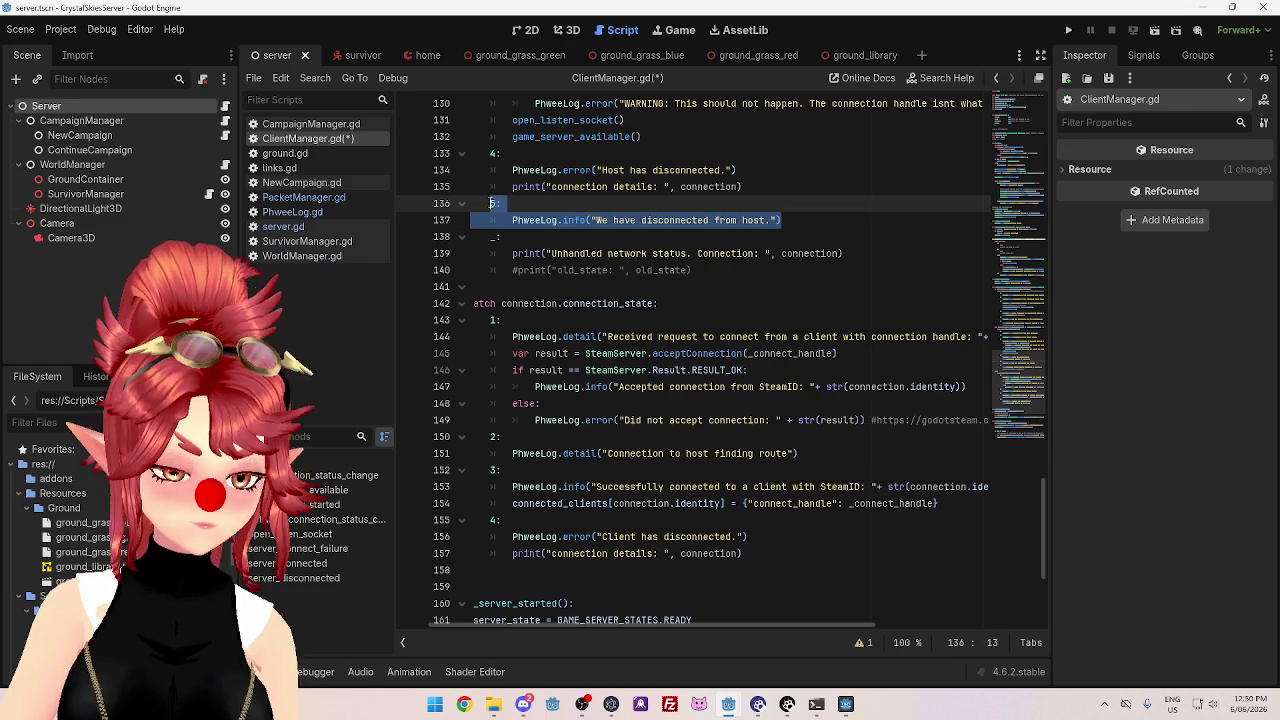
pyautogui.click(766, 553)
pyautogui.press('Return')
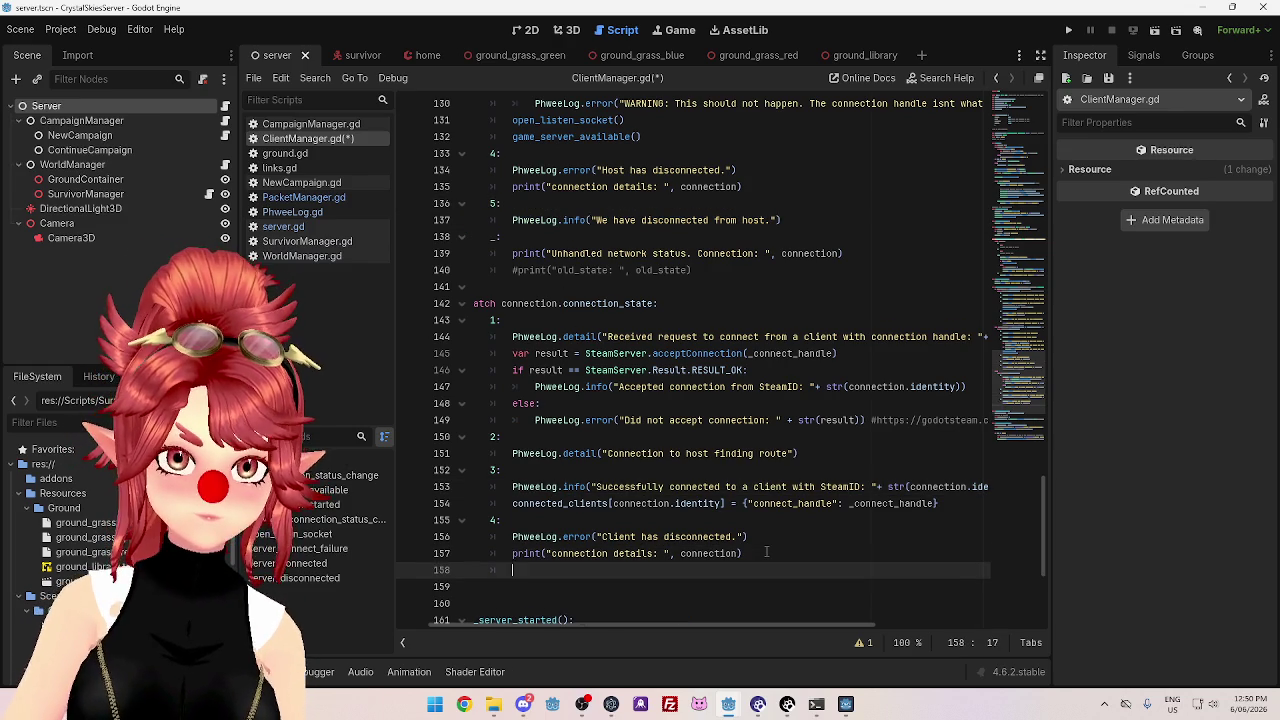
pyautogui.write('5: \t\tPhweeLog.info("We have disconnected from host.")')
pyautogui.scroll(-2, 743, 490)
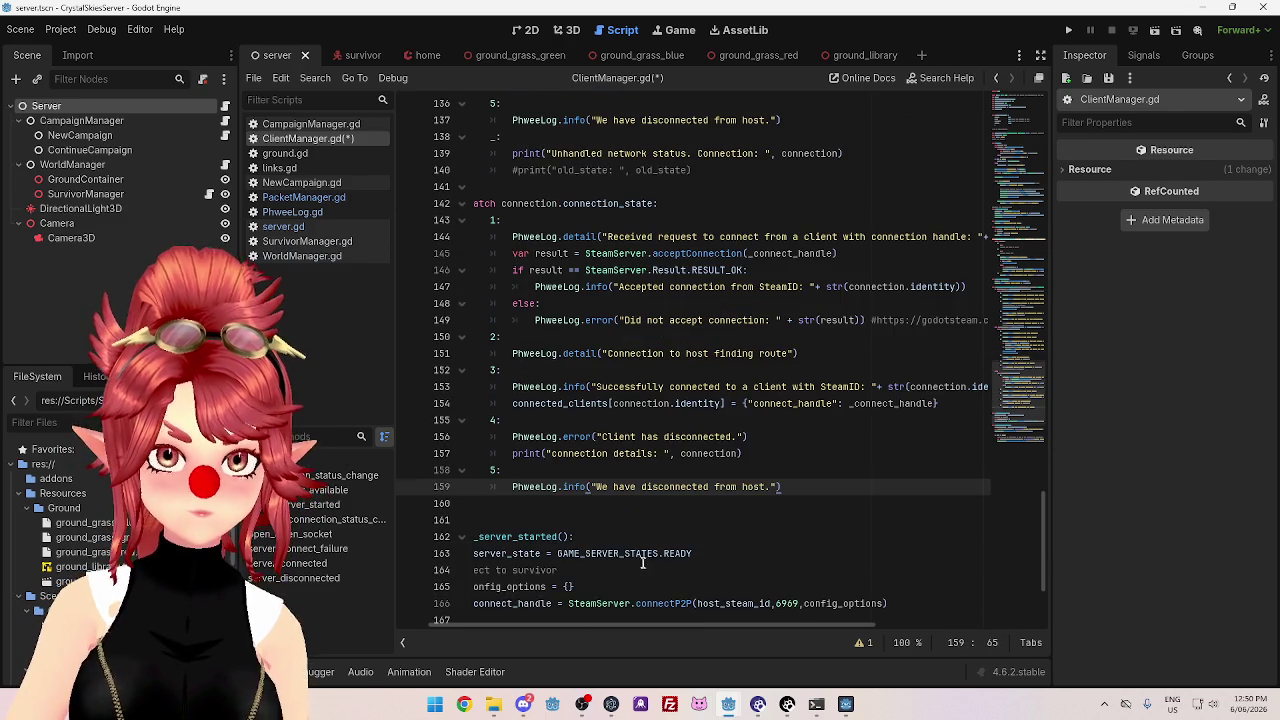
pyautogui.doubleClick(750, 488)
pyautogui.write('cli')
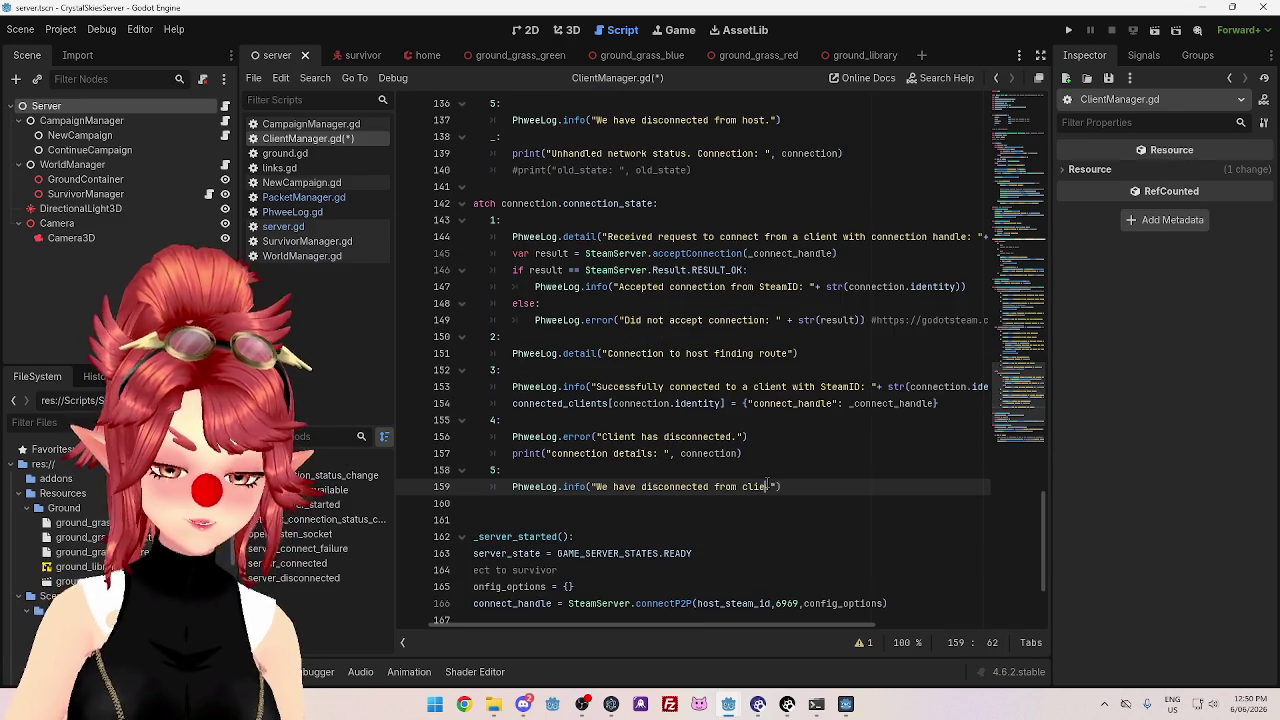
pyautogui.write('ent.')
# - Add the catch-all _: case printing 'Unhandled network status. Connection: ' after line 159
pyautogui.scroll(1, 599, 207)
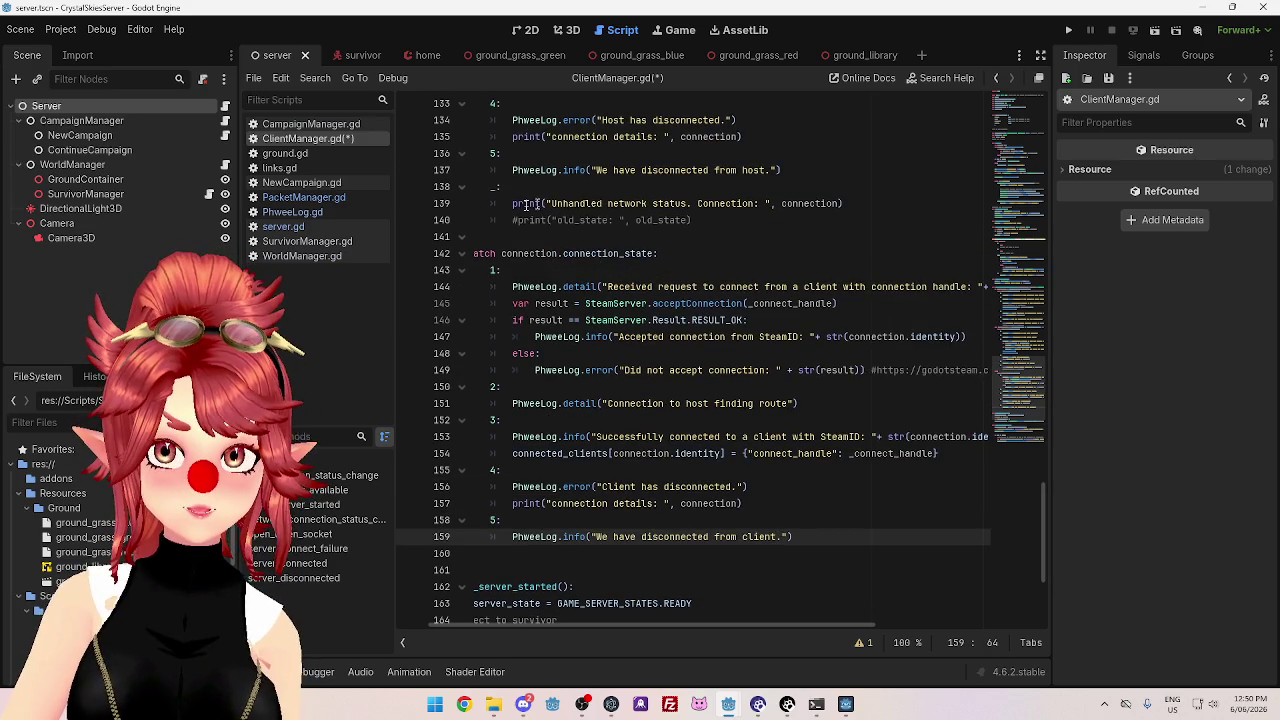
pyautogui.moveTo(492, 186); pyautogui.dragTo(868, 205)
pyautogui.hotkey('ctrl', 'c')
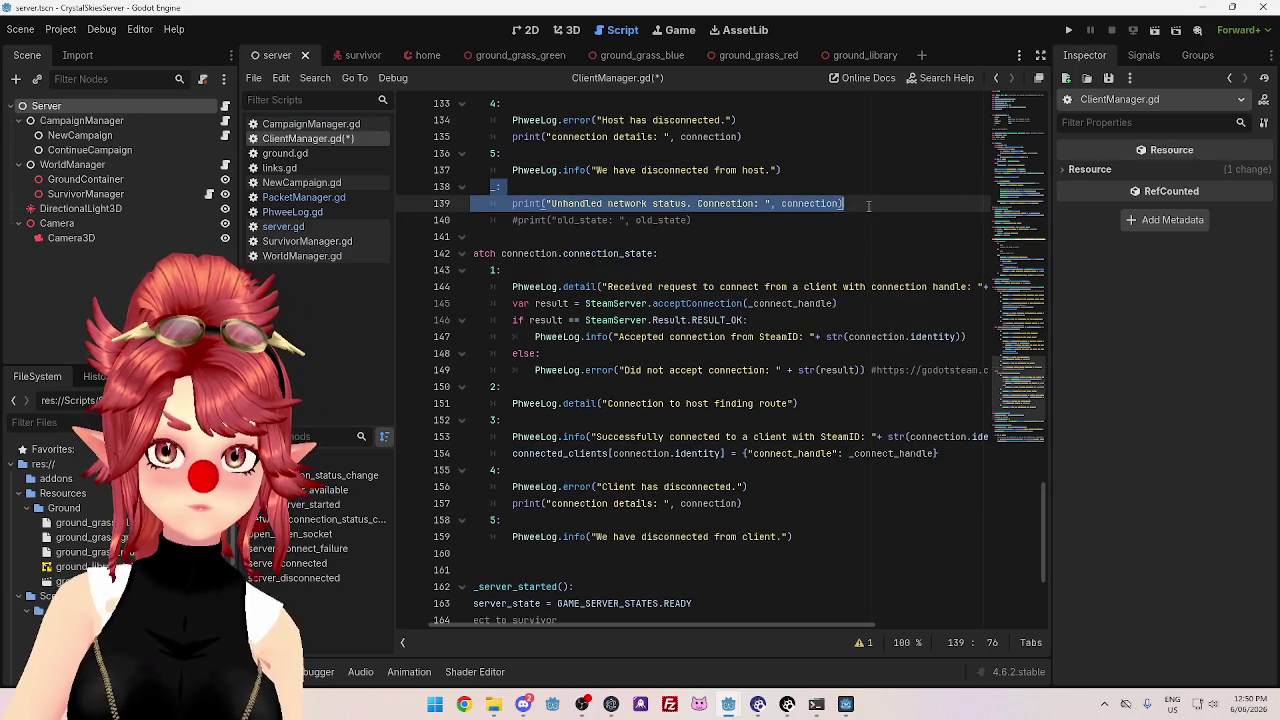
pyautogui.click(817, 532)
pyautogui.press('Return')
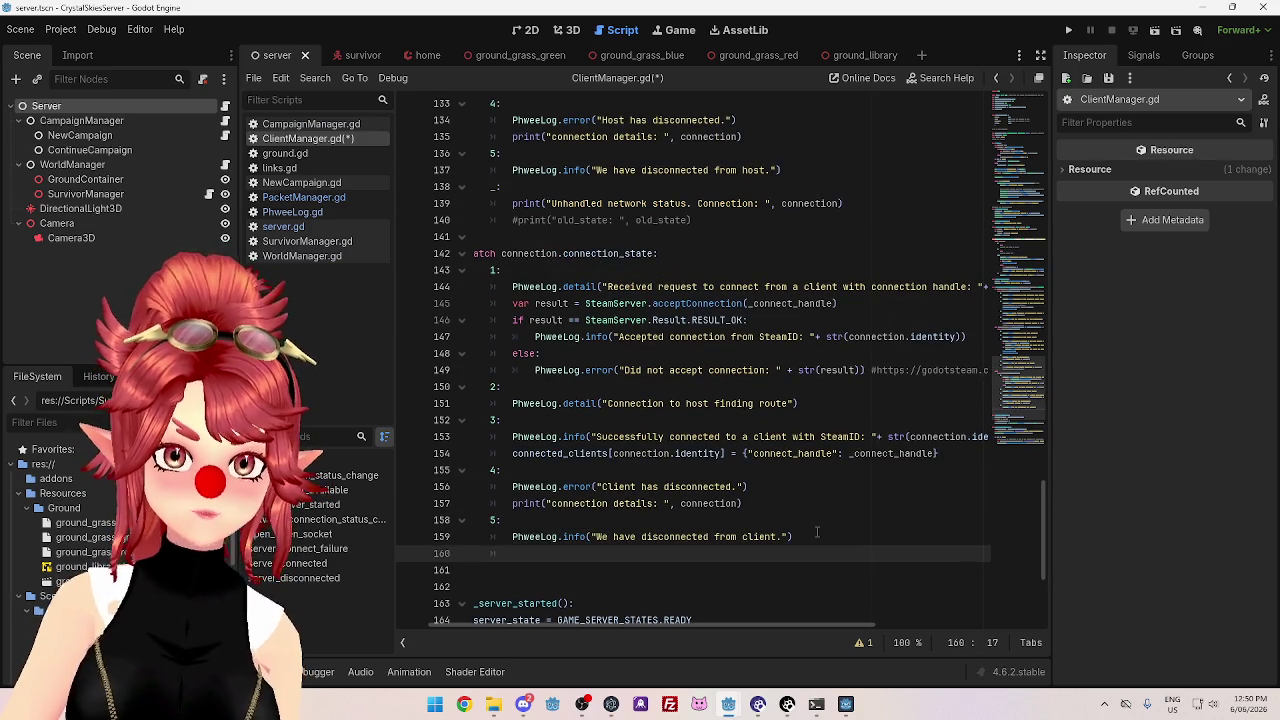
pyautogui.hotkey('ctrl', 'v')
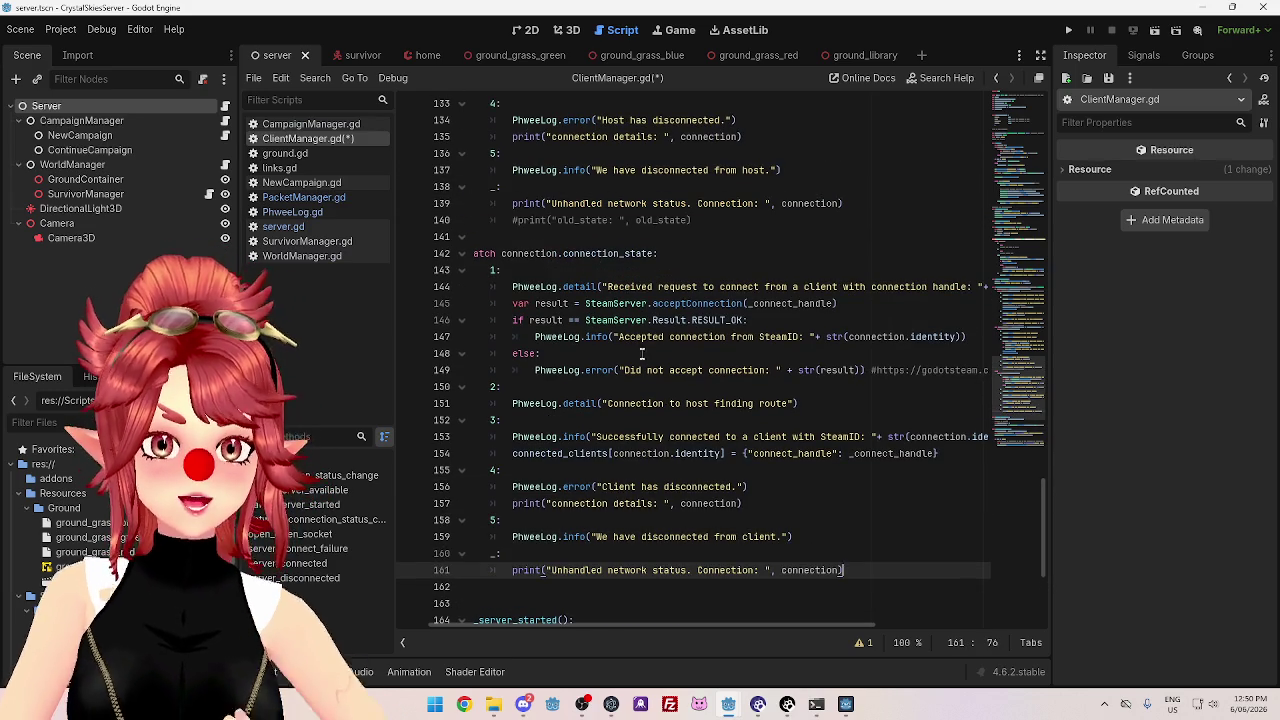
pyautogui.click(825, 536)
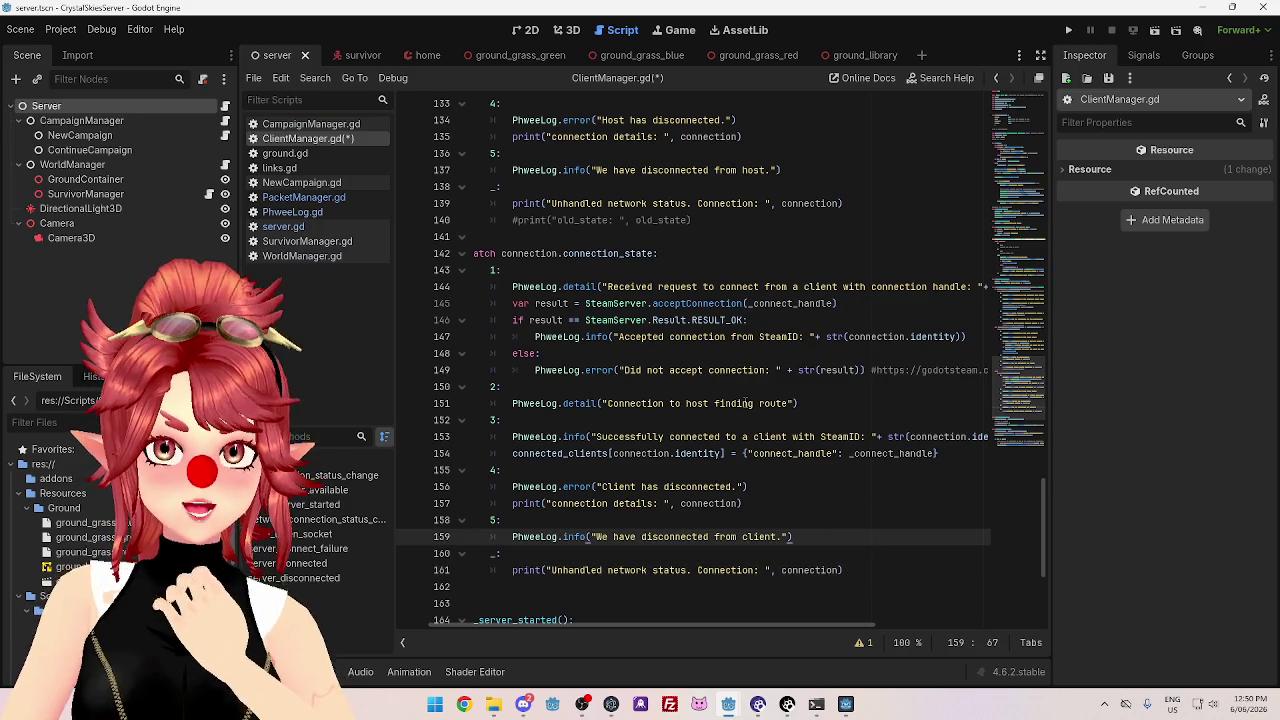
pyautogui.moveTo(552, 570); pyautogui.dragTo(756, 570)
pyautogui.click(750, 570)
pyautogui.moveTo(620, 570); pyautogui.dragTo(756, 570)
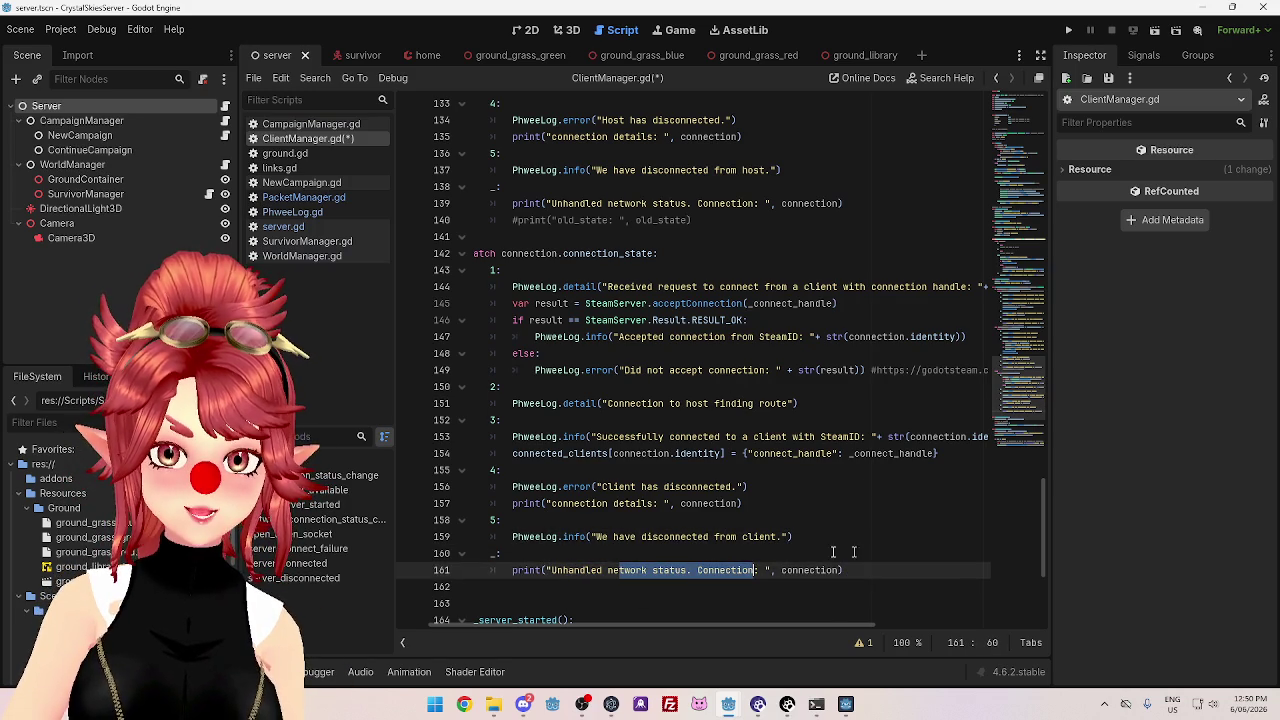
# - Close the game window, restart the coordinator project, and switch to the client's PacketManager.gd editor
pyautogui.click(845, 705)
pyautogui.click(1010, 119)
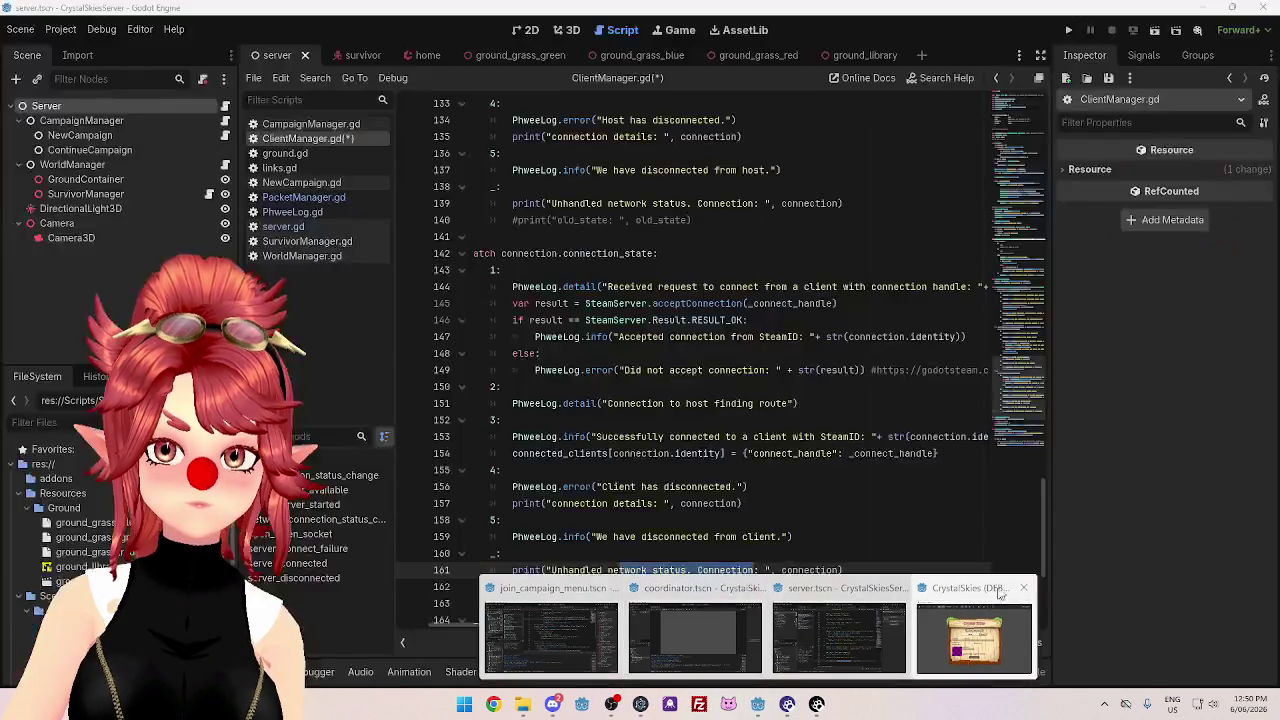
pyautogui.click(747, 688)
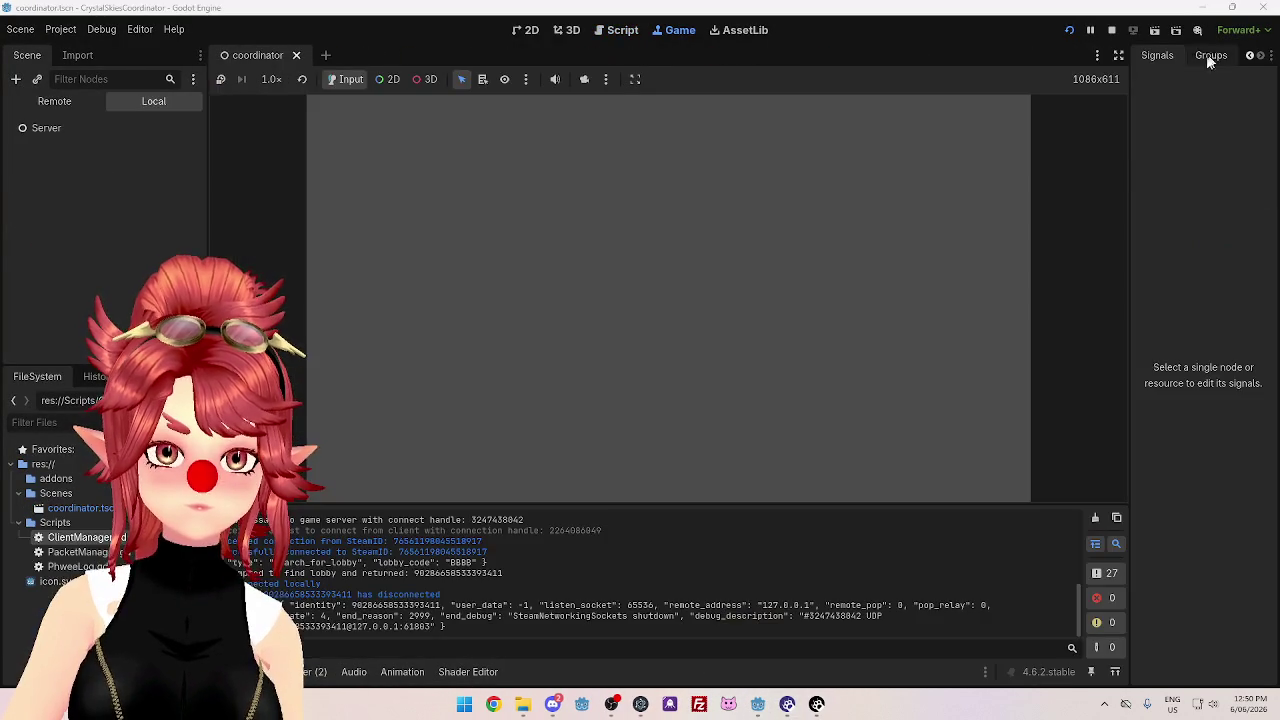
pyautogui.click(1112, 31)
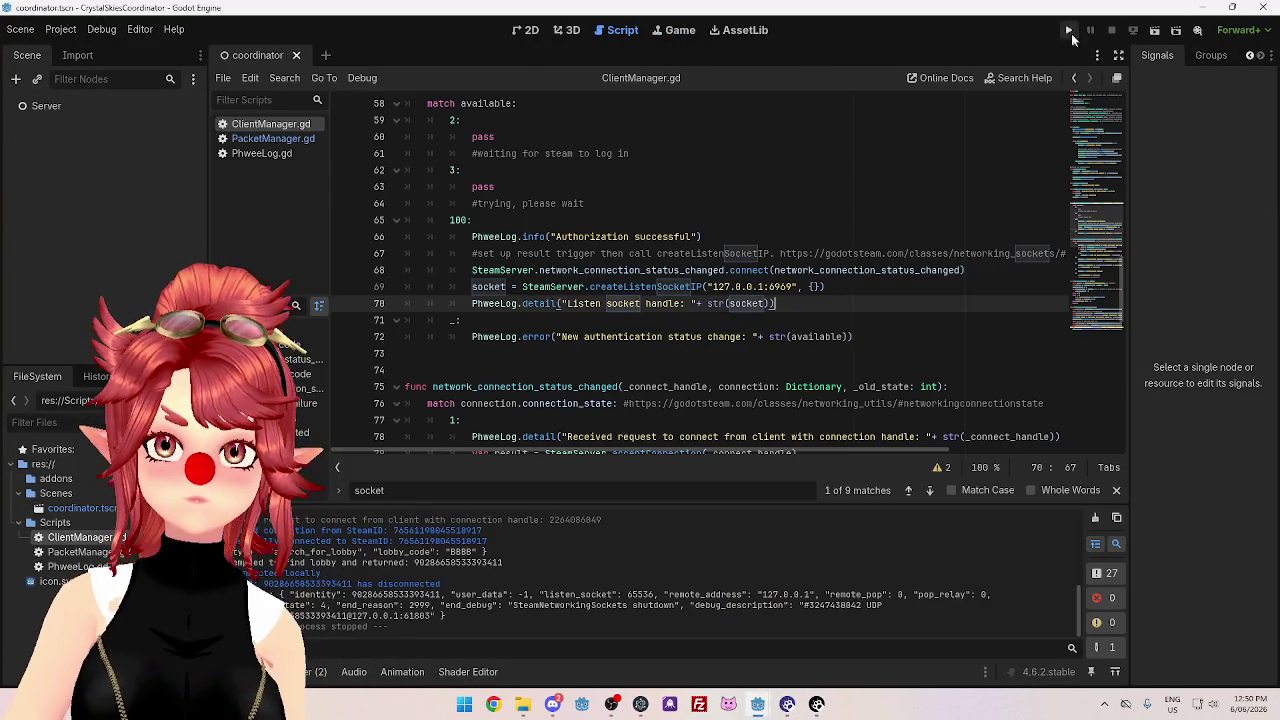
pyautogui.click(1069, 31)
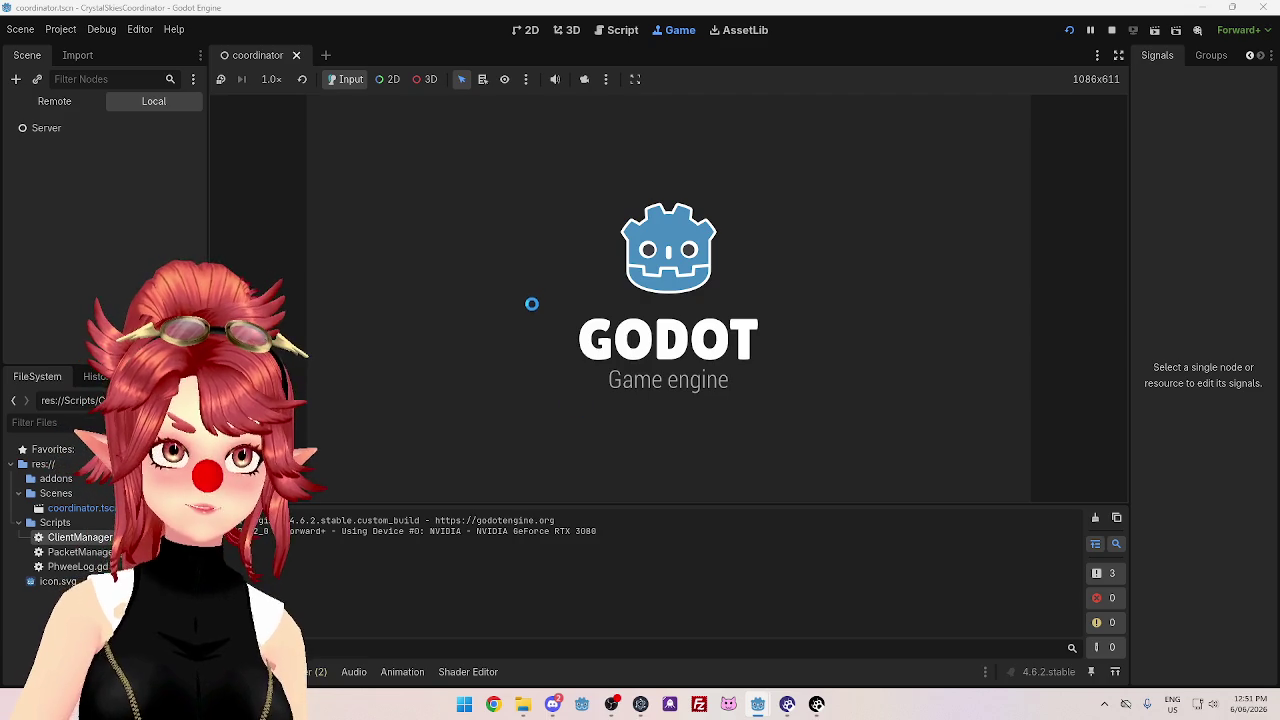
pyautogui.moveTo(762, 707)
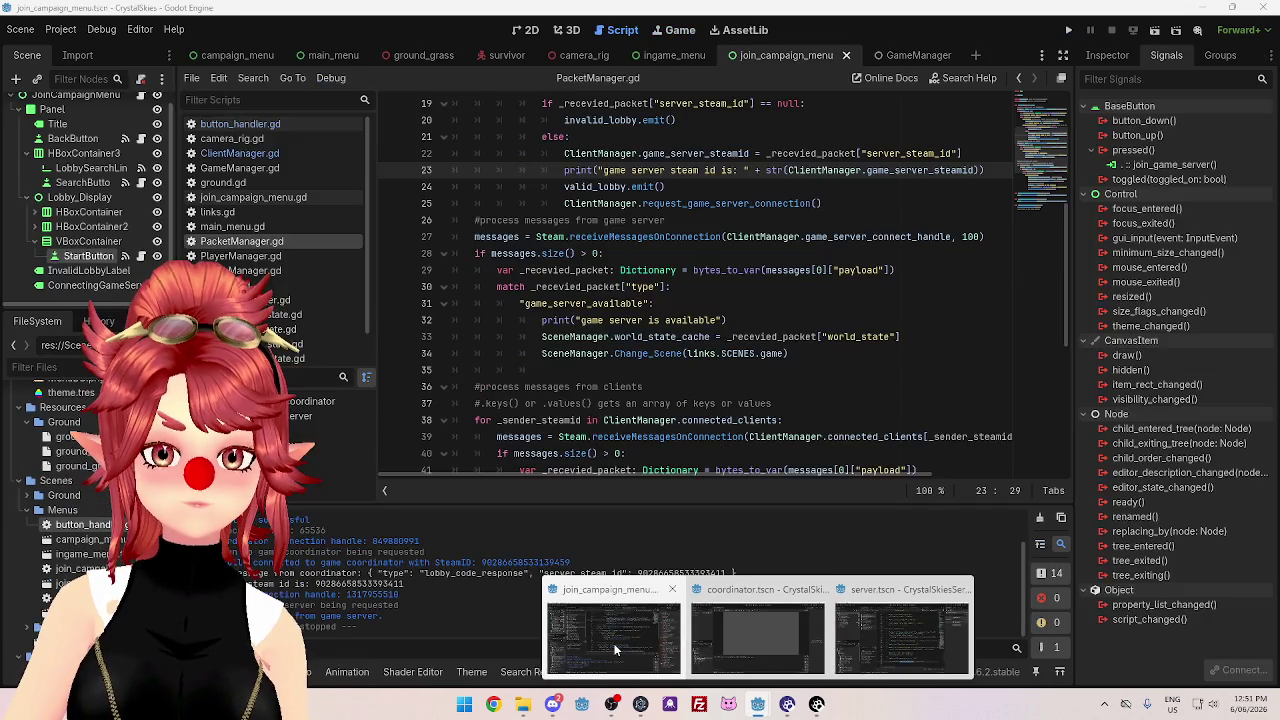
pyautogui.click(613, 635)
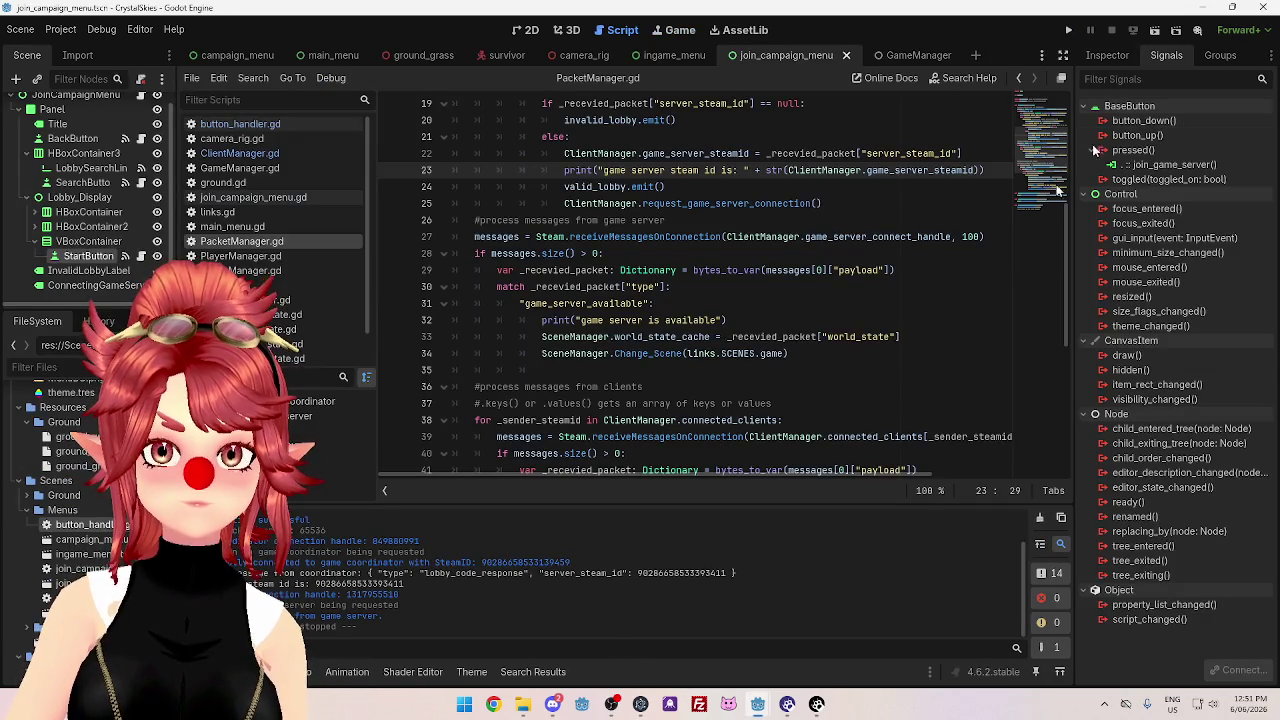
# - Run the client, start the survivor campaign to launch the dedicated server, then close the client
pyautogui.click(1071, 32)
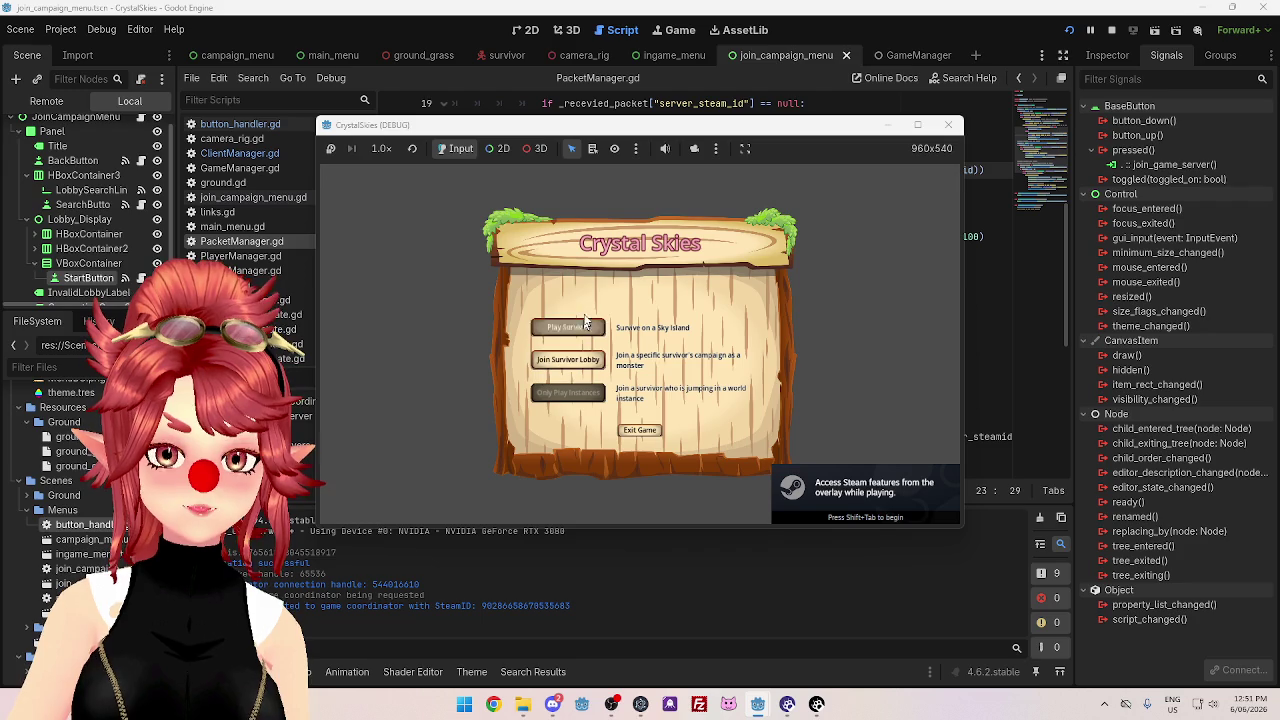
pyautogui.click(577, 334)
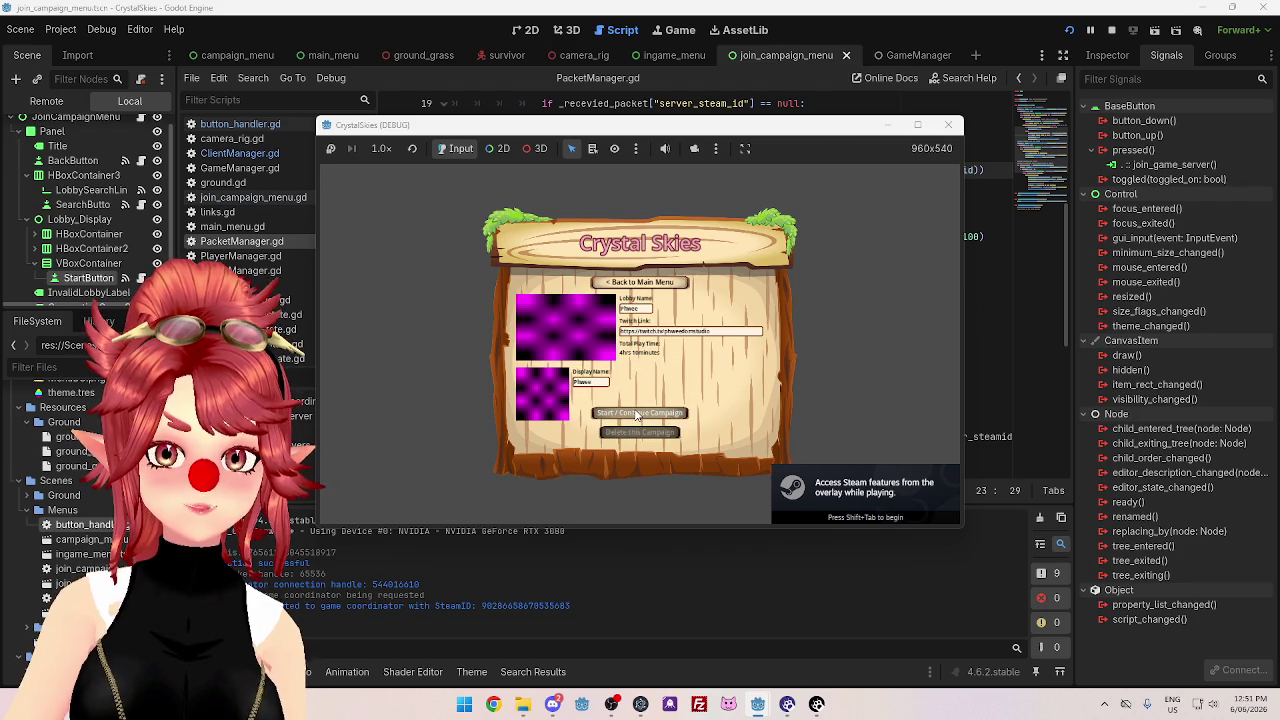
pyautogui.click(636, 413)
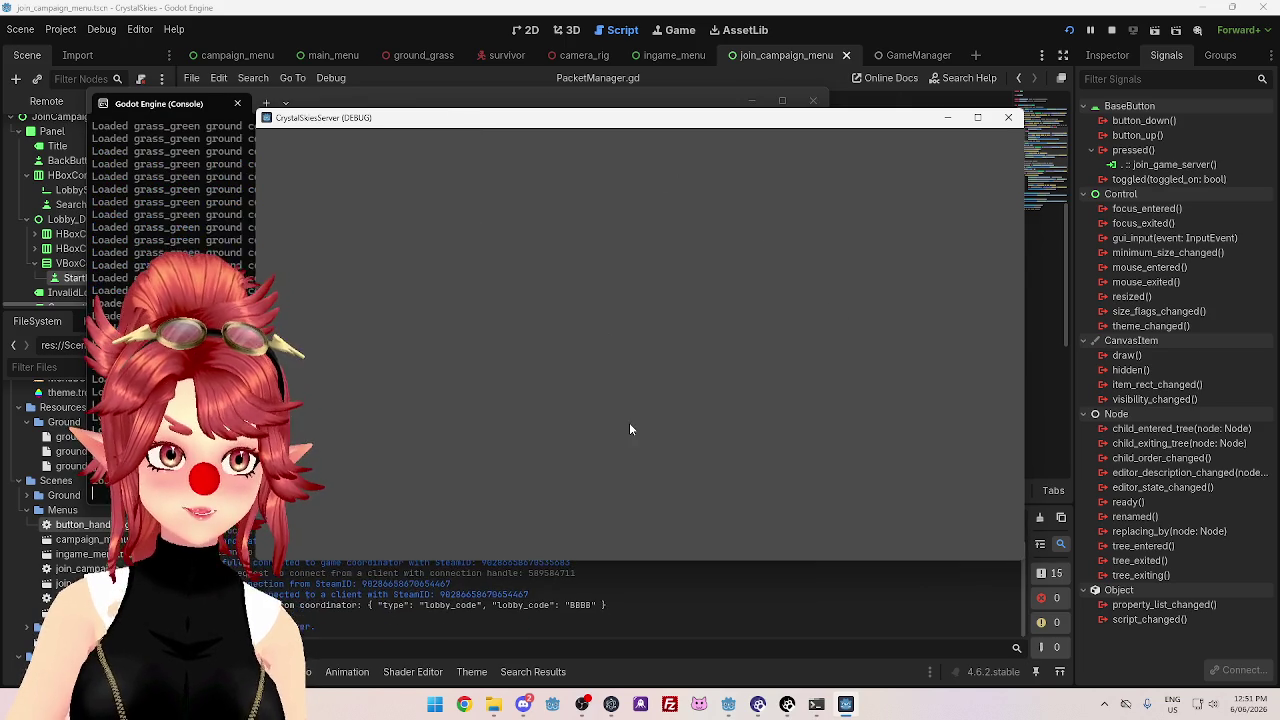
pyautogui.hotkey('alt', 'Tab')
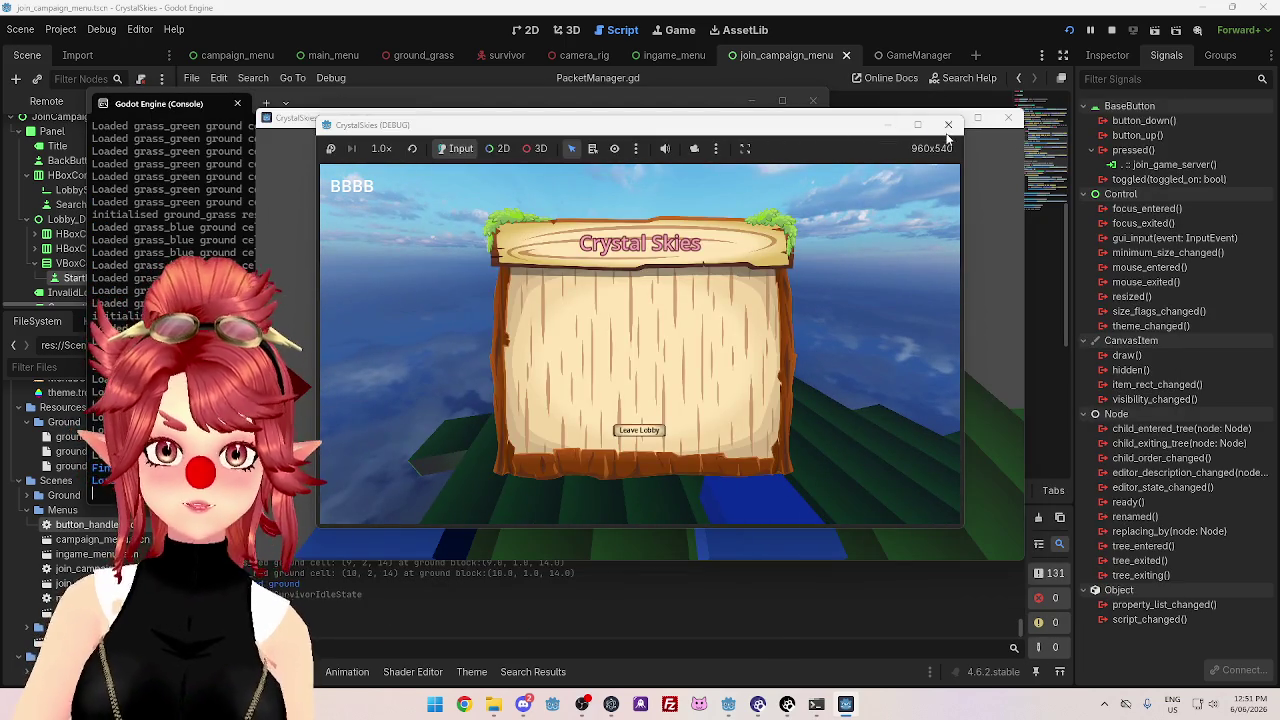
pyautogui.click(948, 124)
# - Rerun the client, search for lobby code 8888, and check the server console
pyautogui.click(1068, 32)
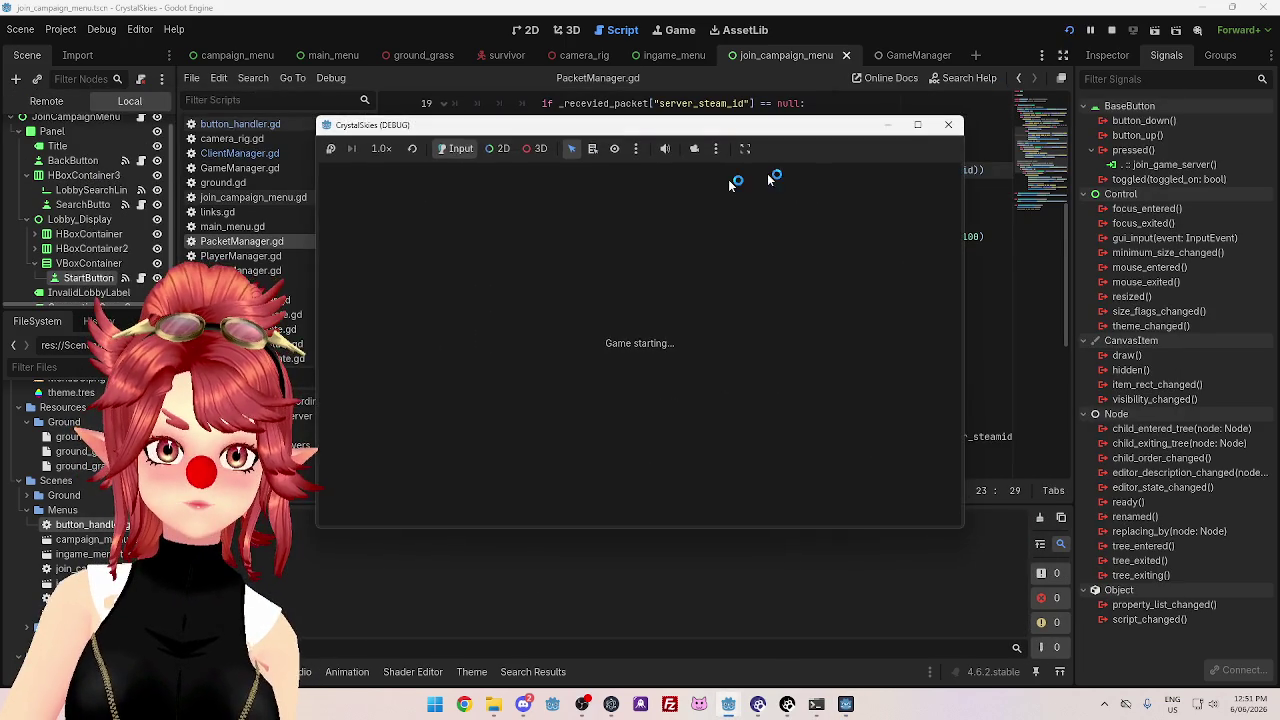
pyautogui.click(558, 362)
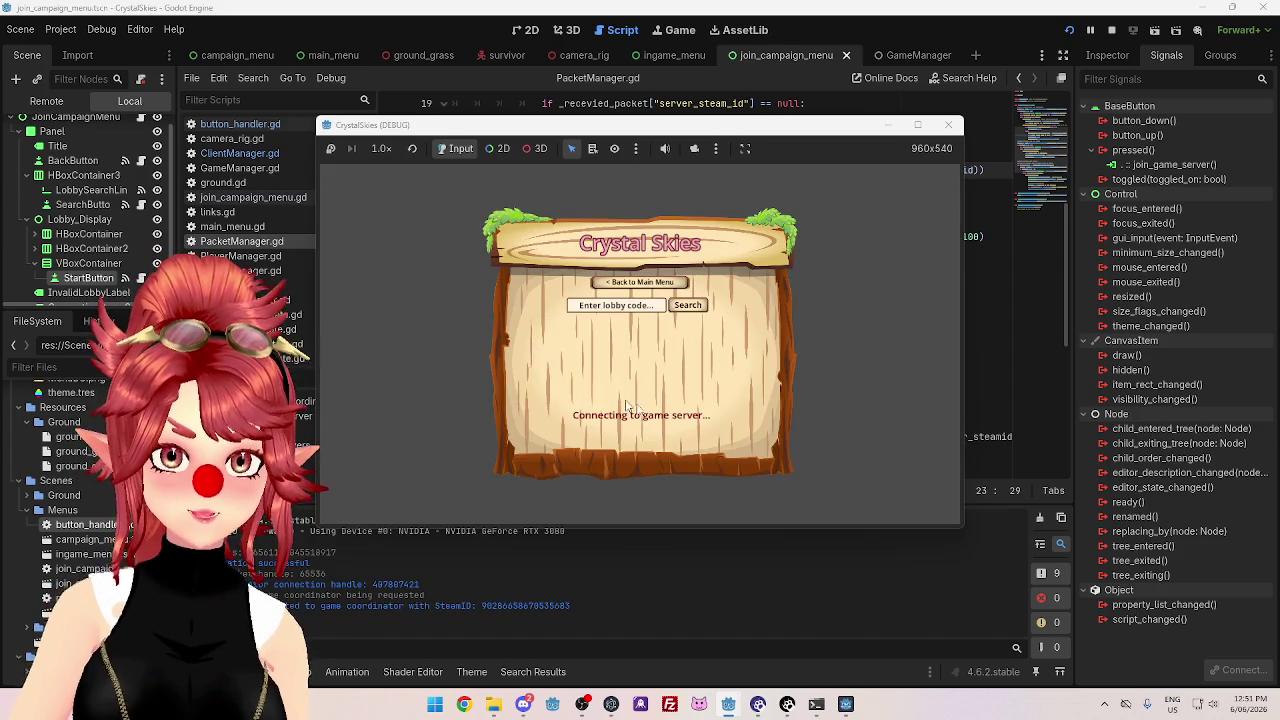
pyautogui.write('B8888')
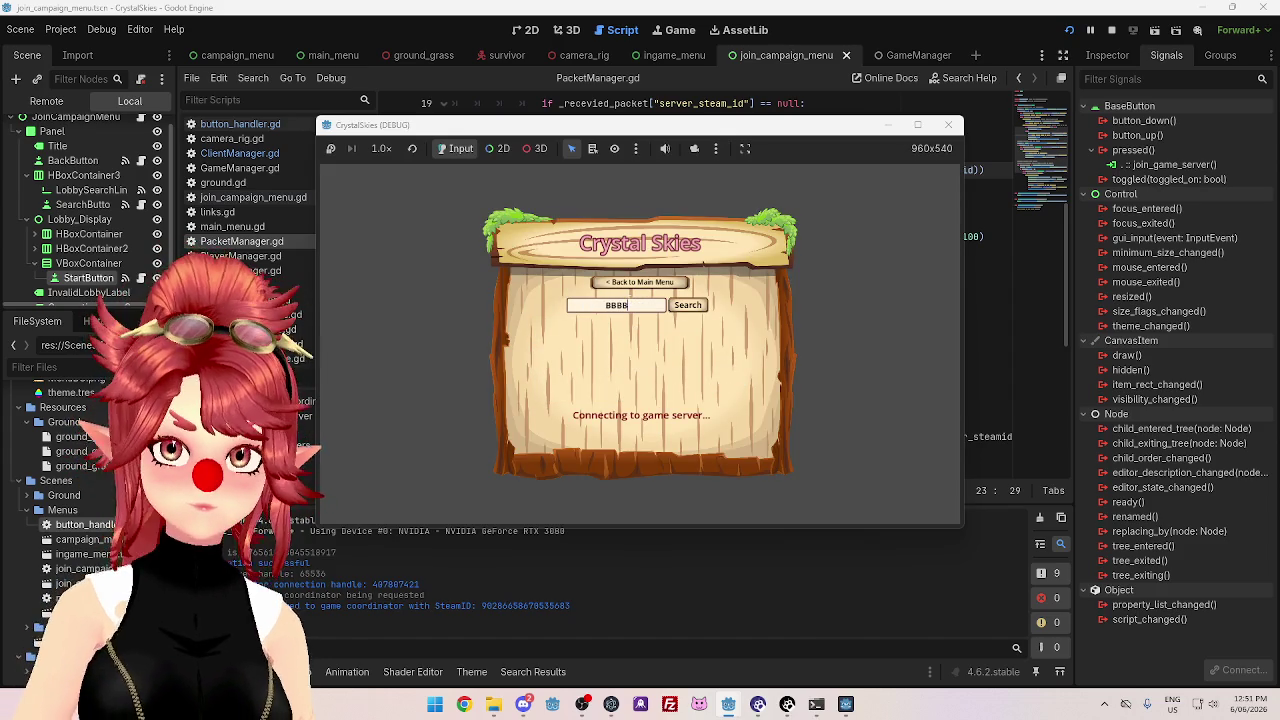
pyautogui.click(687, 305)
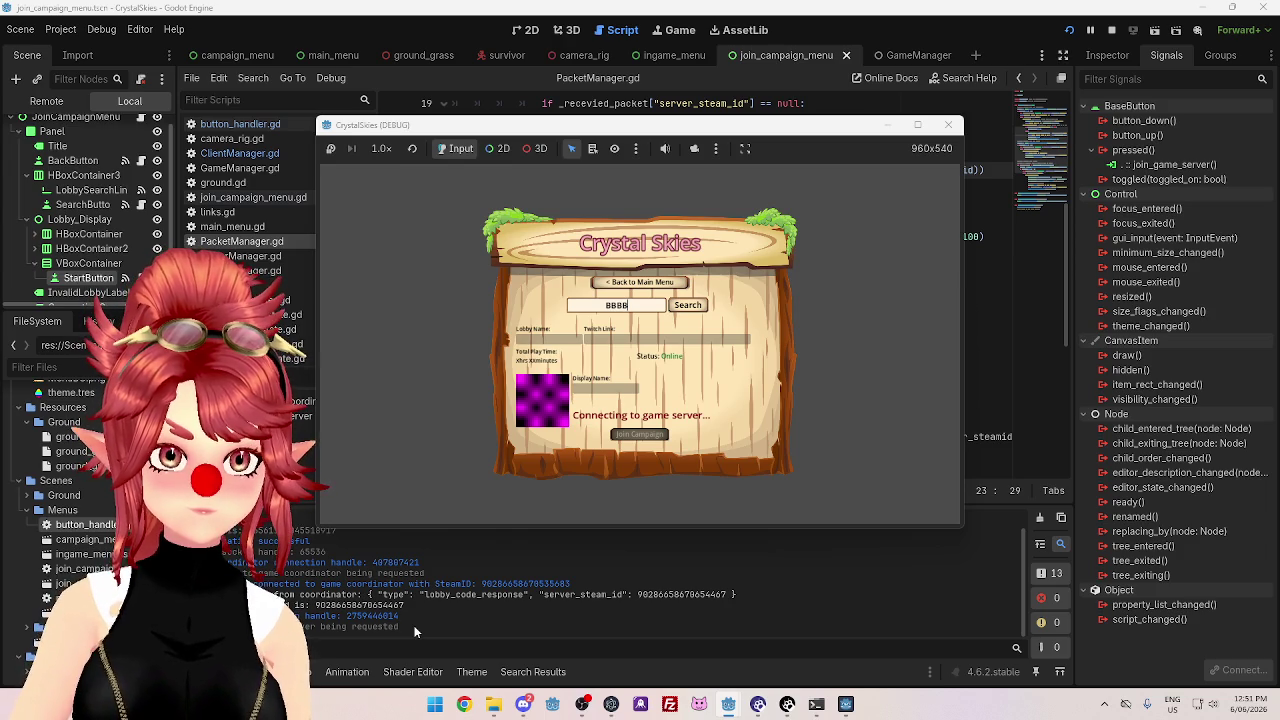
pyautogui.click(816, 704)
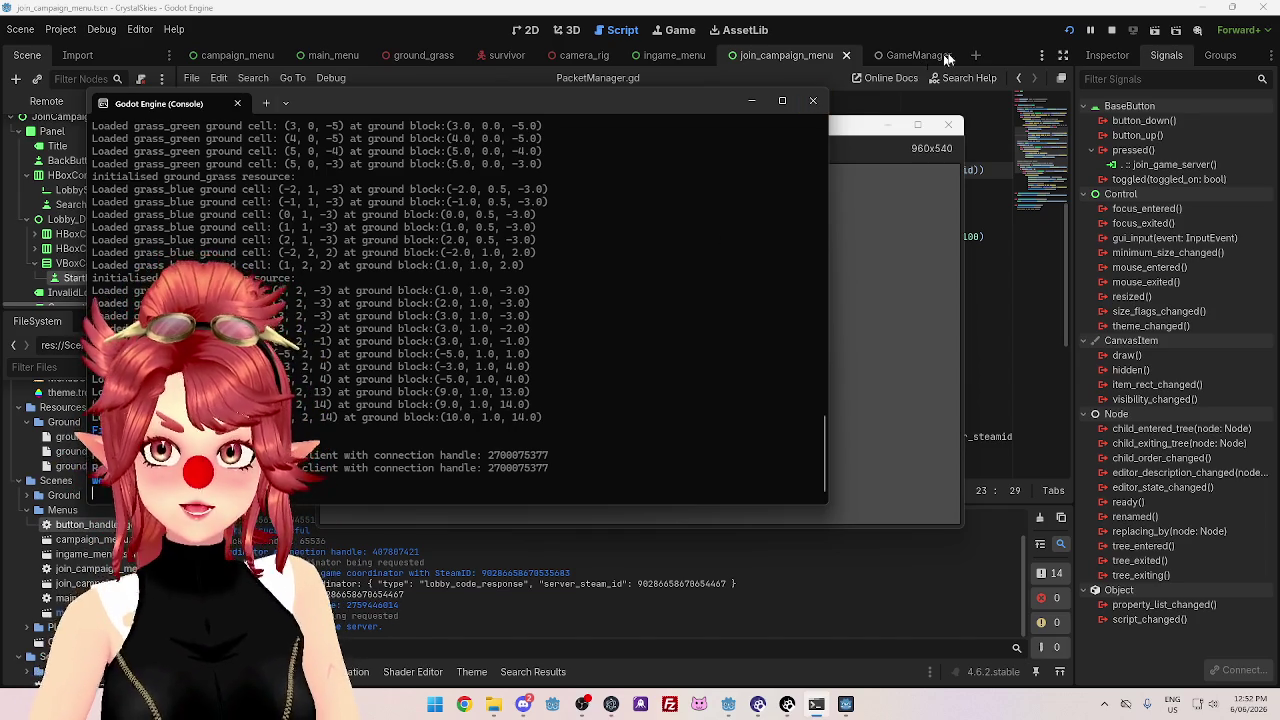
# - Stop the client game and close the CrystalSkiesServer dedicated server window
pyautogui.click(966, 20)
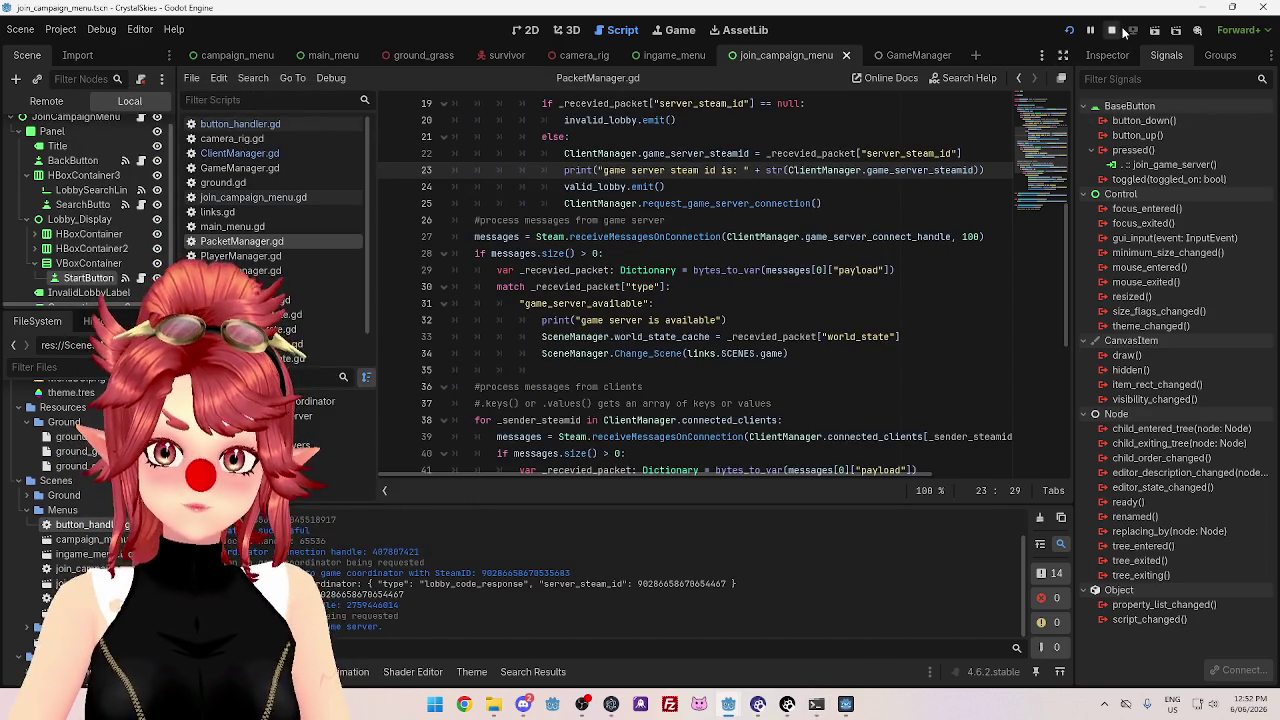
pyautogui.click(1113, 31)
pyautogui.scroll(-7, 740, 390)
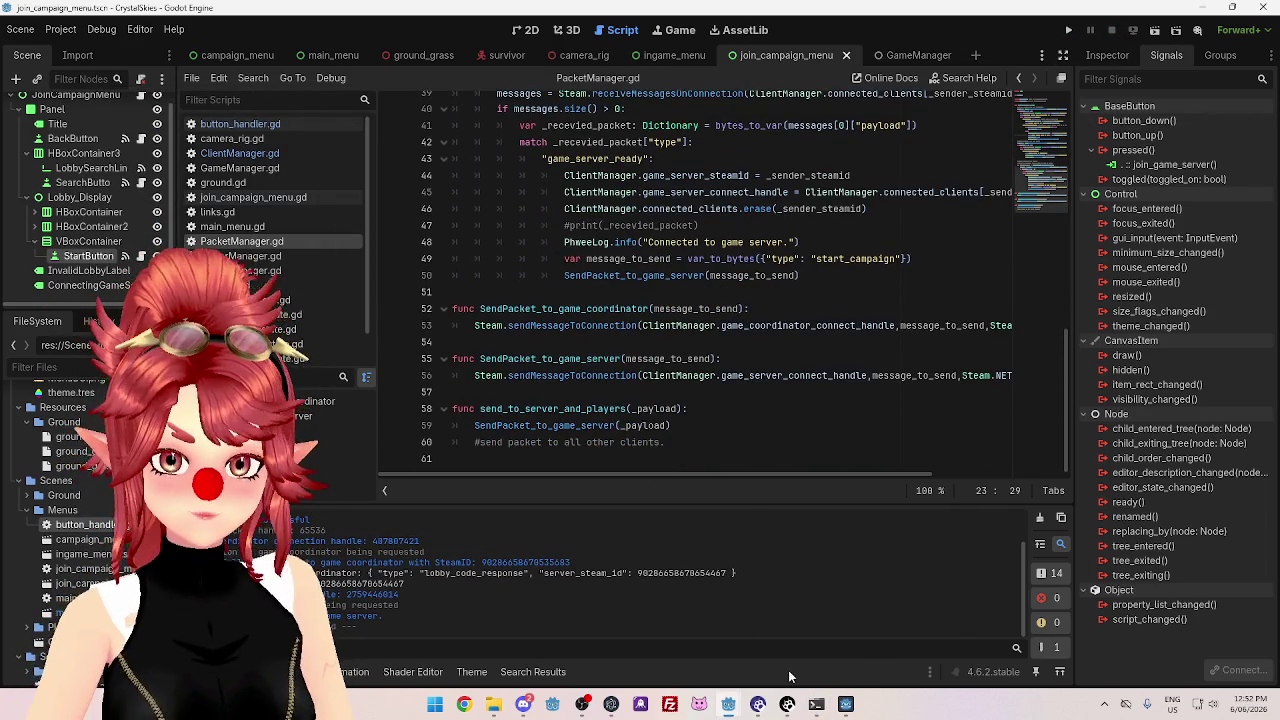
pyautogui.moveTo(846, 706)
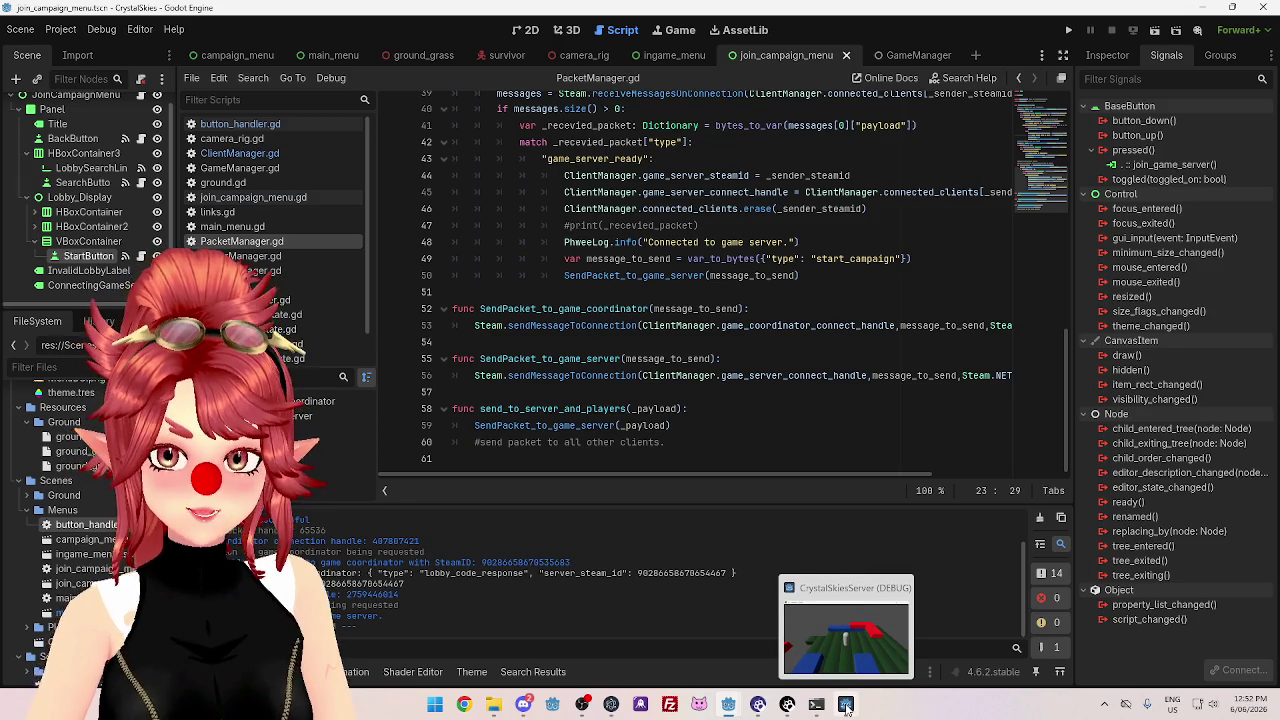
pyautogui.click(846, 706)
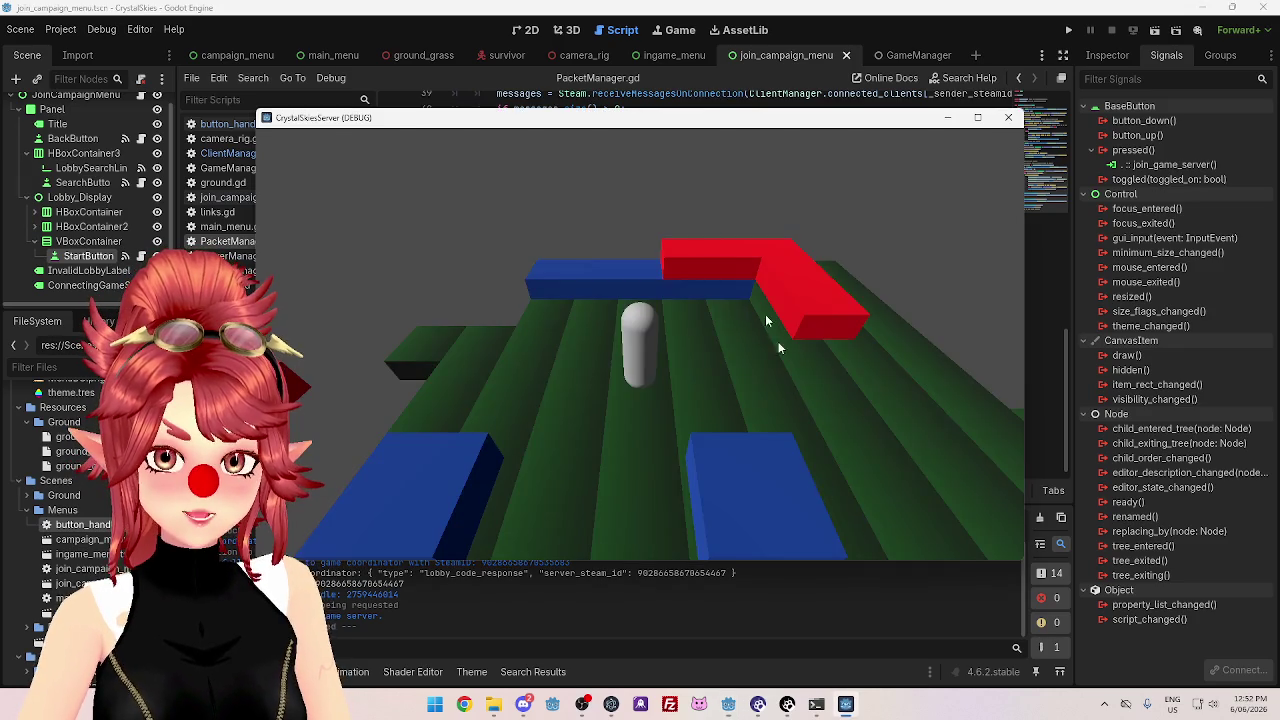
pyautogui.click(1007, 119)
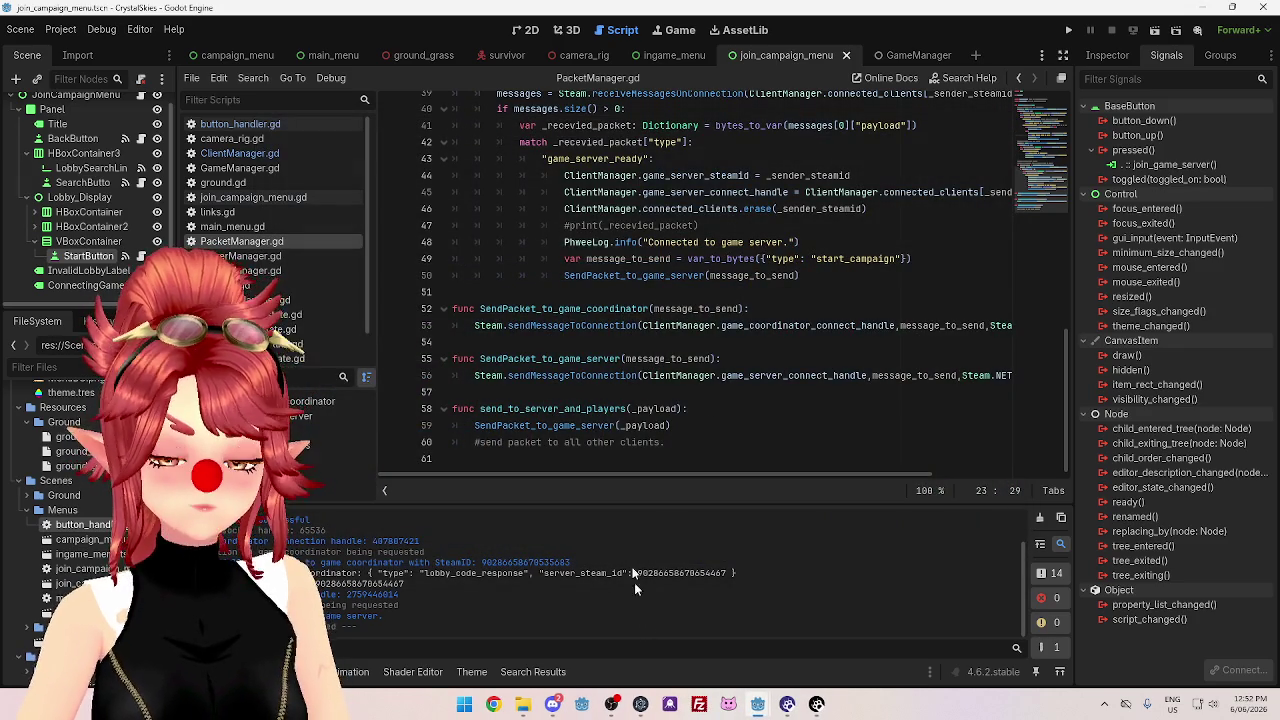
# - Point out the start_campaign send-packet code on lines 52, 50 and 49
pyautogui.click(906, 305)
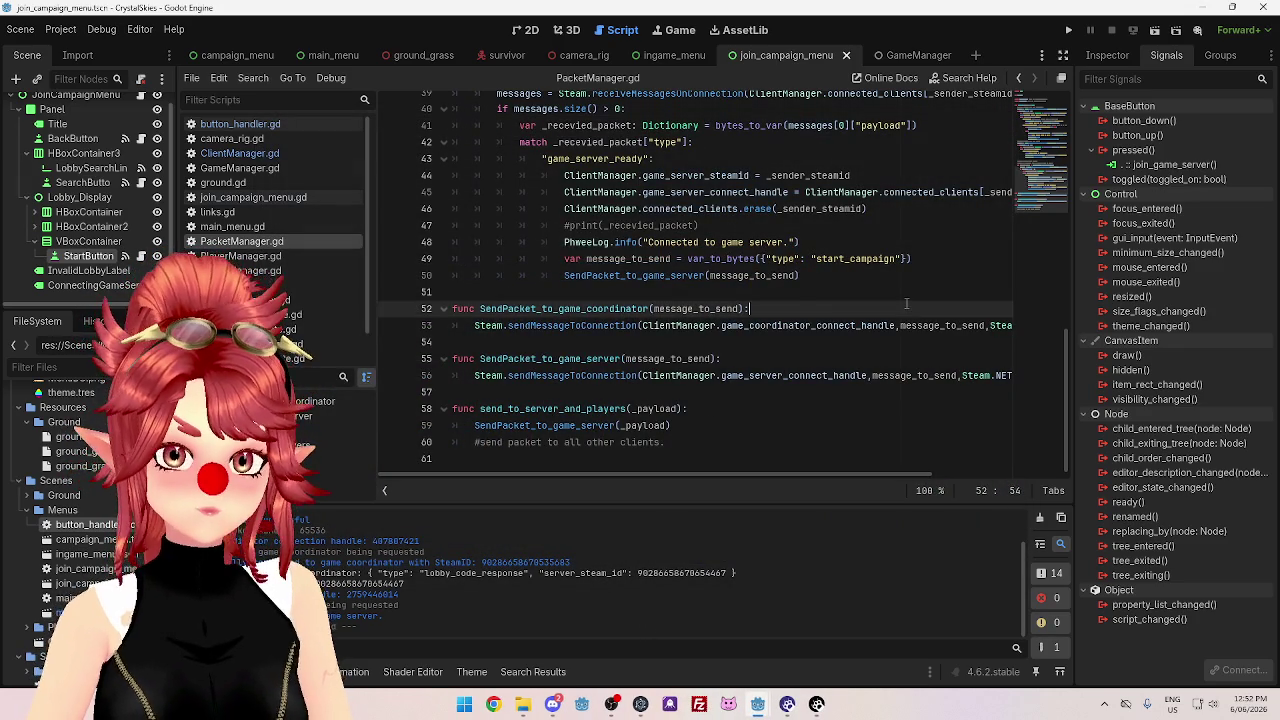
pyautogui.click(864, 273)
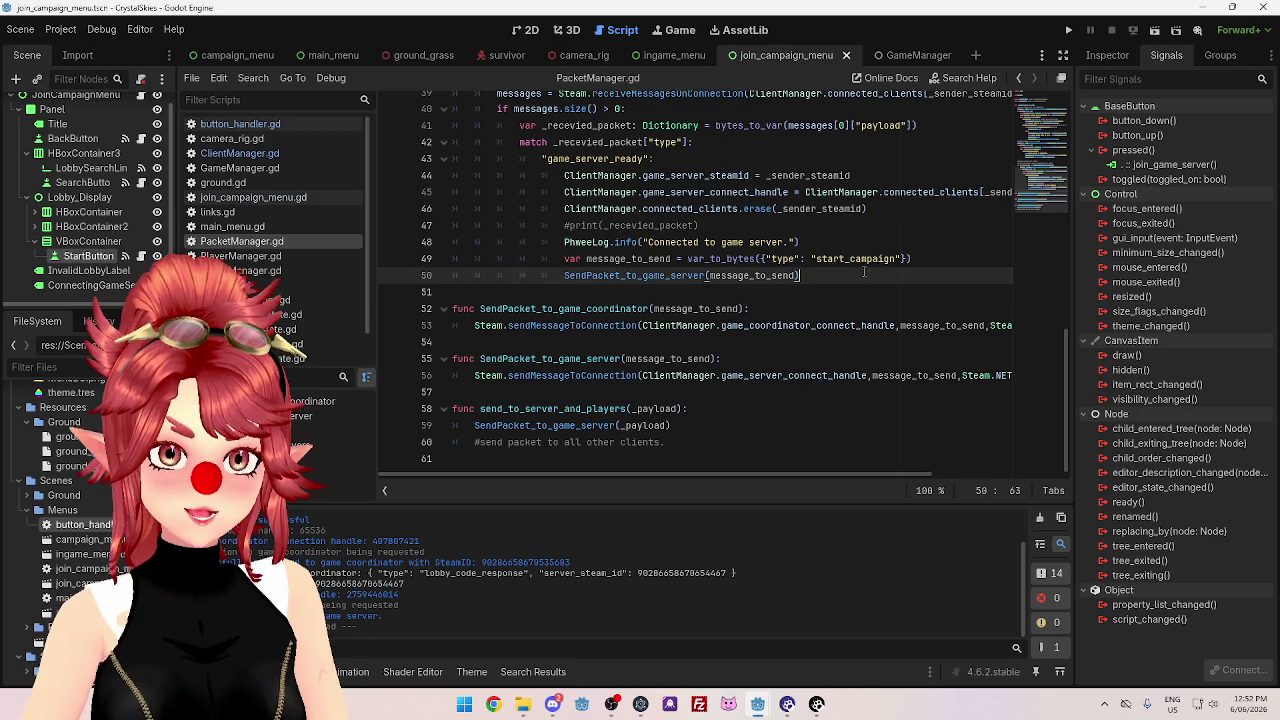
pyautogui.click(940, 259)
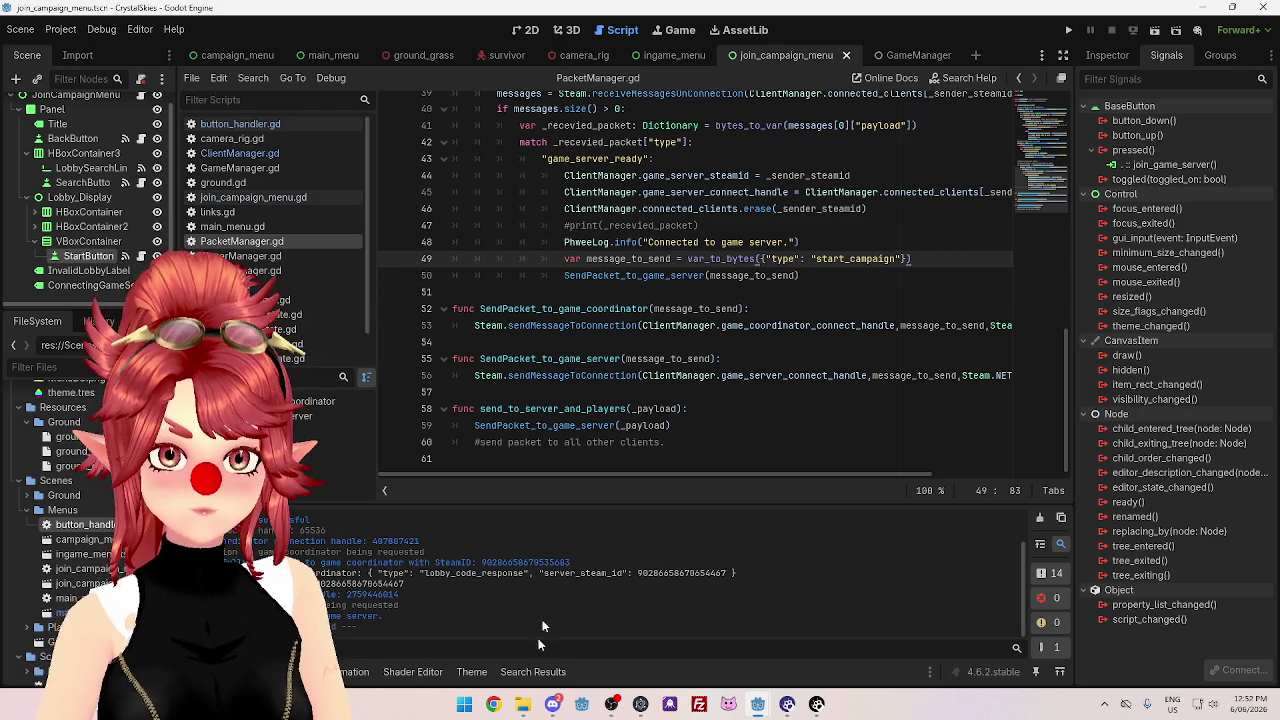
pyautogui.click(494, 704)
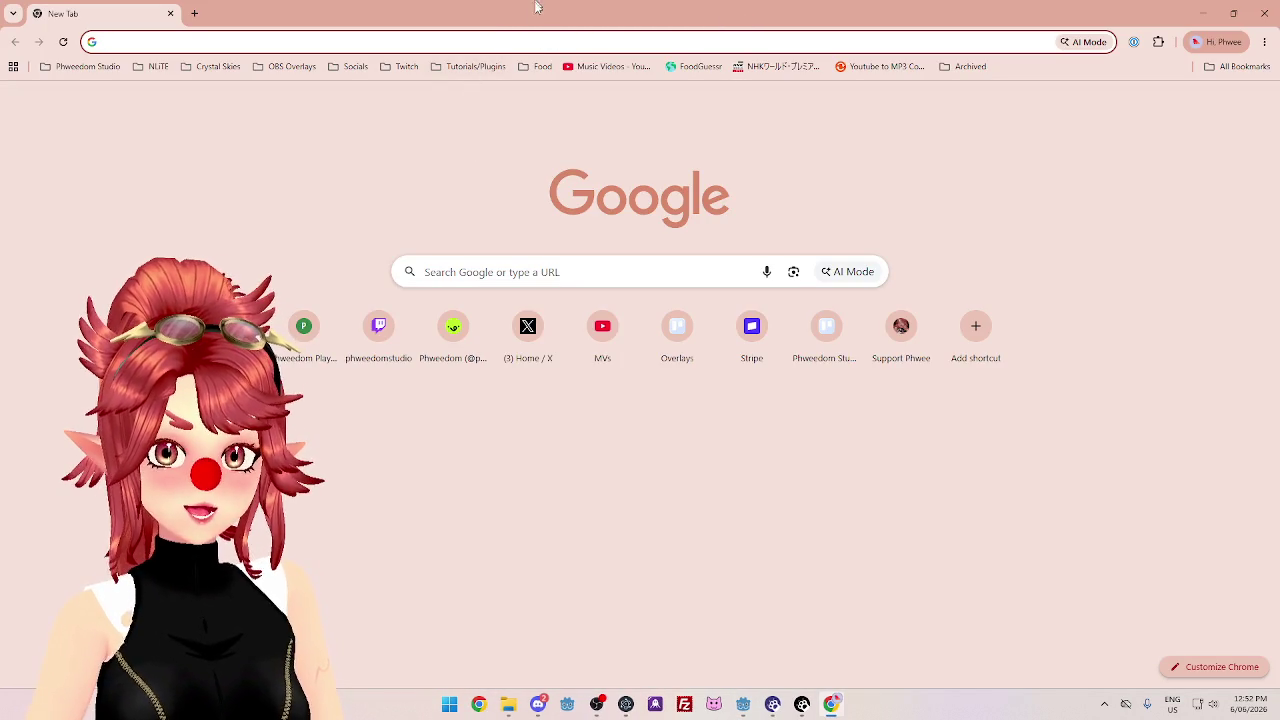
# - Open the own Twitch channel page from the Twitch bookmarks folder
pyautogui.click(405, 66)
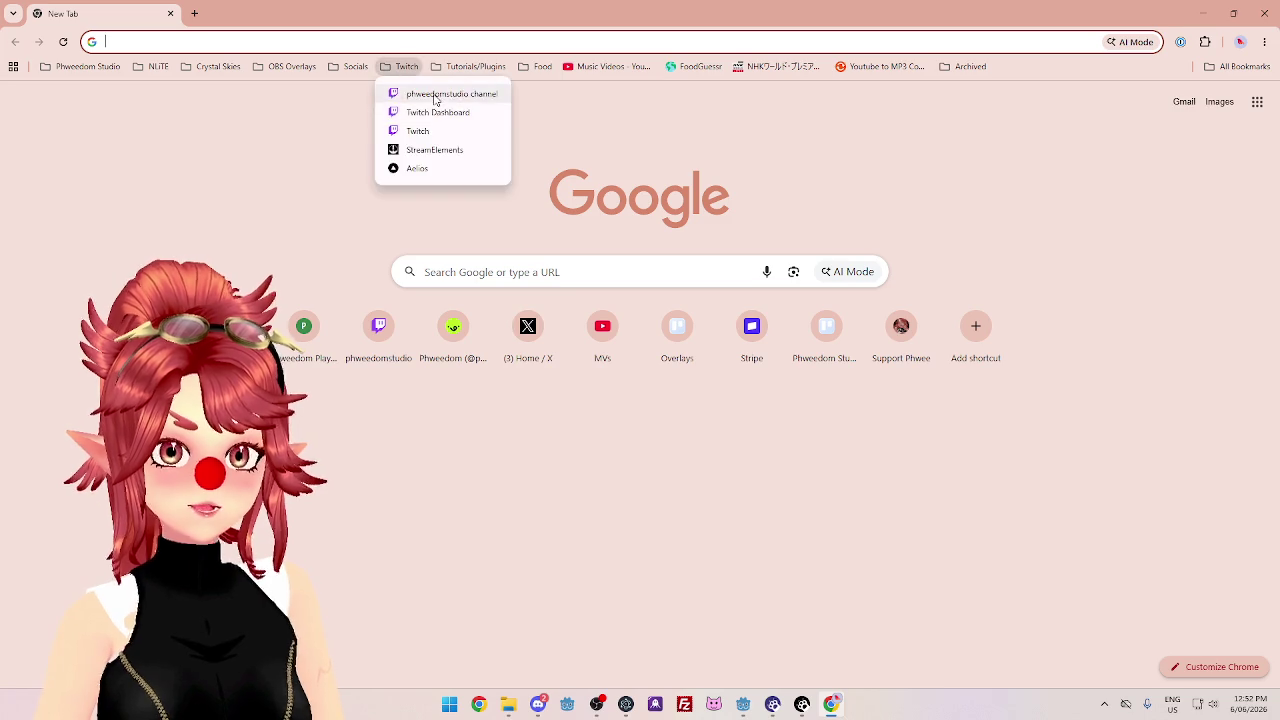
pyautogui.click(432, 92)
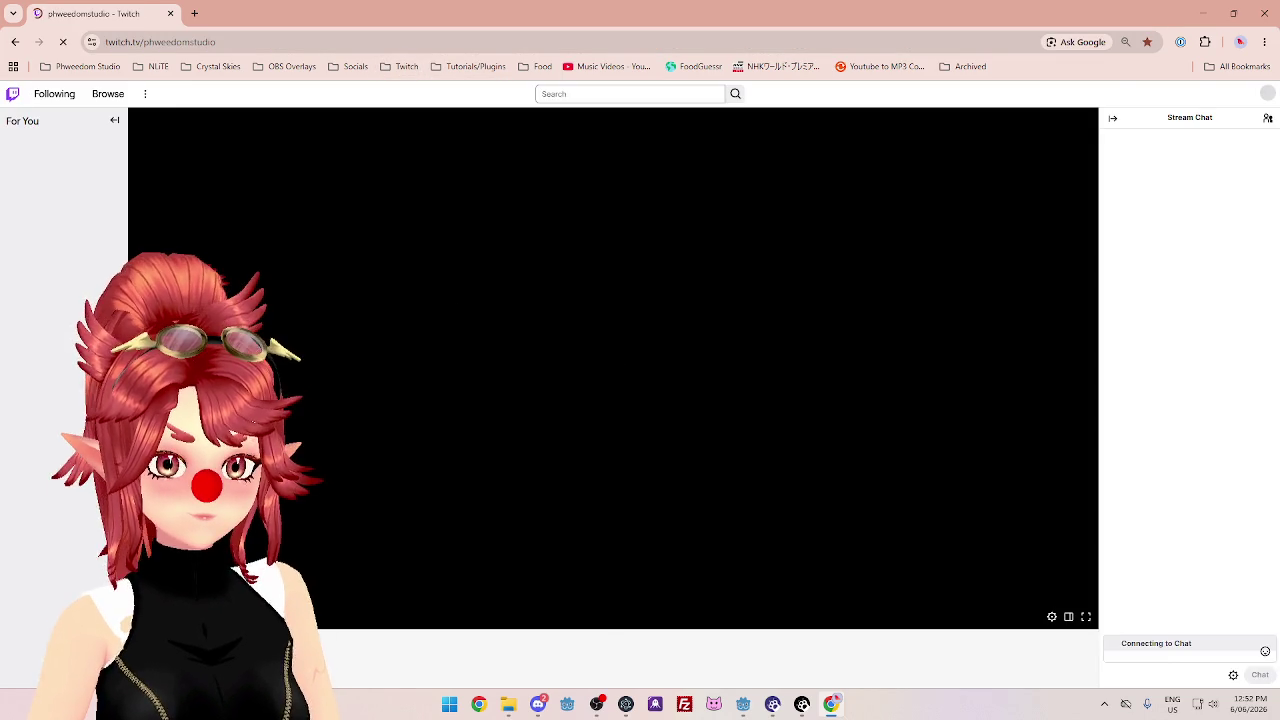